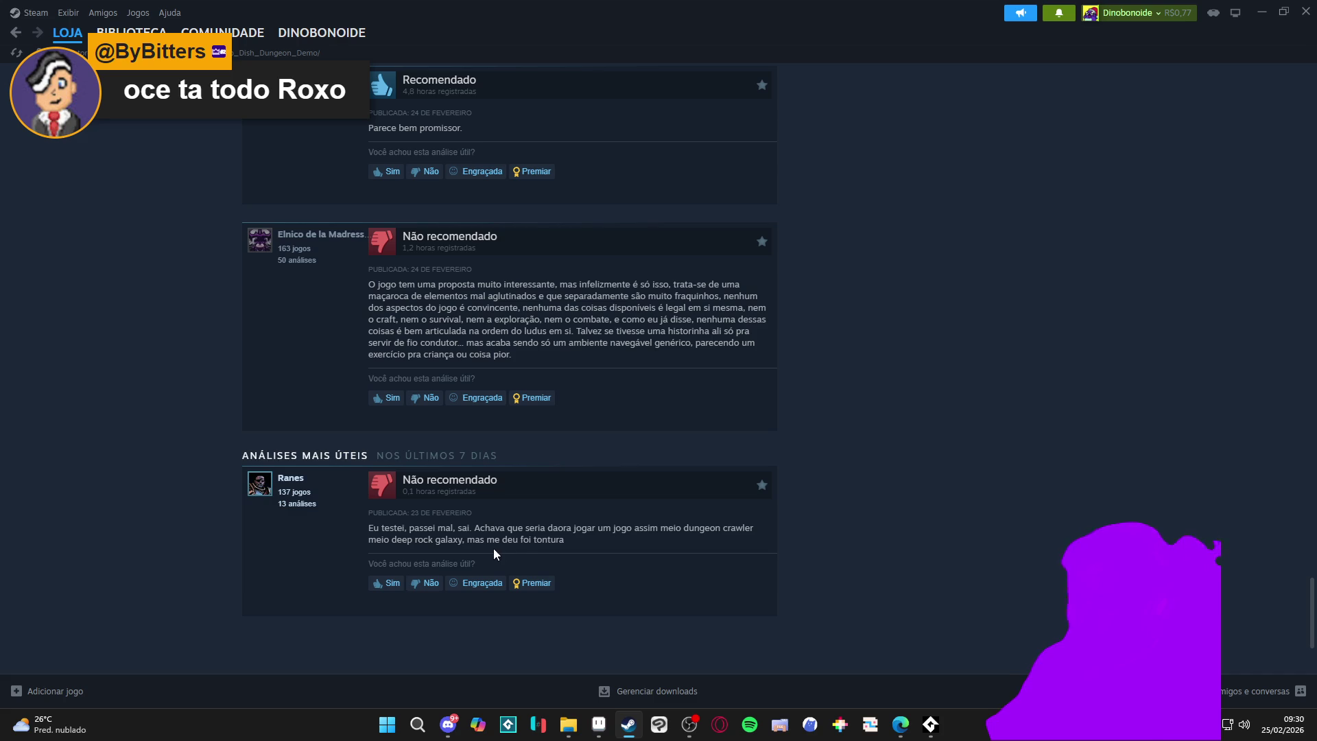
Select parts of the first review's text, repeatedly selecting and deselecting the word 'tontura'
triple_click(578, 544)
left_click(531, 539)
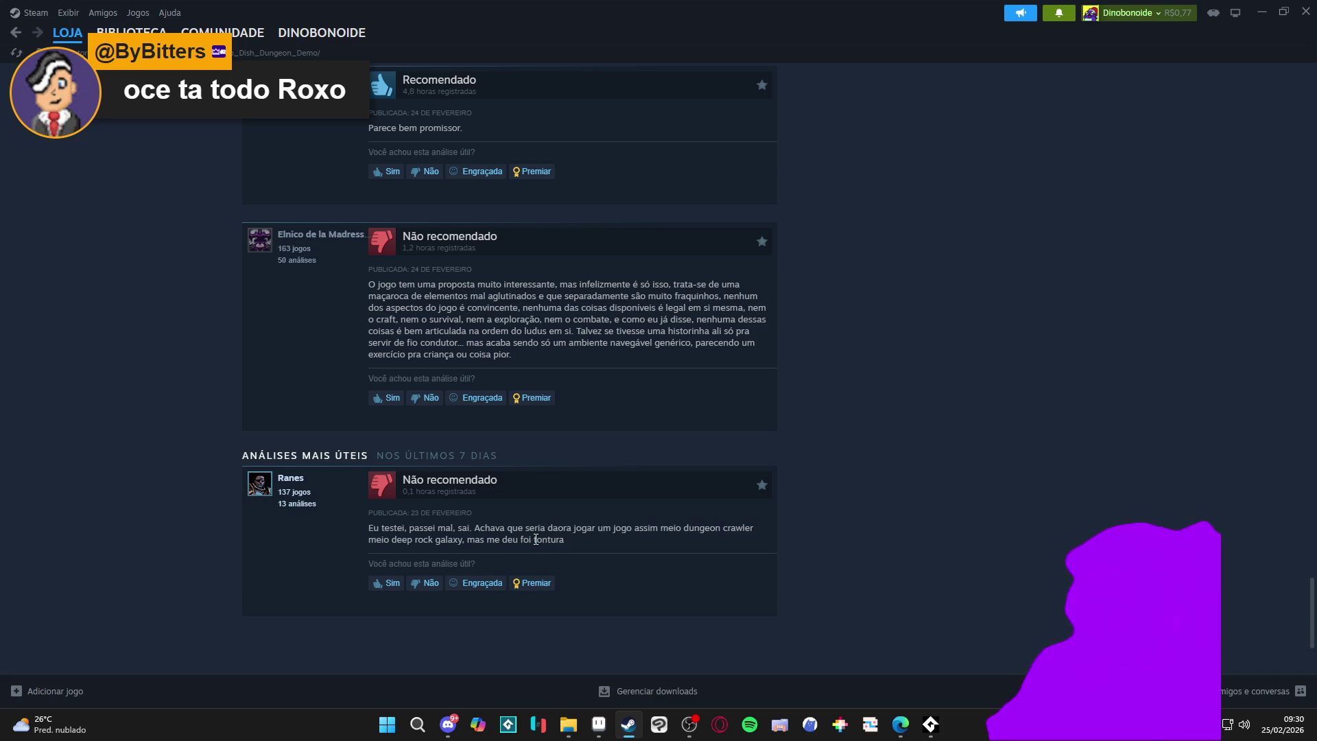
left_click_drag(576, 547, 482, 534)
double_click(553, 540)
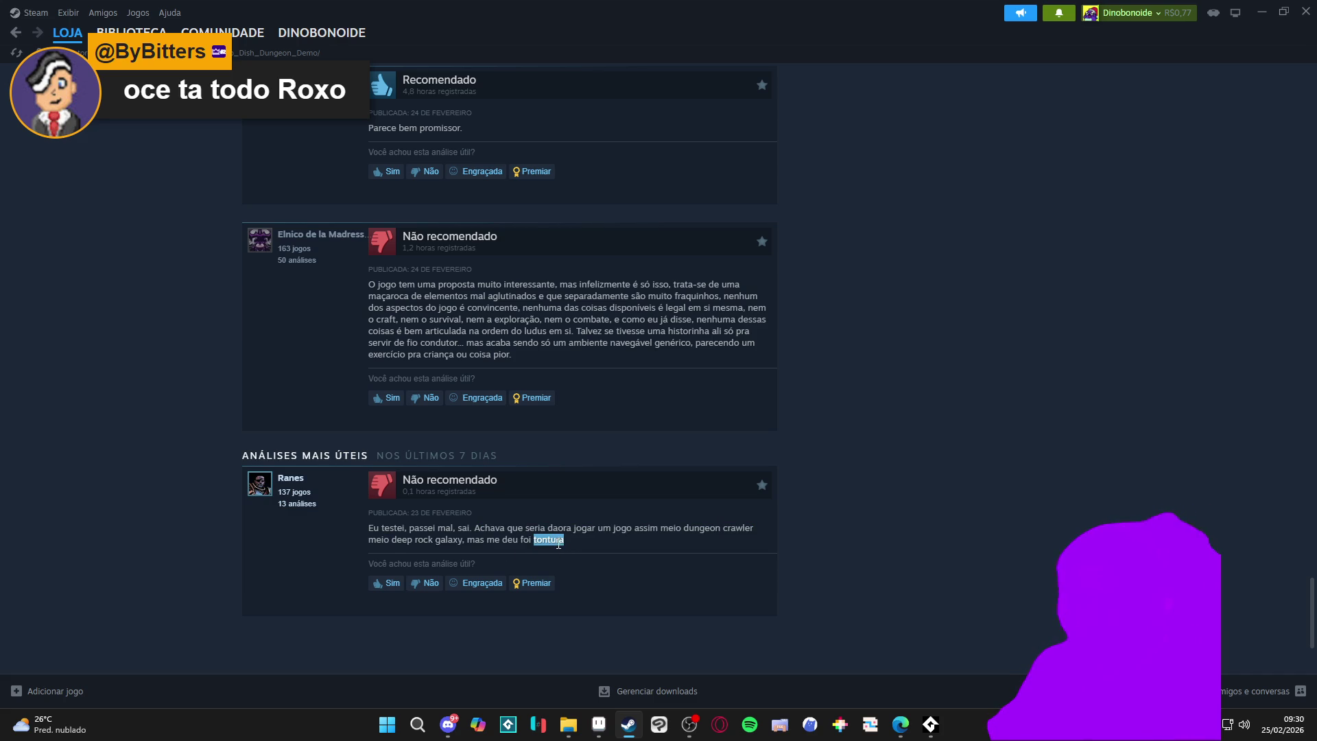
left_click(560, 539)
double_click(556, 540)
left_click(582, 547)
double_click(539, 537)
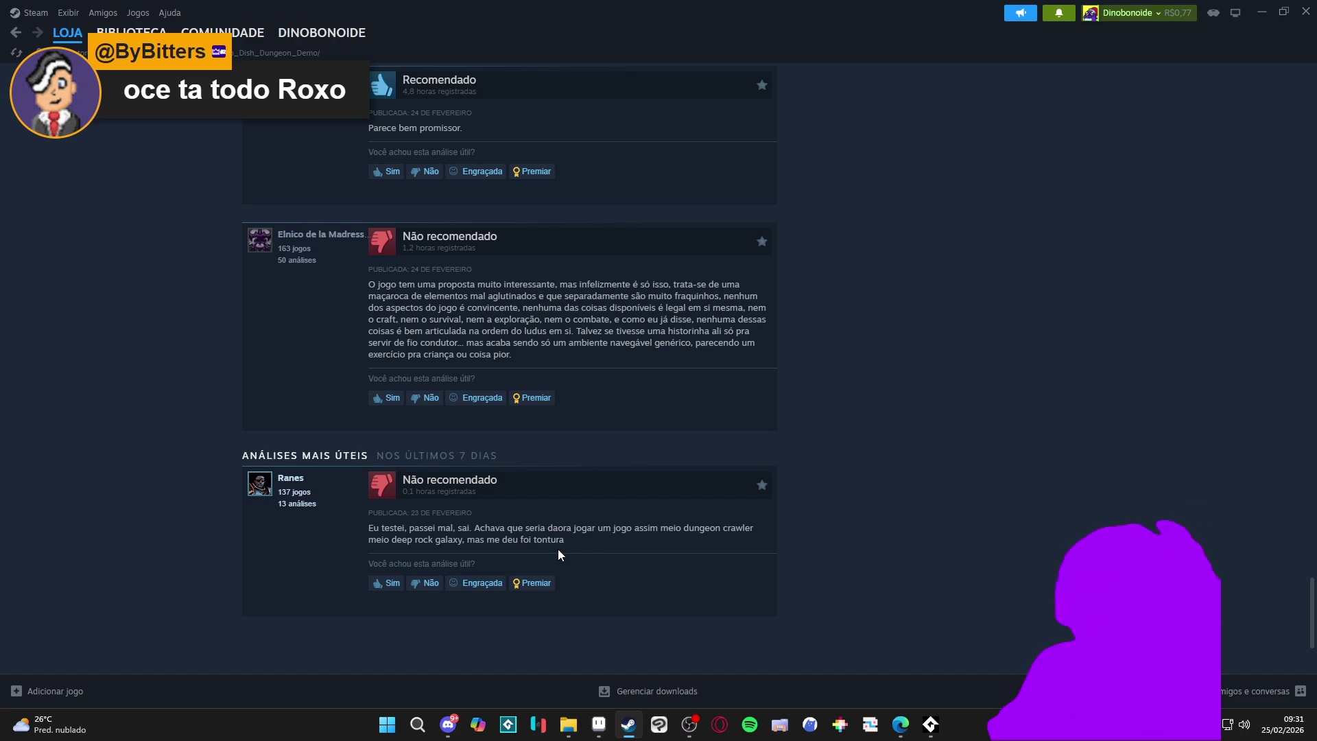
double_click(548, 542)
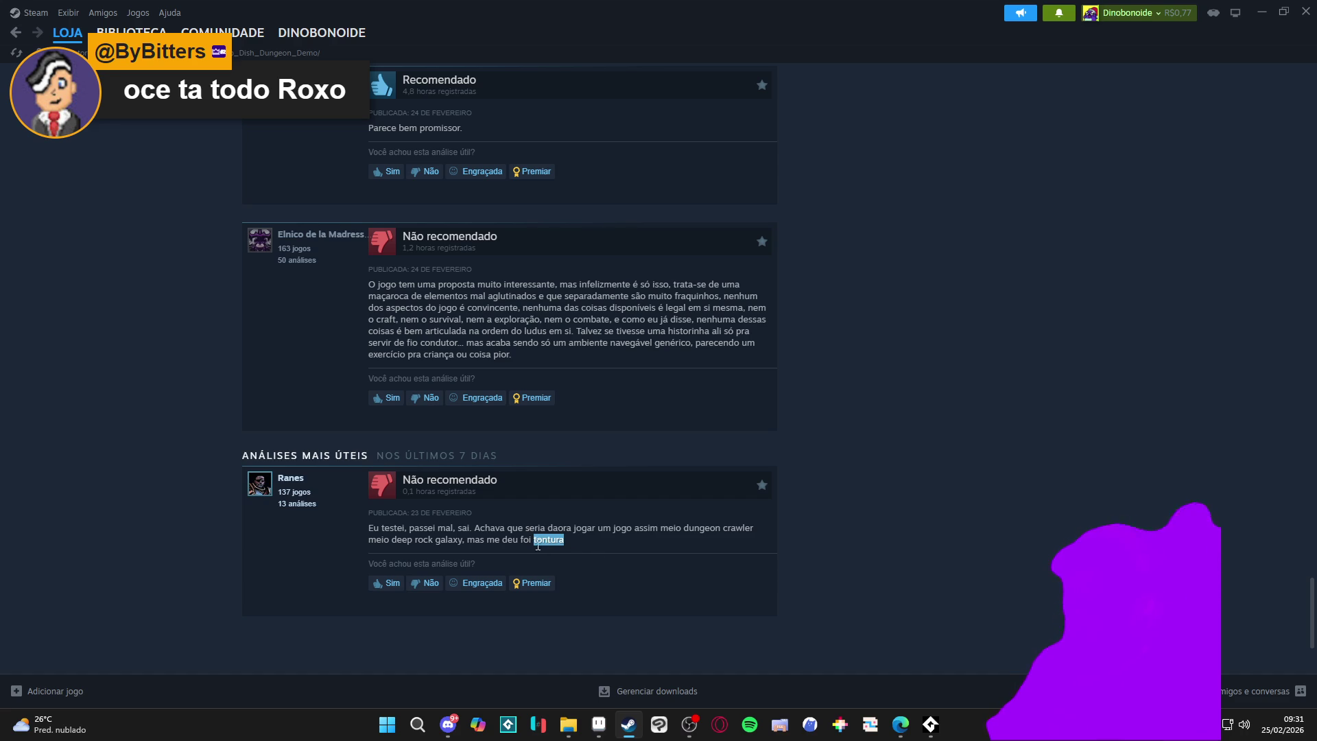
left_click_drag(542, 539, 547, 539)
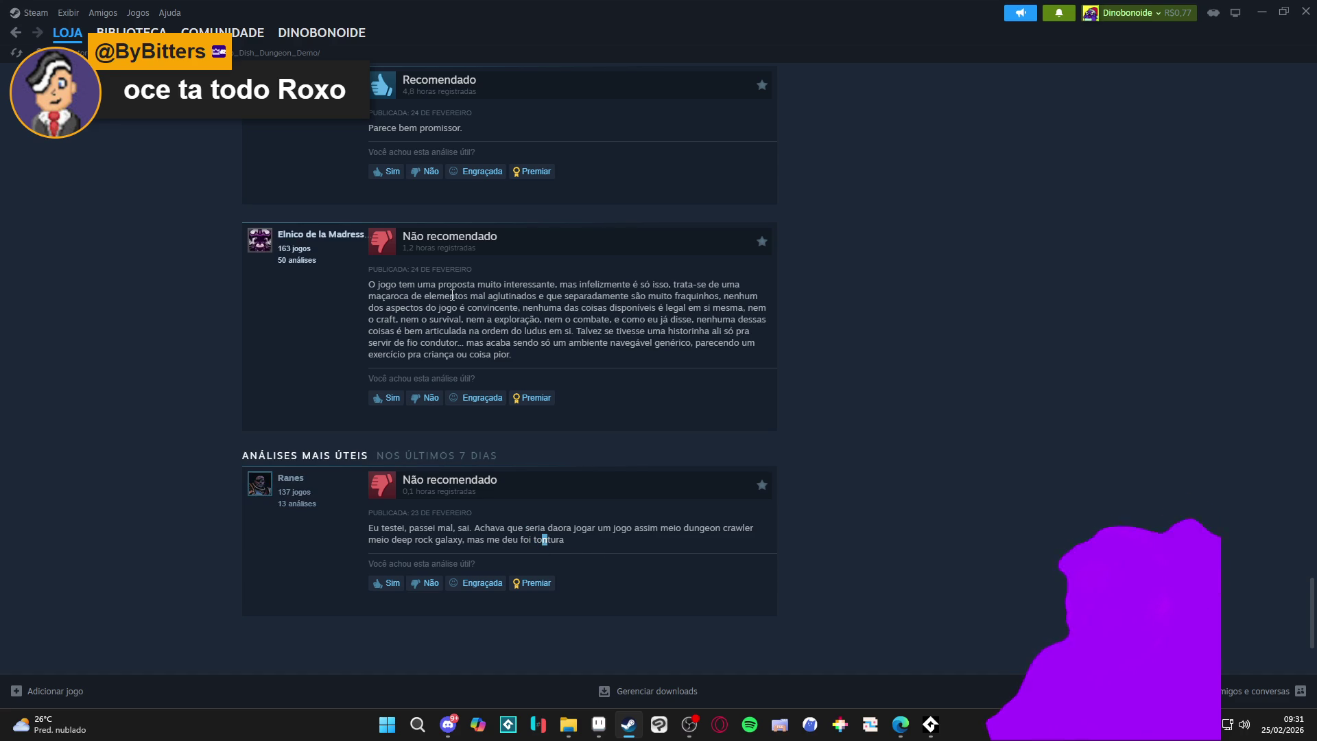
Scroll the store page and select, then clear, the second review's text
scroll(422, 345, "up", 1)
scroll(425, 384, "up", 1)
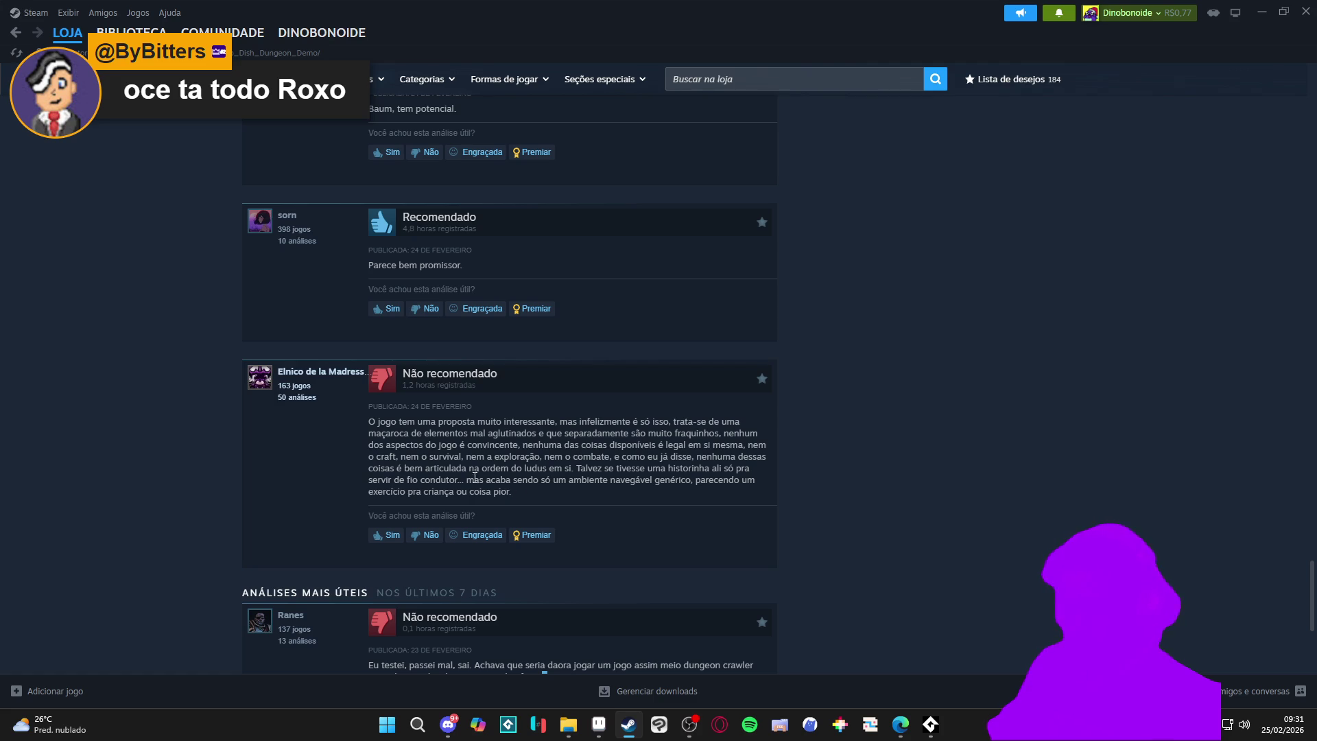
scroll(314, 398, "down", 1)
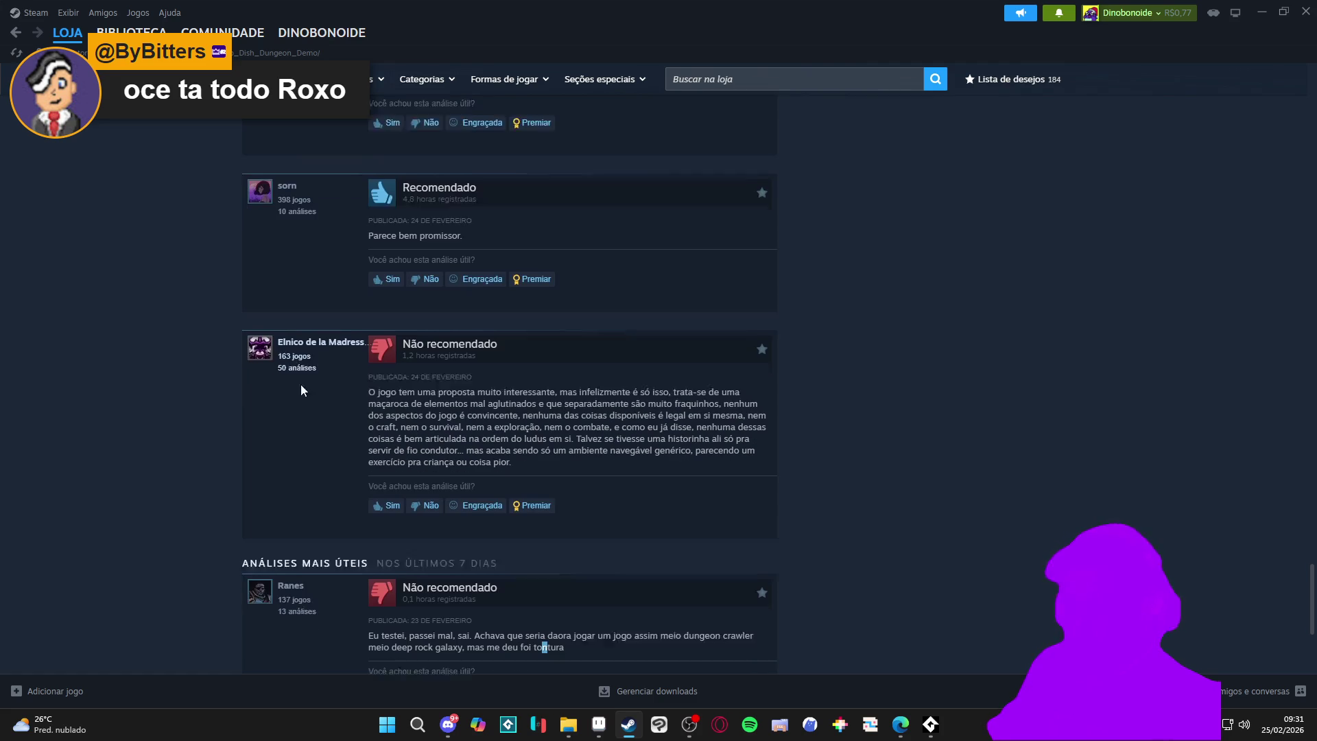
mouse_move(319, 308)
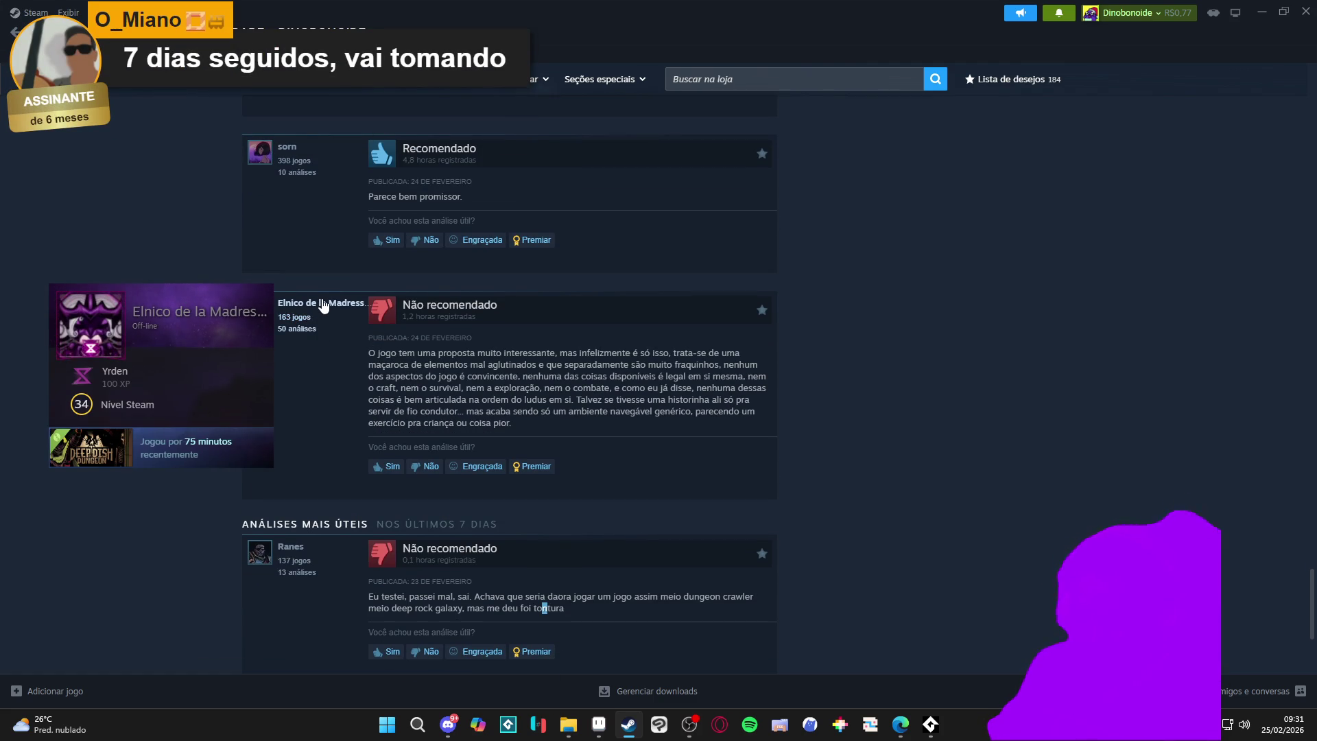
left_click_drag(513, 423, 323, 418)
left_click(327, 414)
Scroll to the top and down to the media carousel to show the fourth (skeleton) screenshot
scroll(336, 411, "down", 4)
scroll(685, 429, "up", 10)
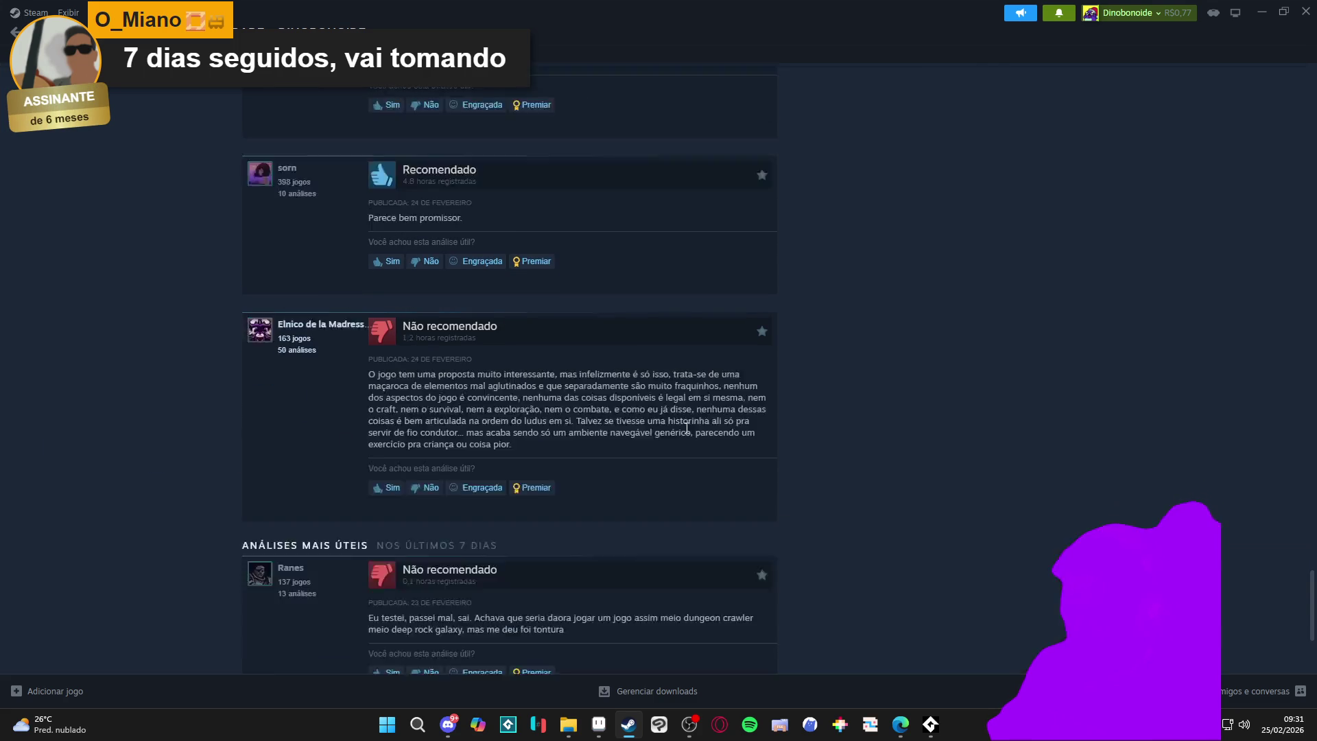
scroll(690, 433, "up", 15)
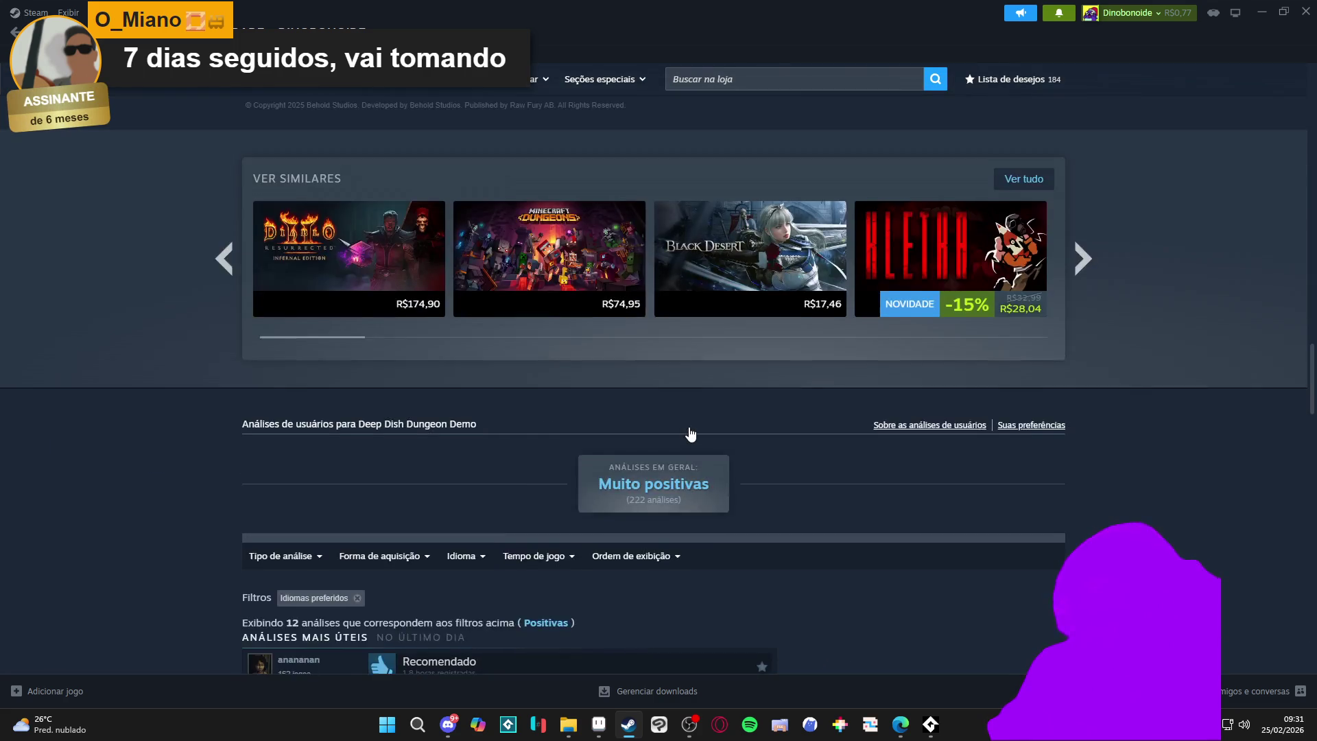
scroll(690, 432, "down", 5)
scroll(734, 448, "up", 15)
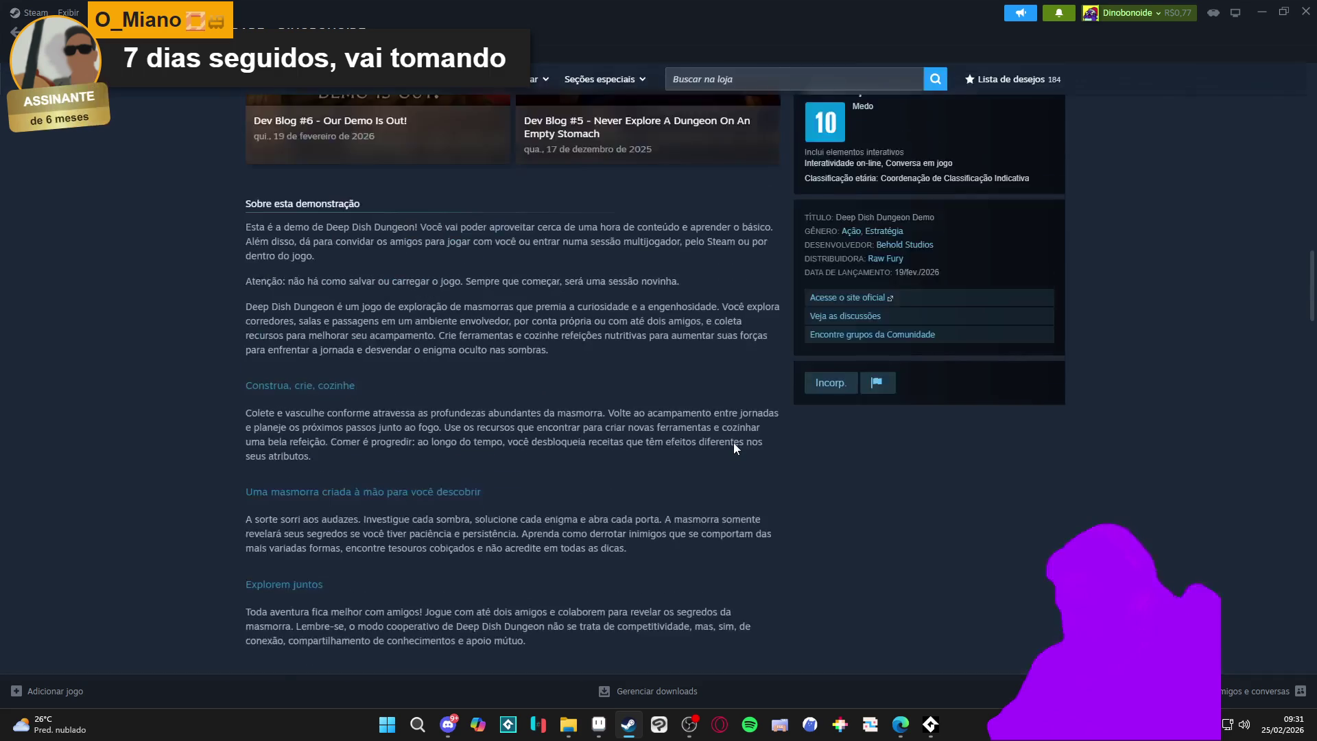
scroll(733, 448, "up", 15)
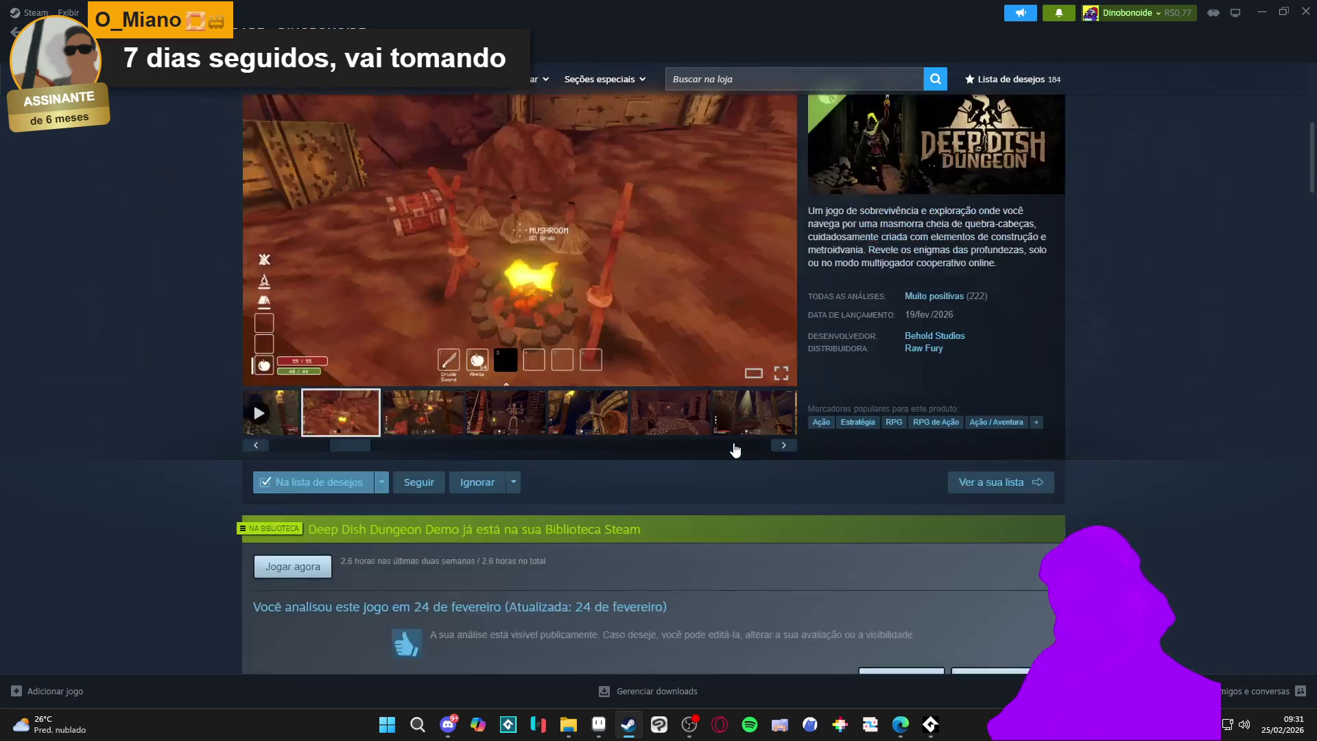
scroll(735, 450, "up", 3)
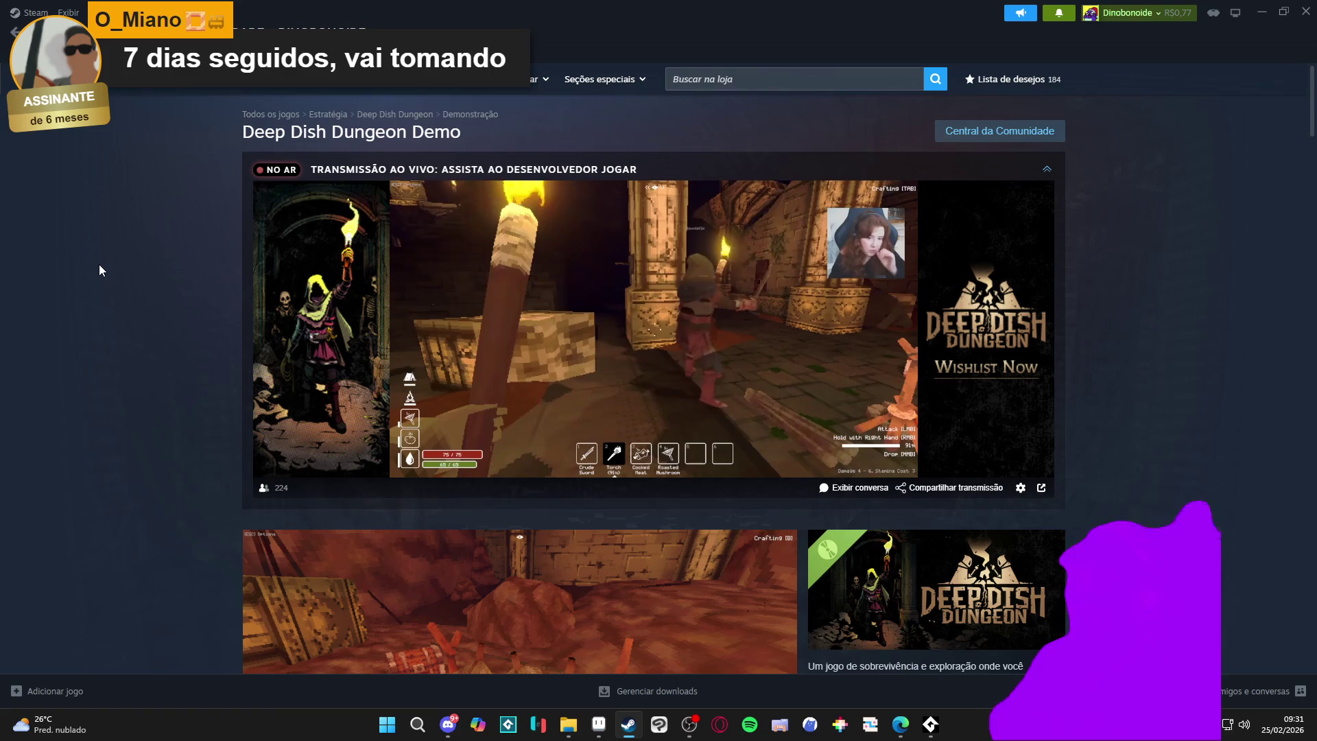
scroll(44, 285, "down", 6)
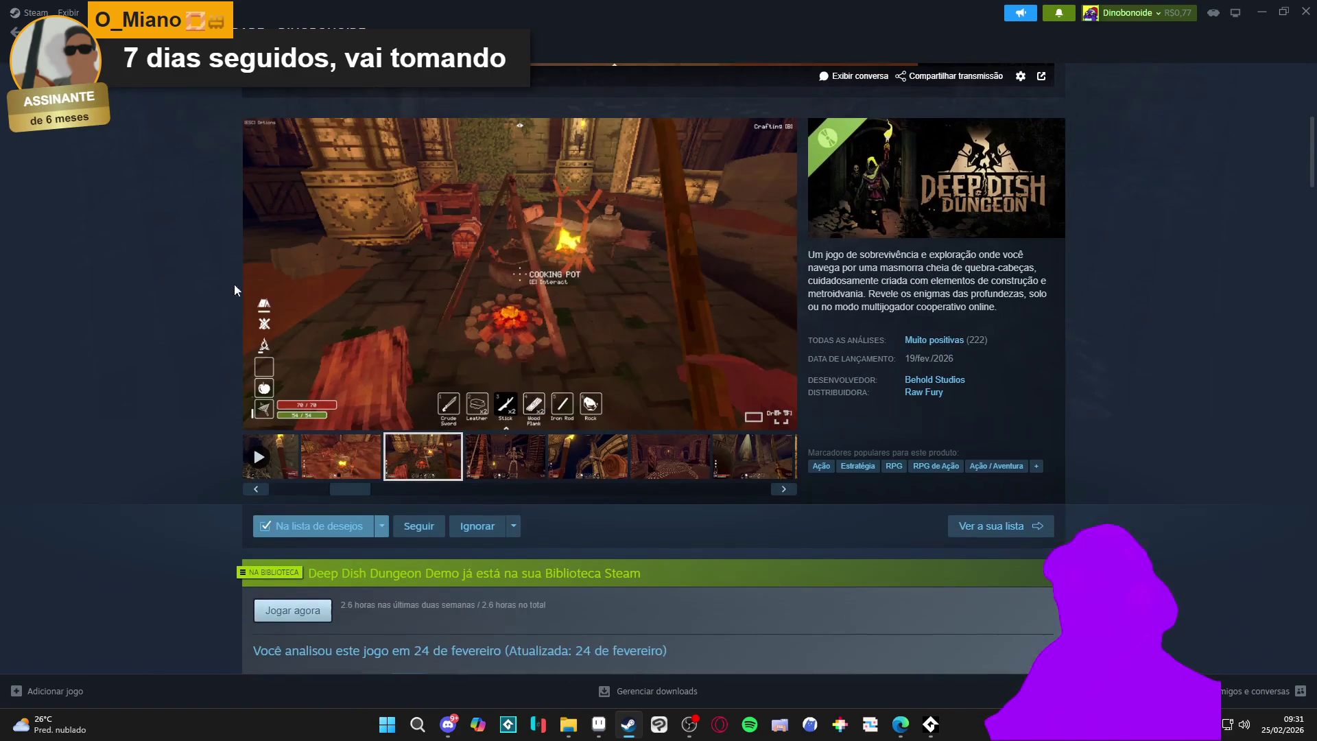
left_click(509, 464)
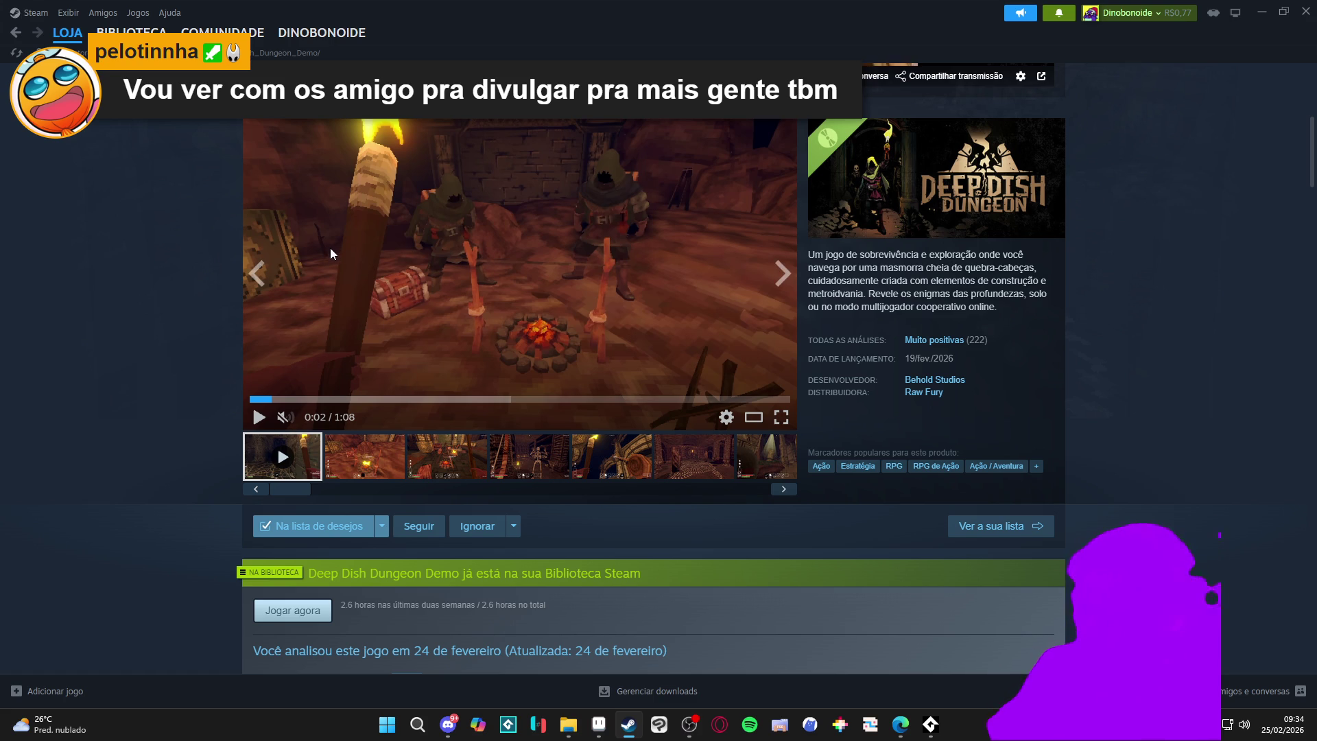
Stop the trailer and browse the early screenshots: ledge and torch, mushroom campfire, then fourth and fifth
left_click(352, 443)
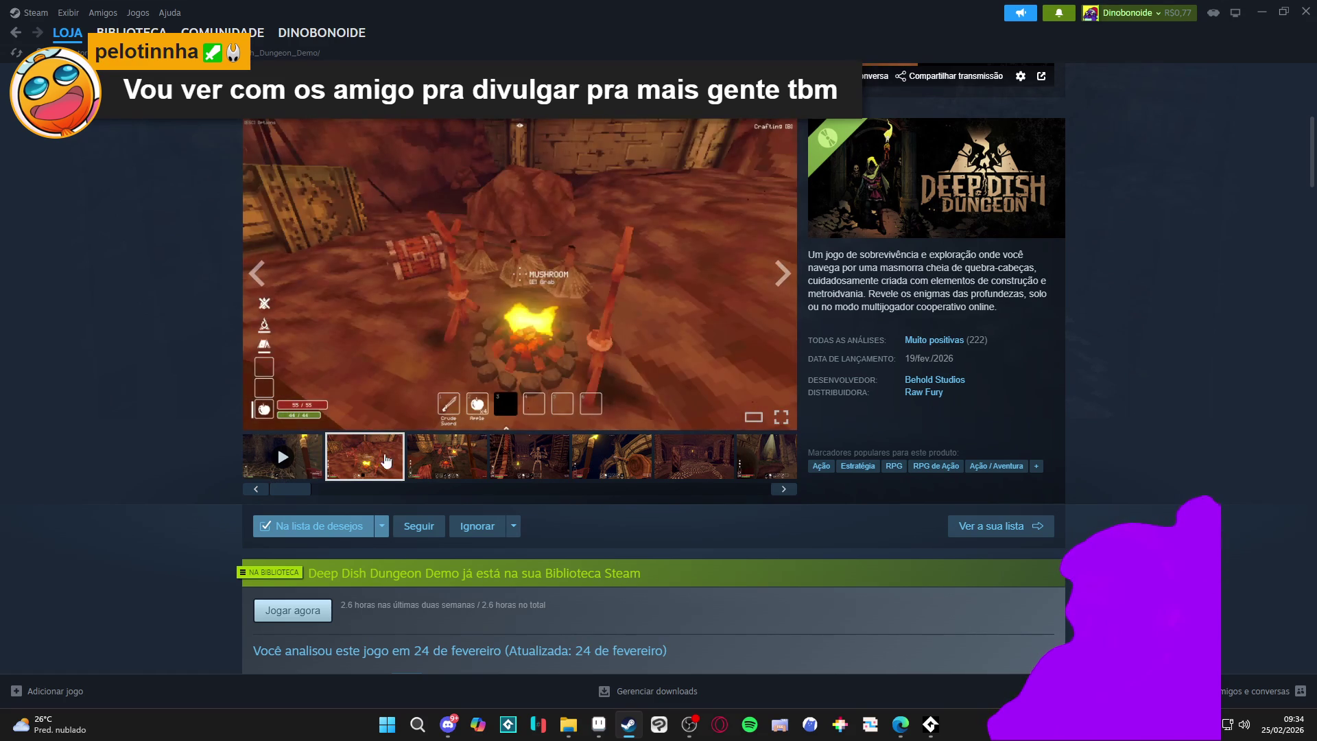
left_click(417, 472)
left_click(389, 467)
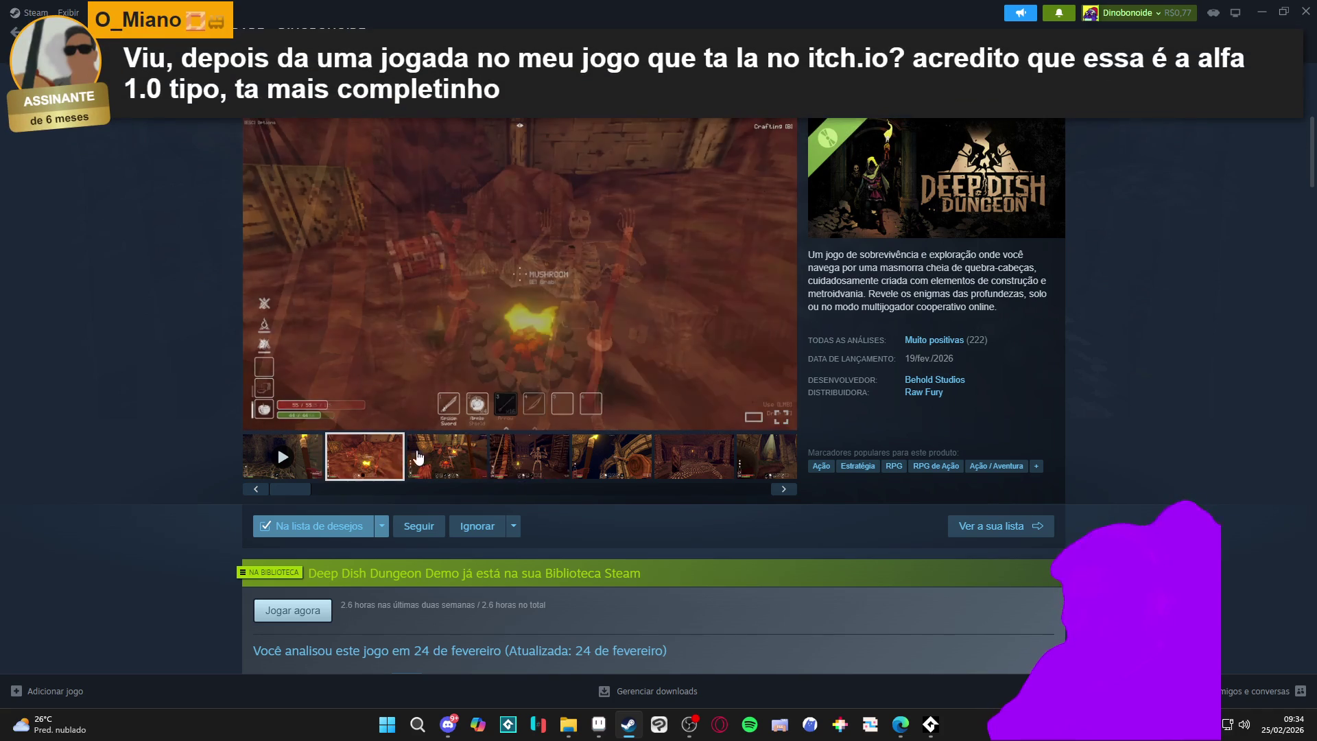
left_click(447, 460)
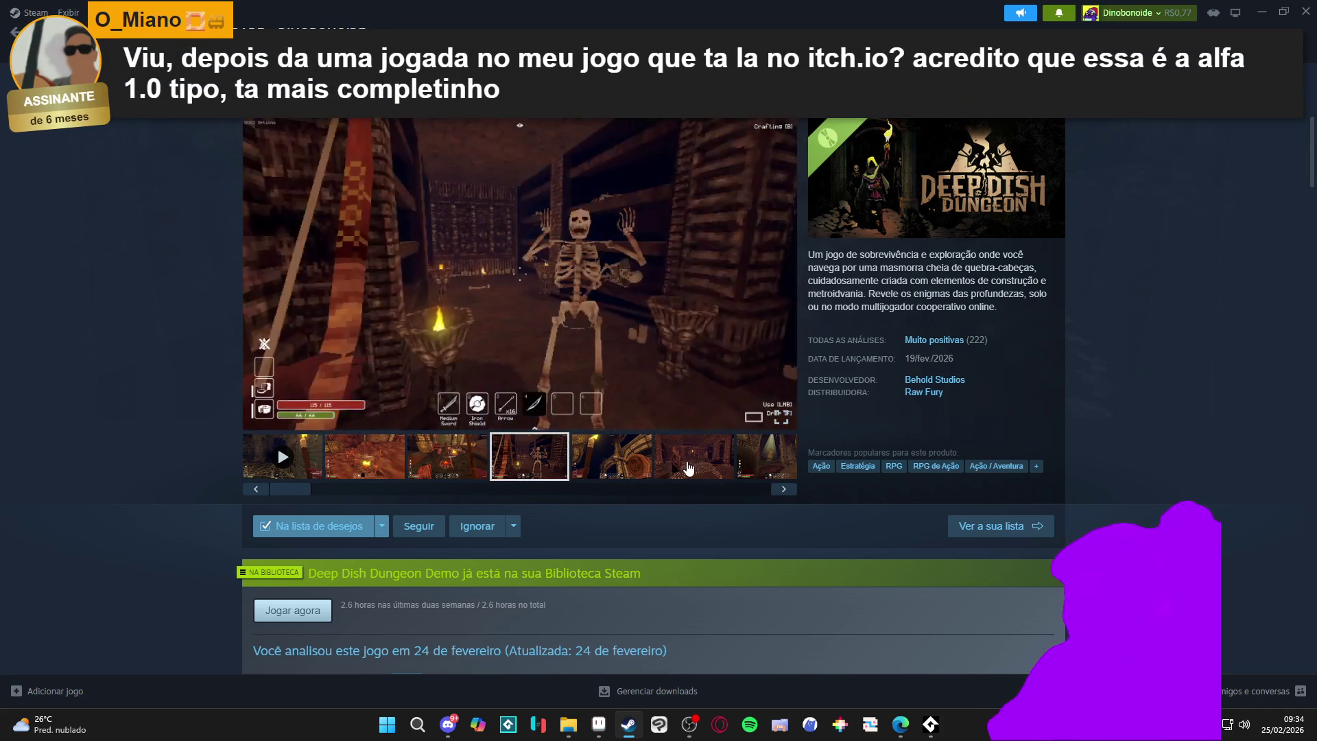
left_click(365, 456)
left_click(529, 458)
left_click(580, 463)
Switch among the fourth, fifth and sixth screenshots, ending on the skeleton shot
left_click(542, 465)
left_click(576, 468)
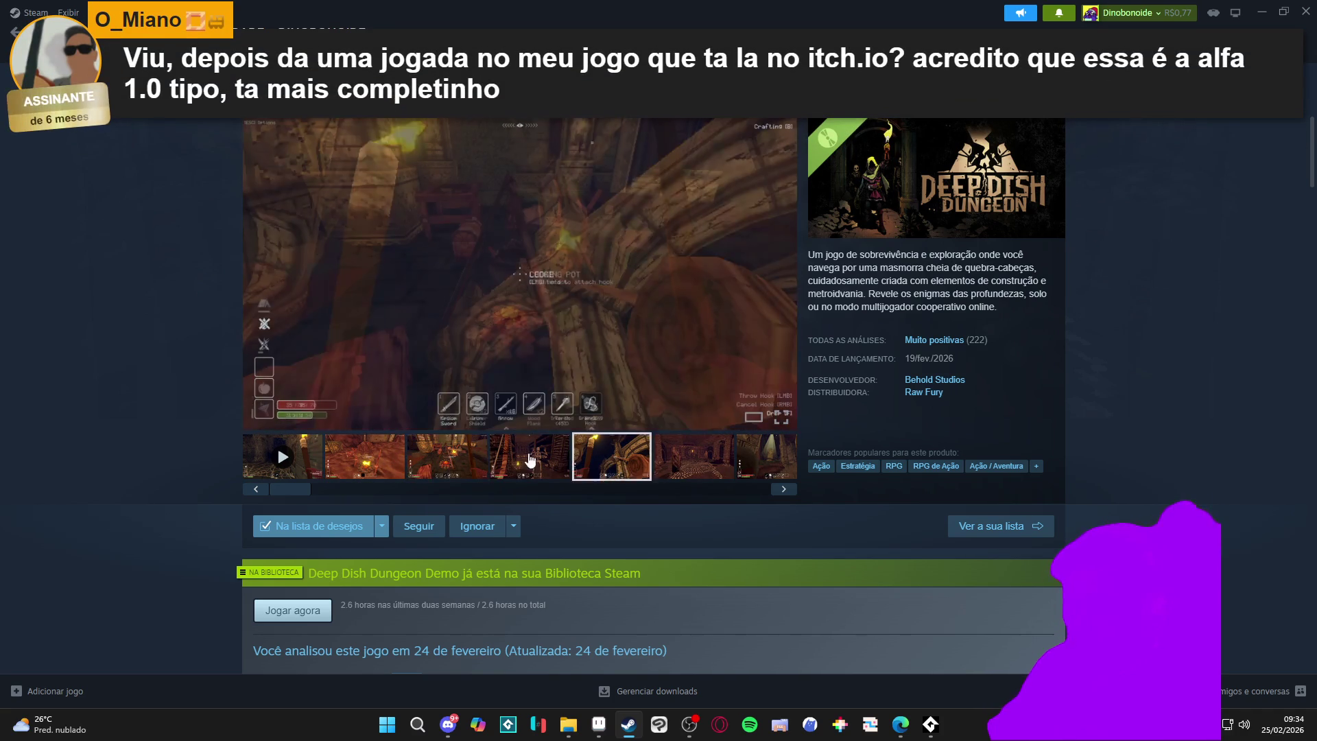
left_click(535, 460)
left_click(604, 460)
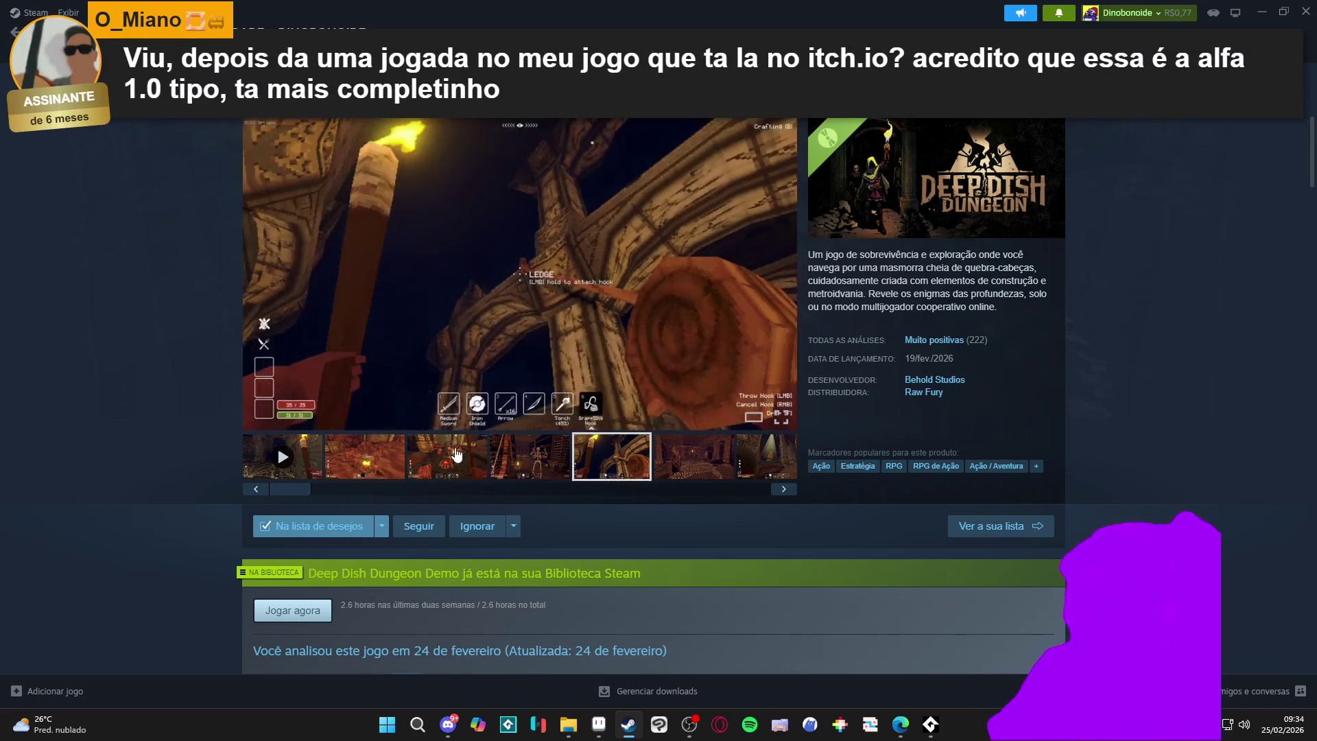
left_click(535, 461)
left_click(397, 461)
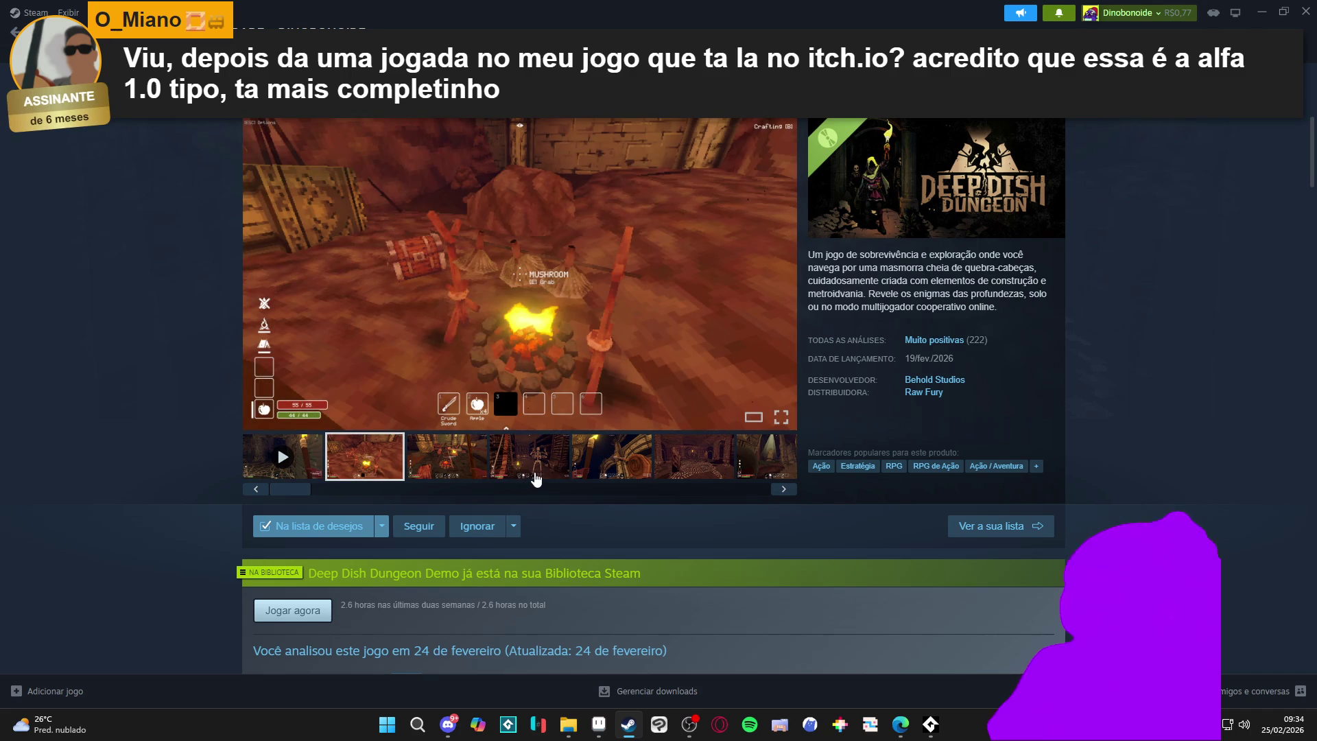
left_click(534, 473)
left_click(610, 458)
left_click(535, 460)
left_click(694, 459)
left_click(535, 461)
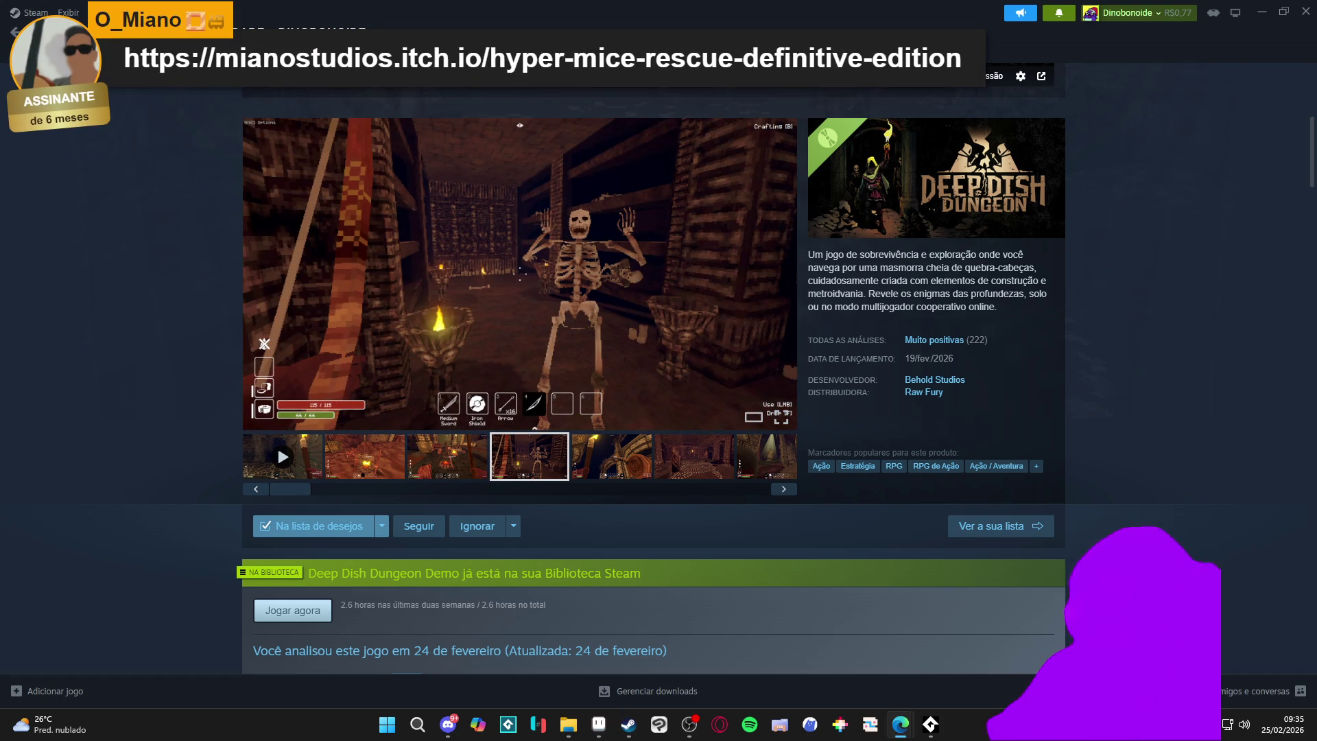
Switch to the Hyper Mice Rescue itch.io page in Edge and launch its playable build
key("alt+Tab")
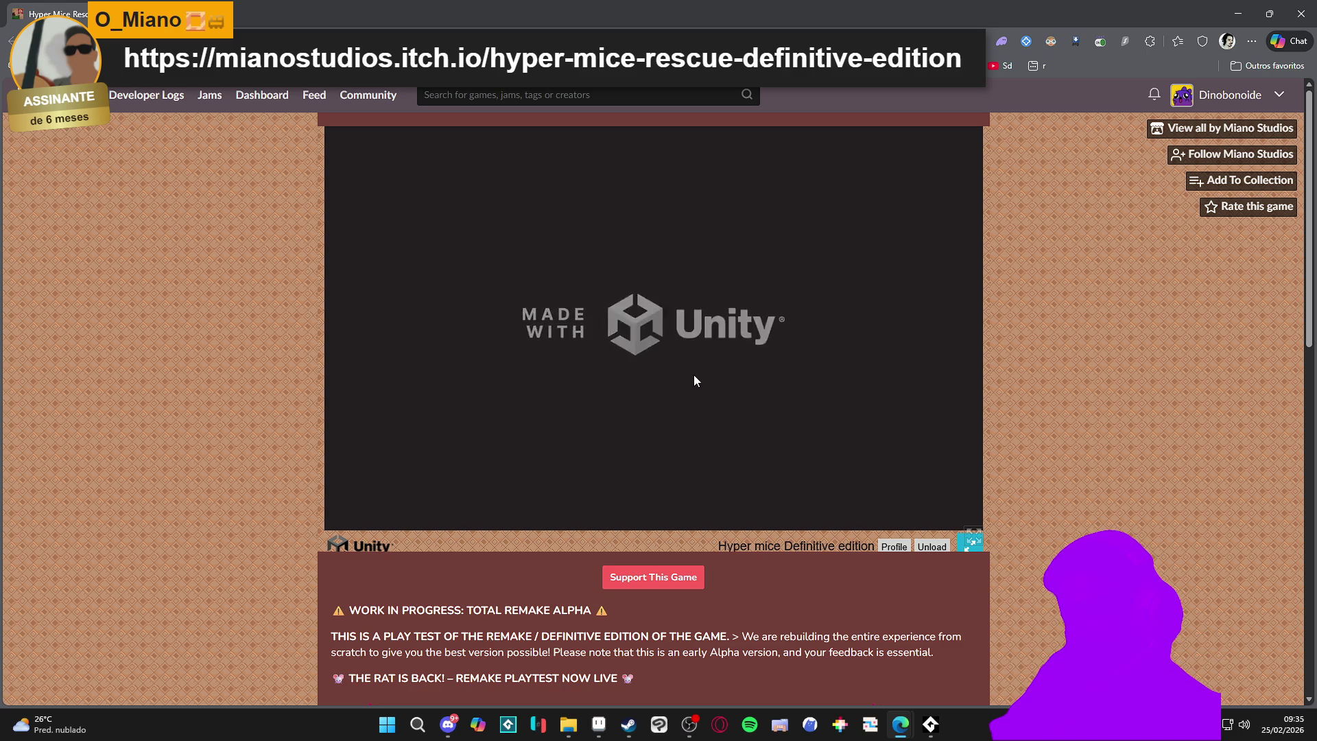
left_click(892, 336)
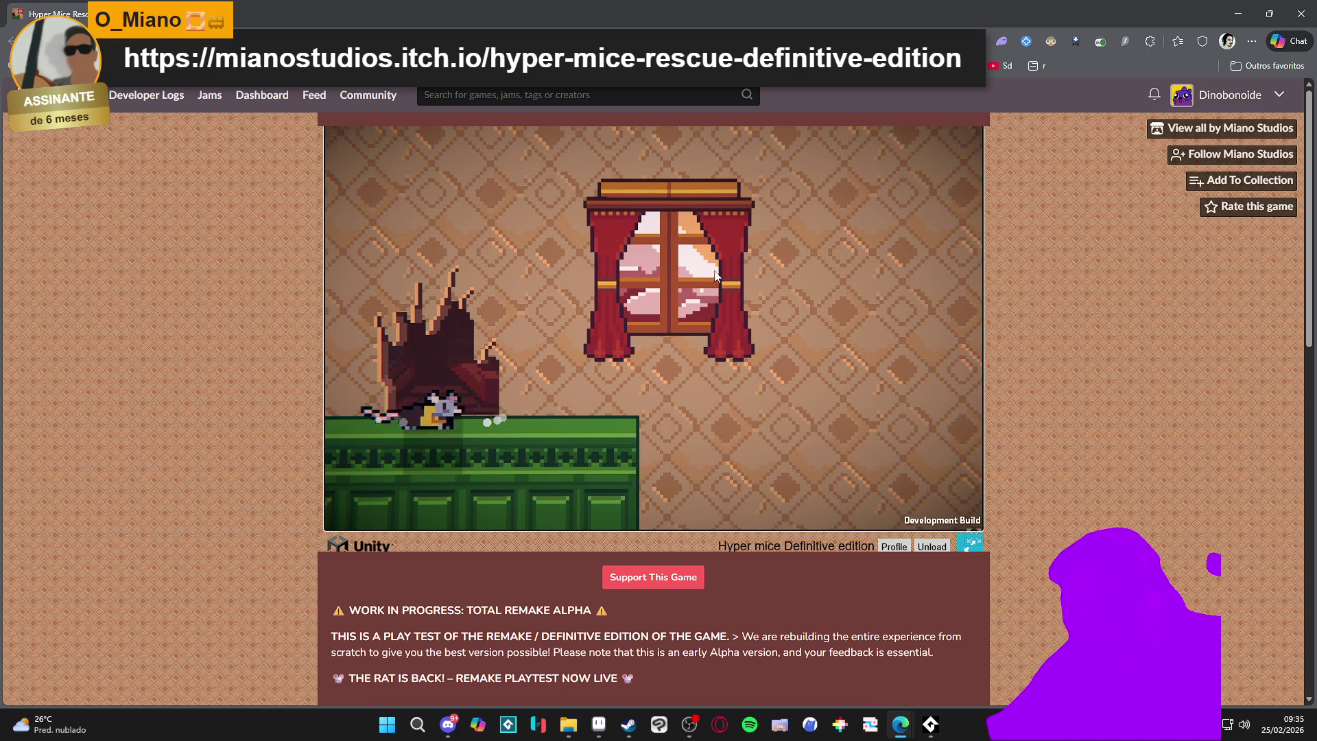
Run and jump the rat up the first ledges and past the window
key("Right")
key("Left")
key("space")
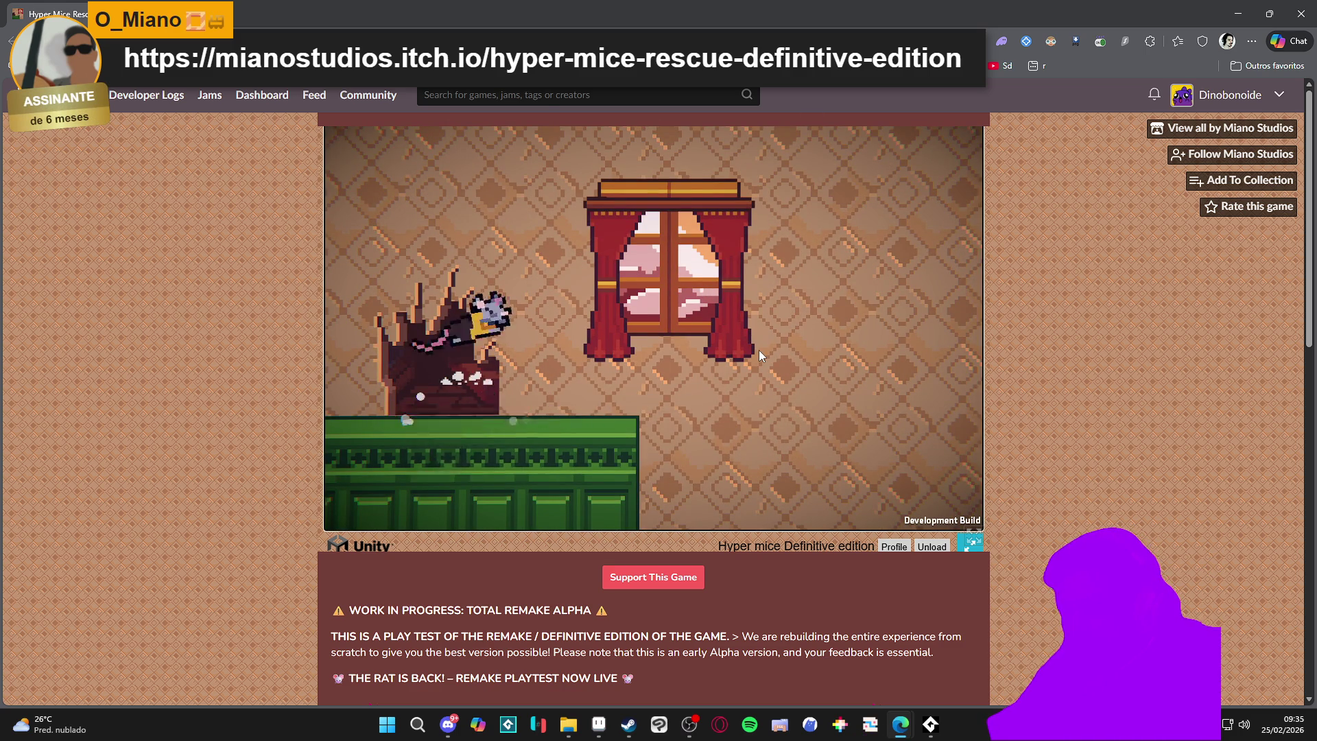
key("space")
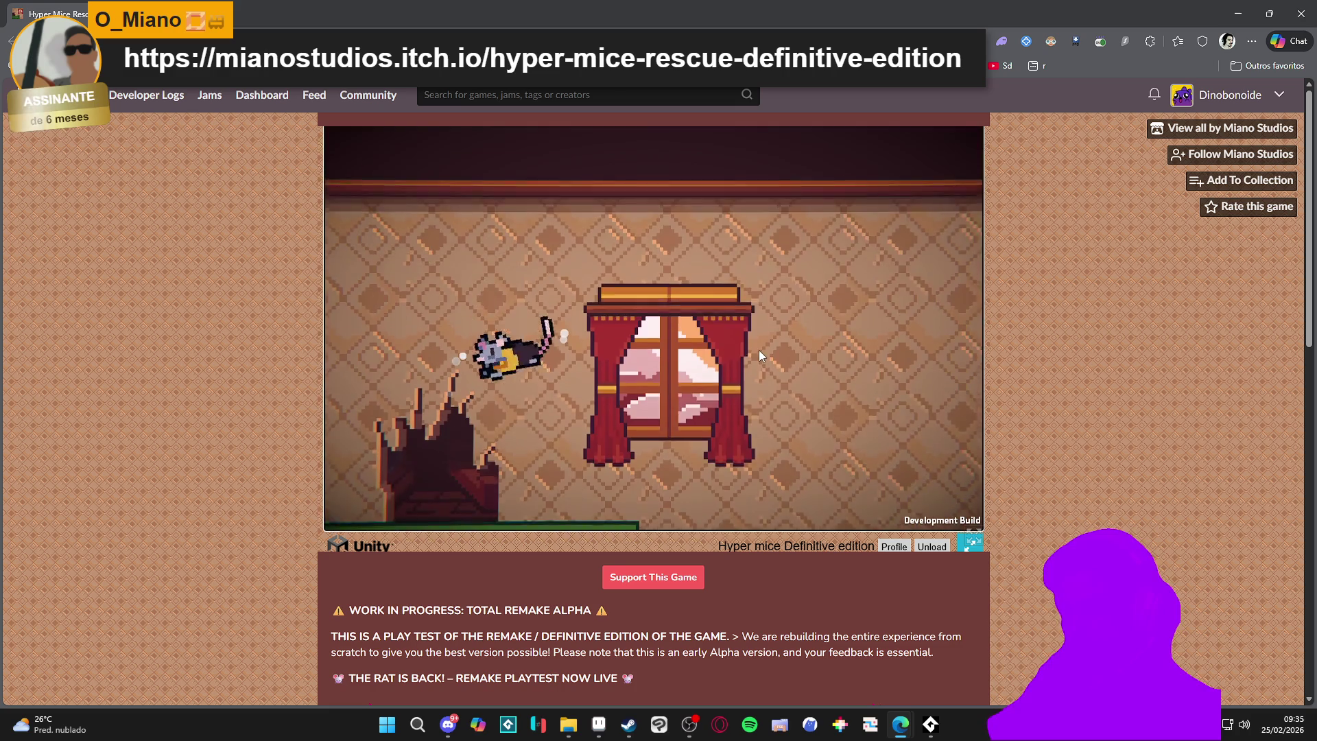
key("Left")
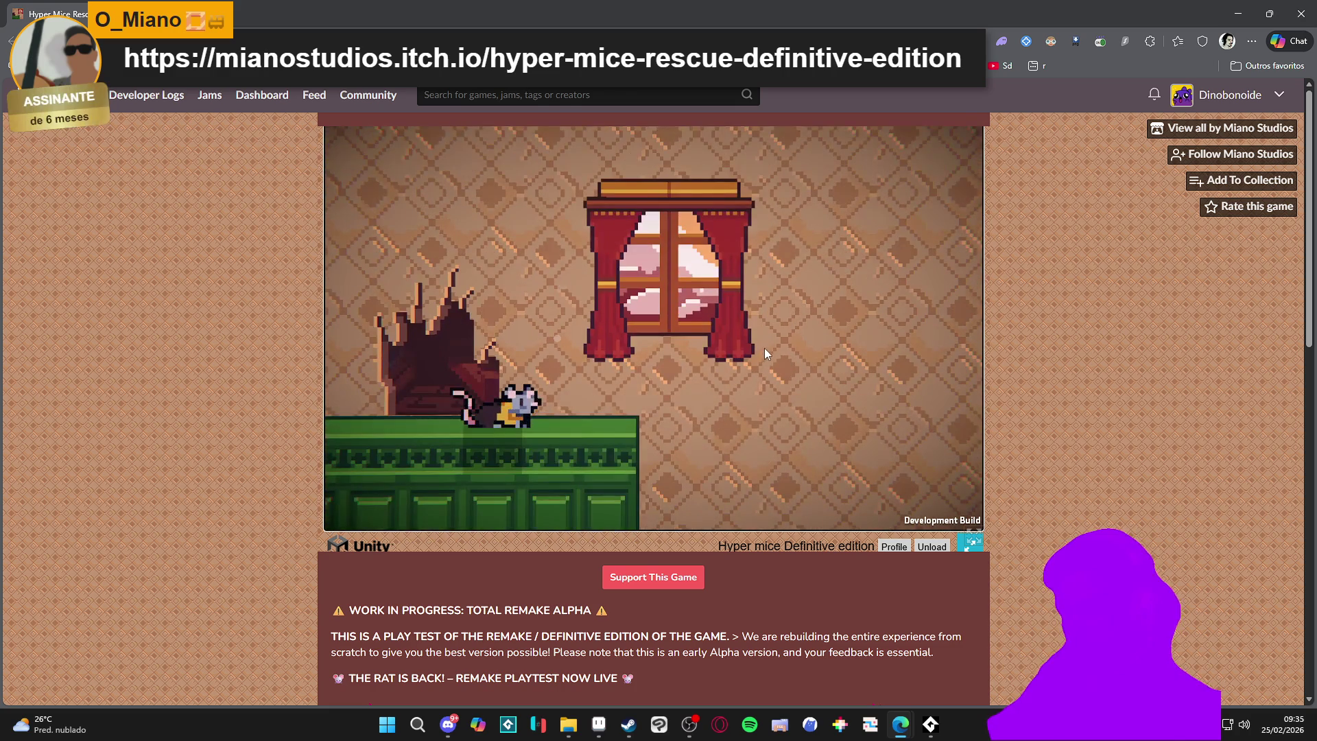
key("space")
key("space")
key("Right")
key("space")
key("Left")
key("Left")
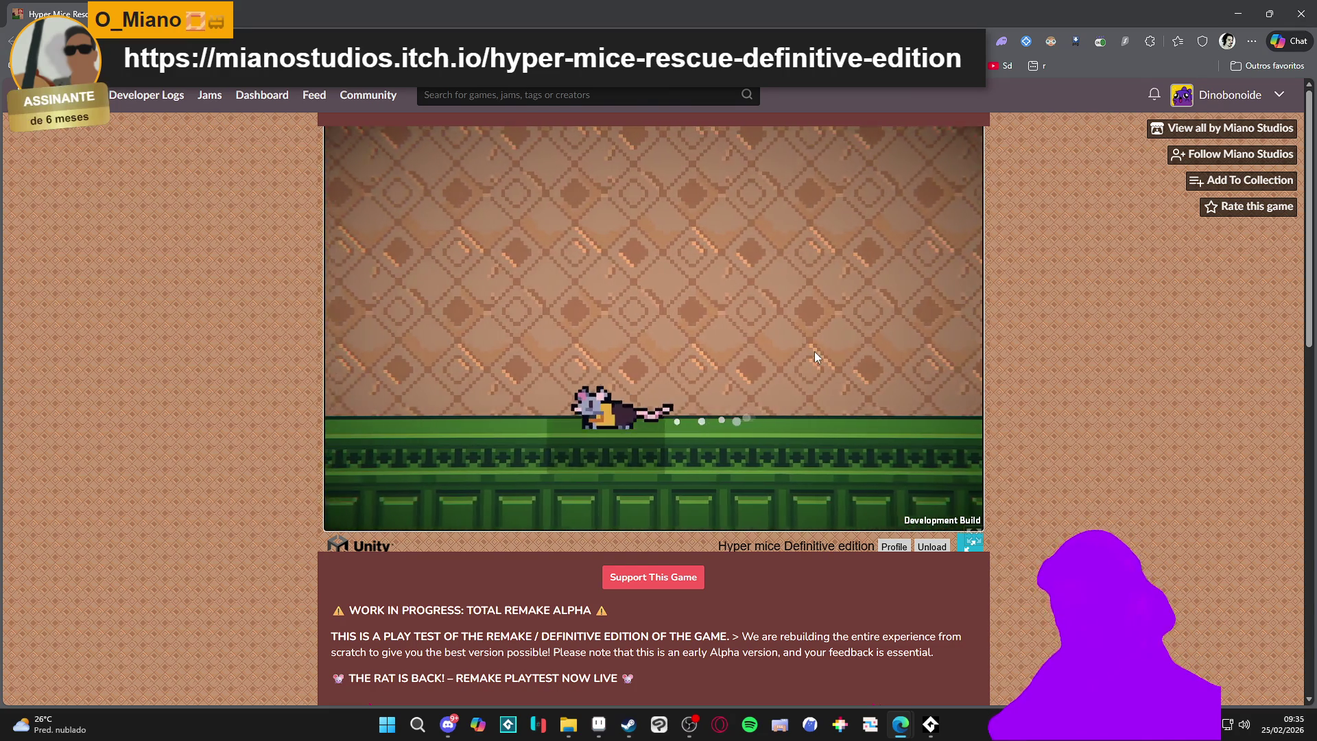
key("space")
key("Right")
key("Left")
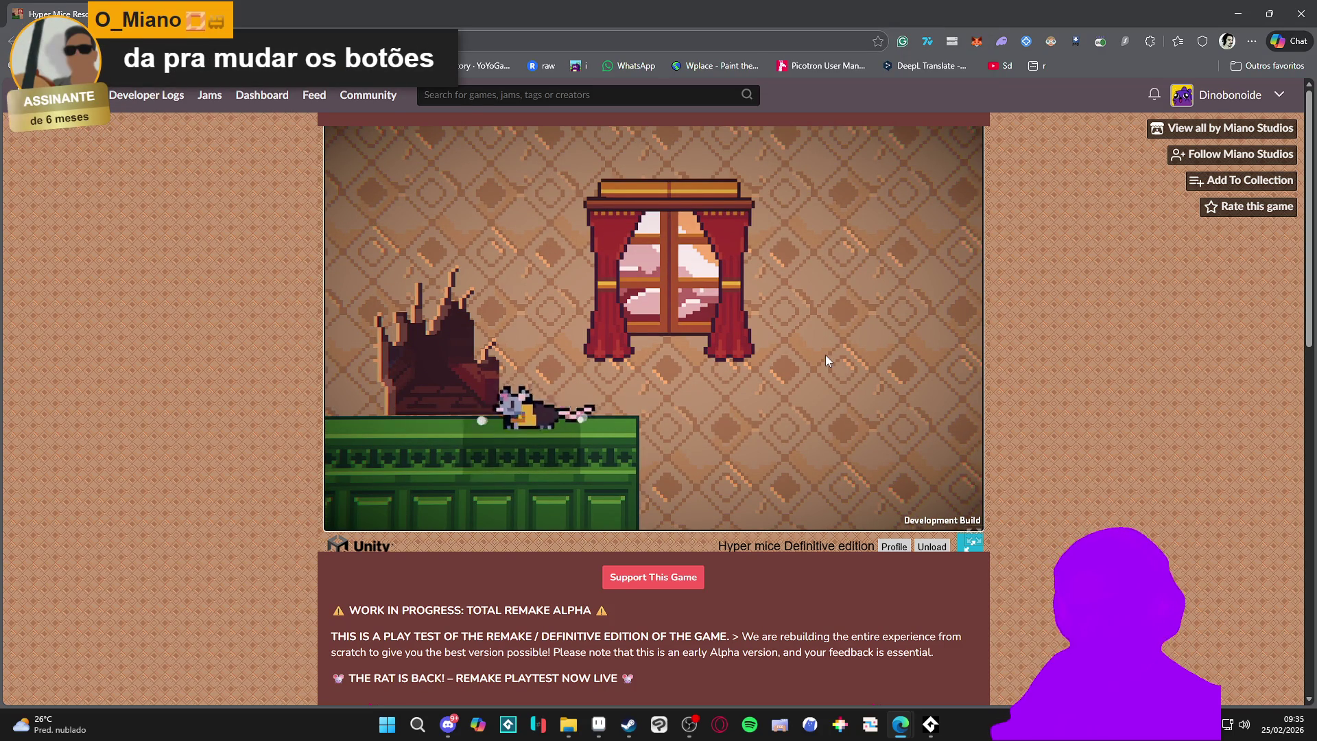
key("Right")
key("space")
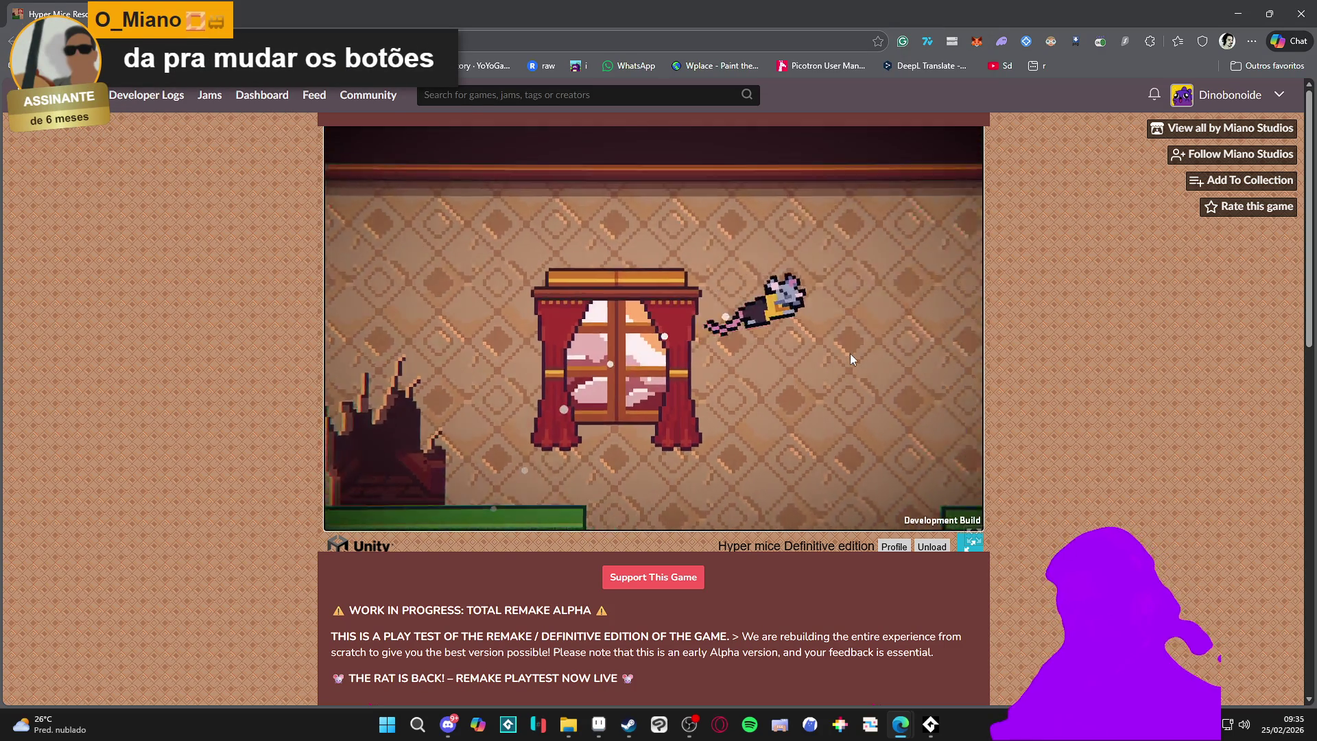
key("Left")
key("Left")
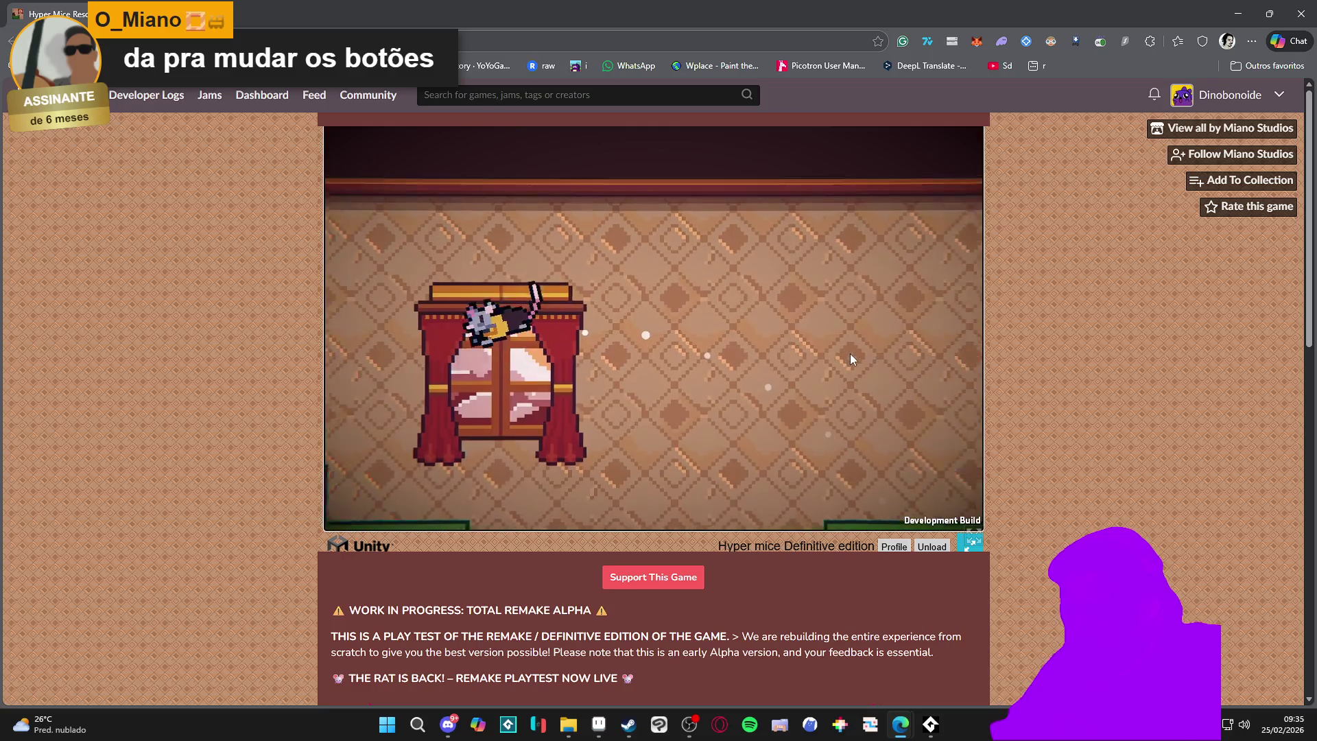
Guide the rat into the window room, along the green ledge and into the next room
key("Right")
key("space")
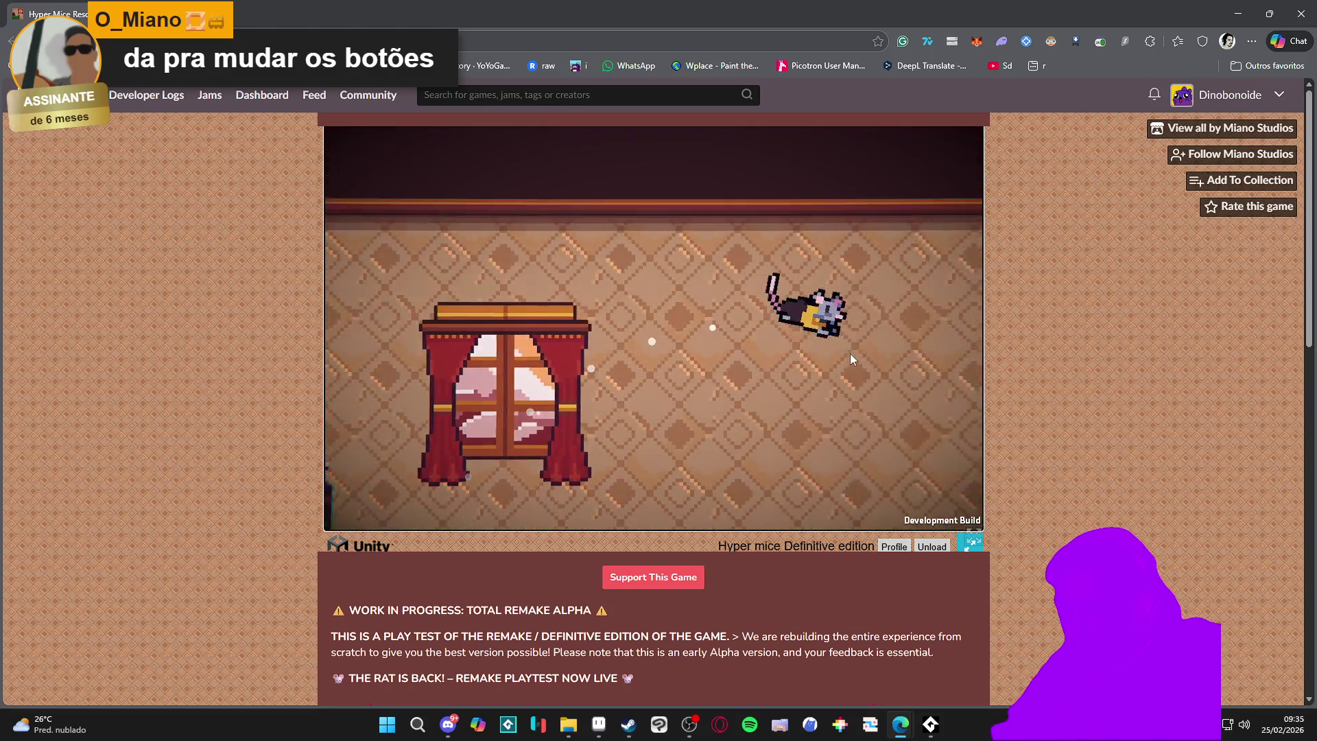
key("Left")
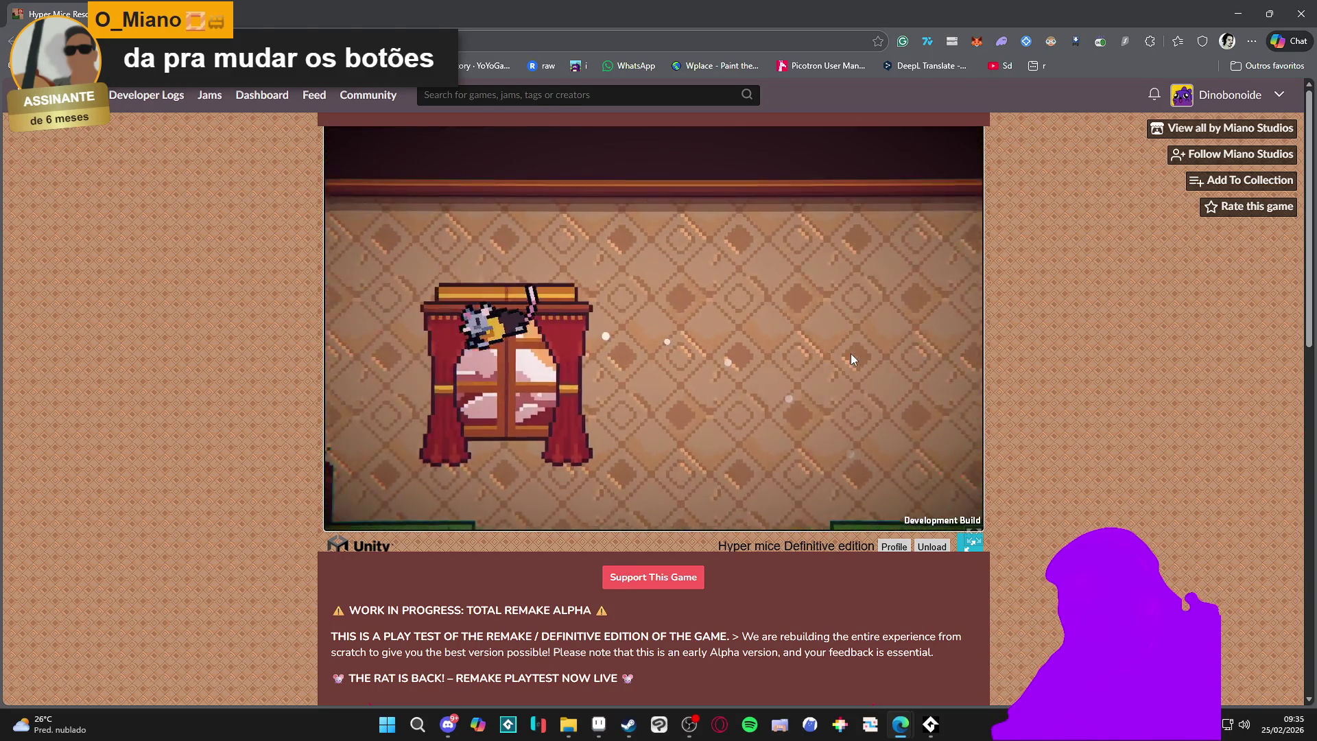
key("Right")
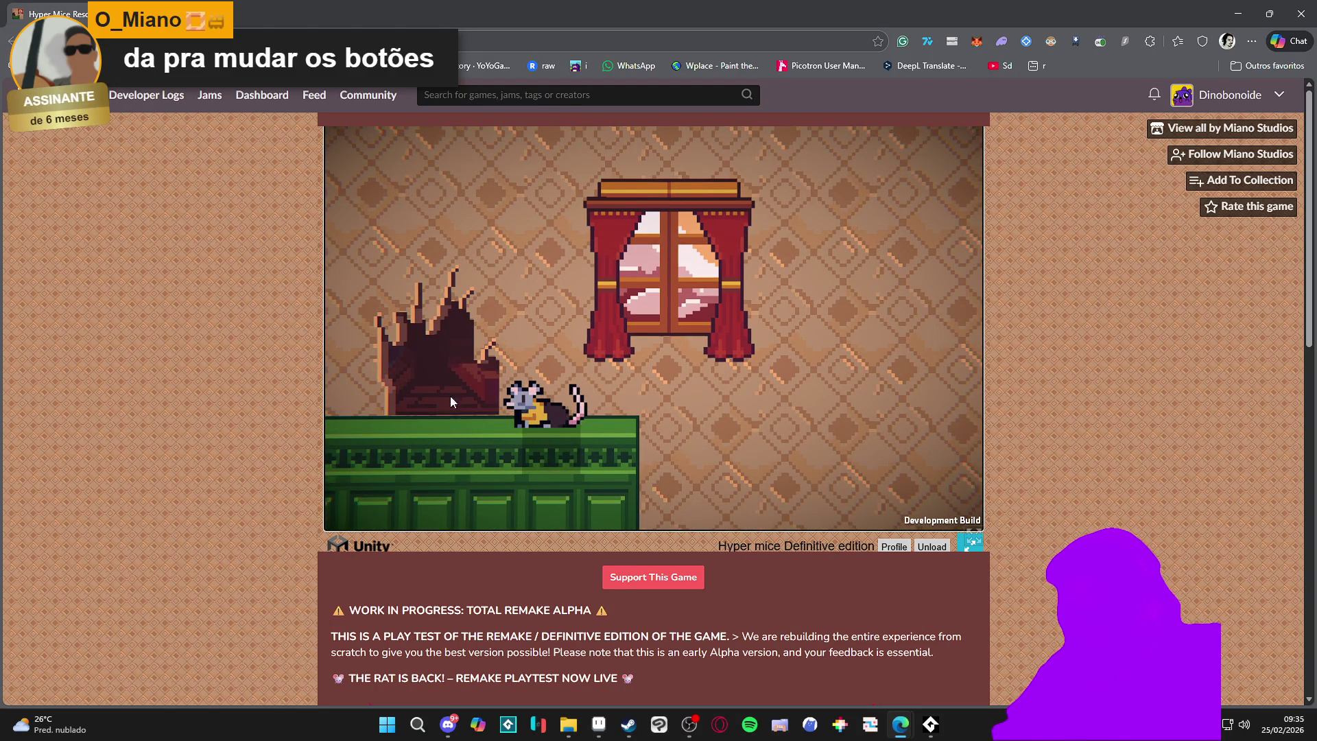
key("Down")
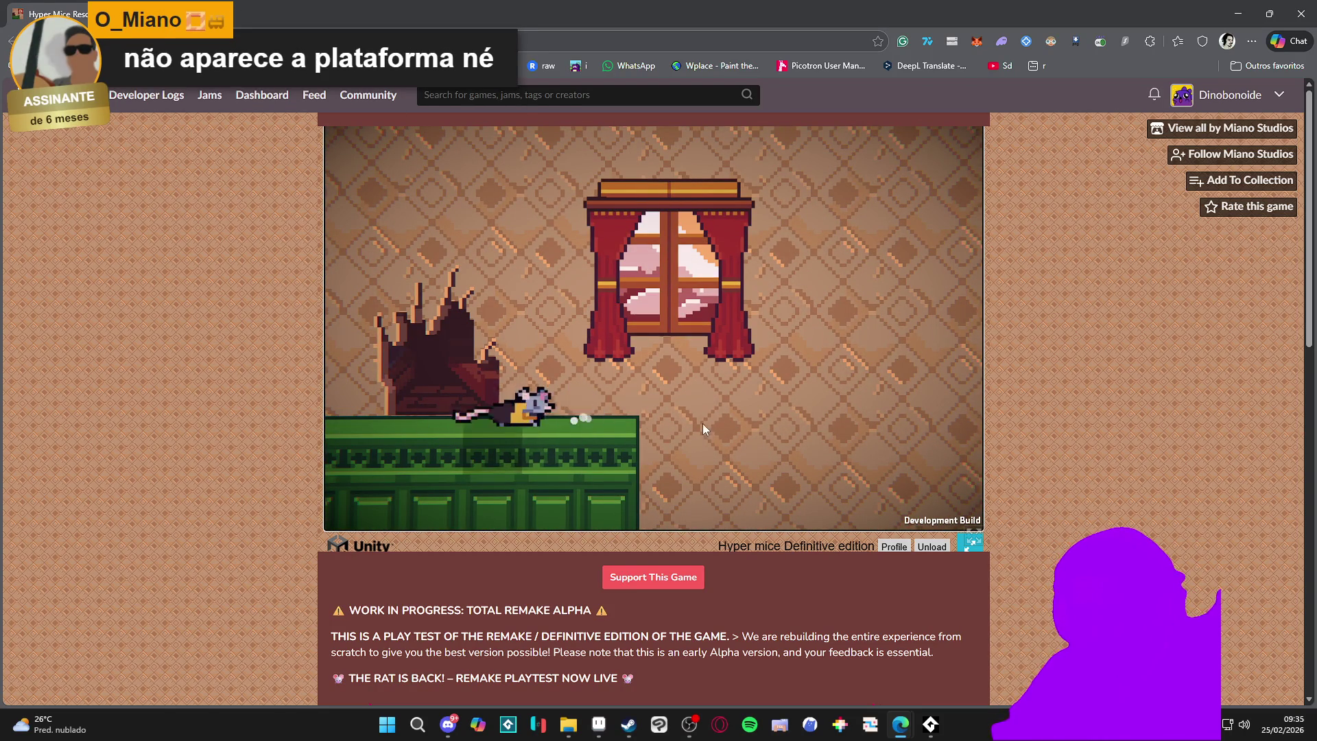
key("Right")
key("space")
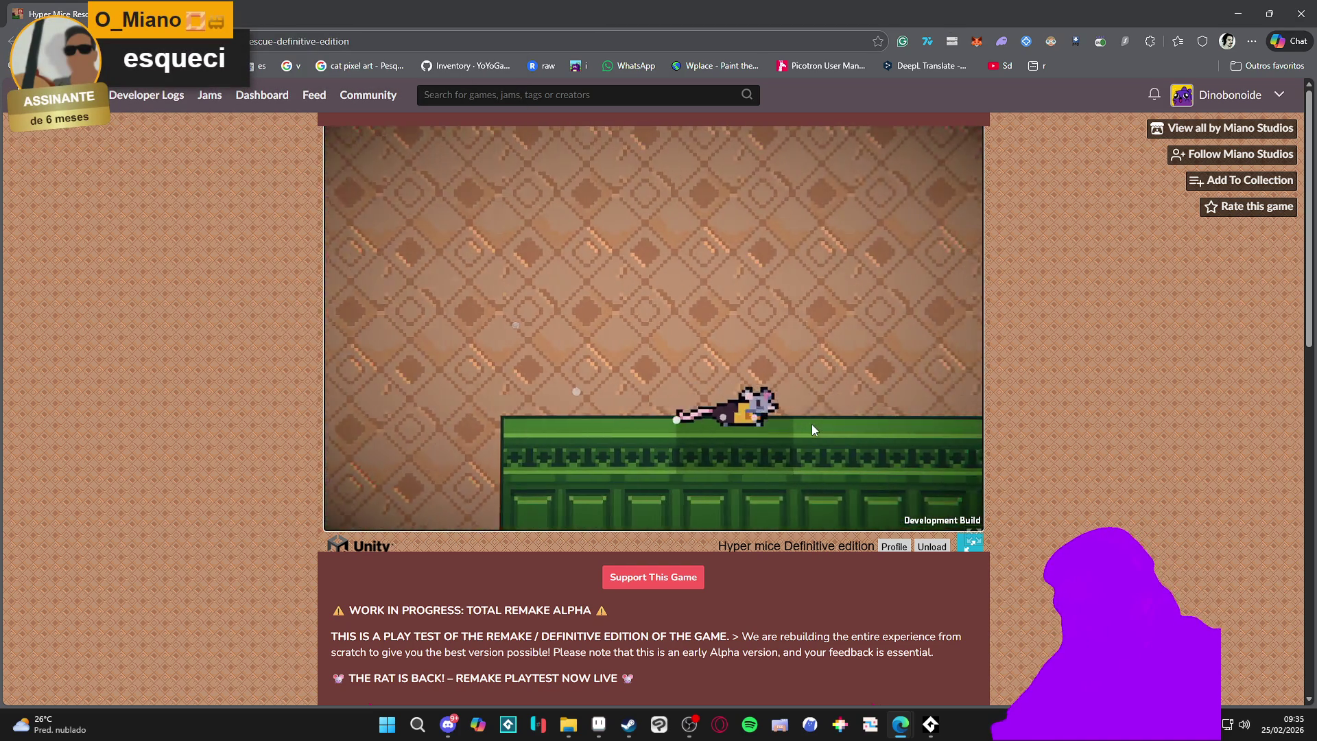
key("Right")
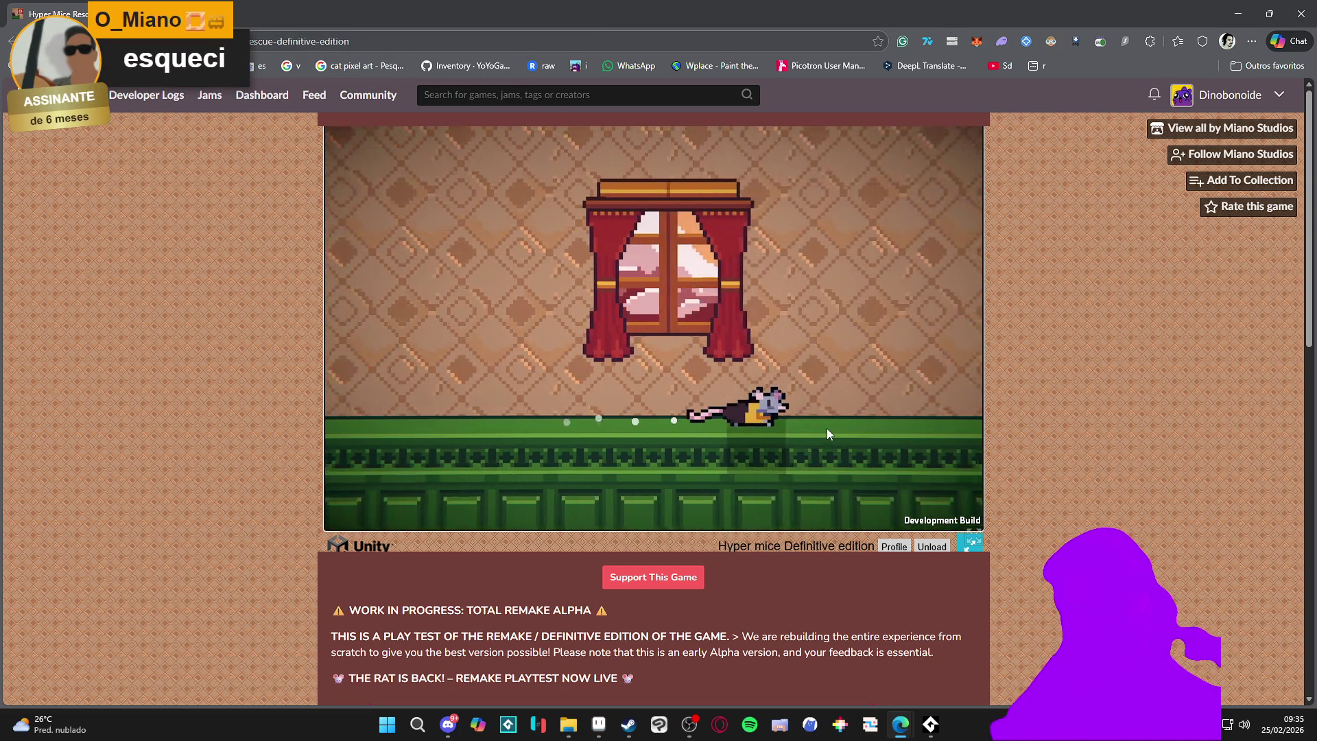
key("Left")
key("Left")
key("Left")
key("Right")
key("space")
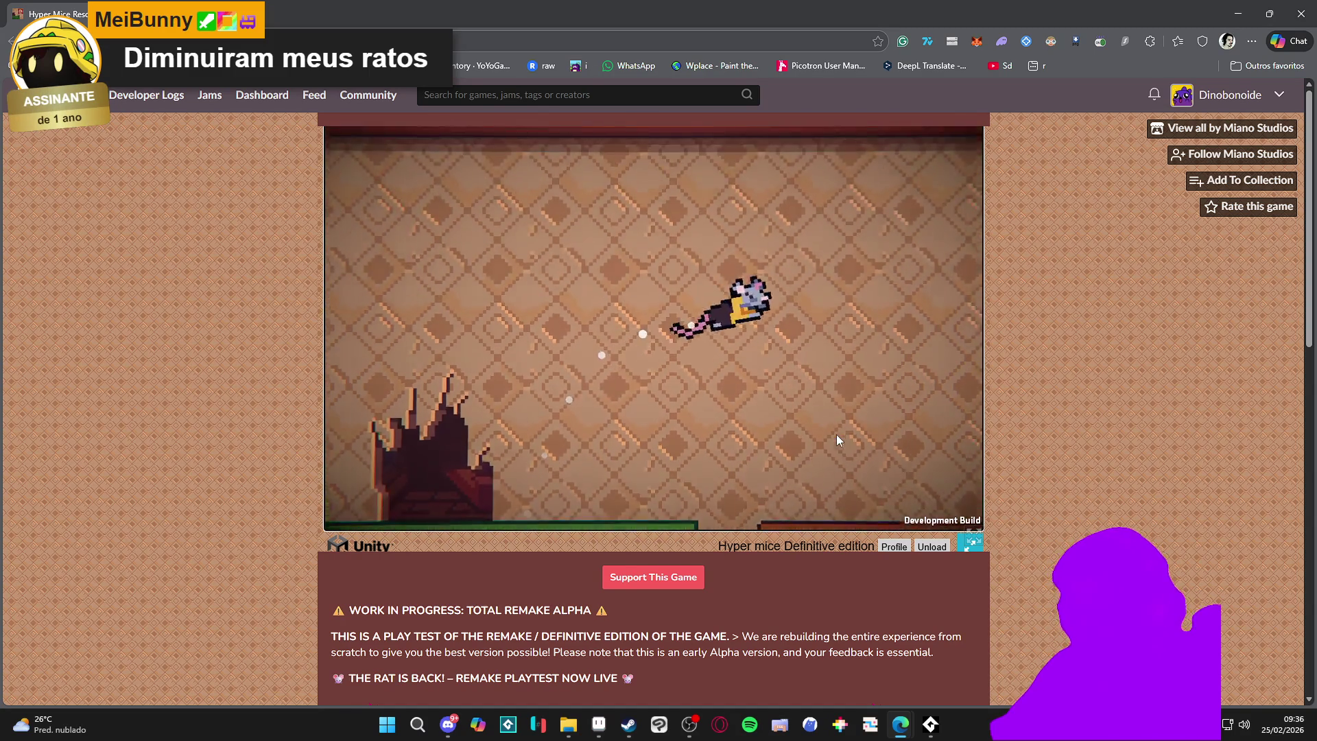
Hop the rat onto the brown table by the torn cabinet, then back to the green ledge
key("Left")
key("Right")
key("space")
key("space")
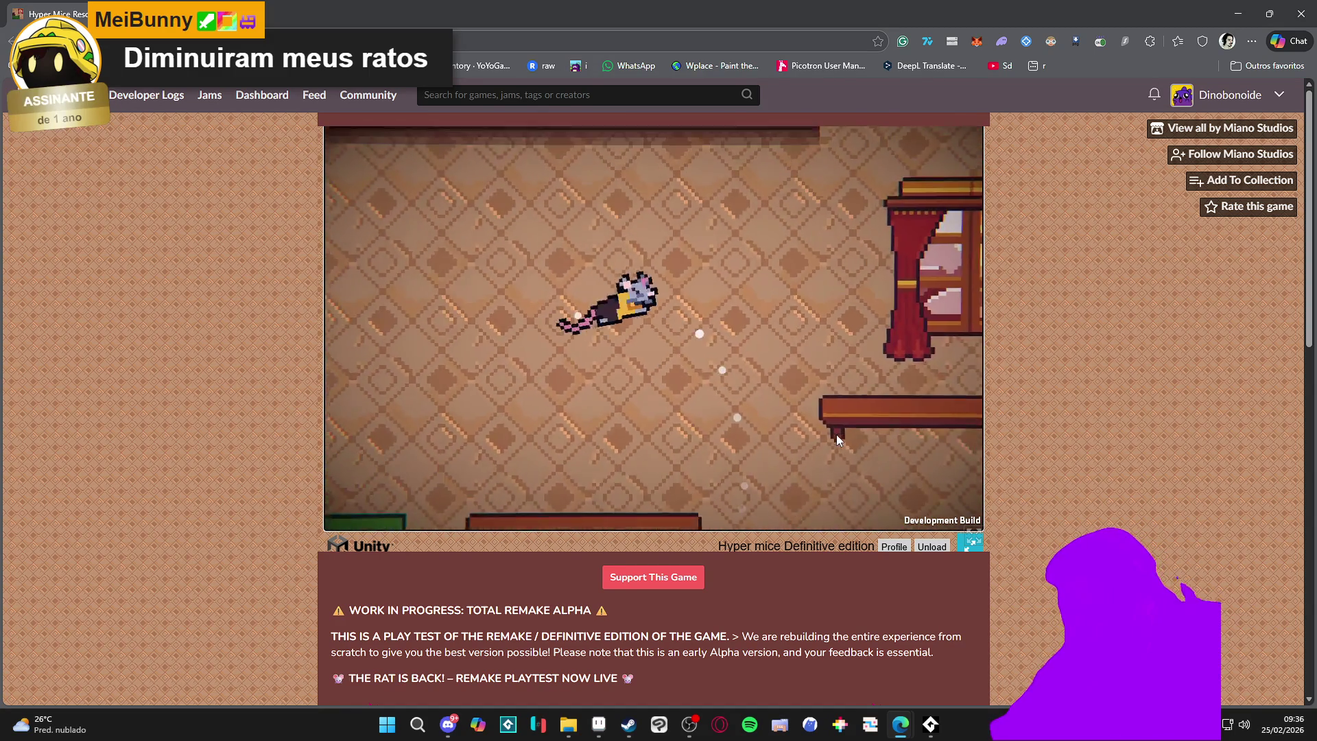
key("Right")
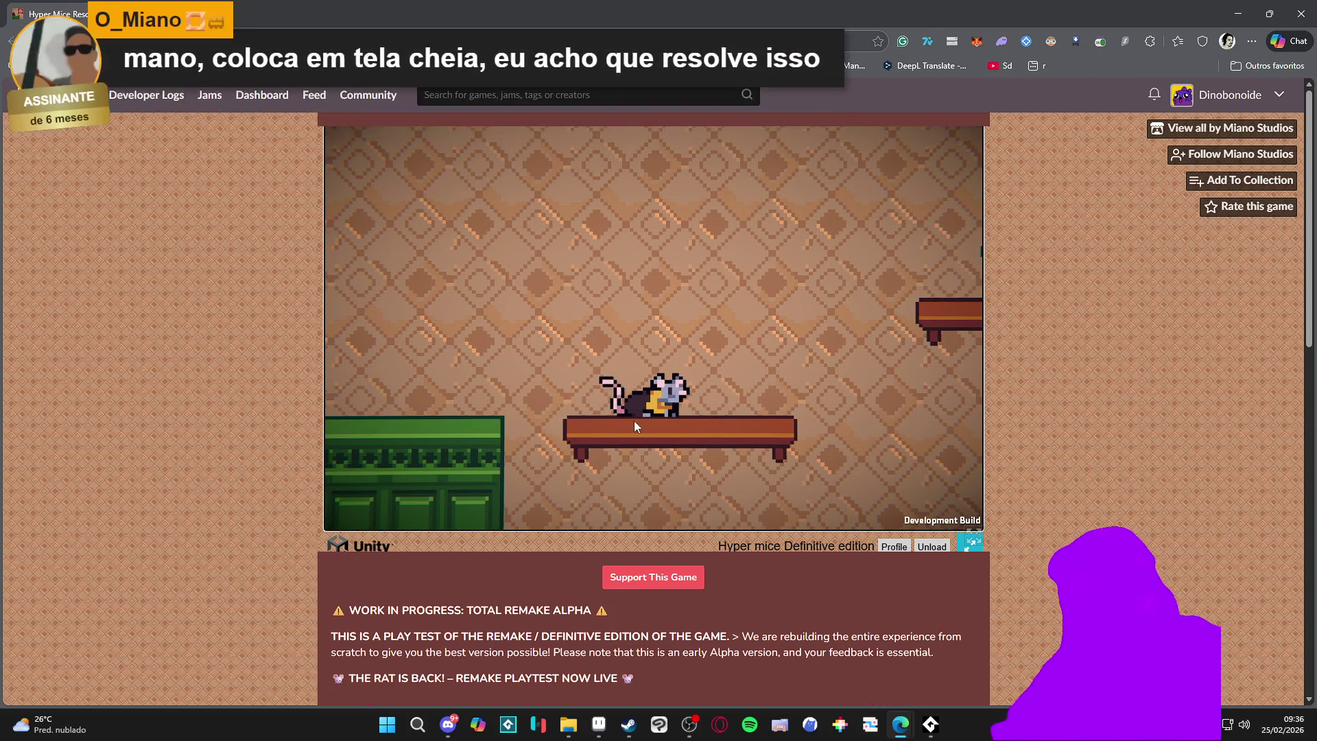
key("Left")
key("space")
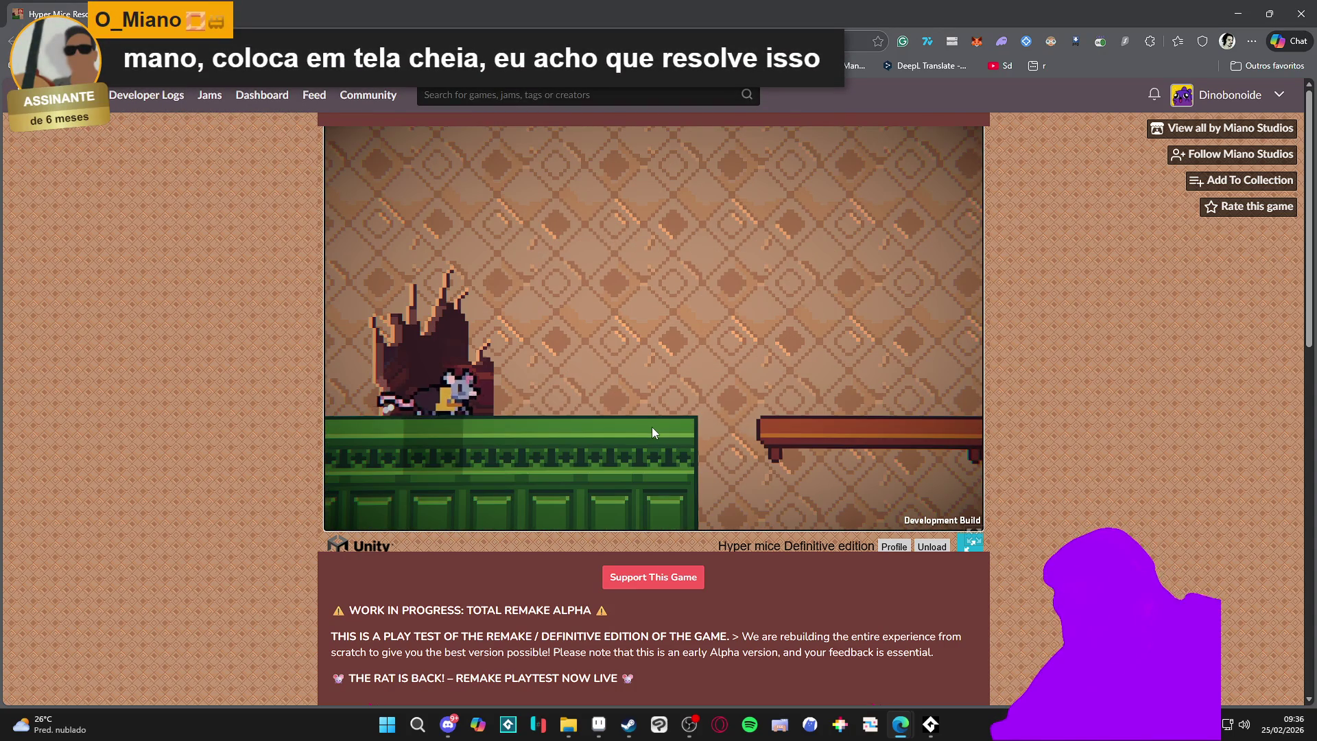
key("Right")
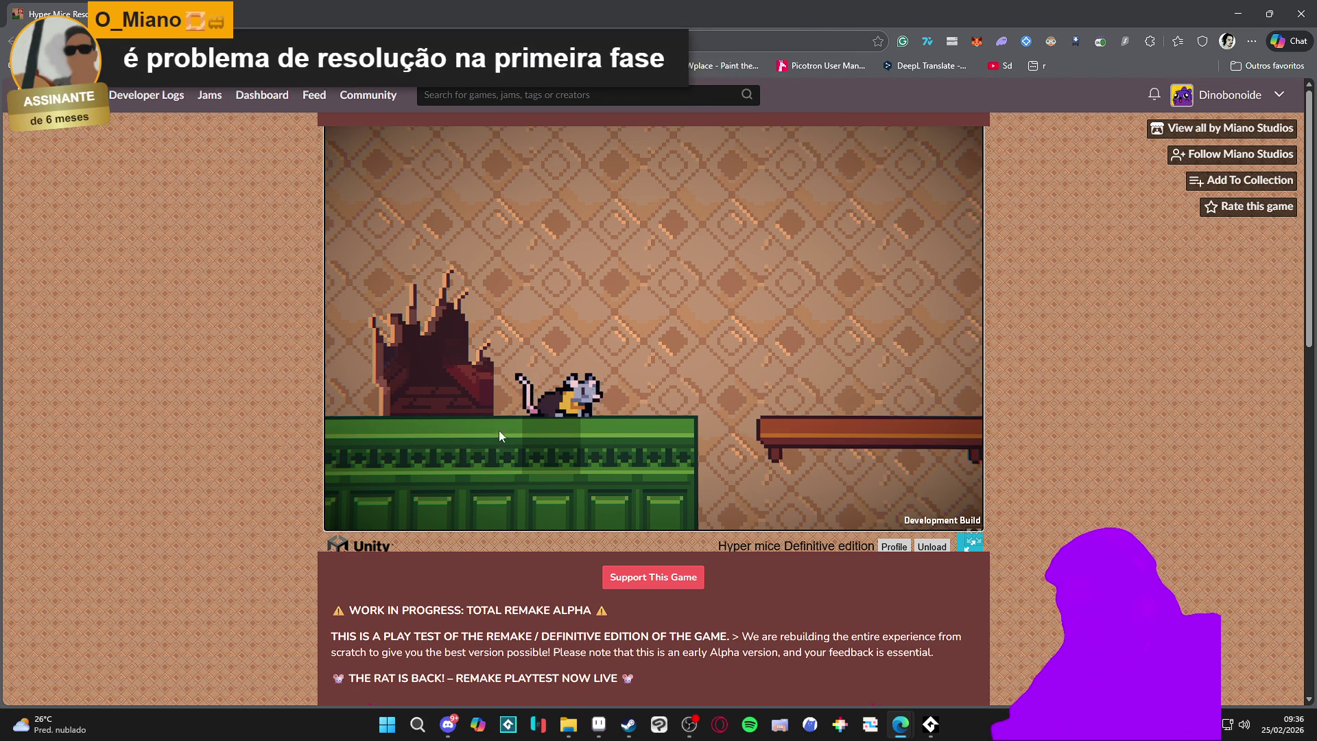
Dash the rat right onto the bench by the window and move it along the bench
key("Right")
key("space")
key("Left")
key("Right")
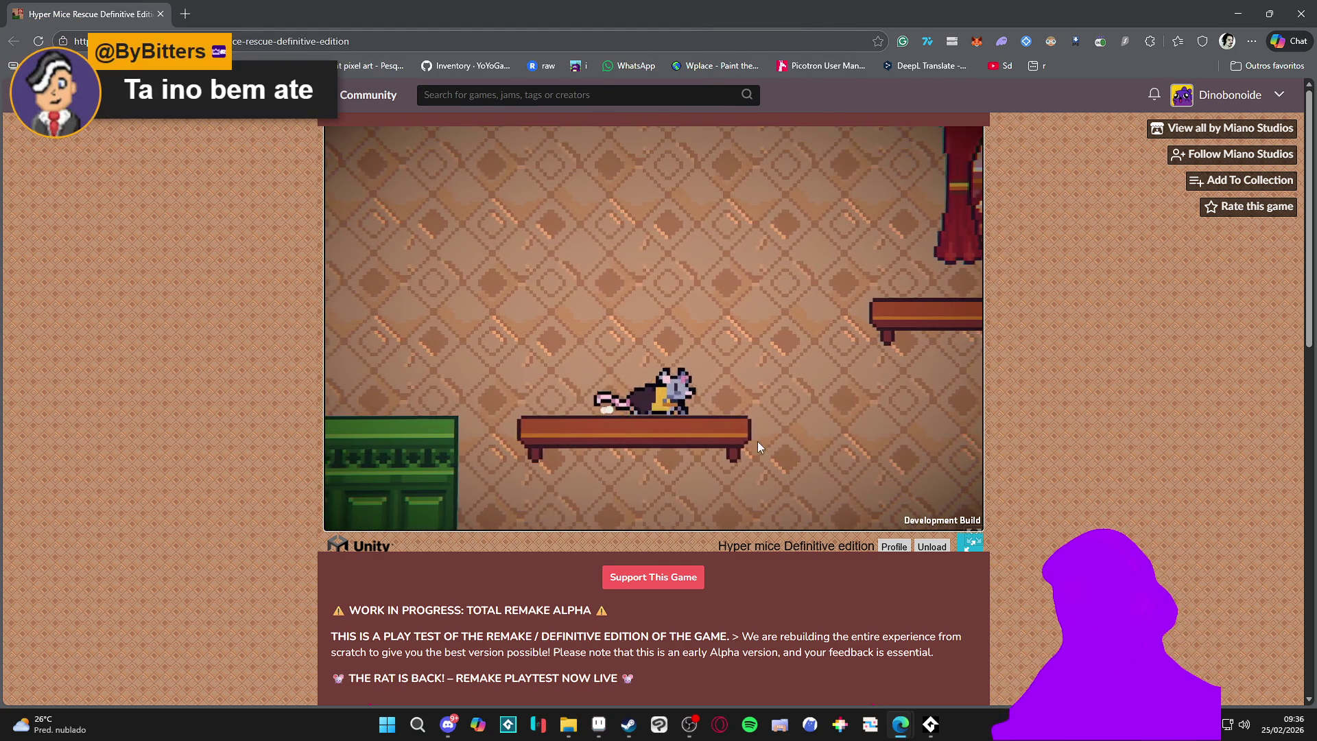
key("Right")
key("space")
key("Left")
key("space")
key("Left")
key("space")
key("Left")
Jump the rat across the room between benches, a ledge and the window top
key("Right")
key("space")
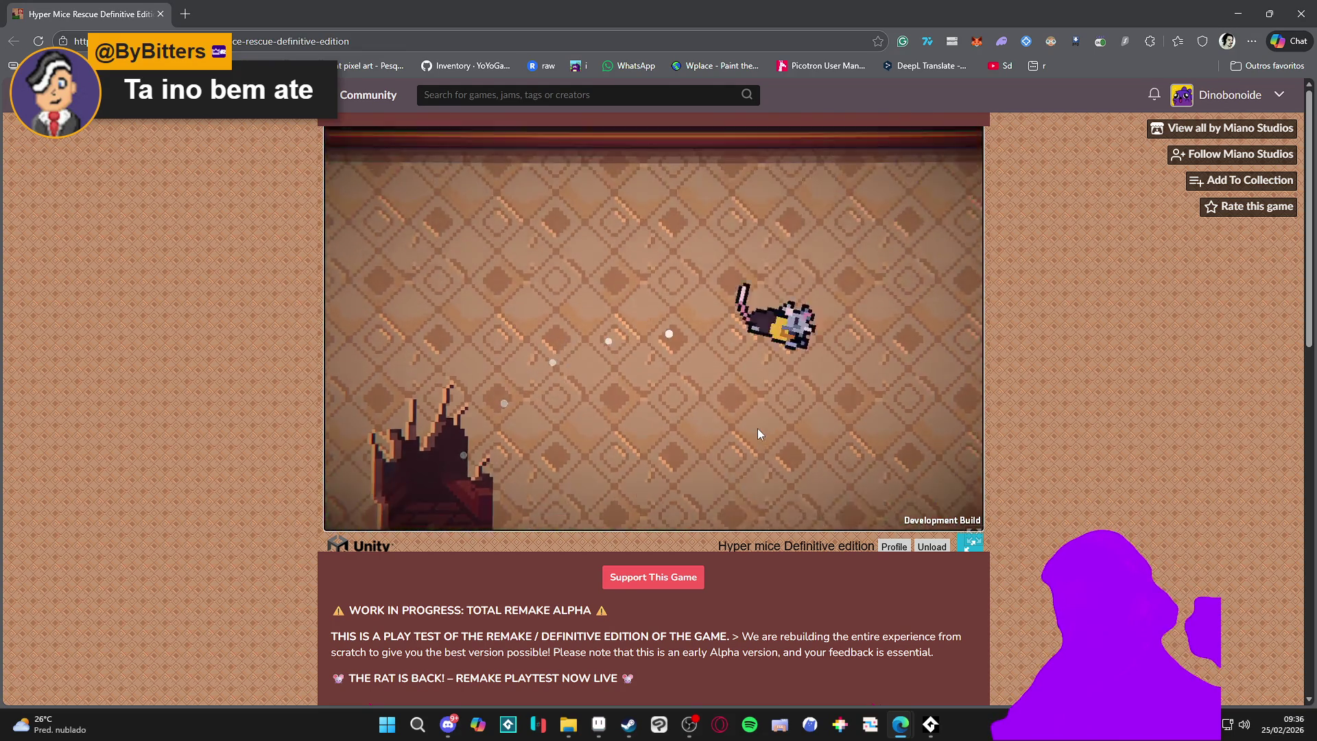
key("space")
key("Left")
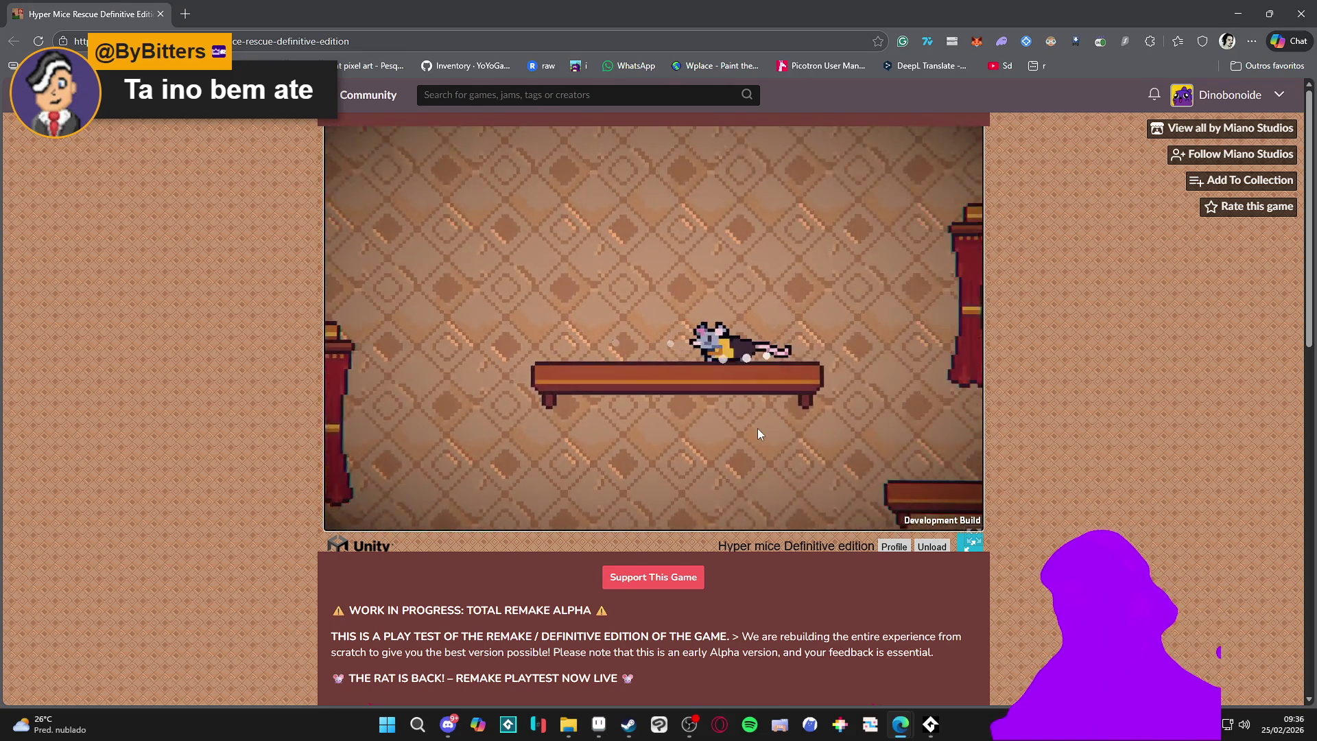
key("space")
key("Left")
key("Right")
key("space")
key("Right")
key("space")
key("space")
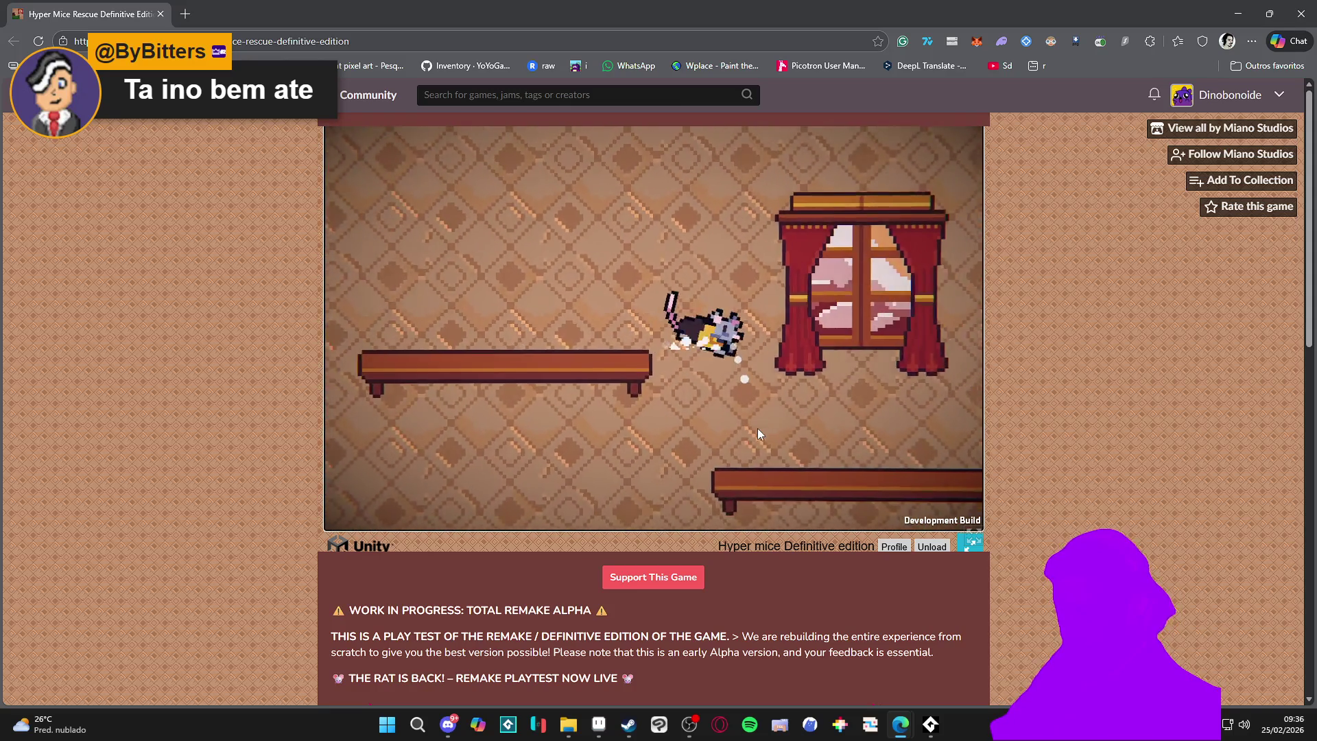
Climb the rat between the benches and window top, leaping off the window bench
key("space")
key("Left")
key("Right")
key("space")
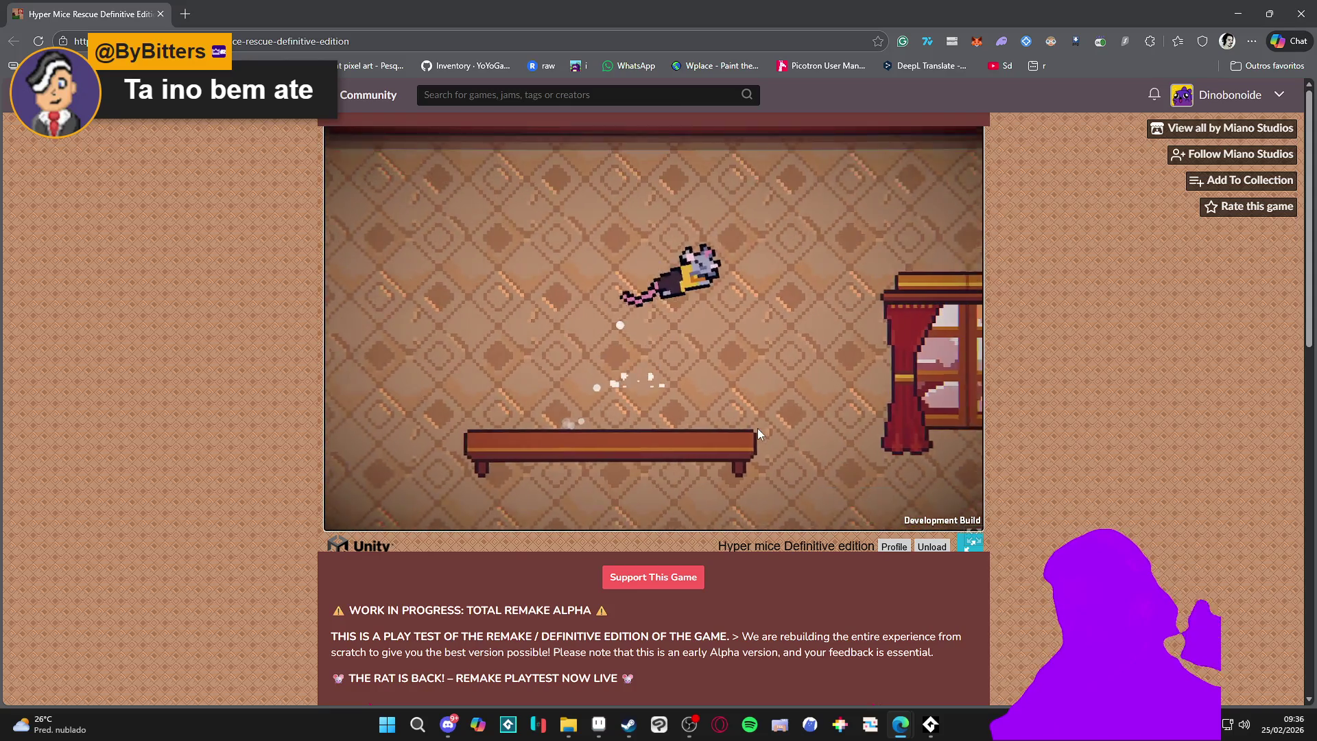
key("space")
key("Left")
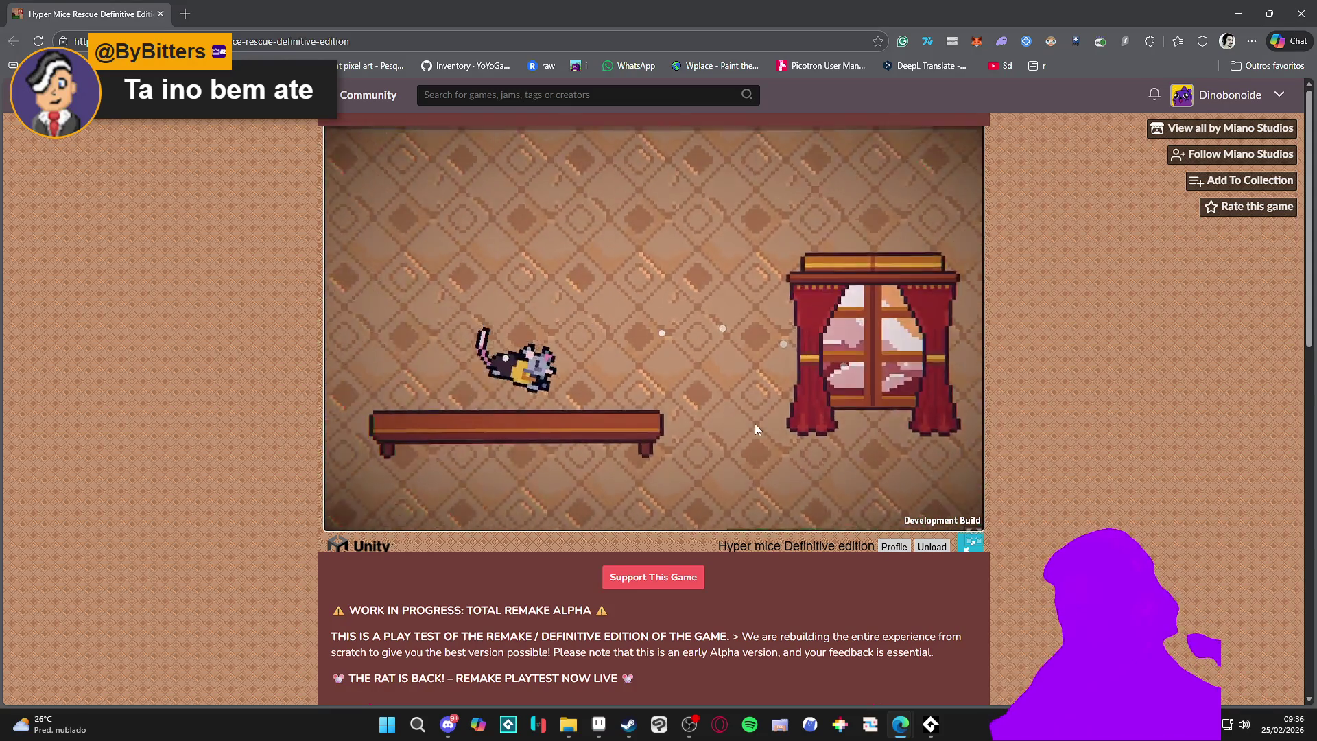
key("space")
key("Right")
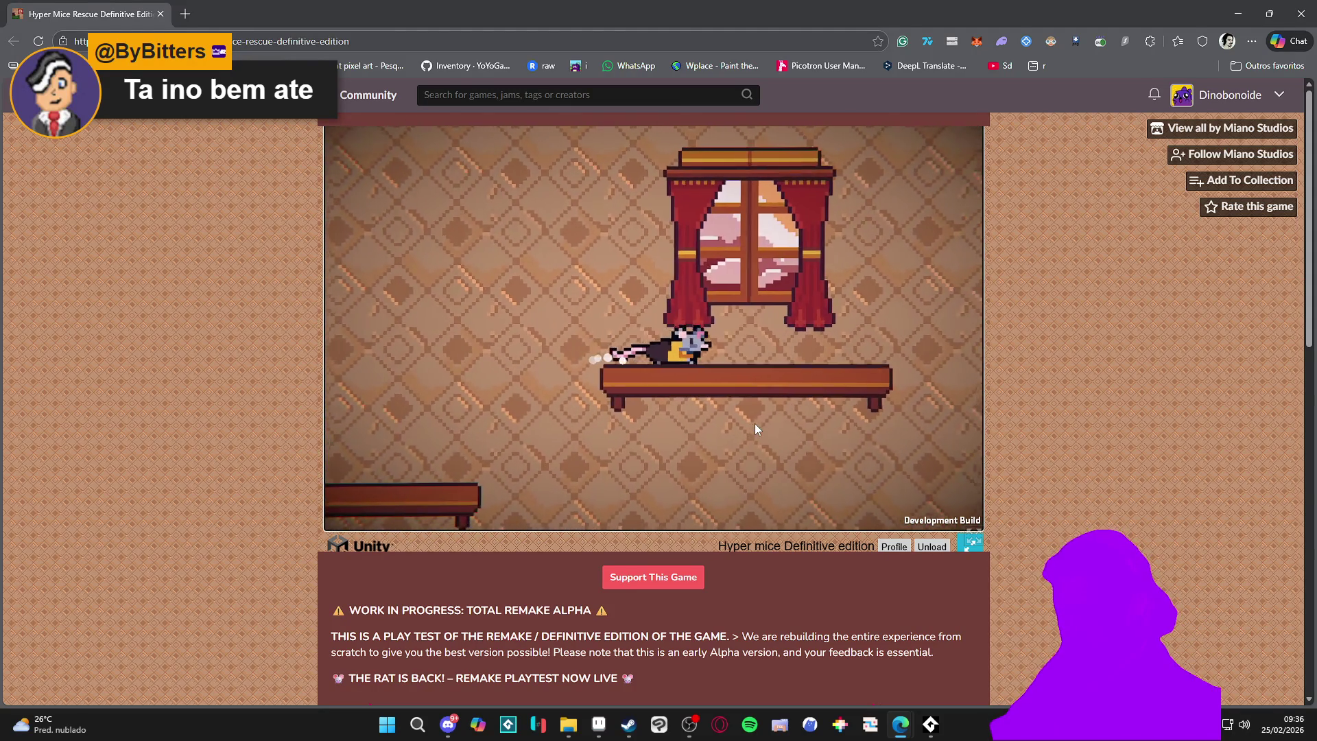
key("space")
key("Left")
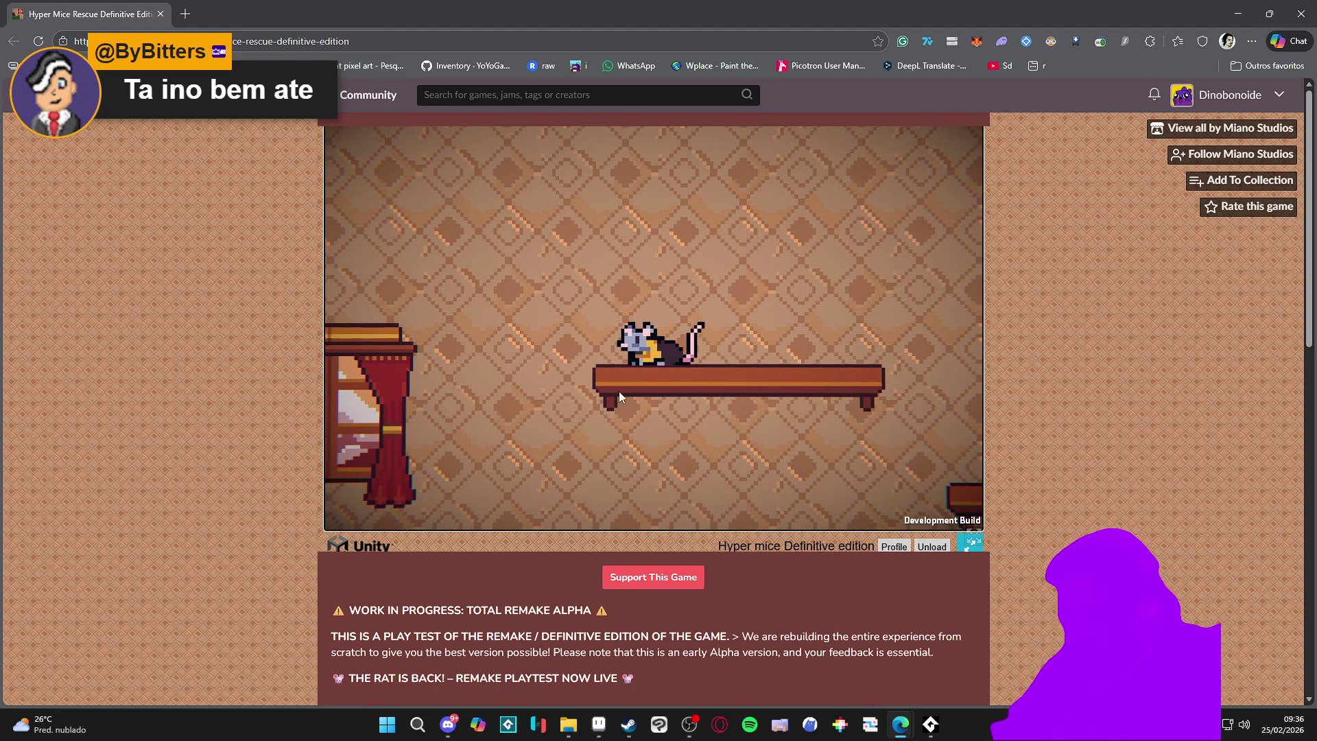
key("space")
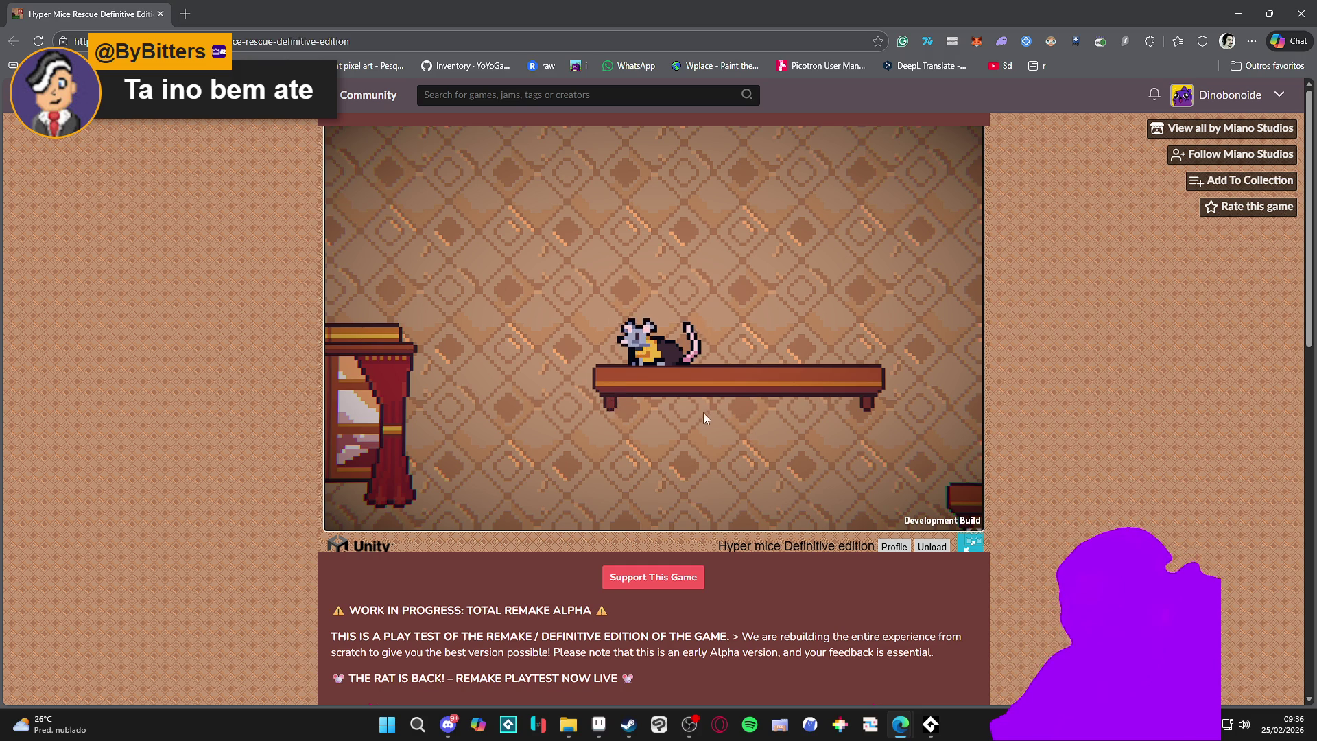
key("space")
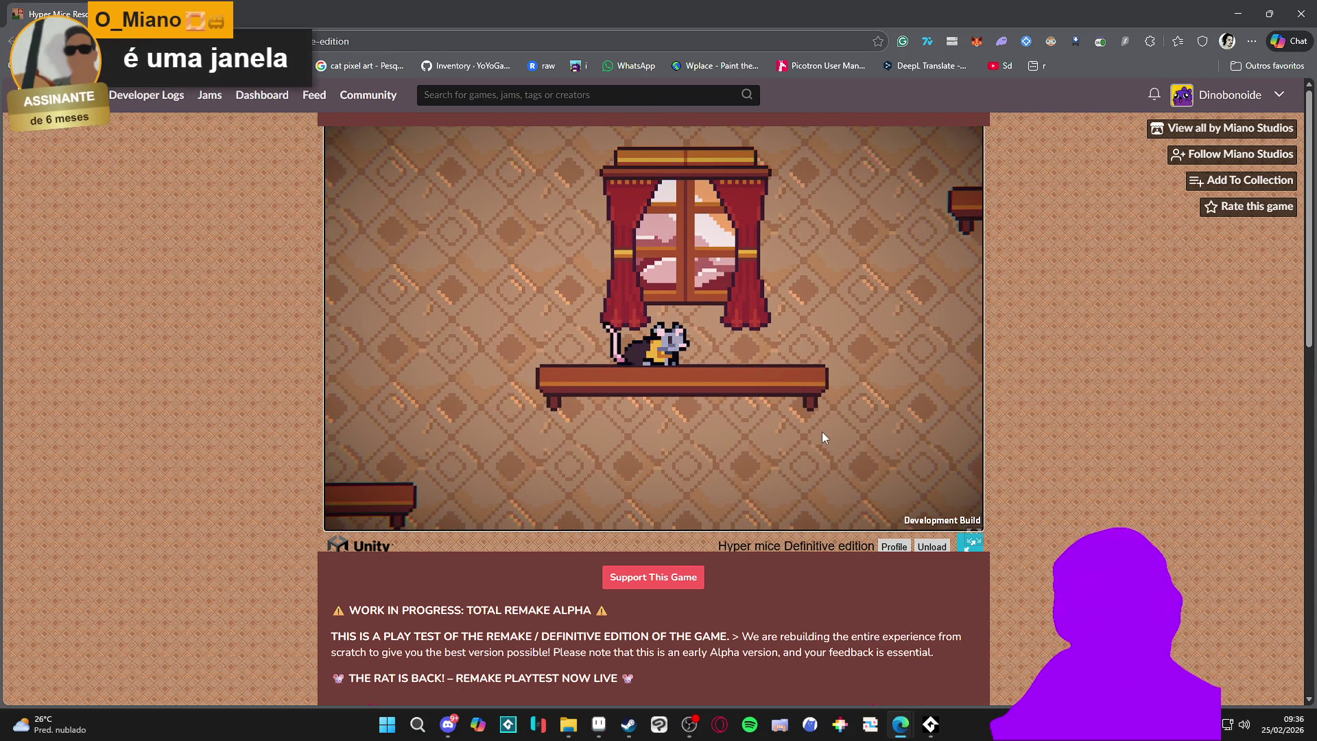
key("space")
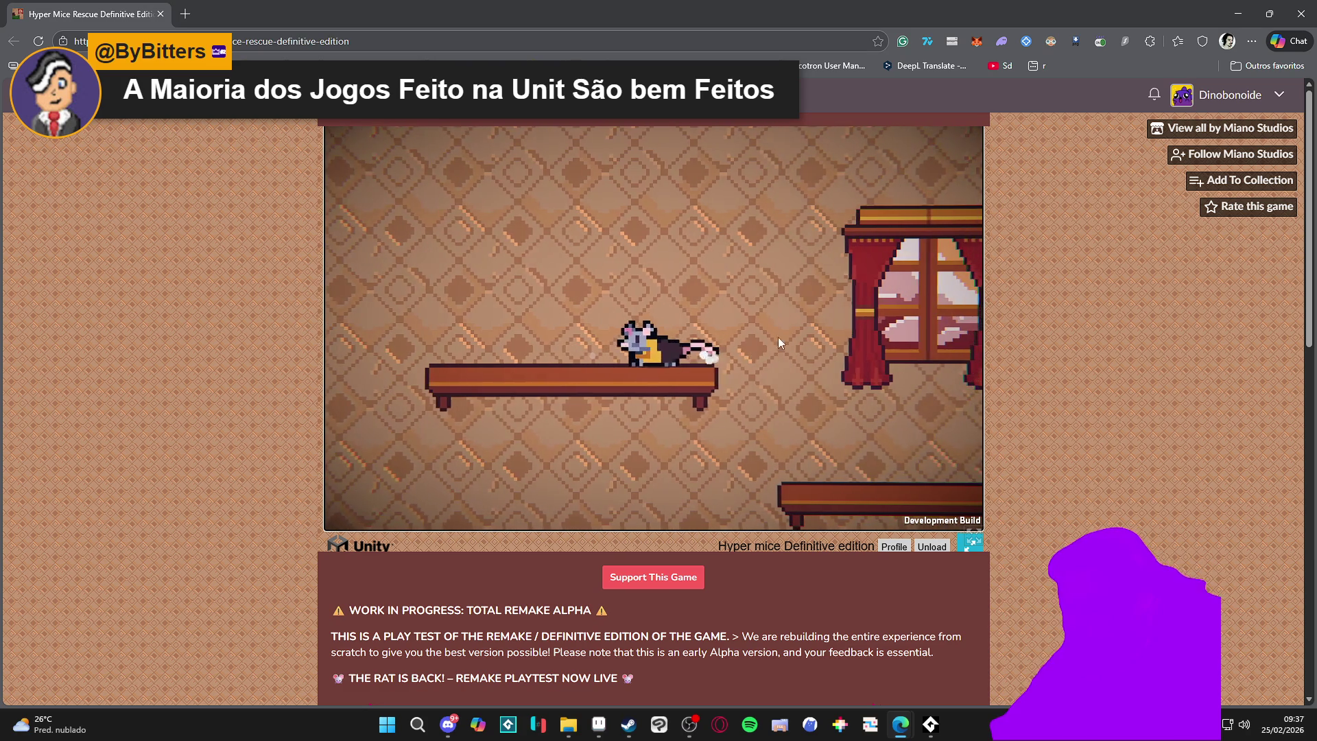
Leap the rat over the window and land it on the bench beside the small mouse
key("Left")
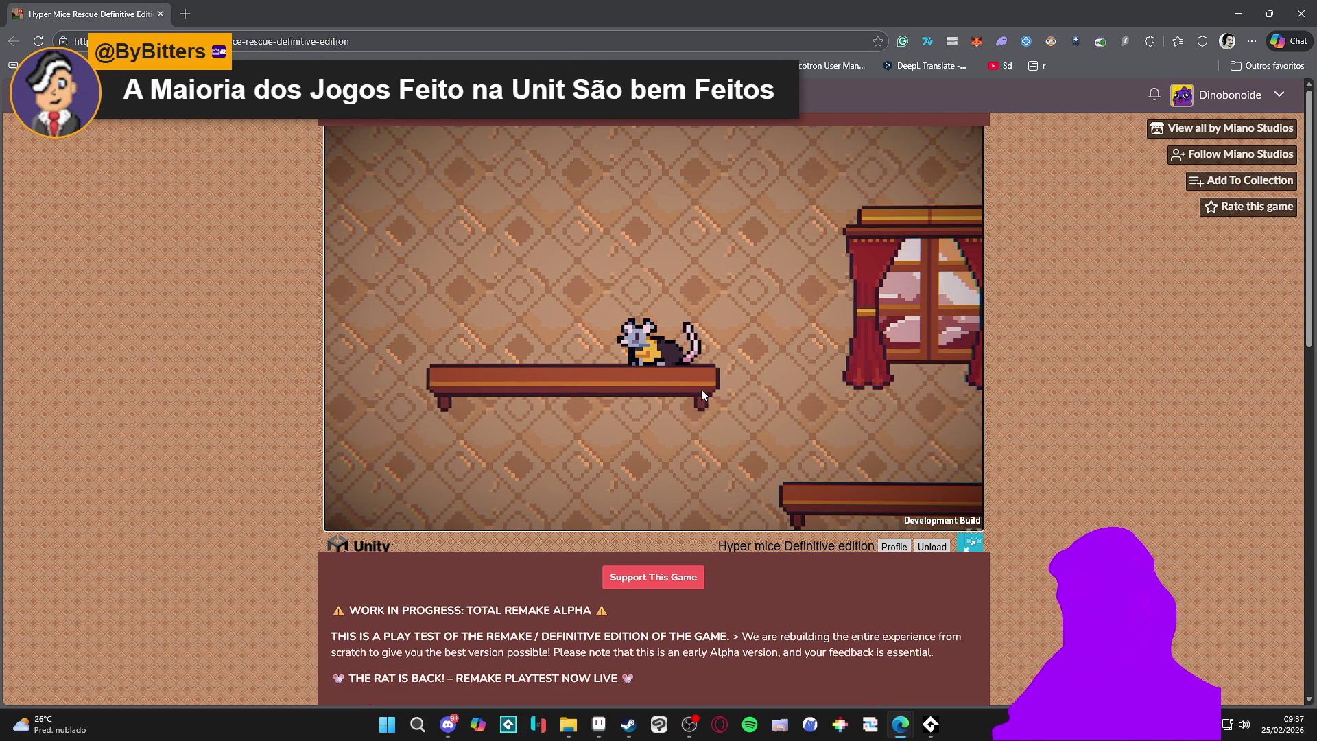
key("Right")
key("space")
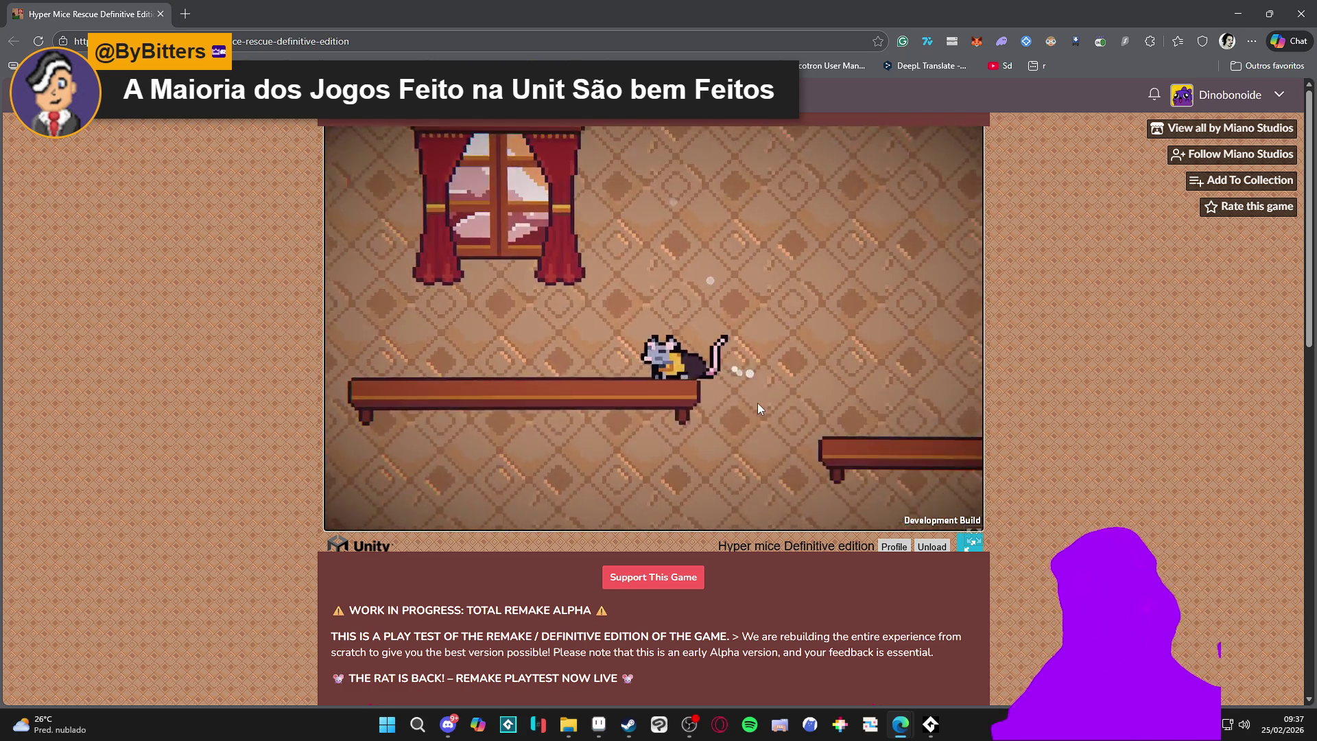
key("space")
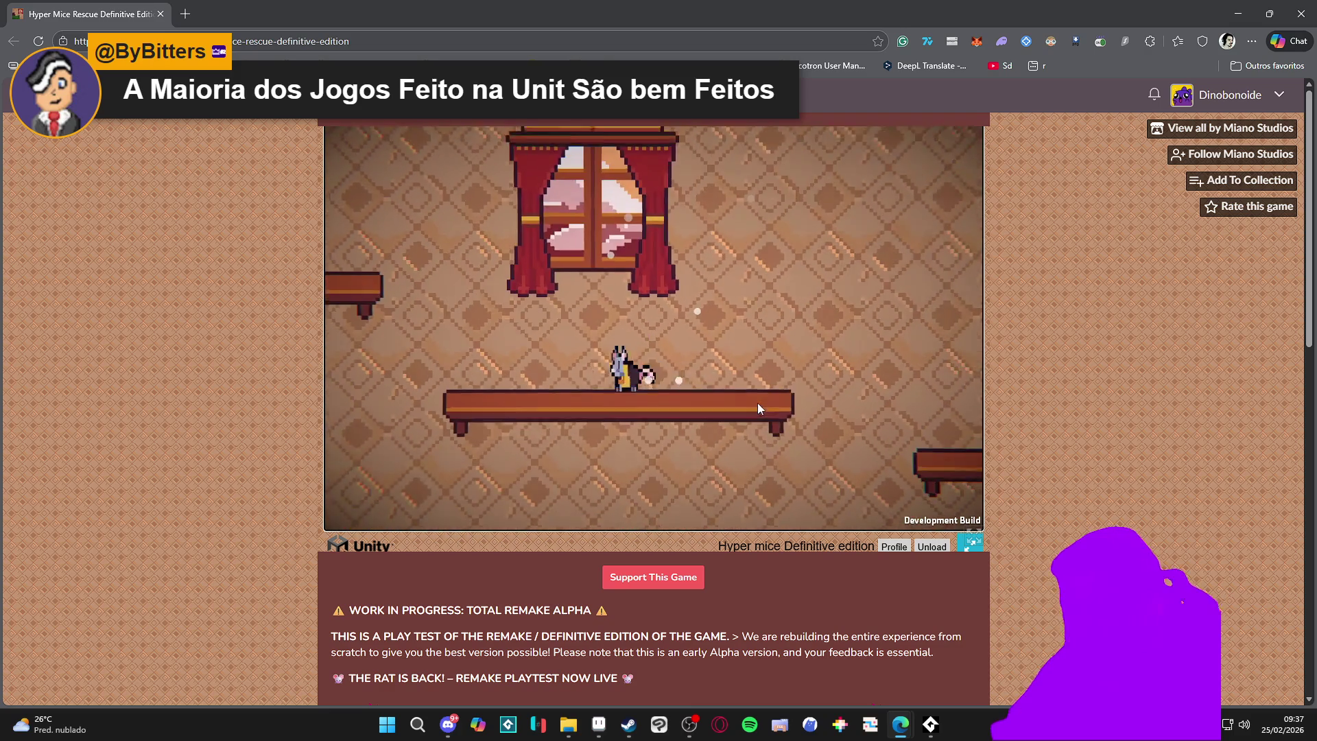
key("Right")
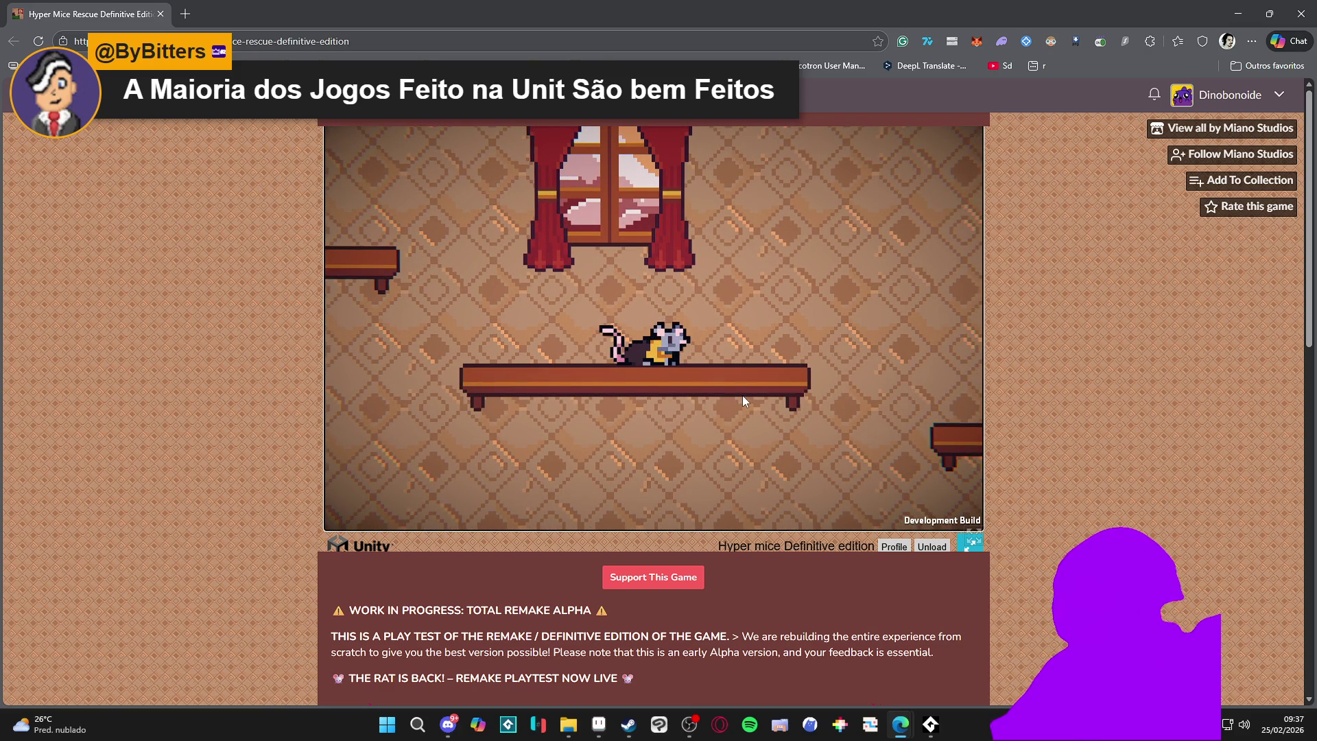
key("space")
key("Right")
key("Left")
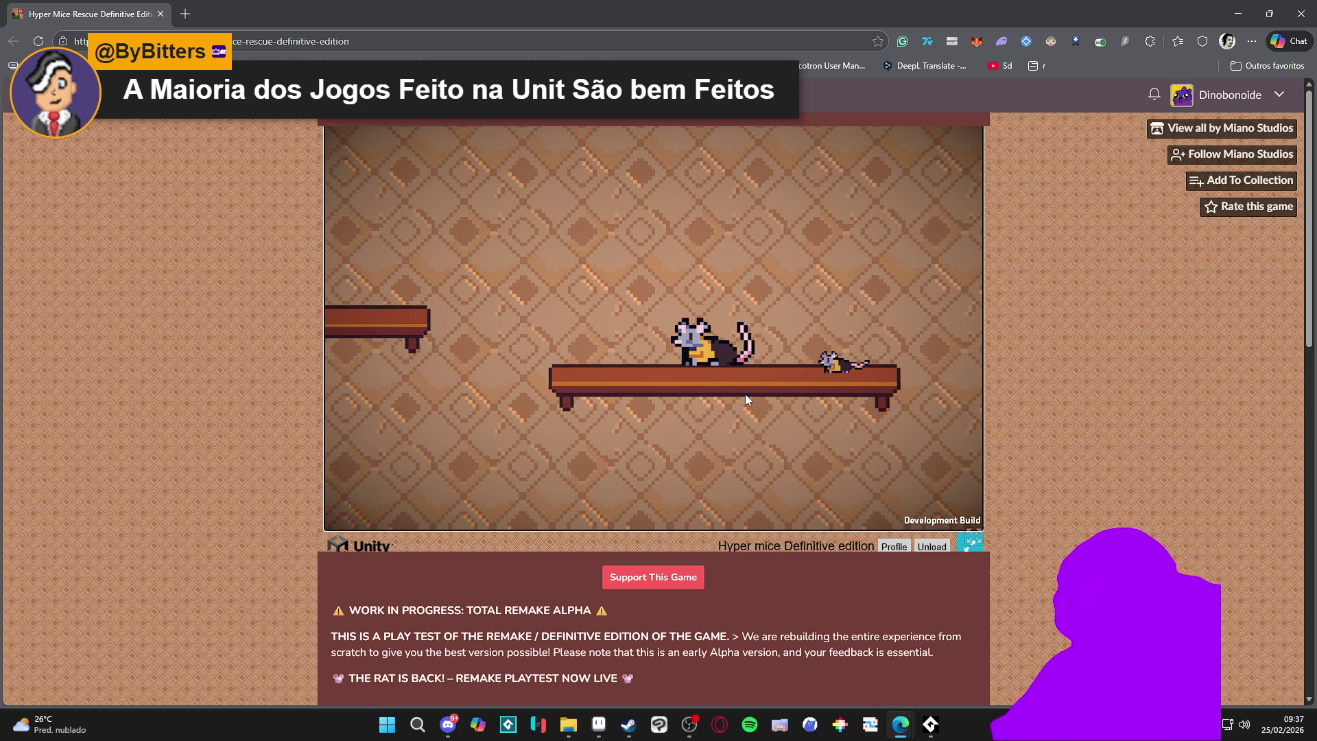
Run the rat along the shelf, climb toward the window, and drop onto the green shelf
key("Right")
key("Left")
key("space")
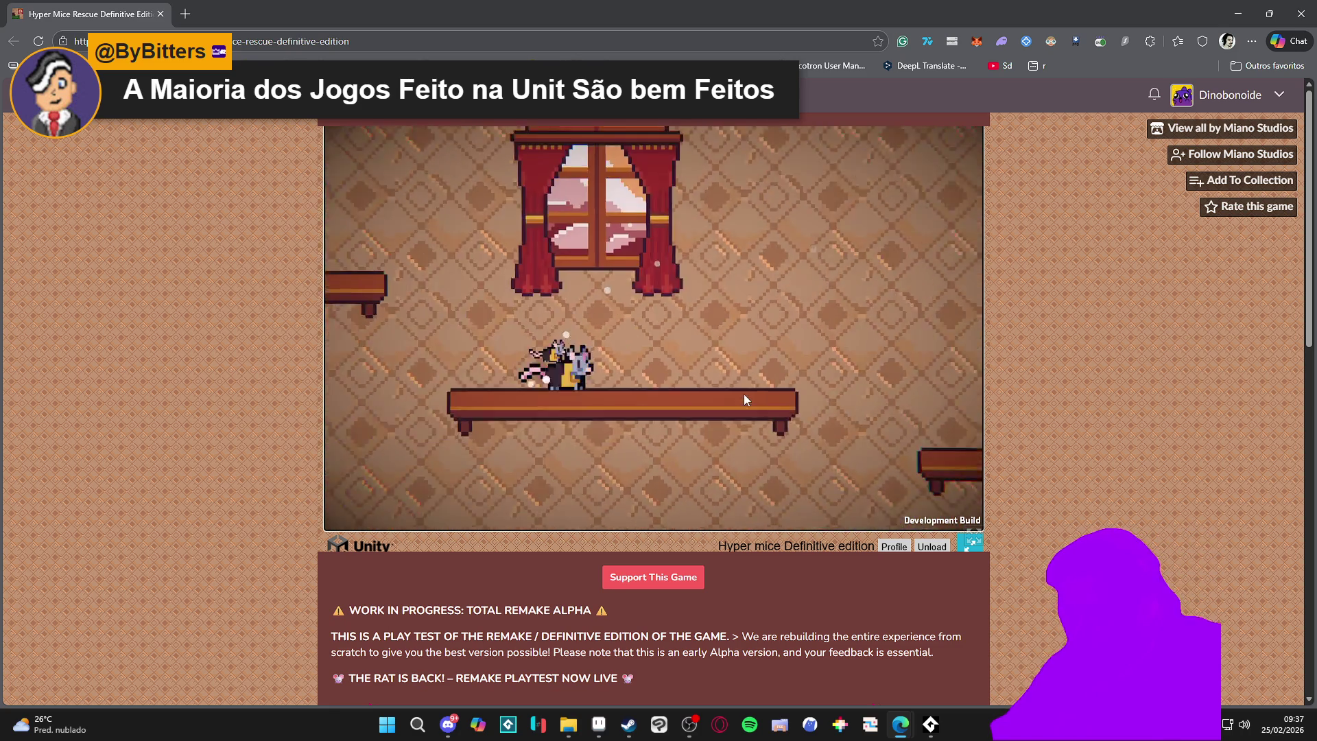
key("Left")
key("space")
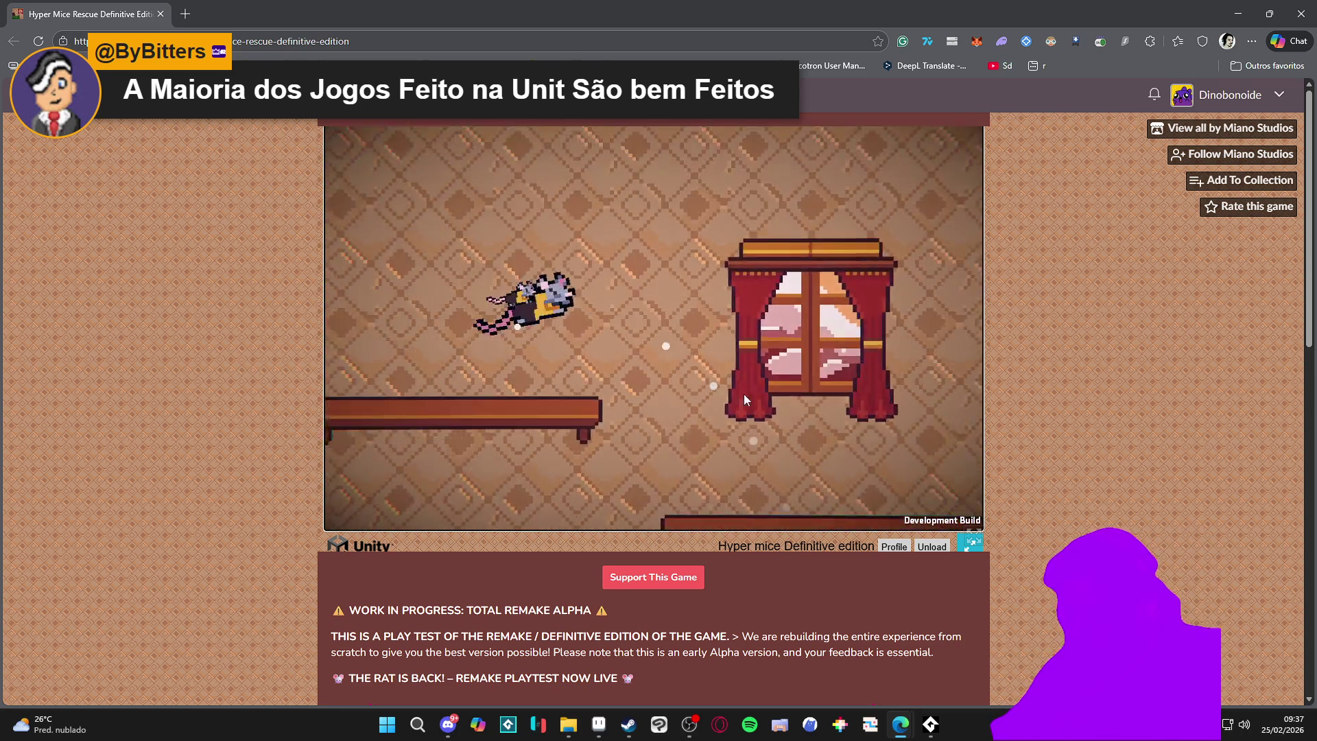
key("space")
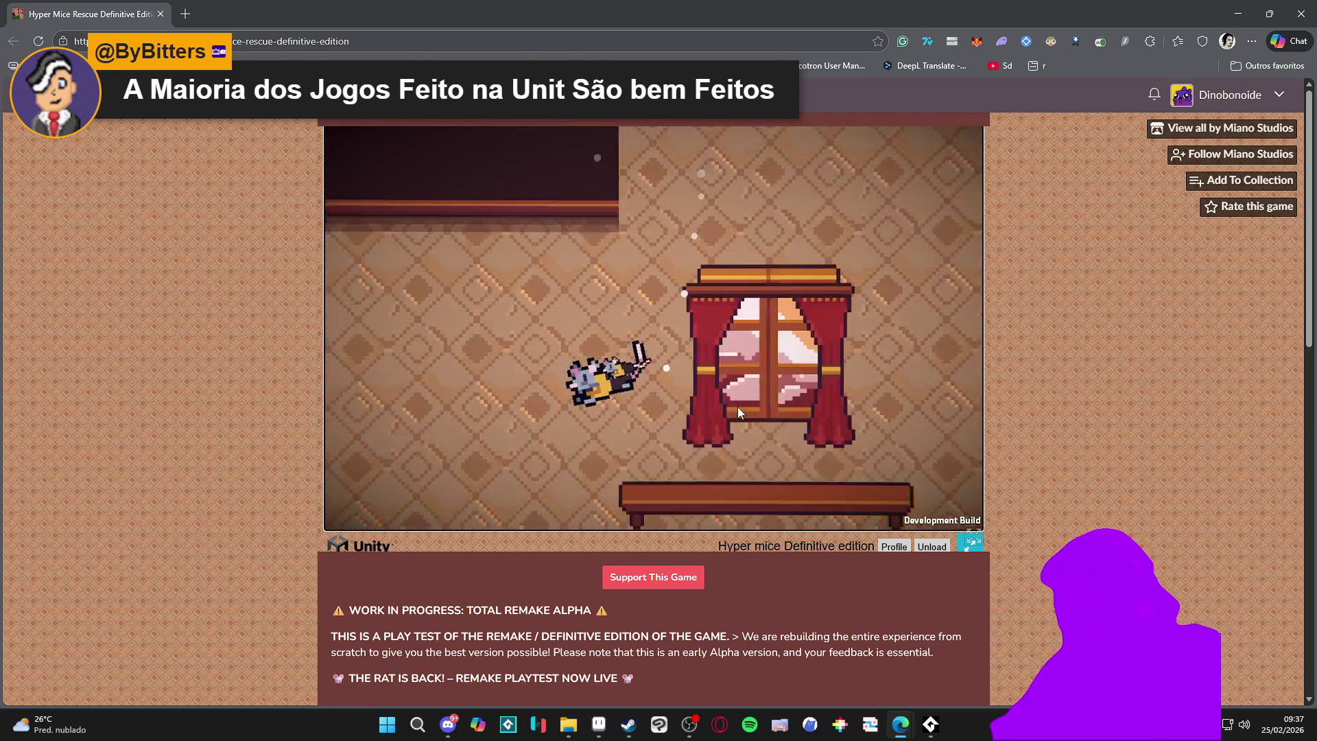
key("Left")
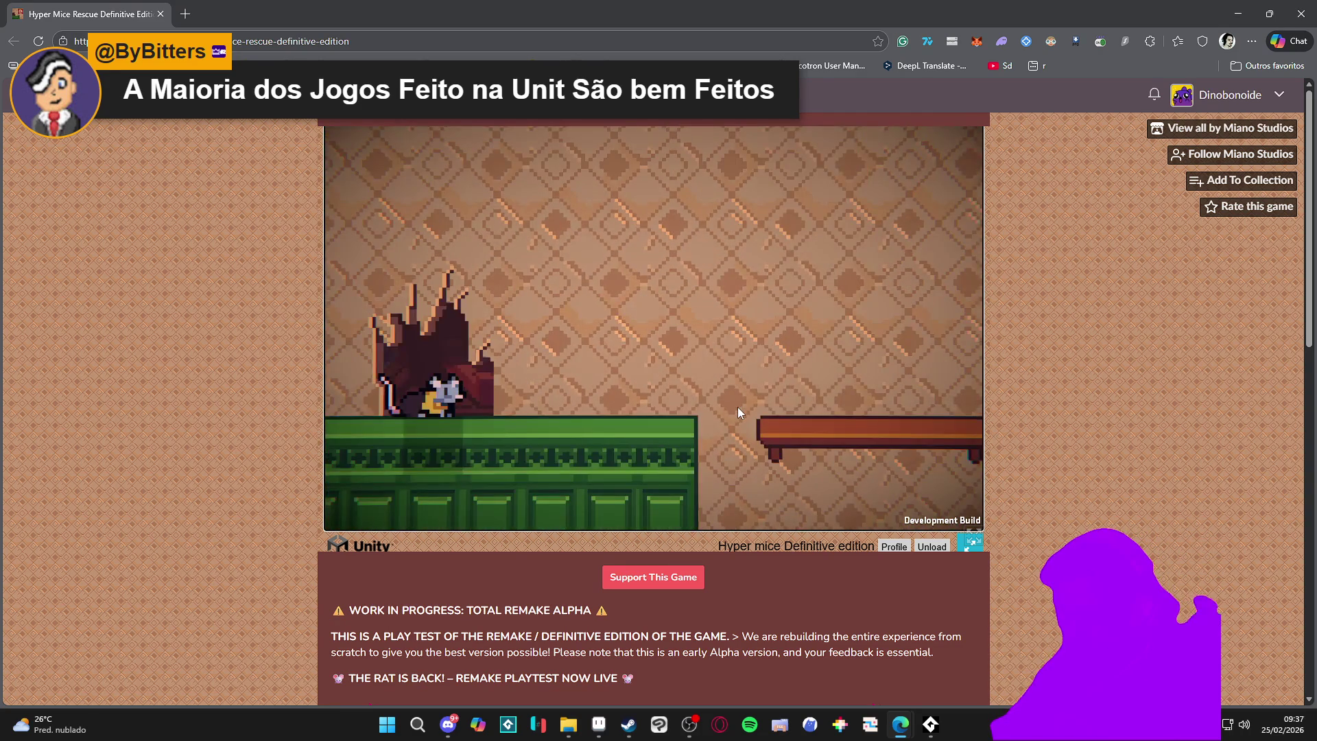
Jump the rat from the green shelf up to the shelf below the window, fly around, then face right
key("space")
key("space")
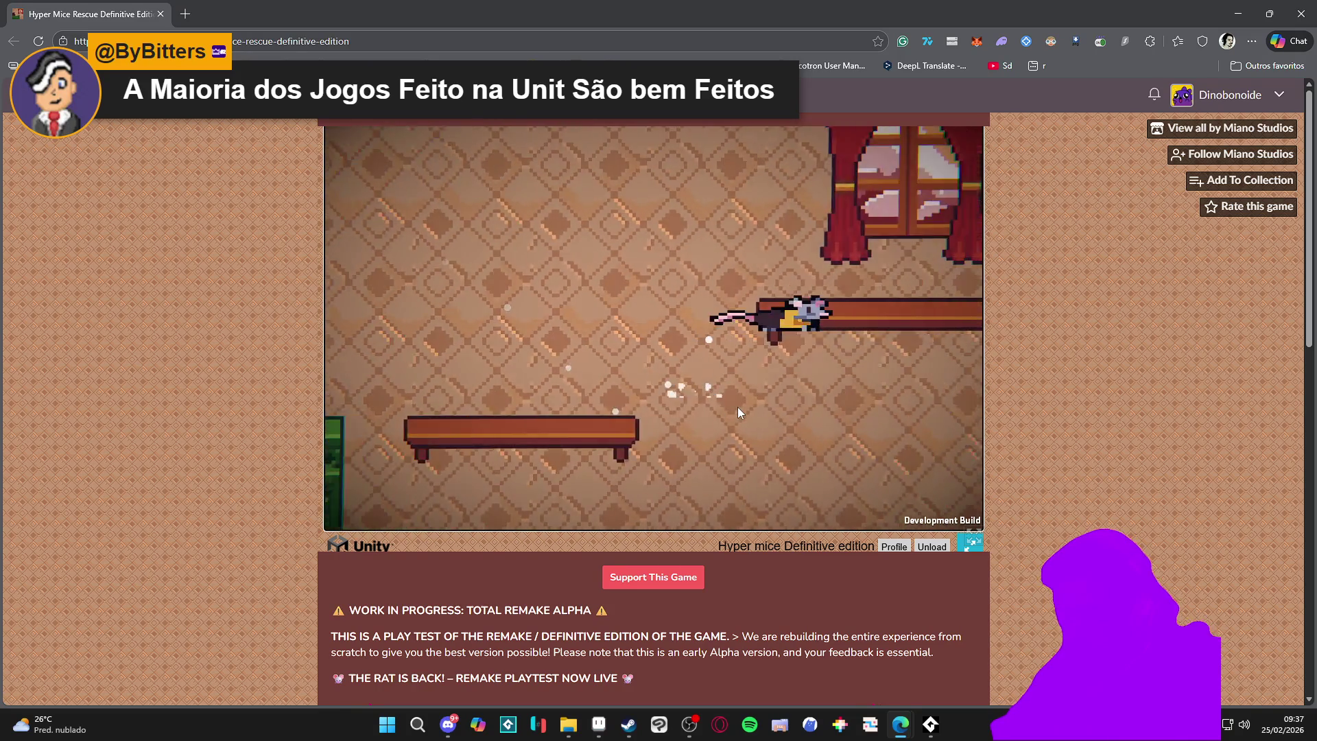
key("Left")
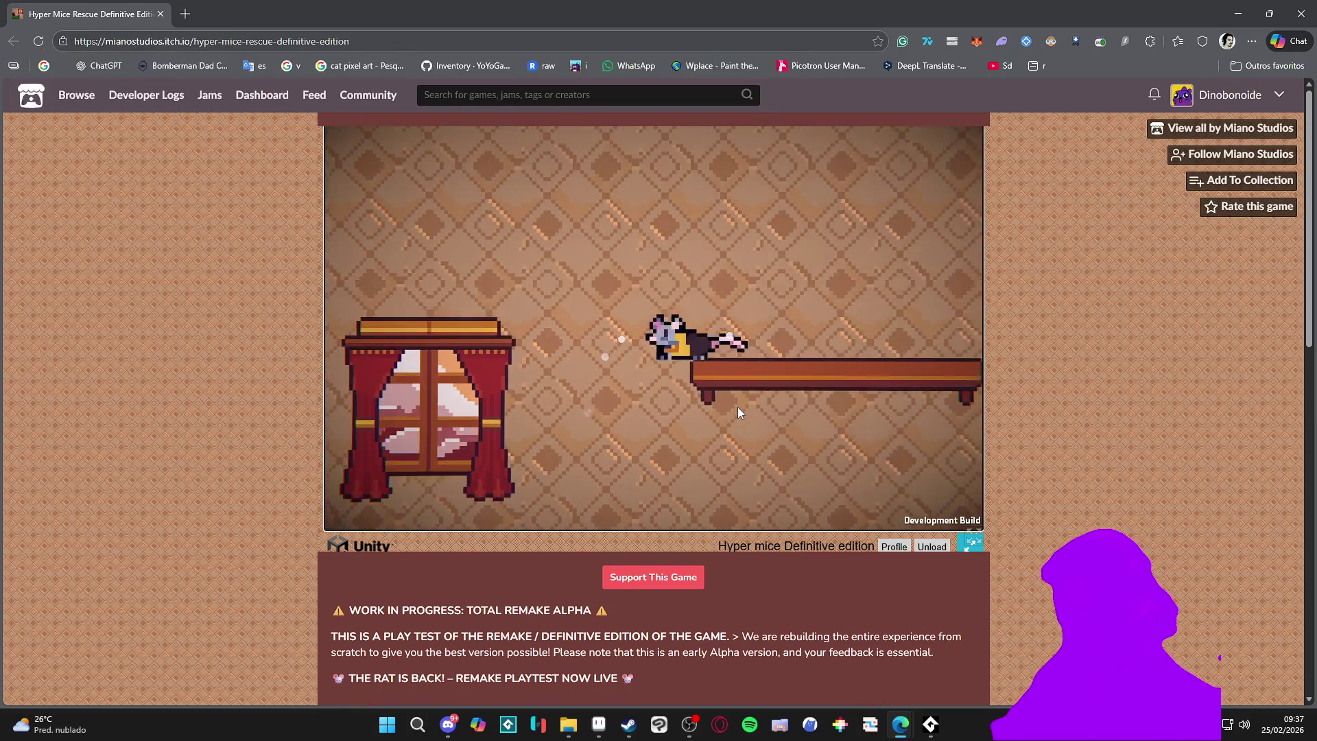
key("Left")
key("space")
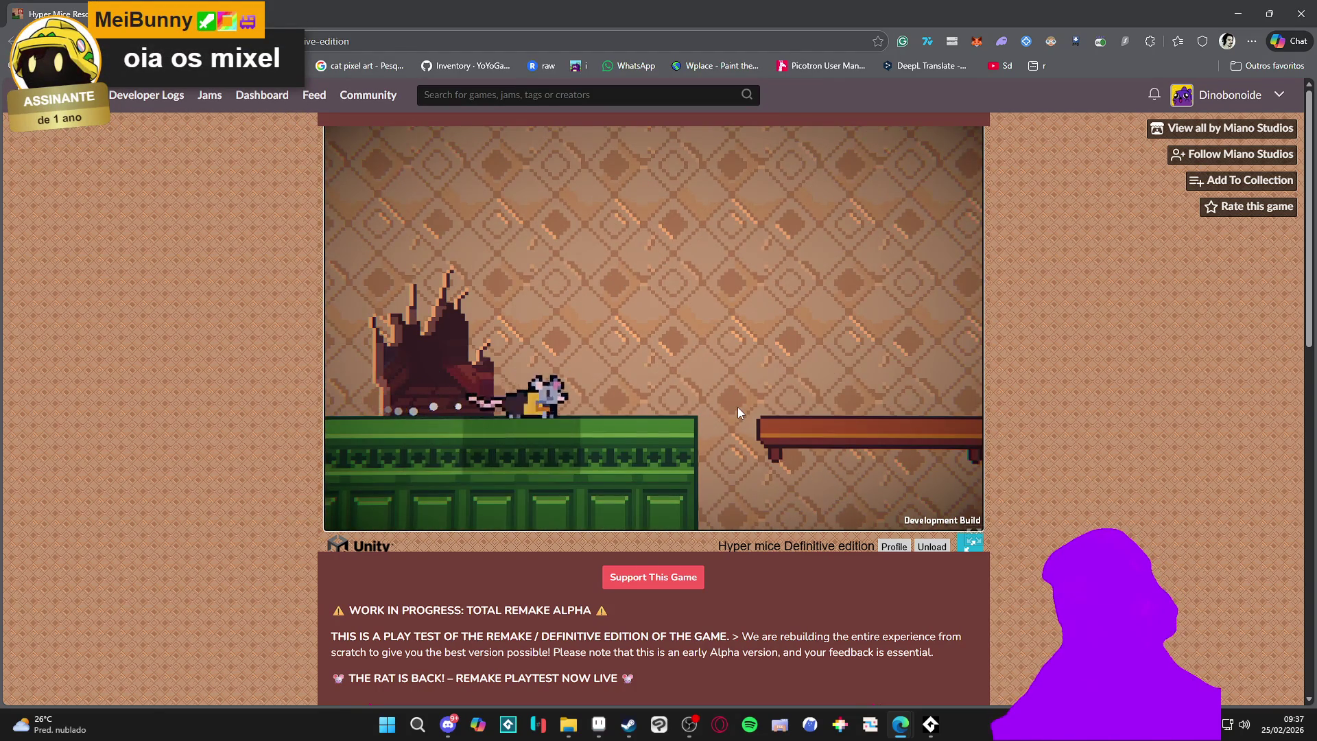
key("space")
key("space")
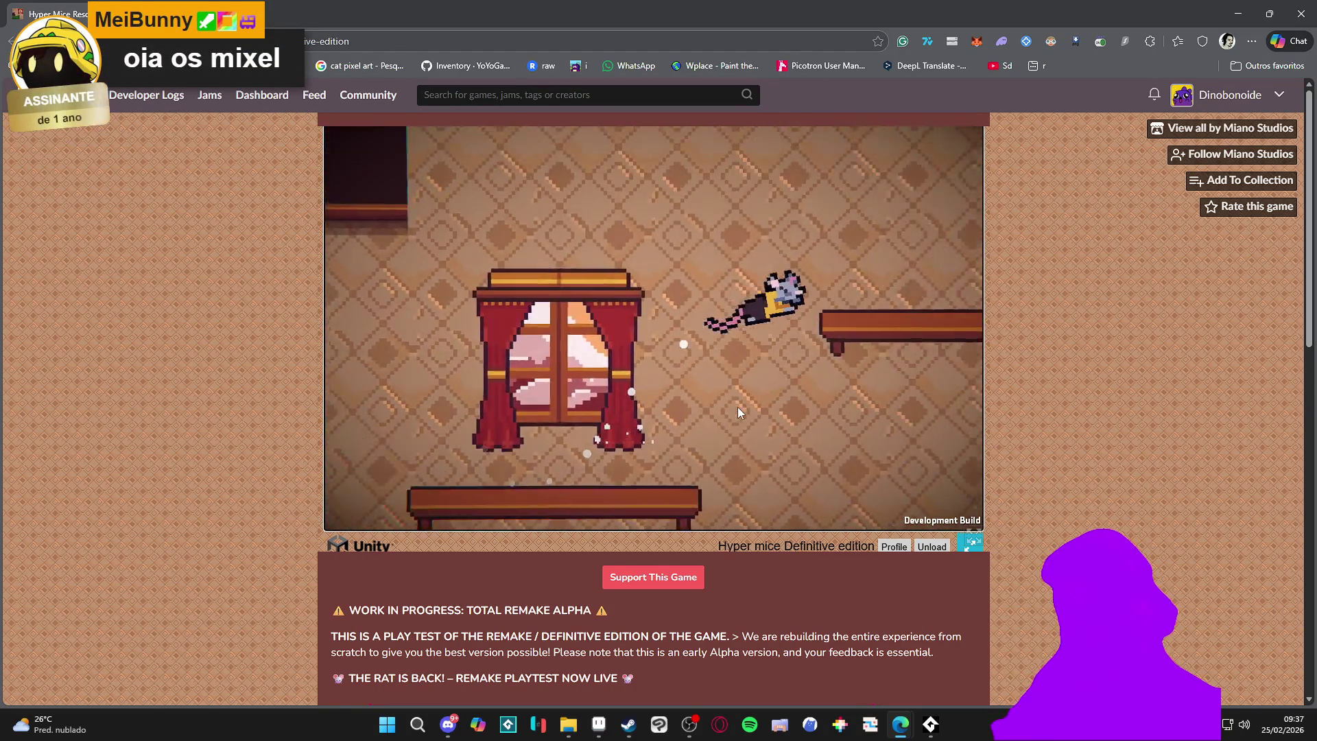
key("space")
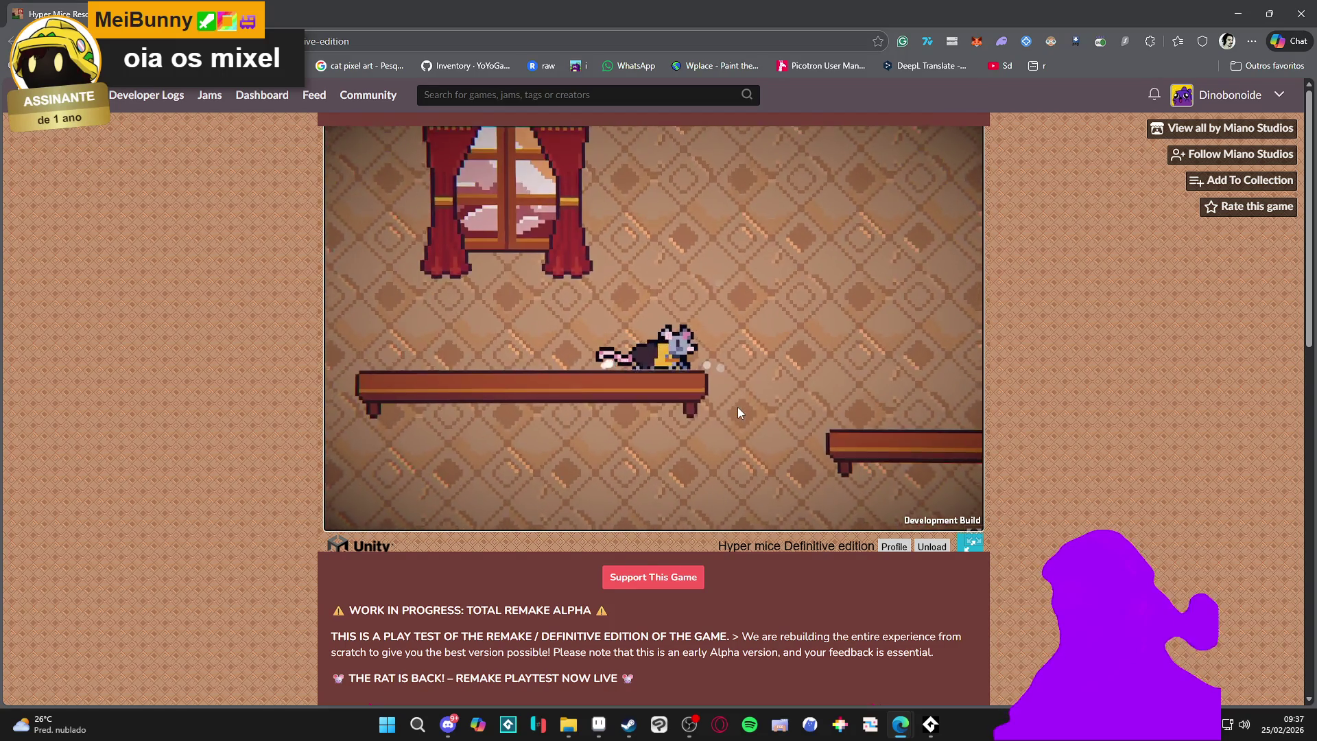
key("space")
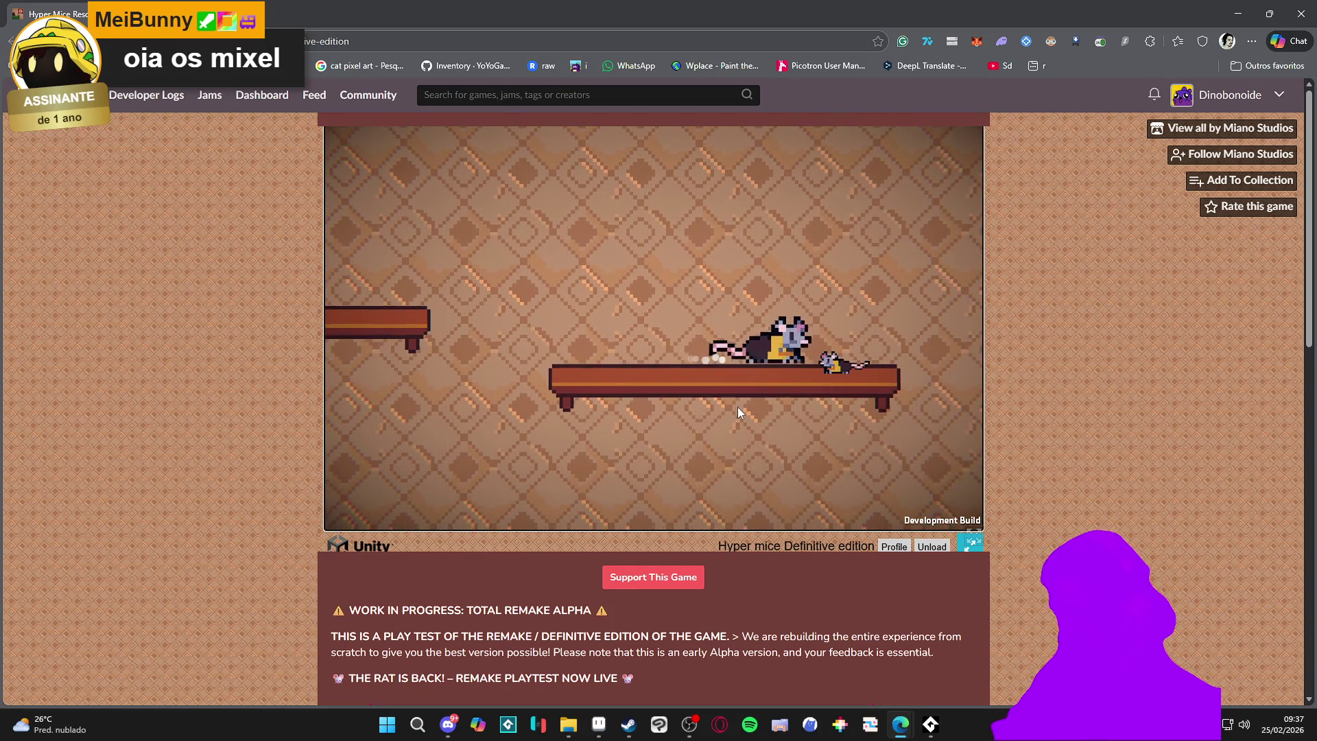
key("space")
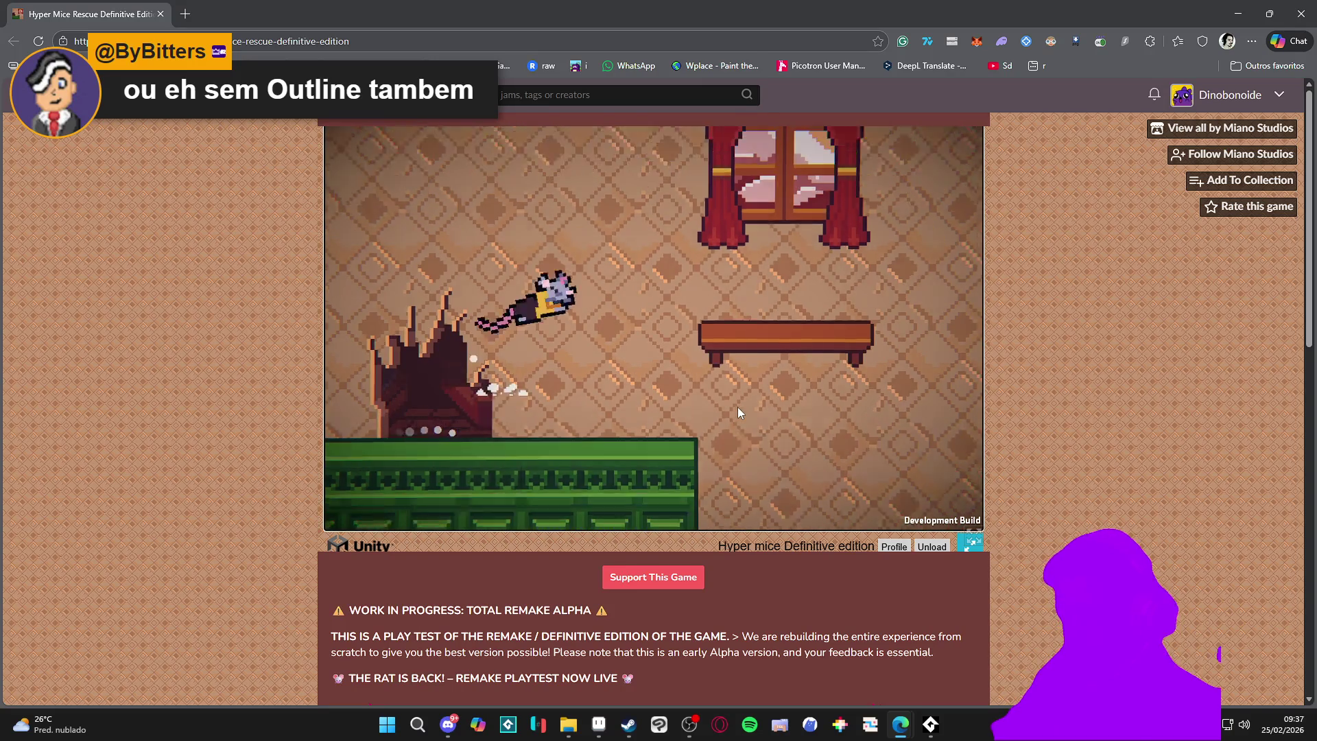
key("space")
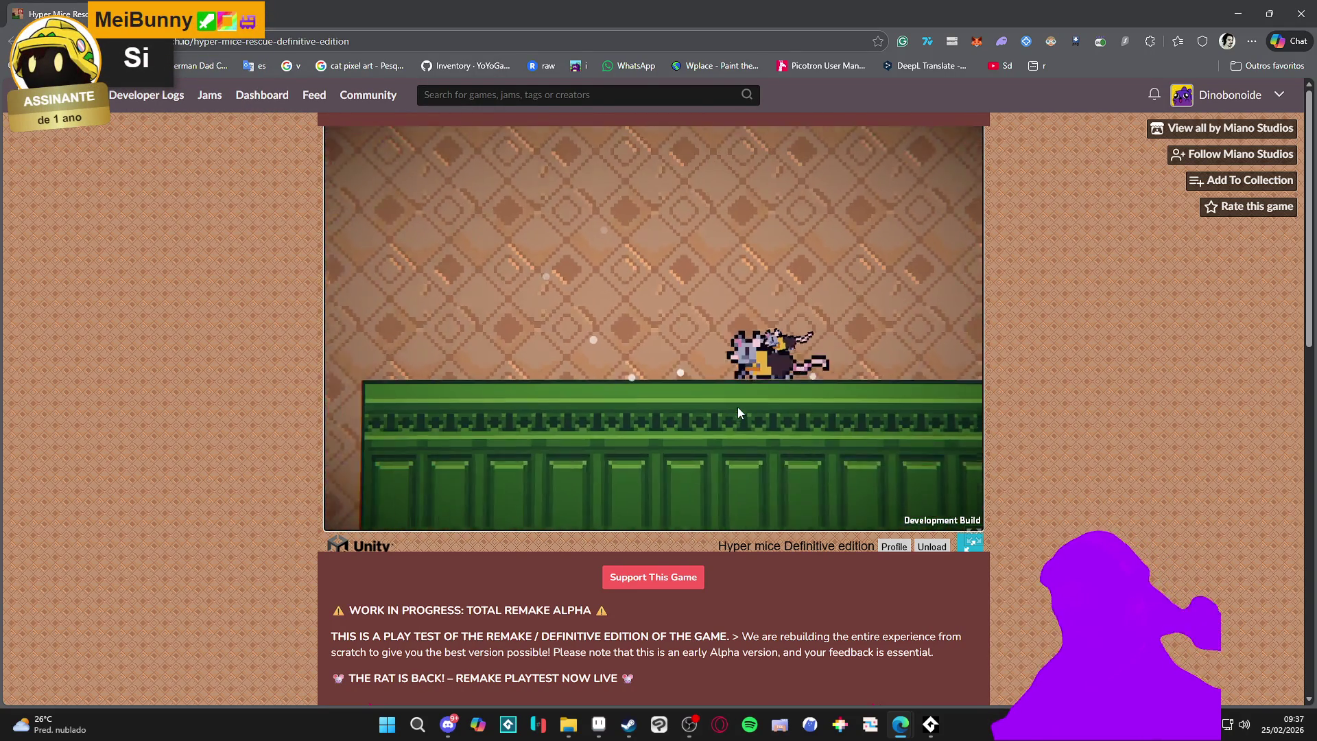
key("Right")
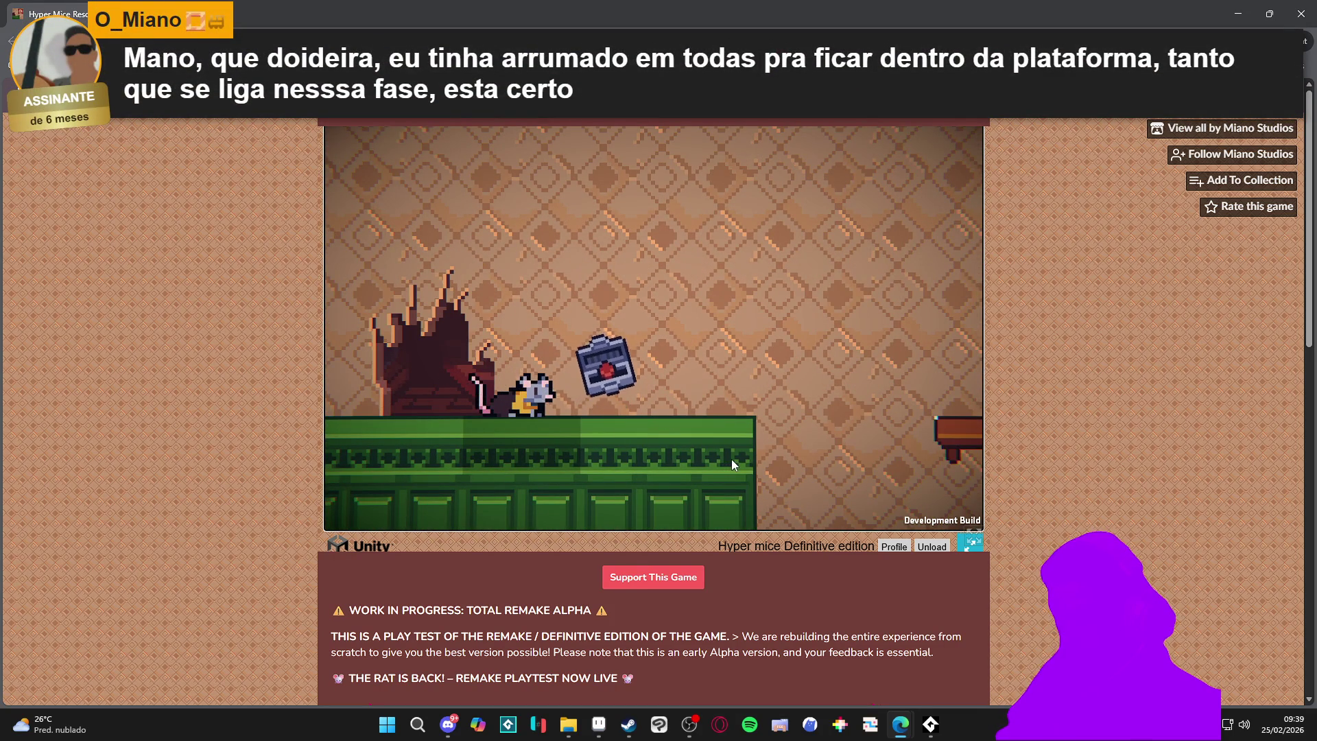
Run and jump the rat through the window and bench rooms back to the green platform
key("Right")
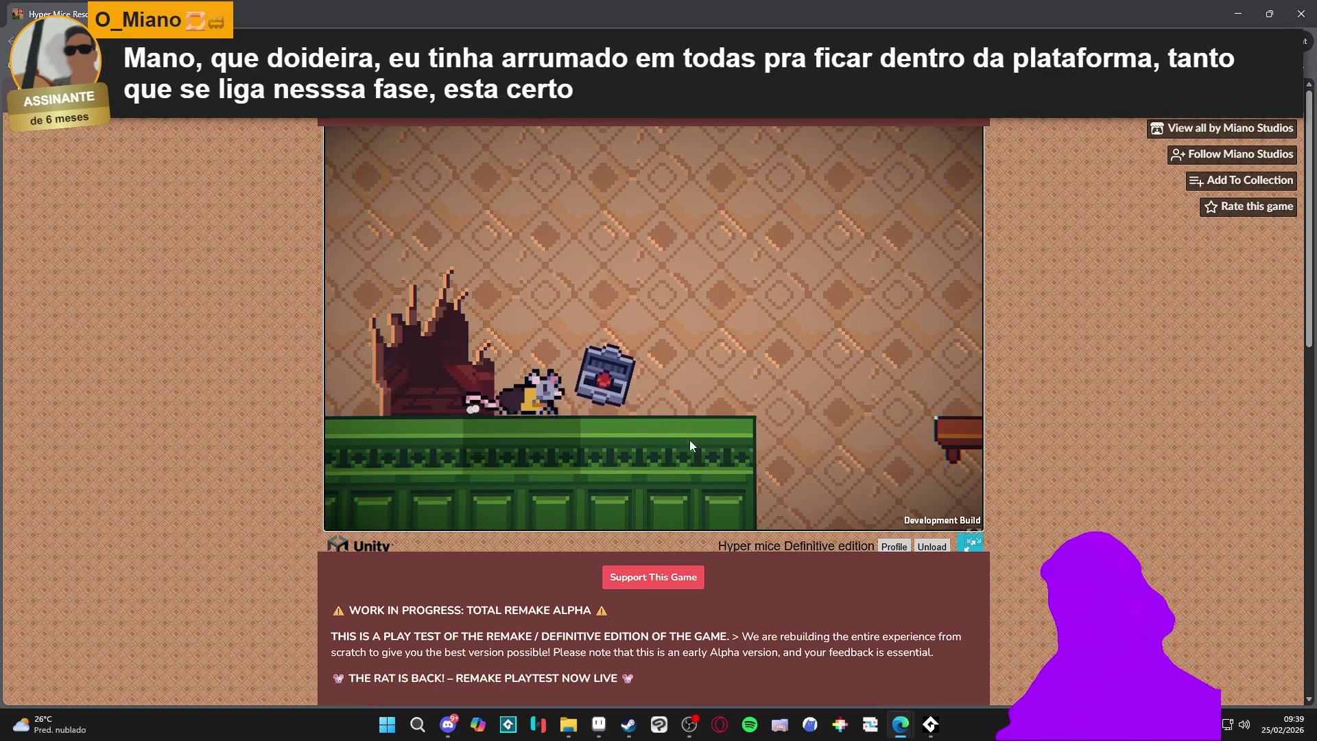
key("space")
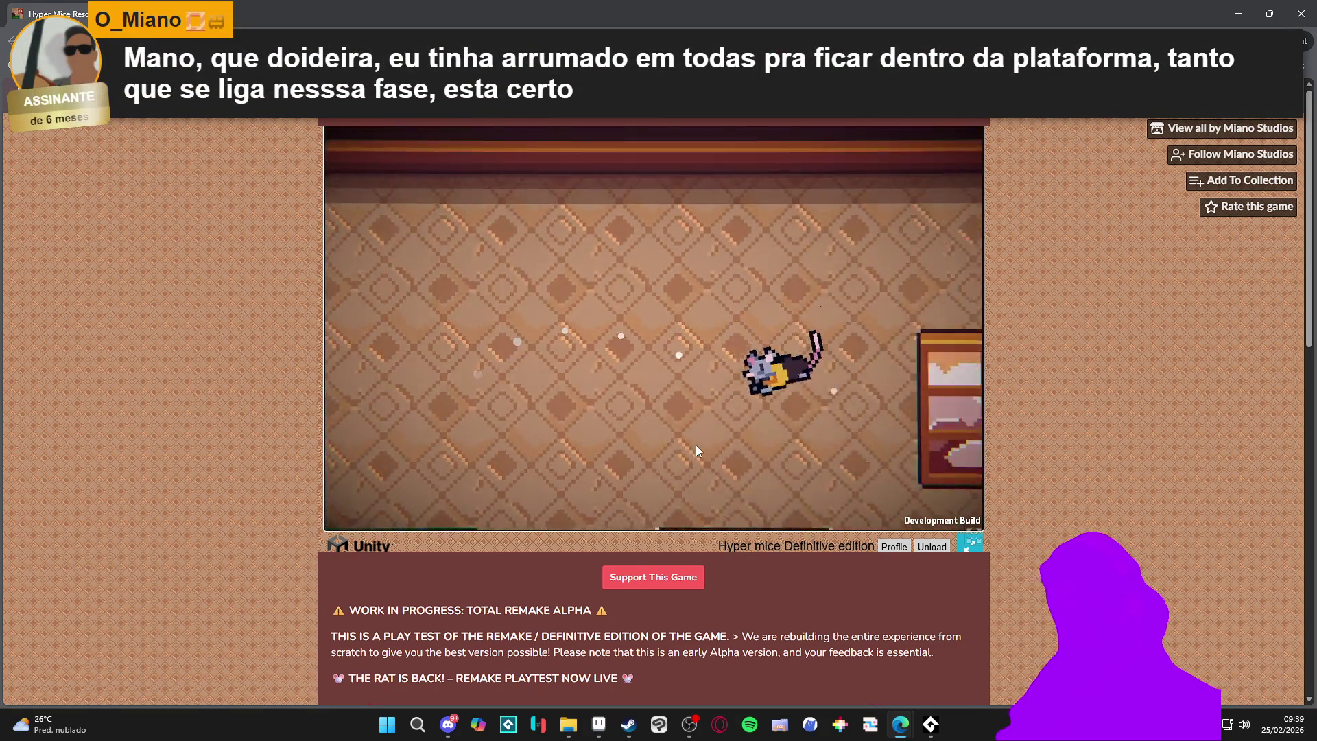
key("Right")
key("space")
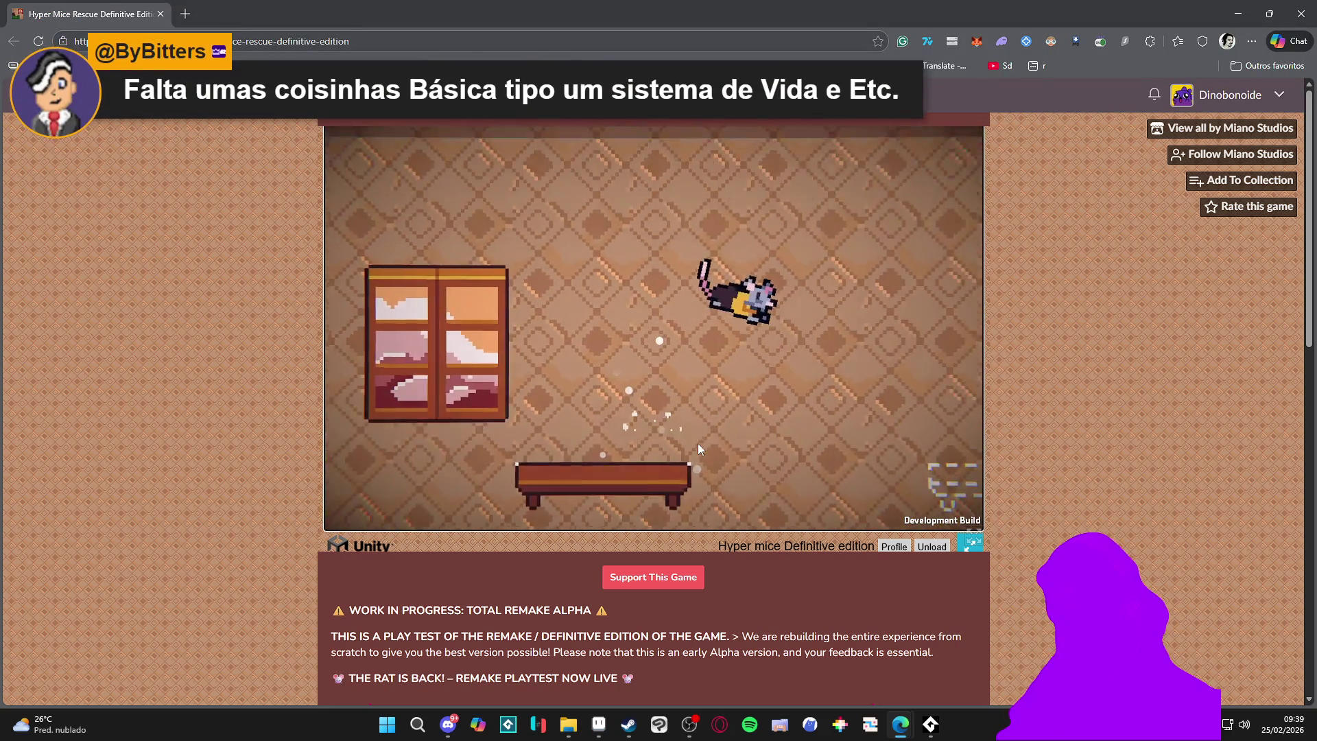
key("space")
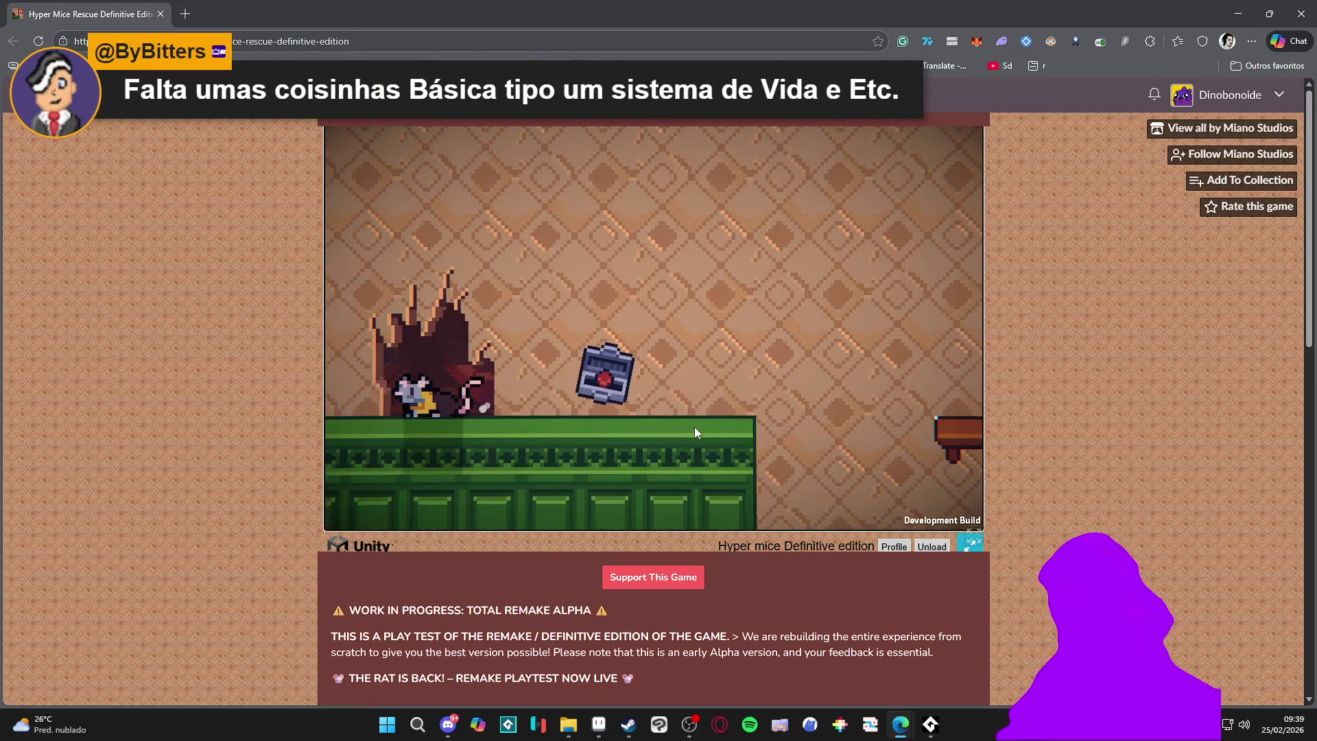
key("Right")
key("space")
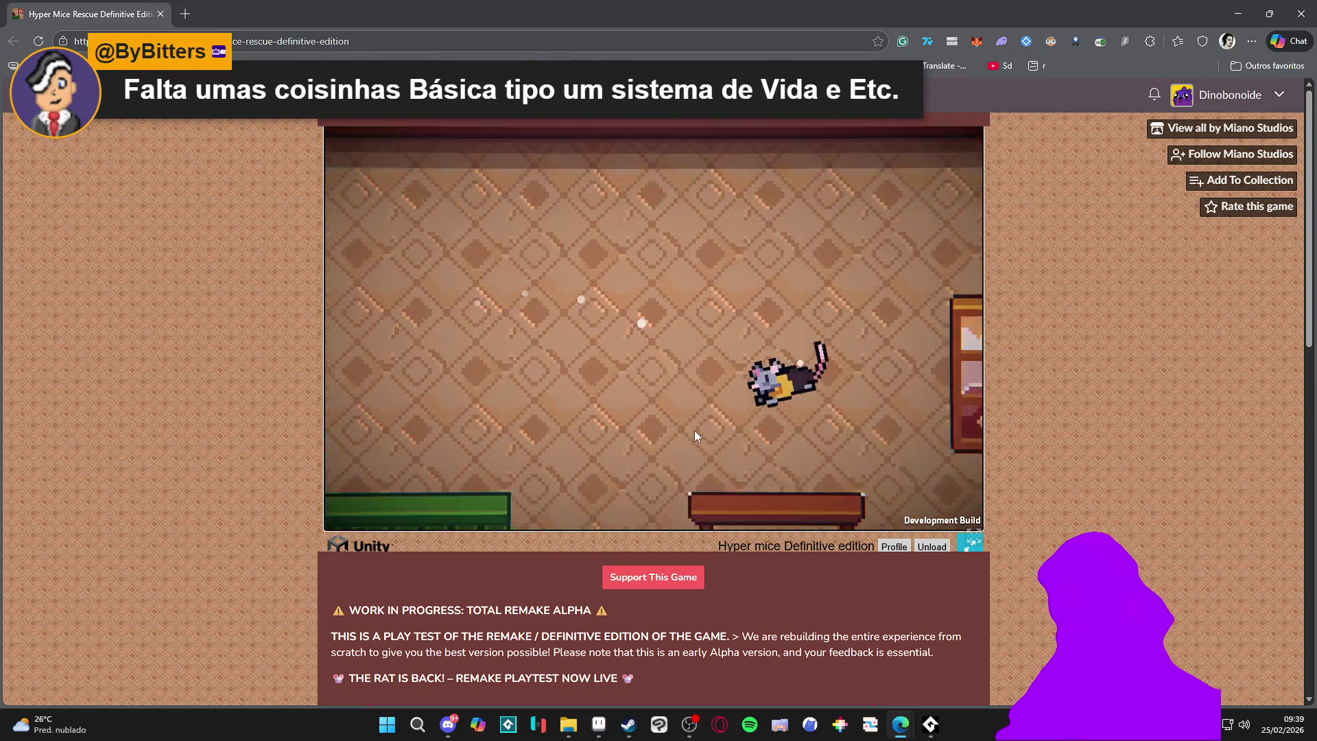
key("space")
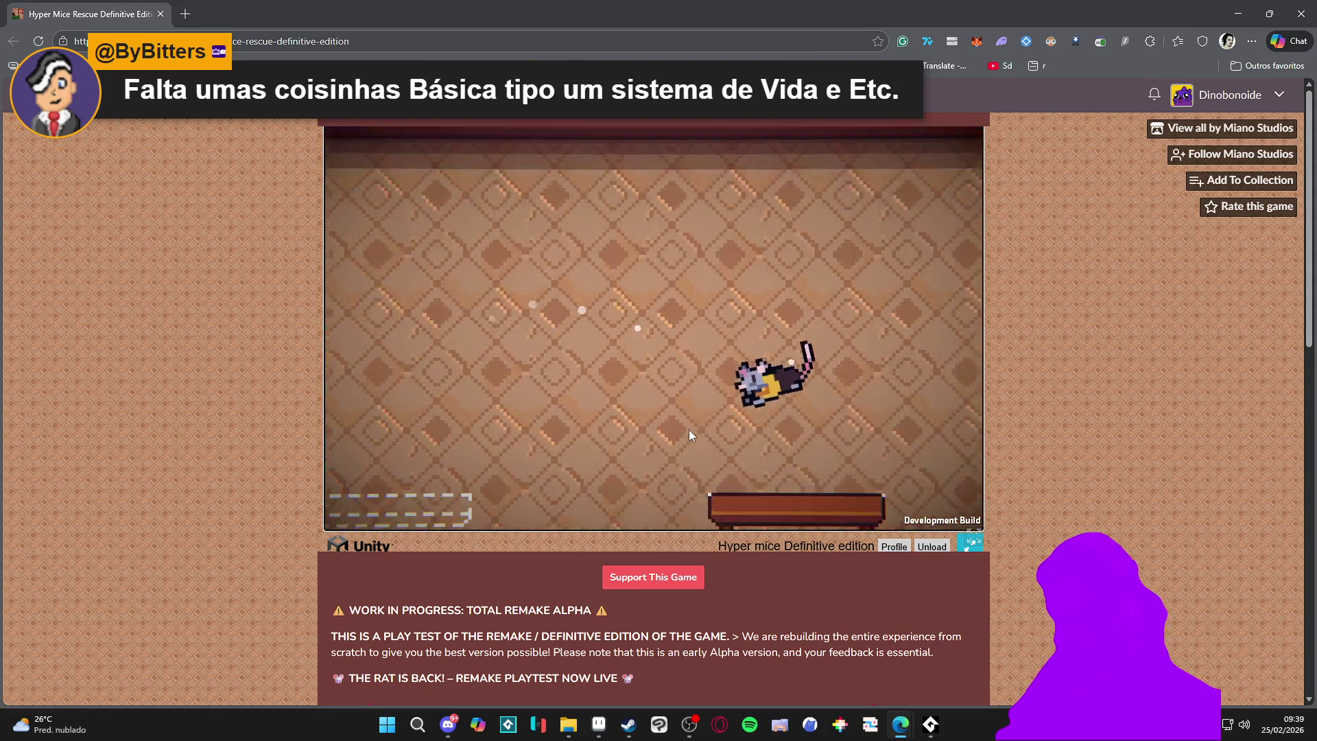
key("Right")
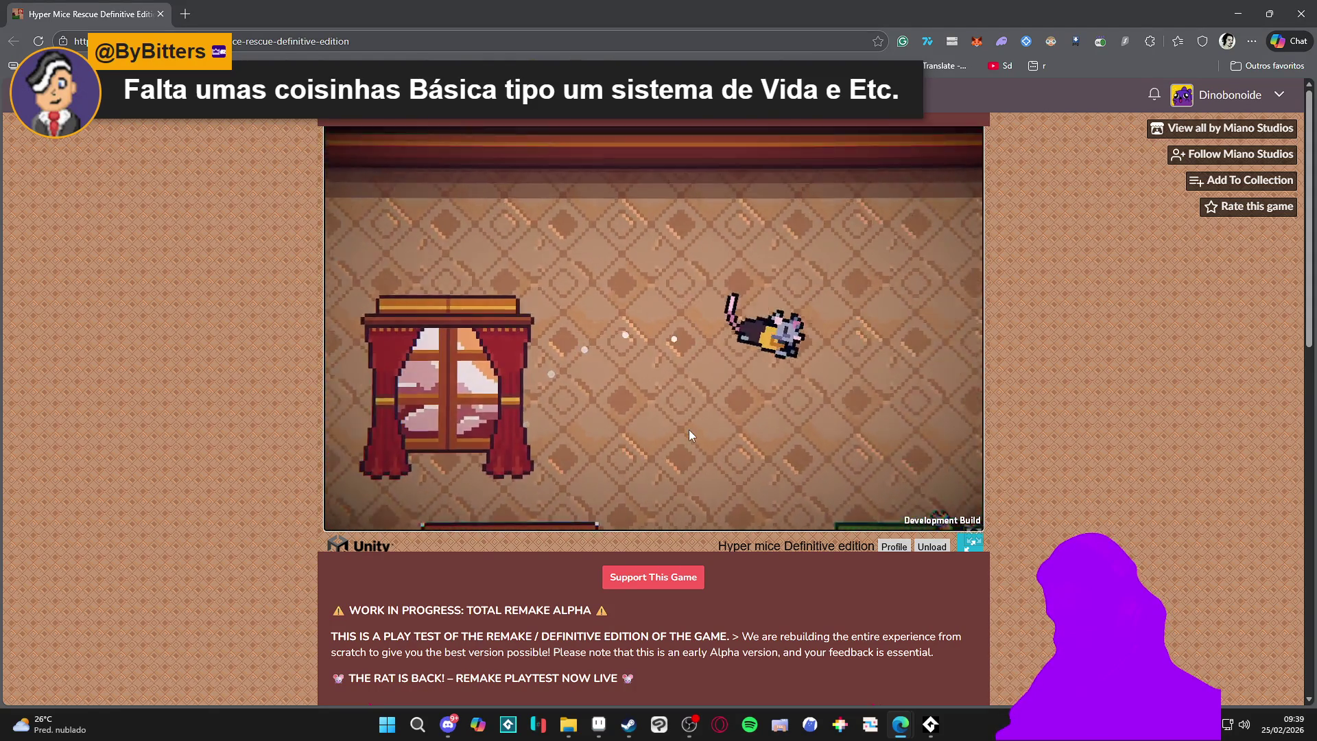
key("Left")
key("space")
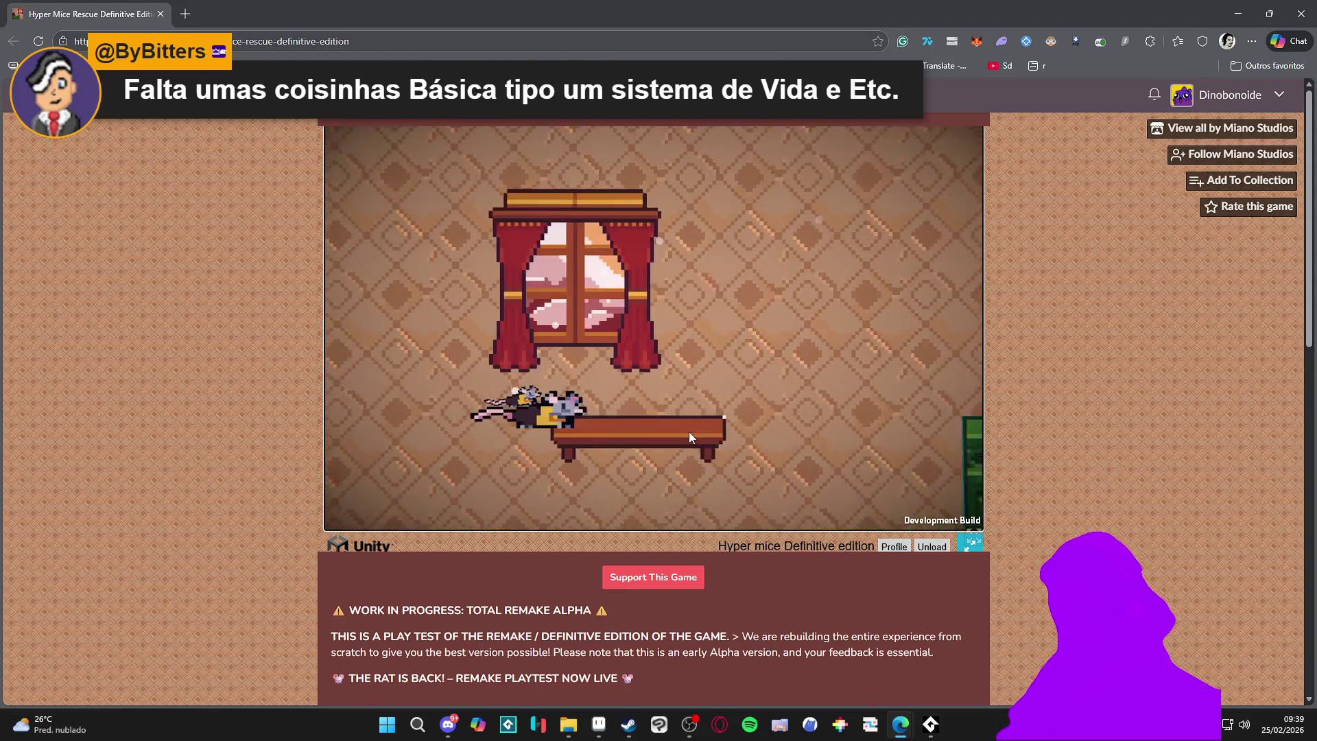
key("Left")
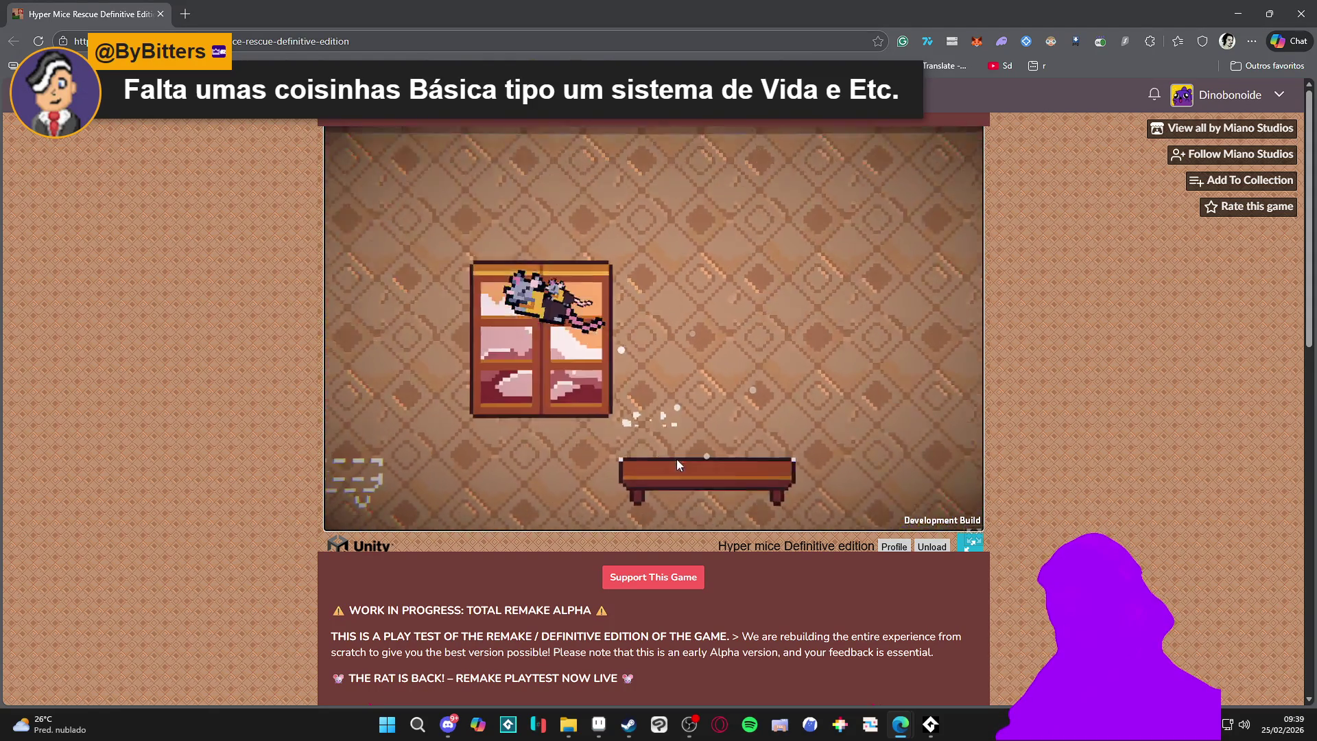
key("Right")
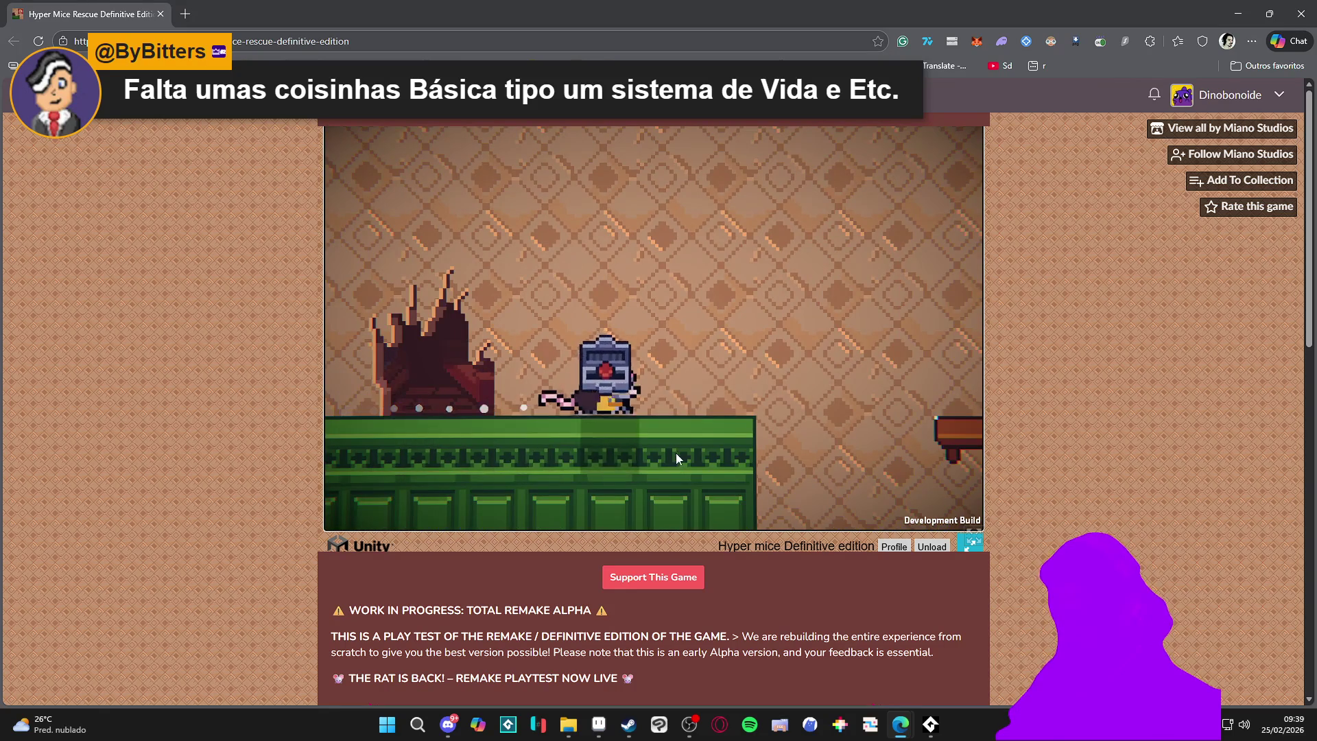
key("space")
key("Right")
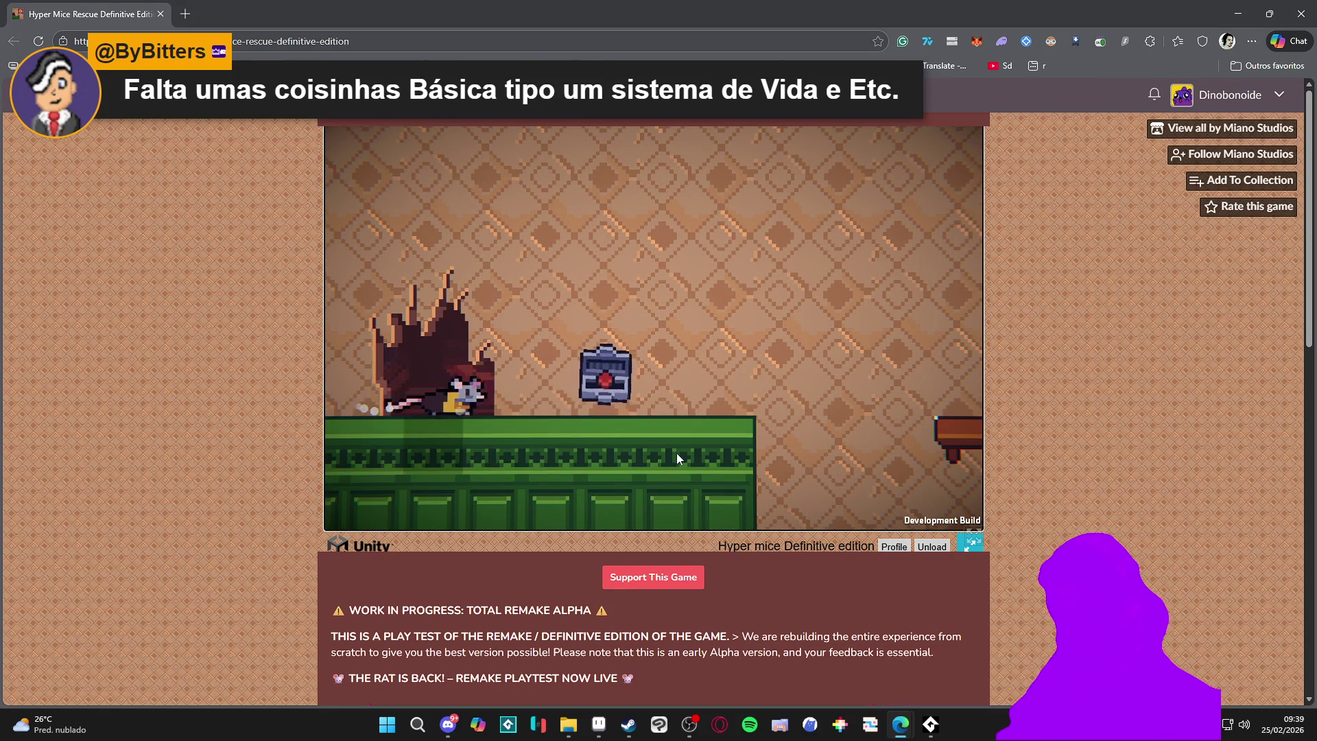
key("Left")
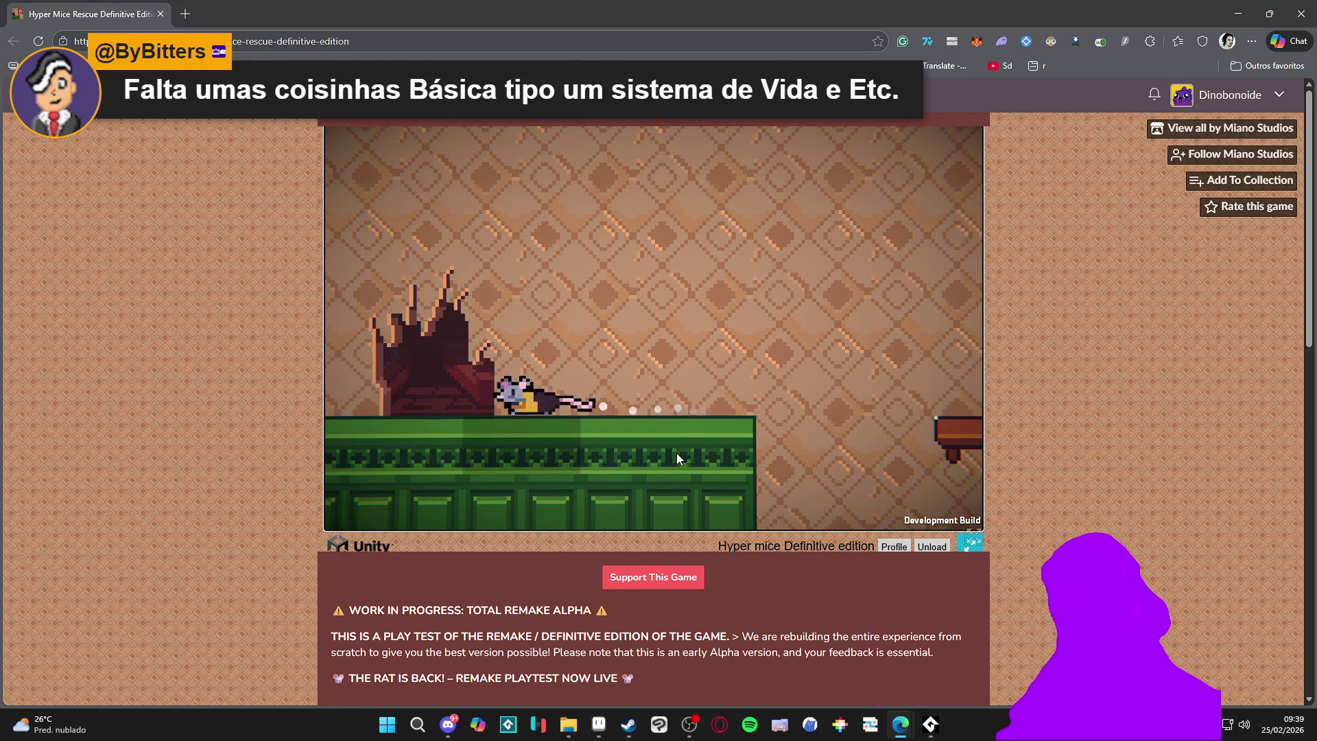
key("Right")
key("space")
key("Left")
key("space")
key("Right")
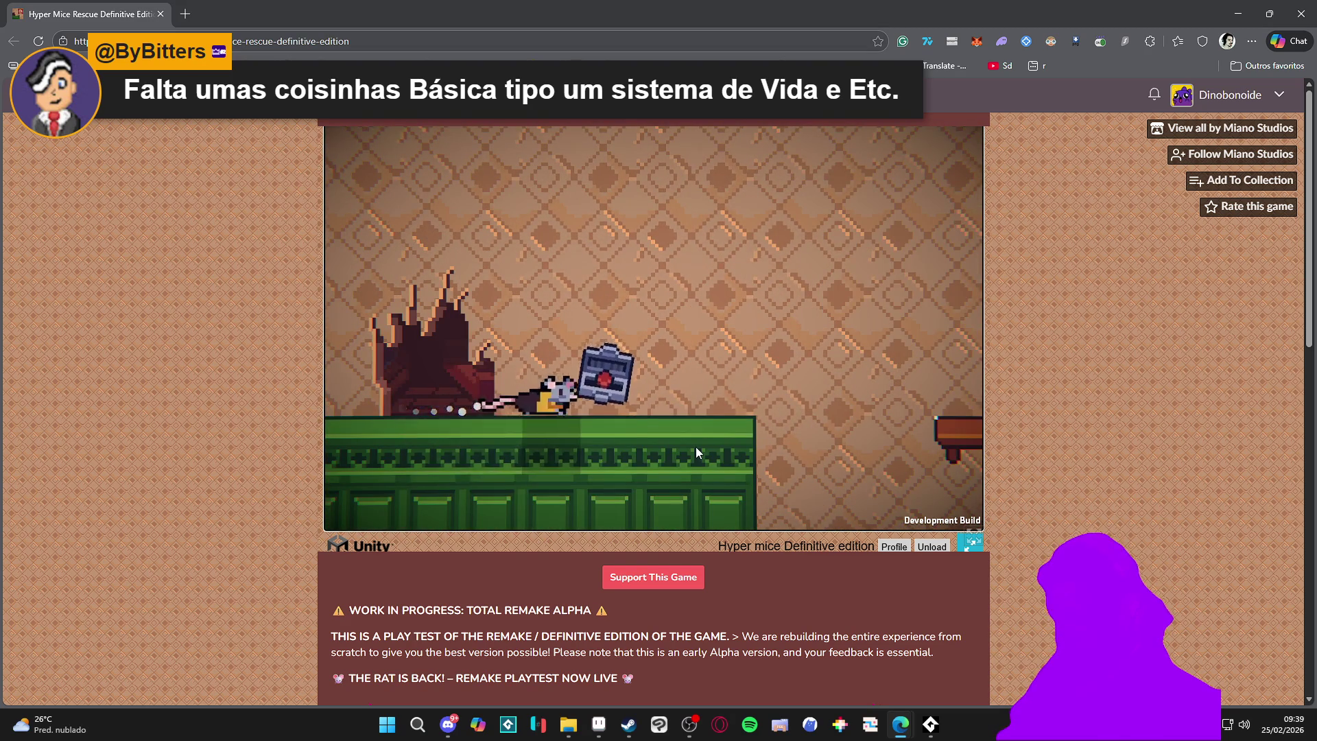
key("space")
key("Right")
key("Left")
key("Right")
key("space")
key("space")
key("Left")
key("Right")
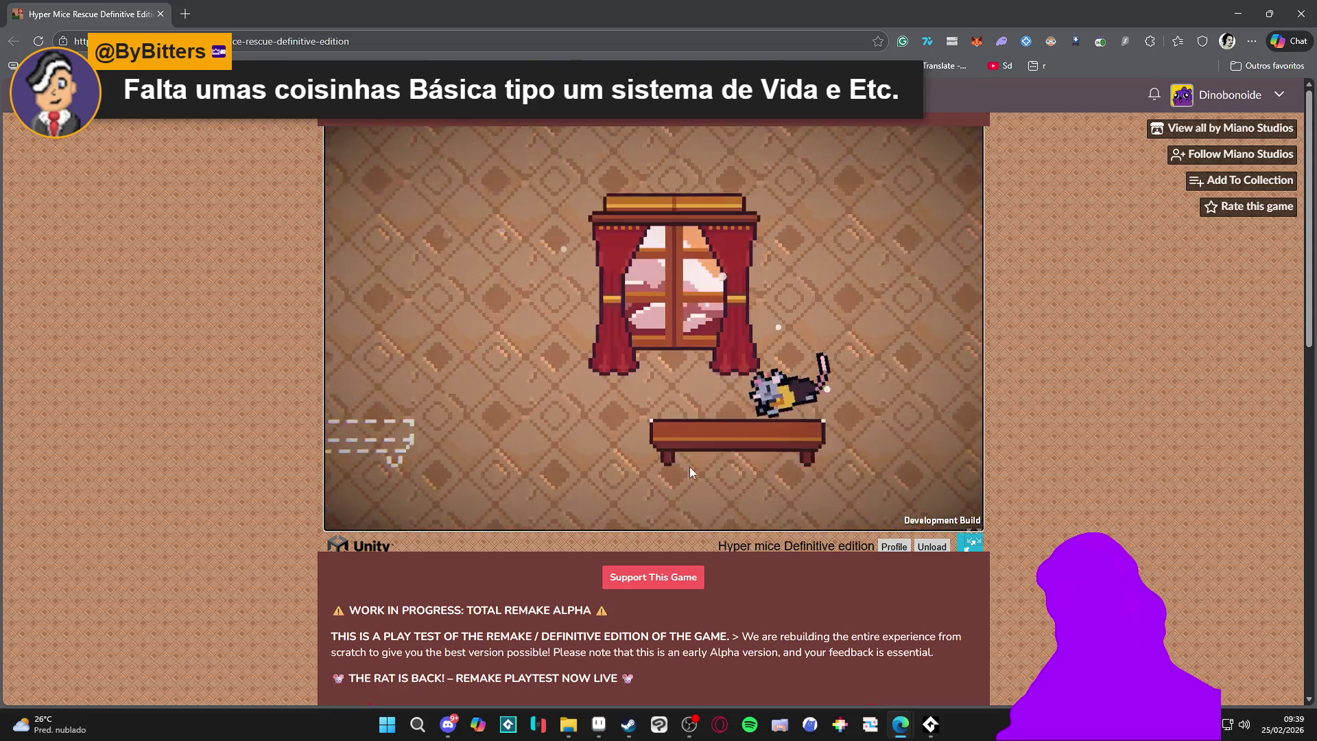
key("Left")
key("space")
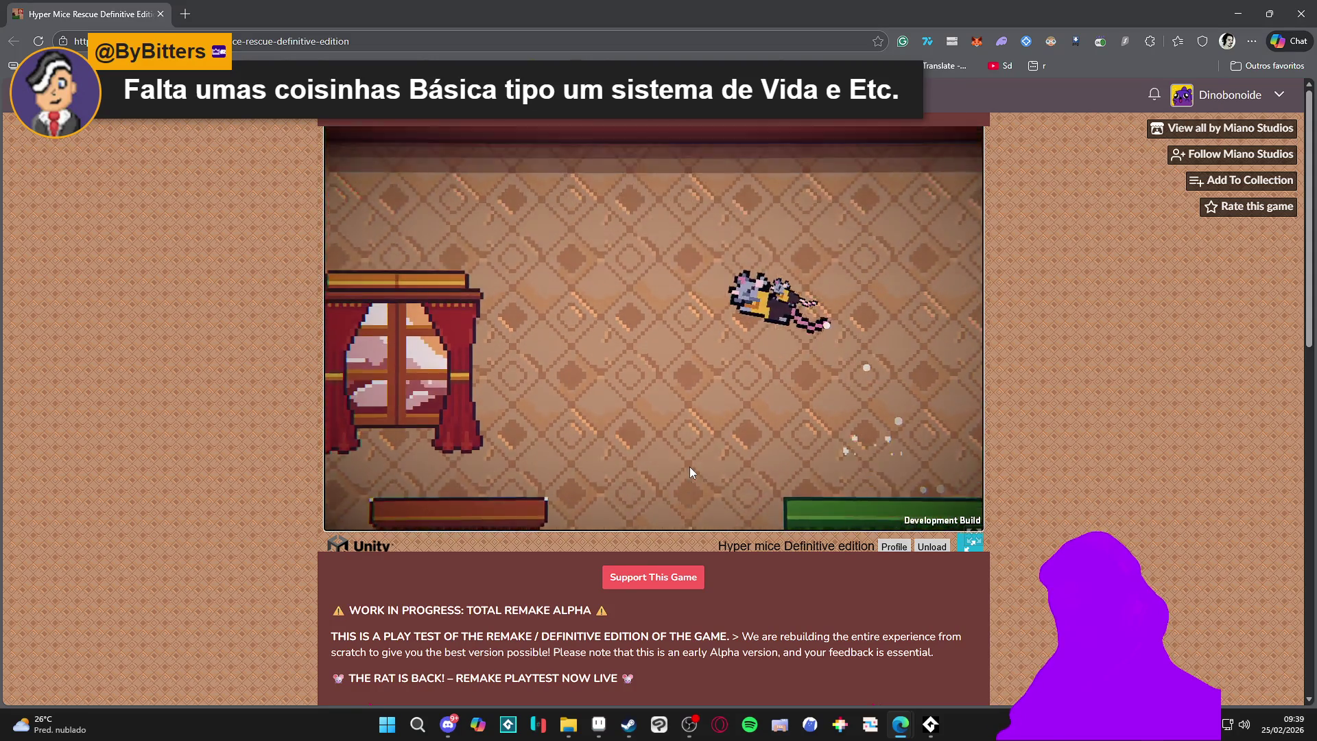
key("space")
key("Right")
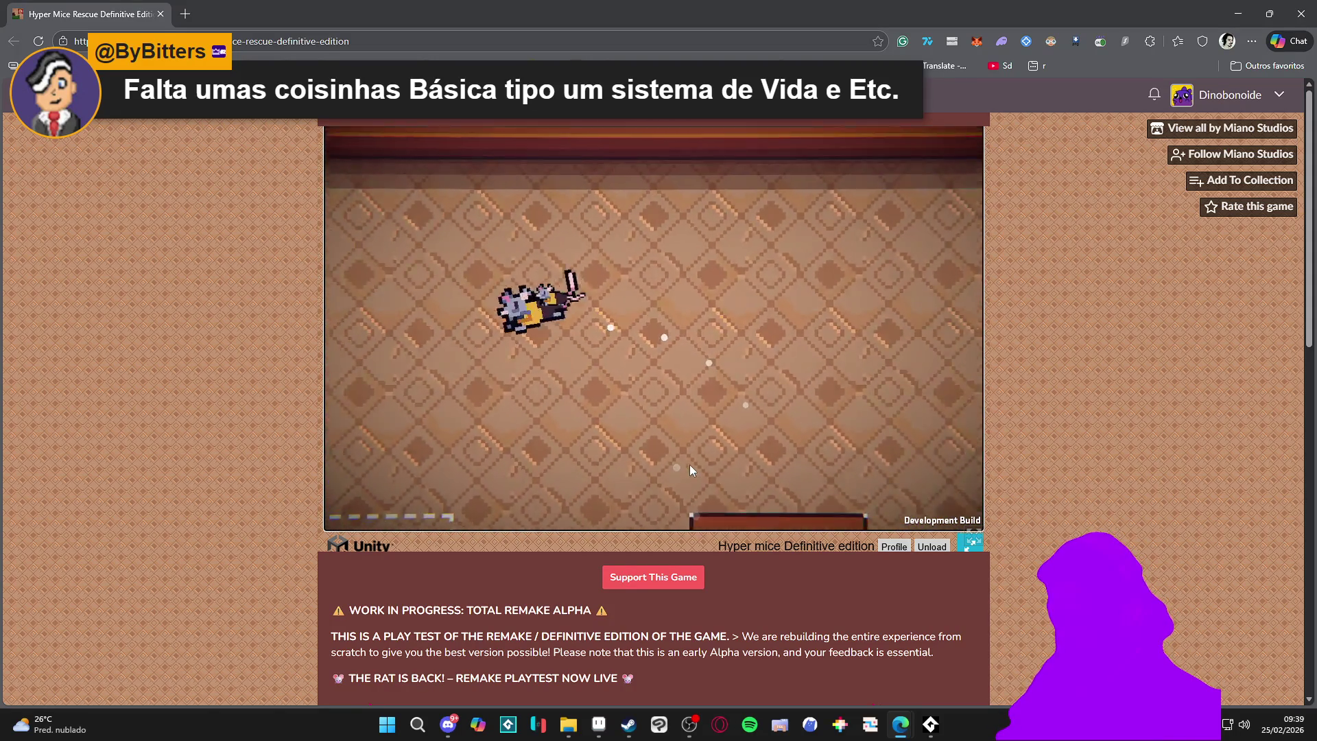
key("Left")
key("Left")
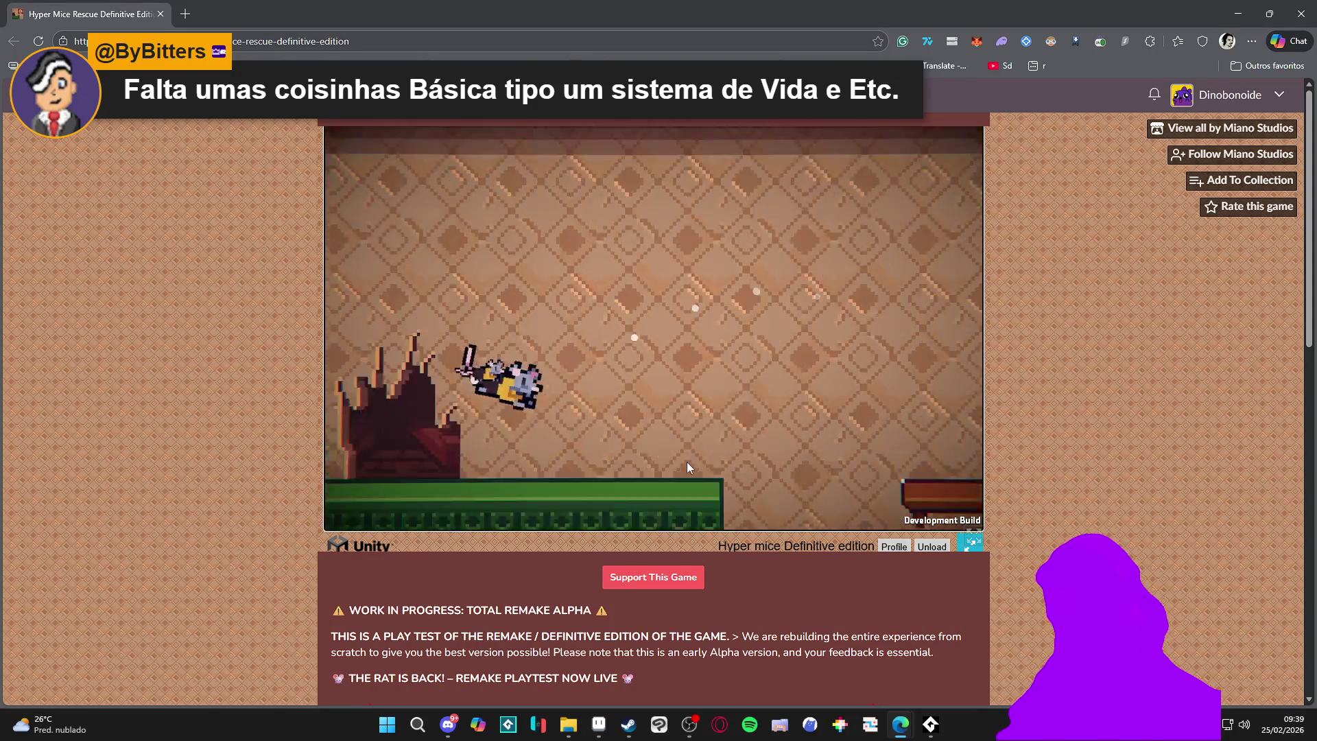
key("Right")
Jump the rat onto the shelves under the window and past the chest
key("space")
key("Right")
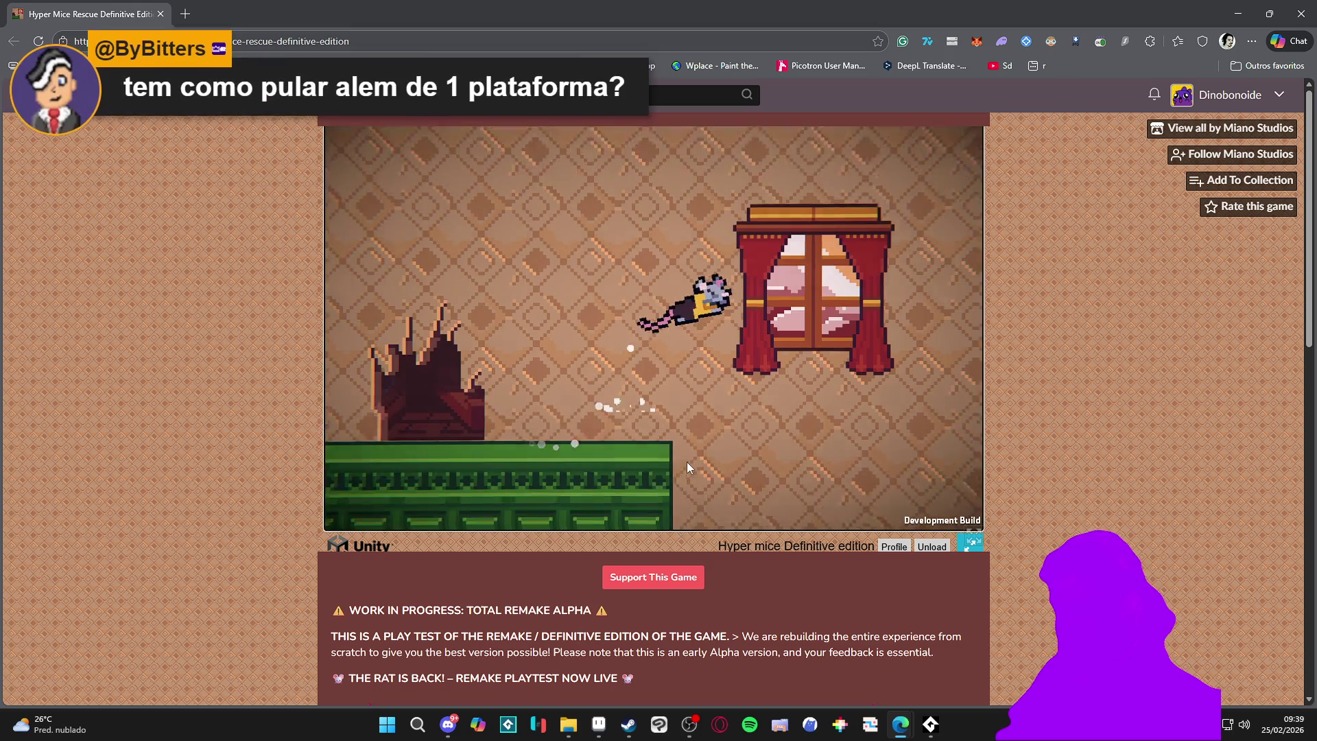
key("Left")
key("space")
key("Right")
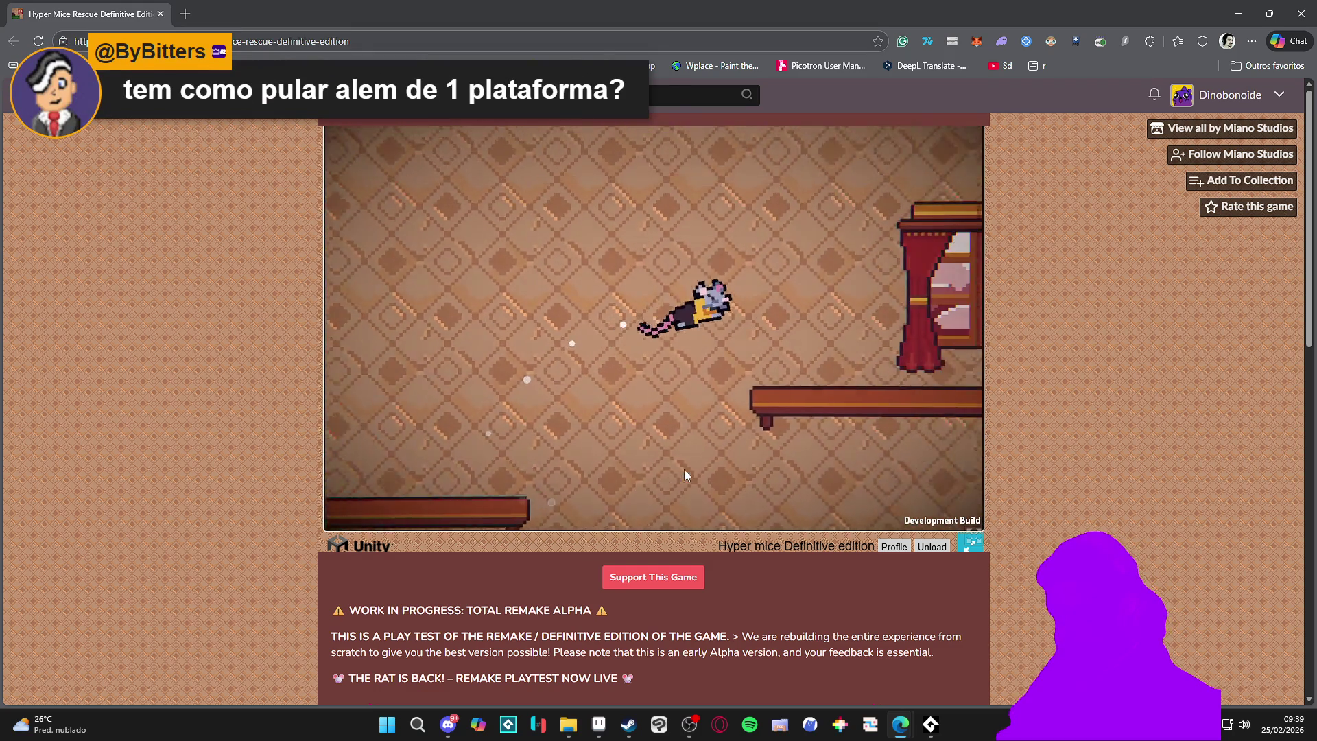
key("Left")
key("Right")
key("space")
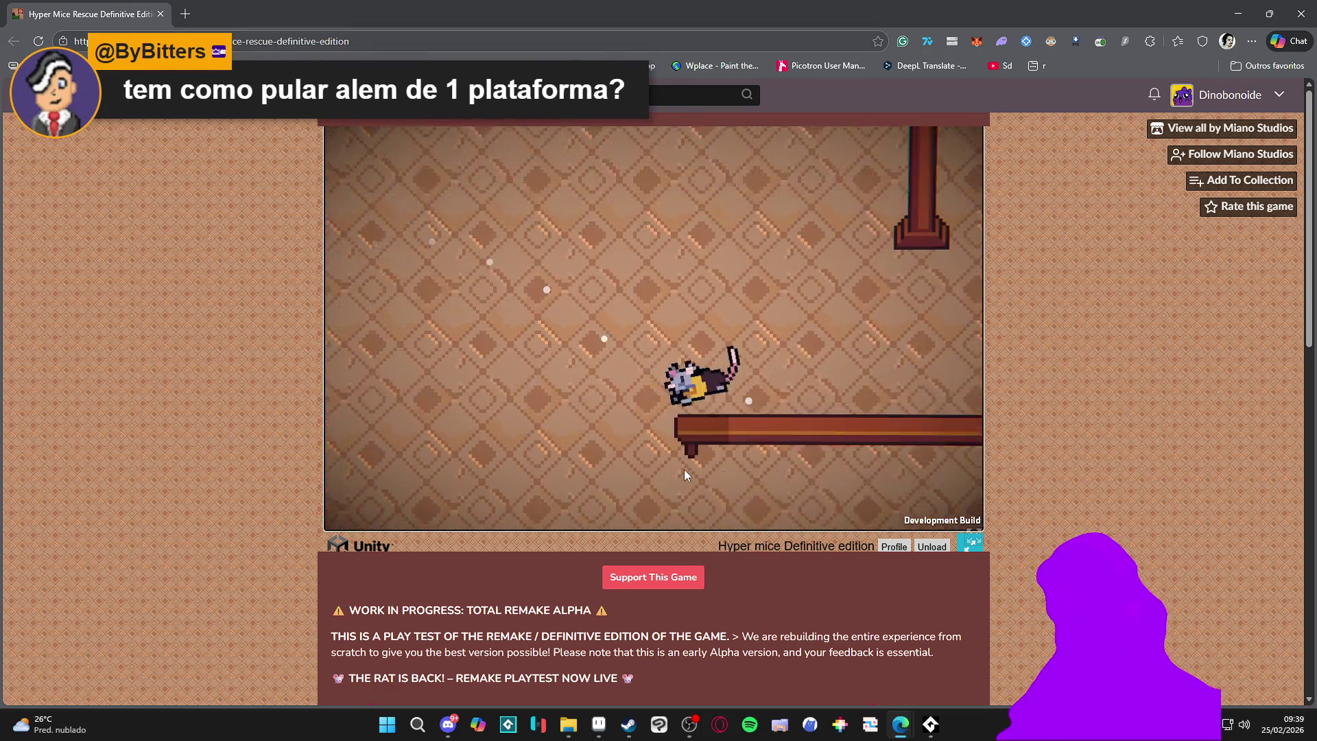
key("Right")
key("Left")
key("space")
key("Left")
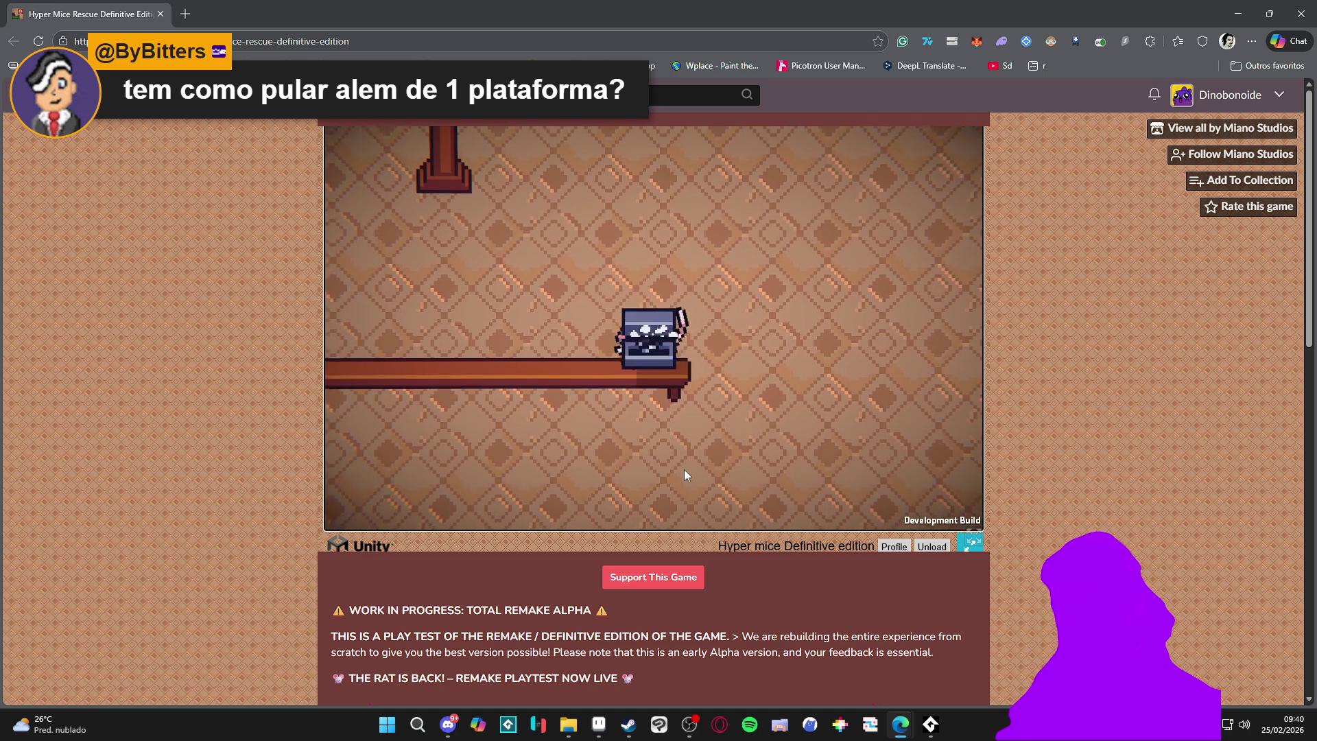
key("Right")
key("Left")
key("space")
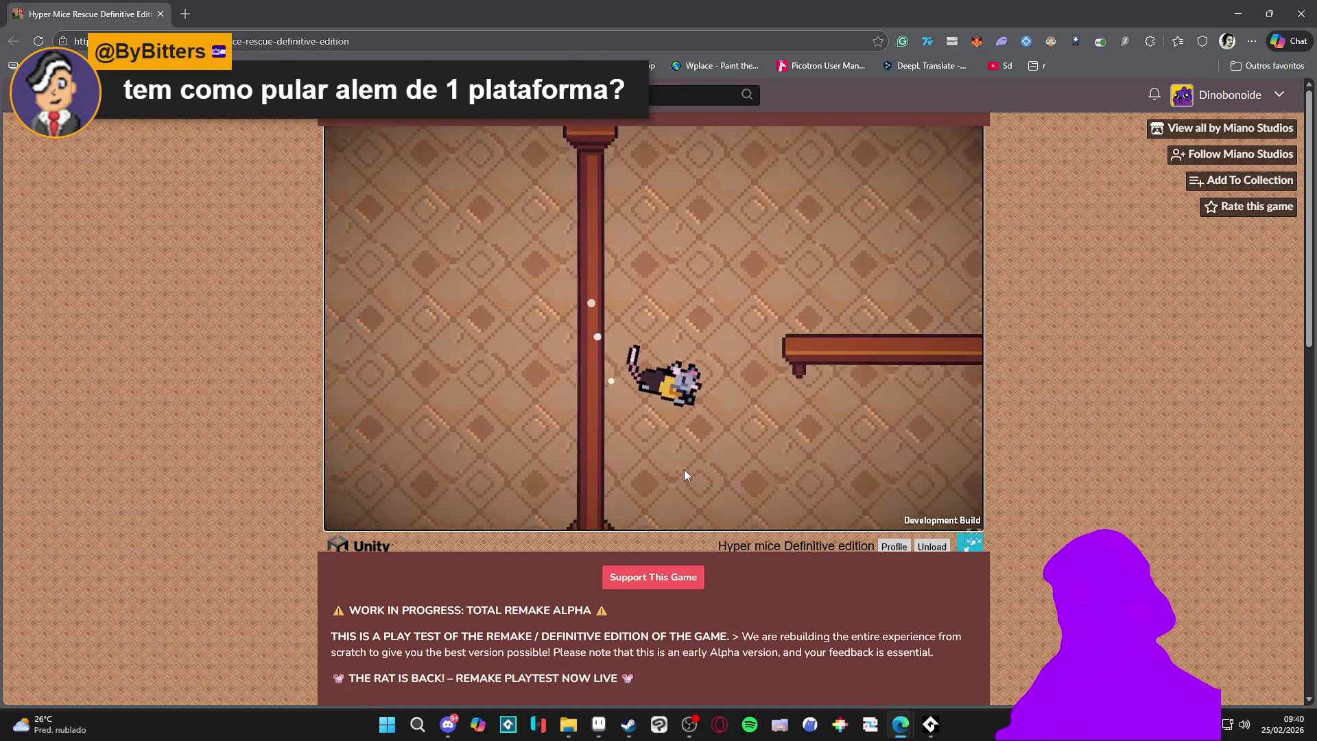
key("space")
key("space")
key("space")
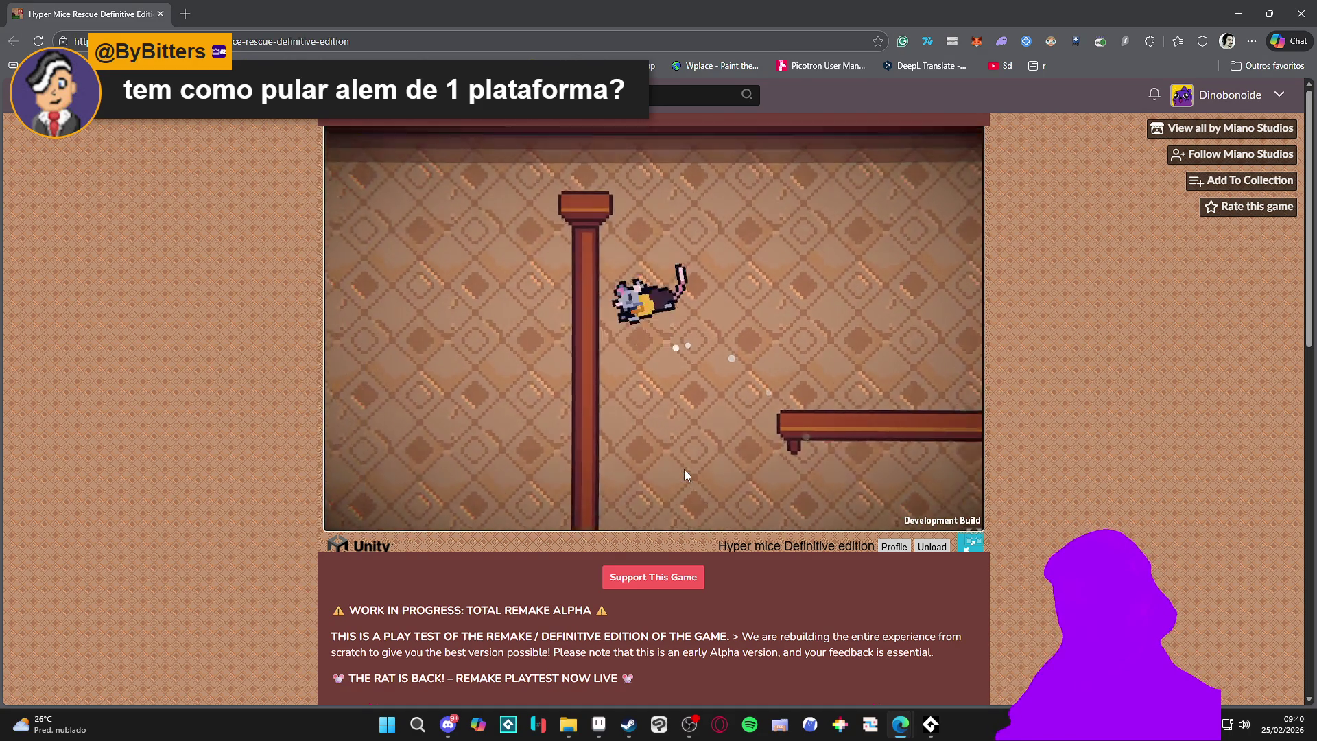
key("space")
key("space")
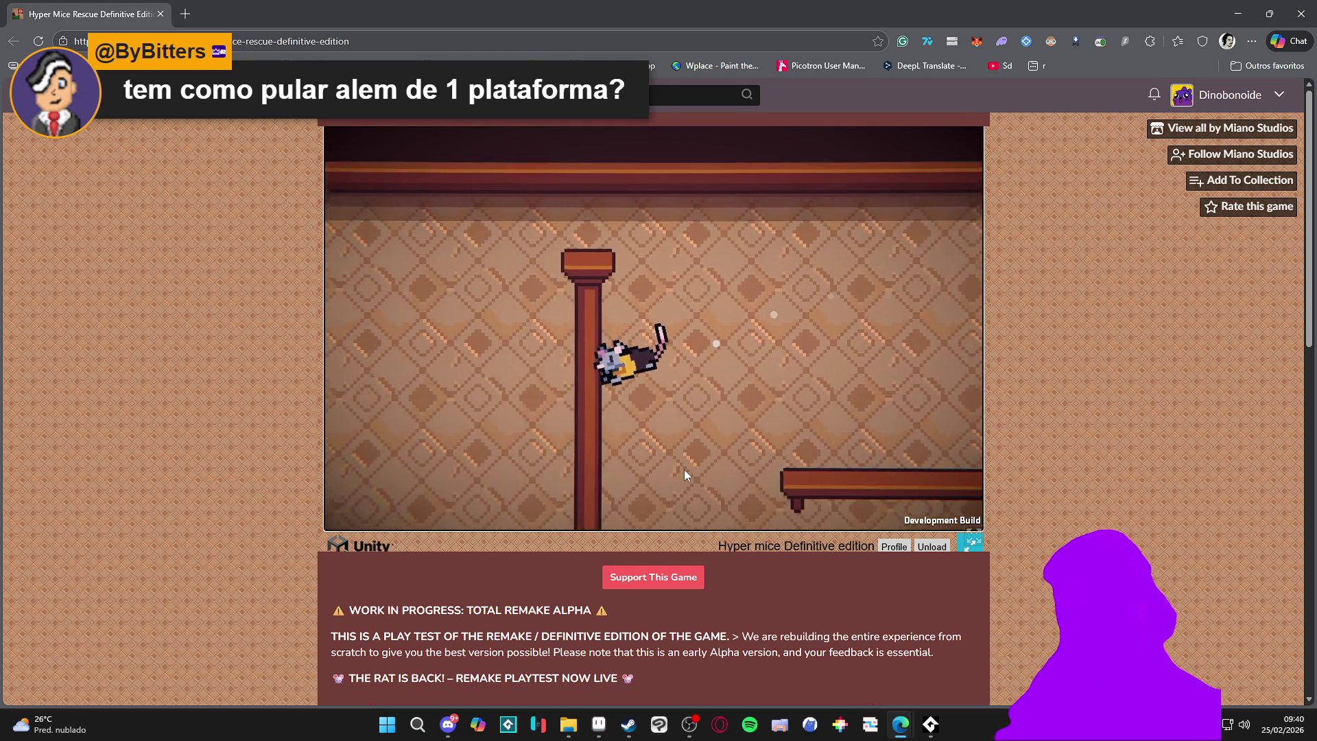
key("Right")
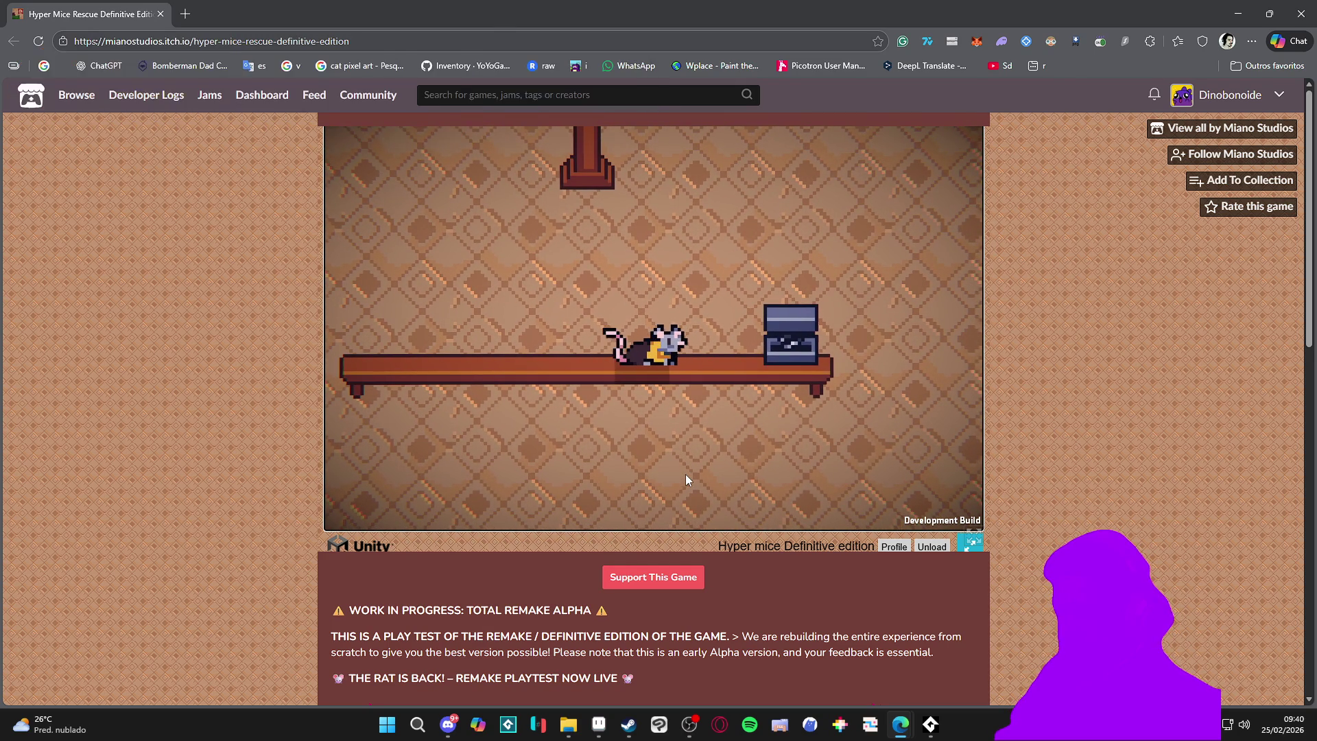
key("Left")
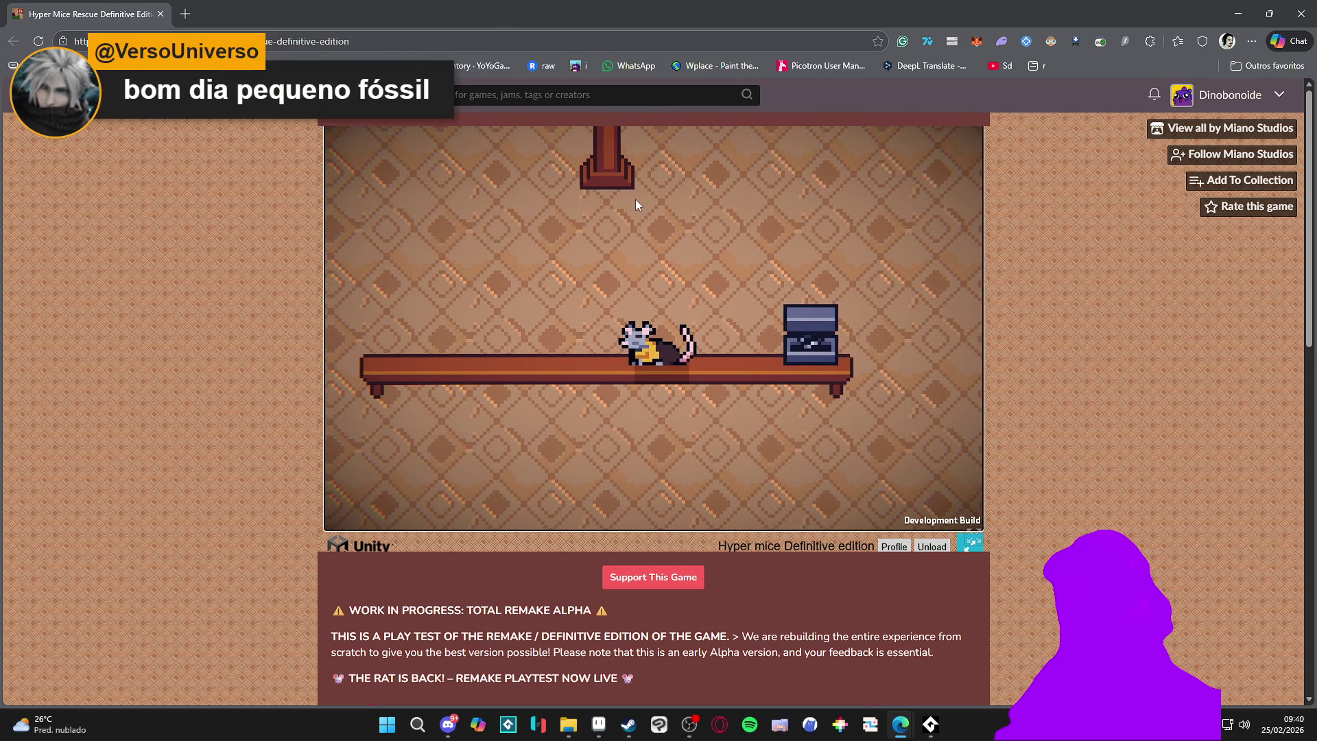
key("Right")
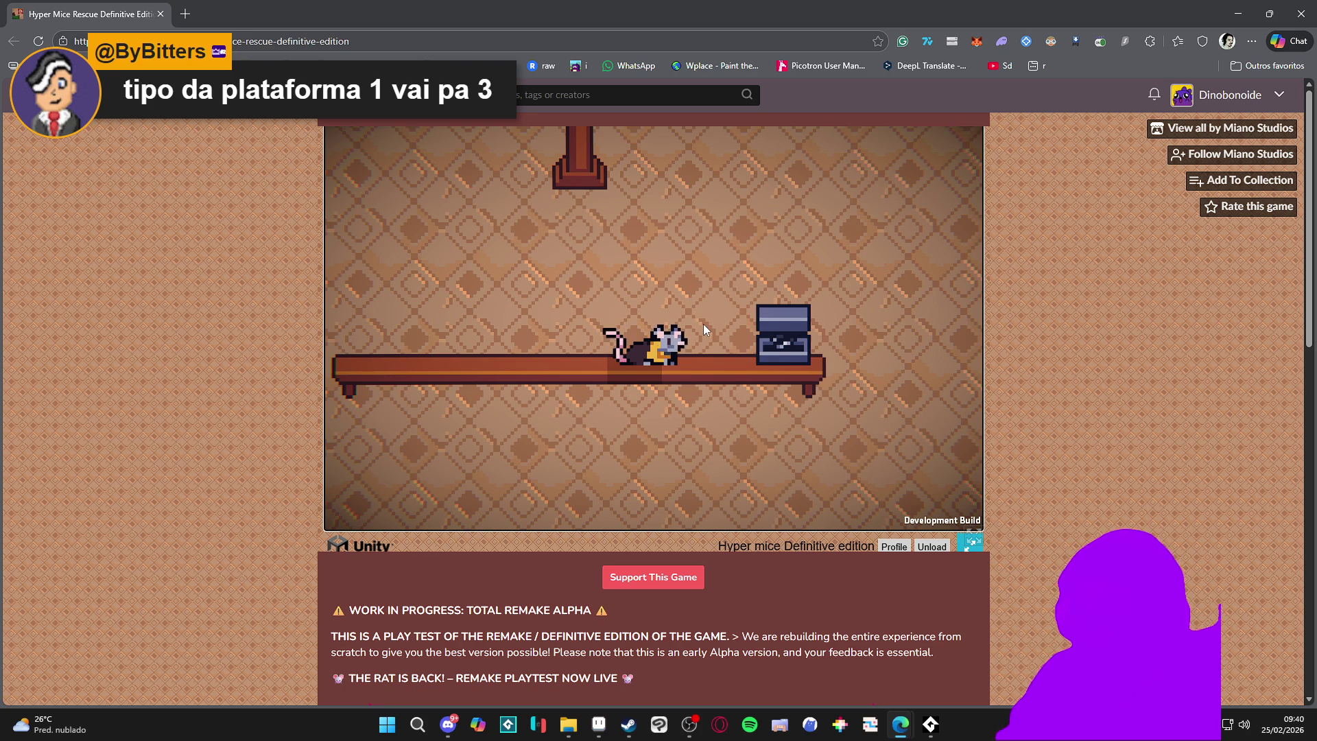
Leap the rat off the shelf onto the cabinet and along the green ledge past the pillar
left_click(659, 389)
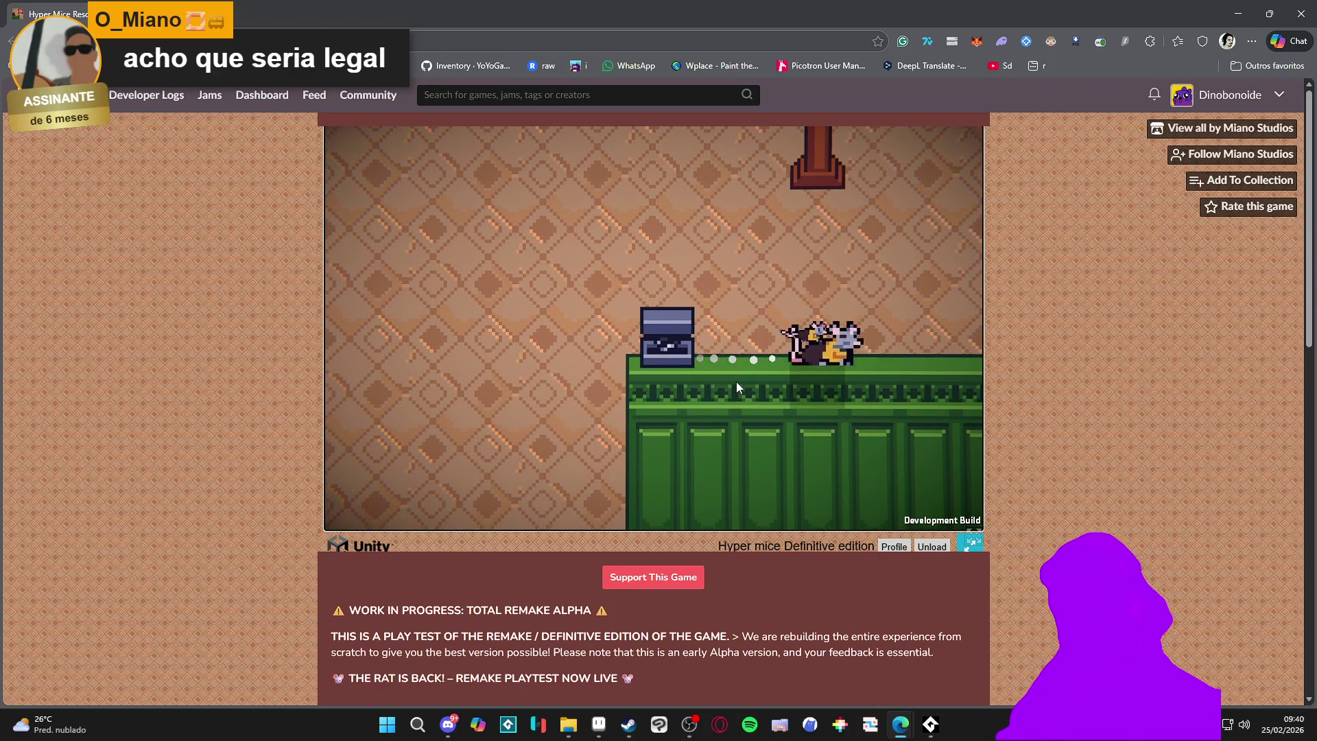
key("space")
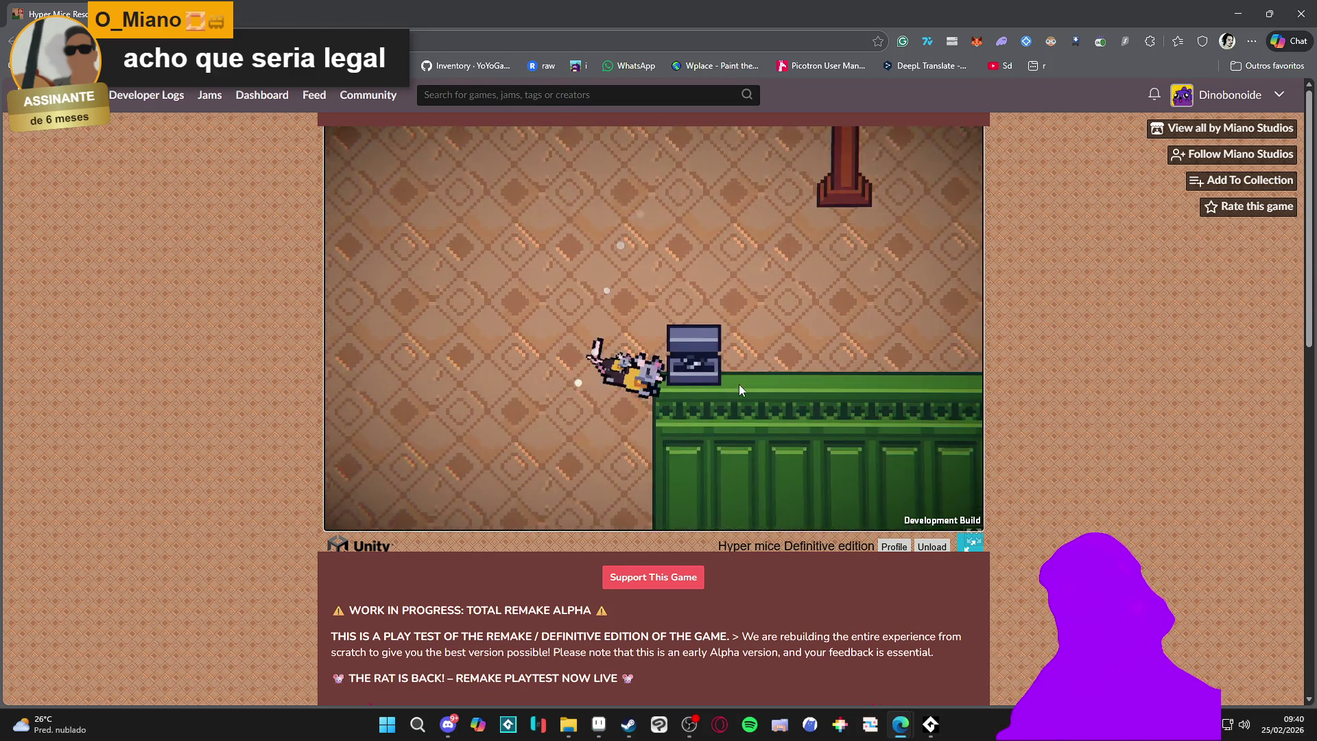
key("space")
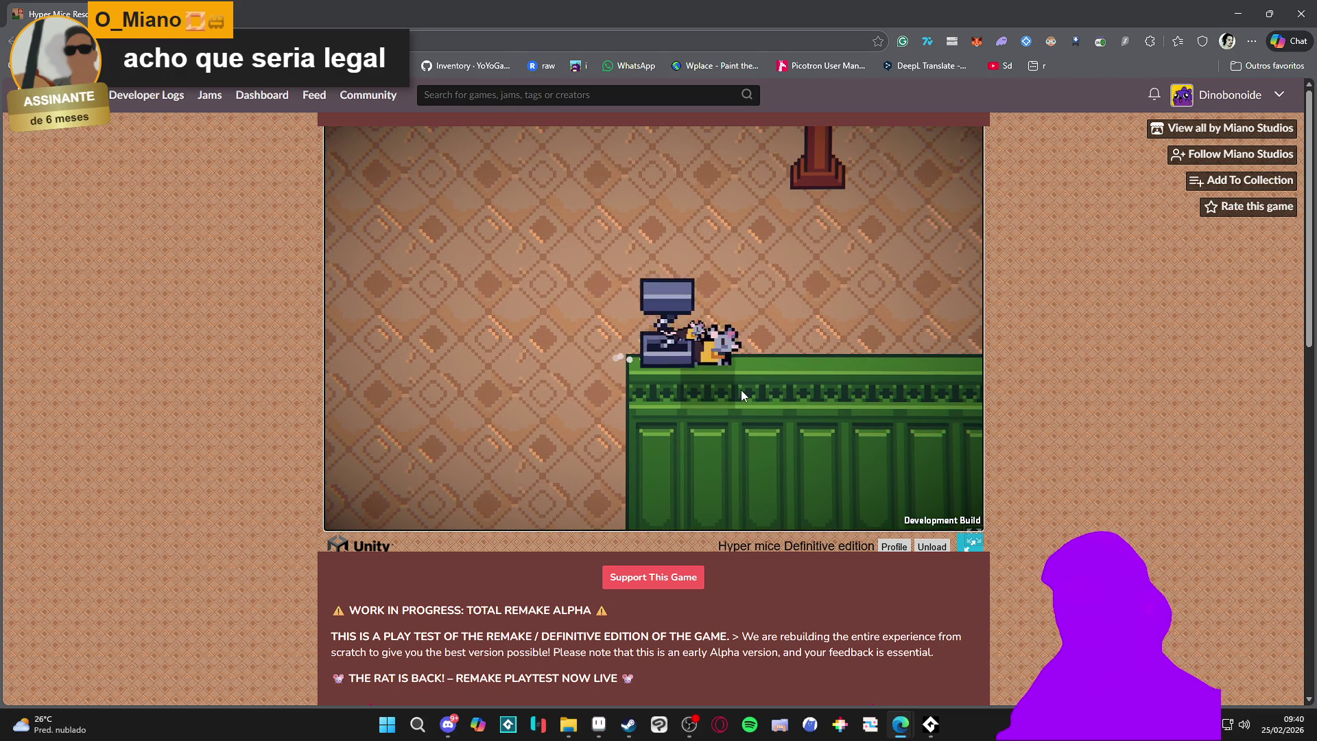
key("Right")
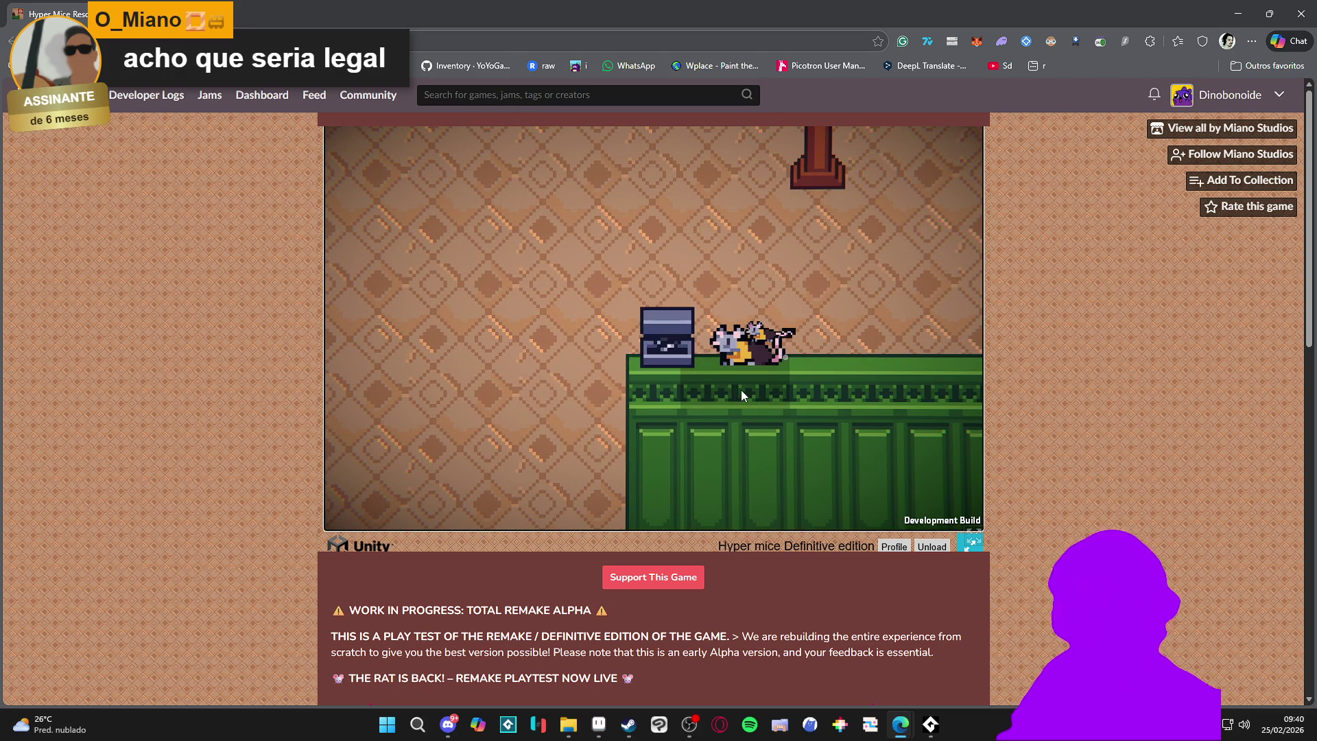
key("space")
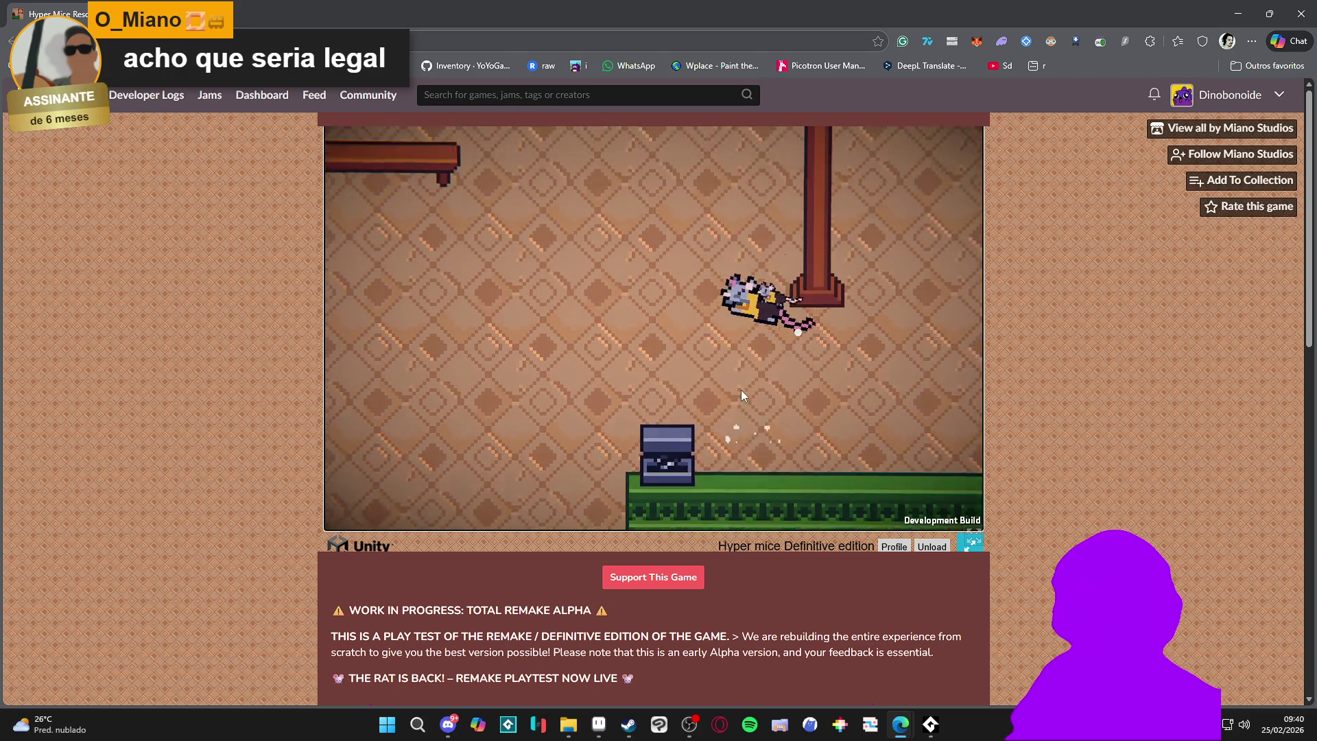
key("Right")
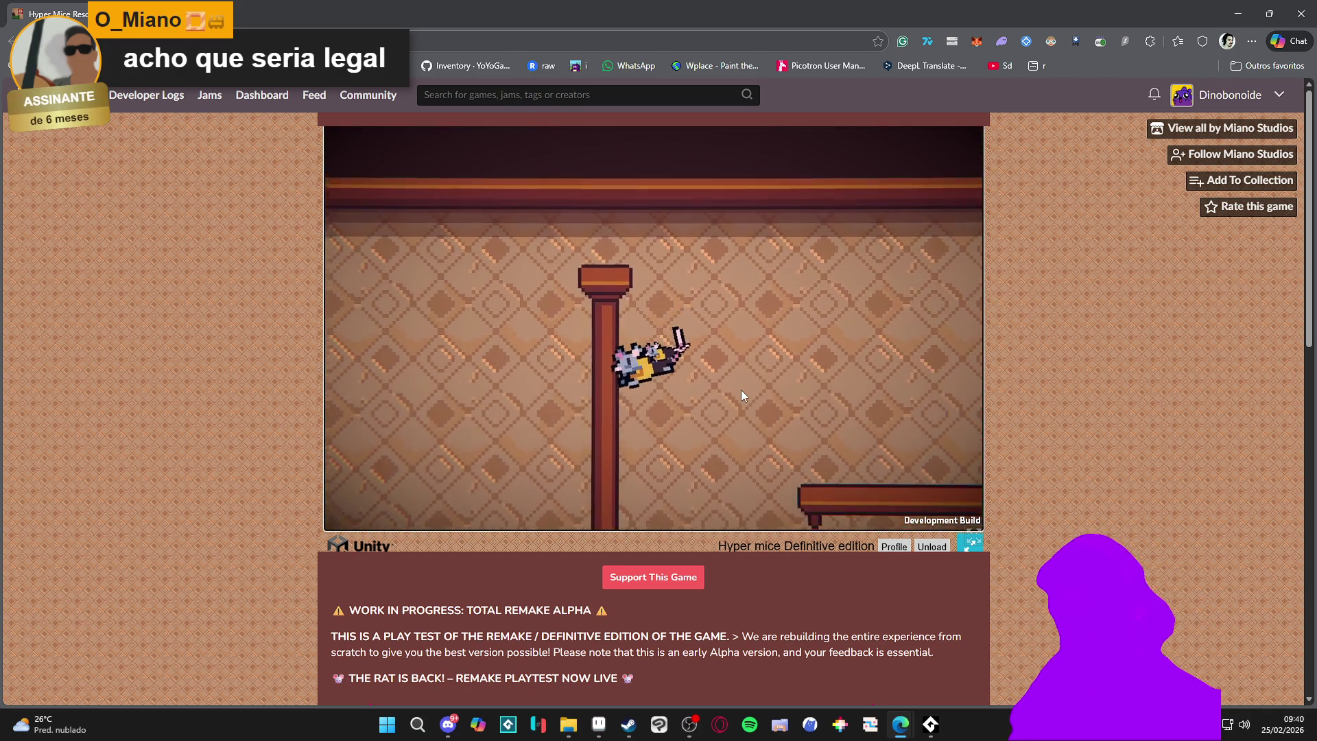
key("Left")
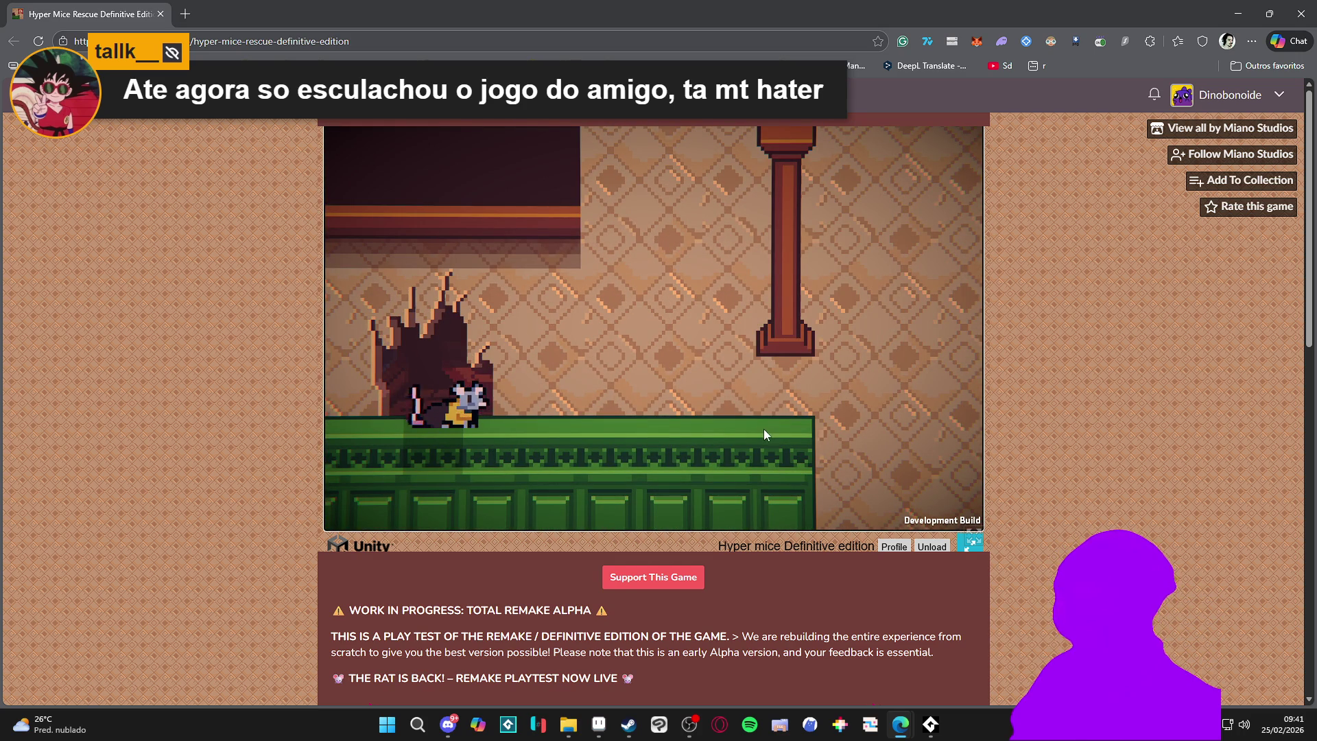
Hop the mouse between the ledge, the green cabinet and the brick ledge
key("space")
key("space")
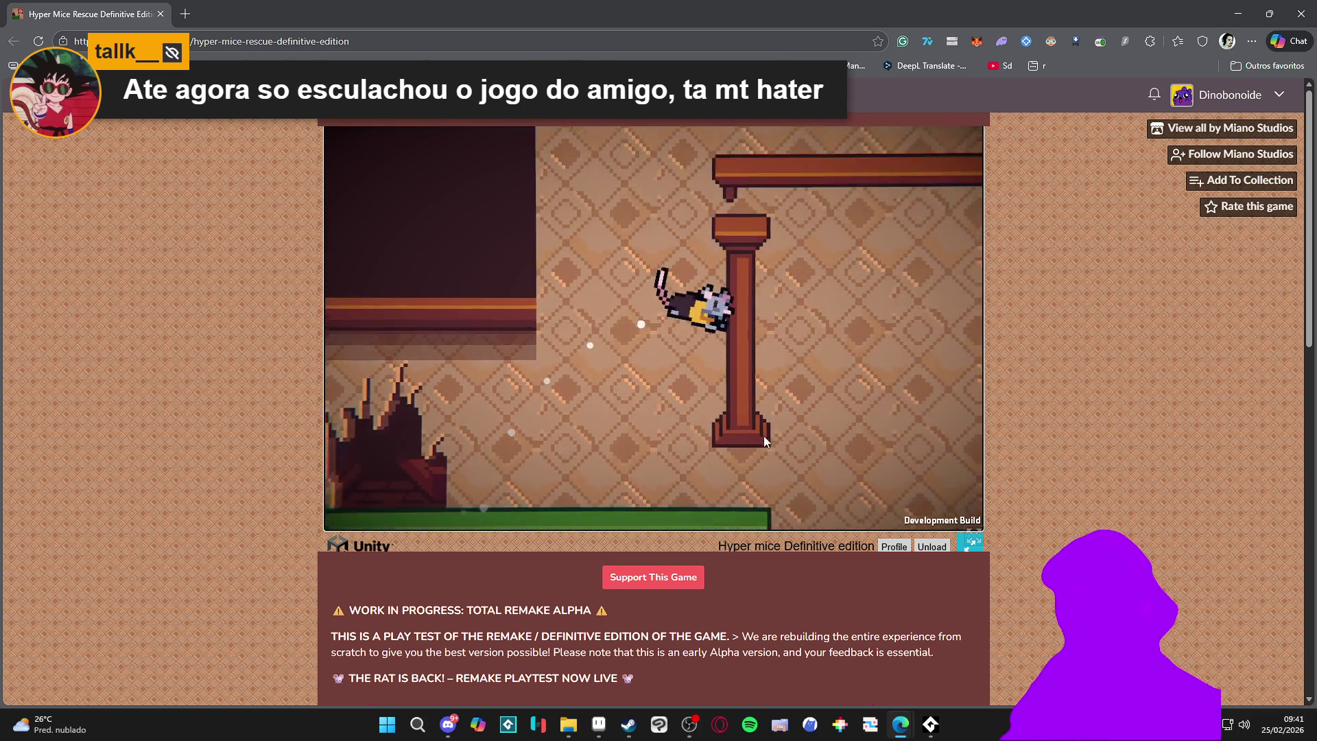
key("space")
key("space")
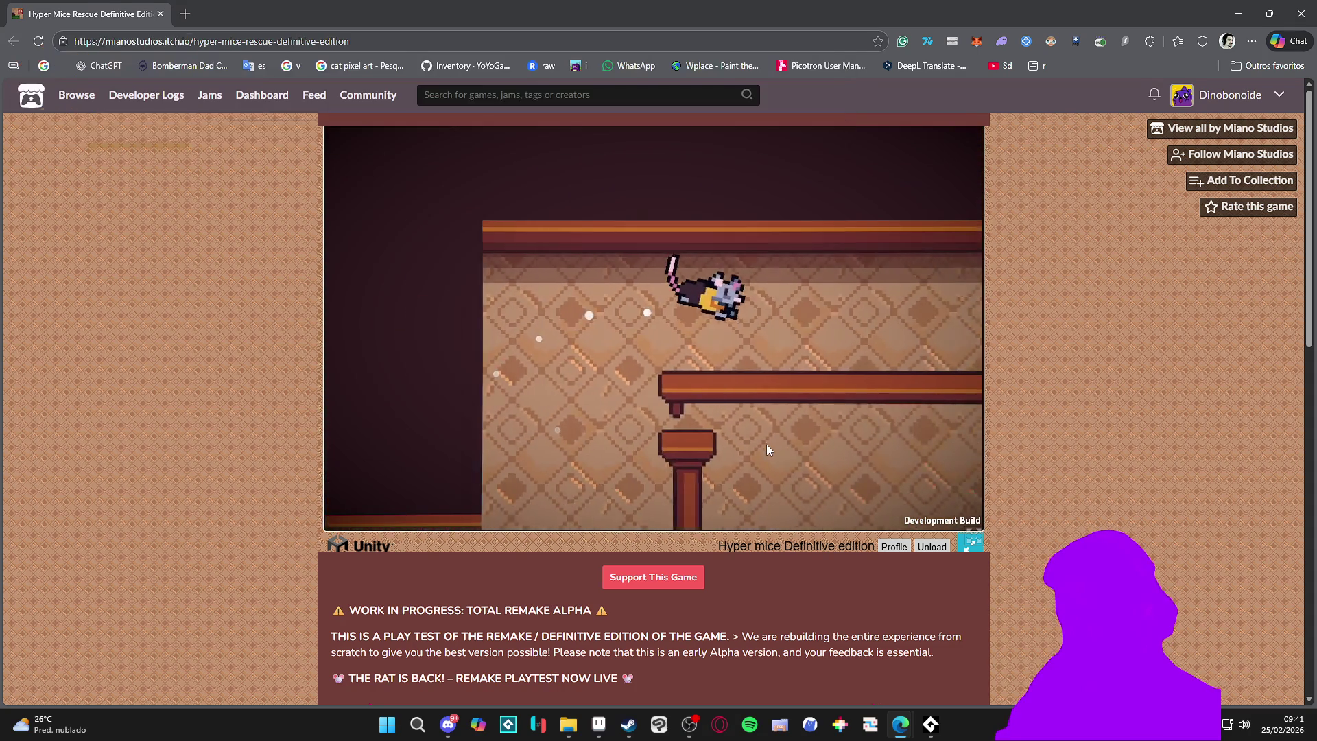
key("Left")
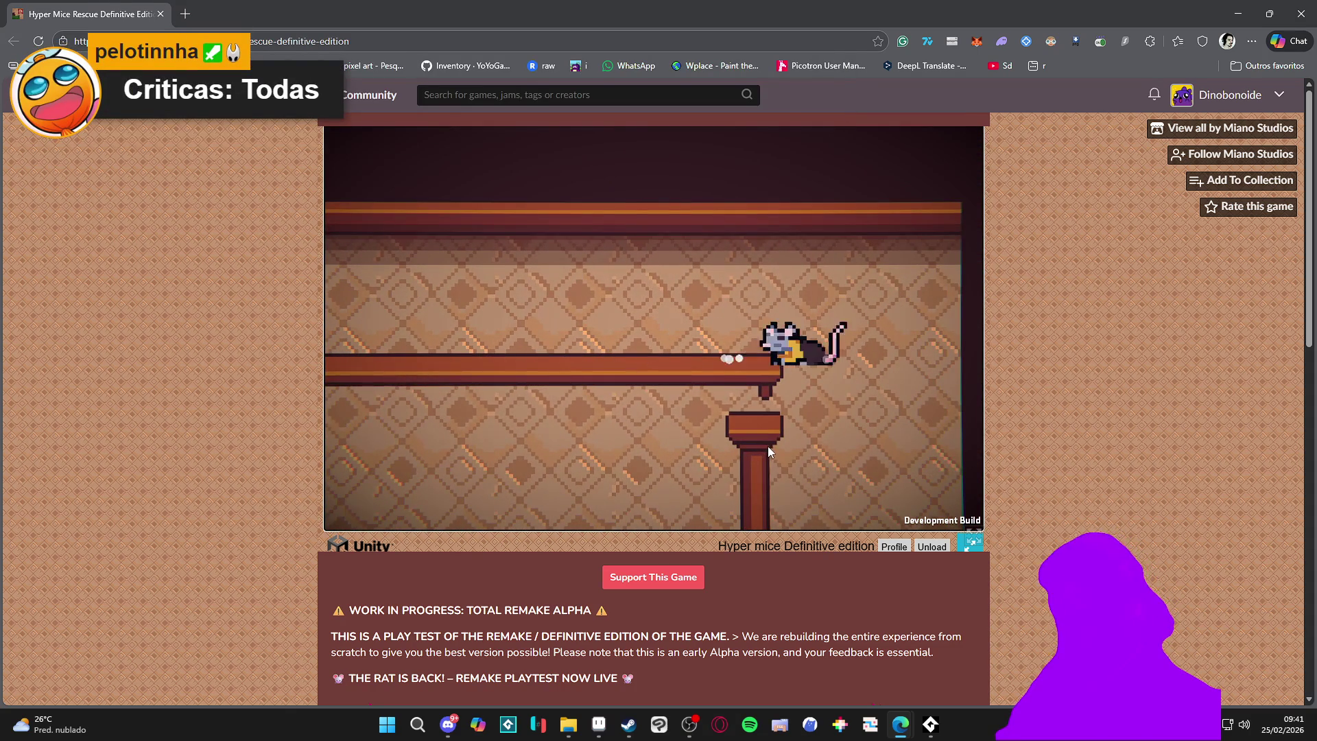
key("Right")
key("space")
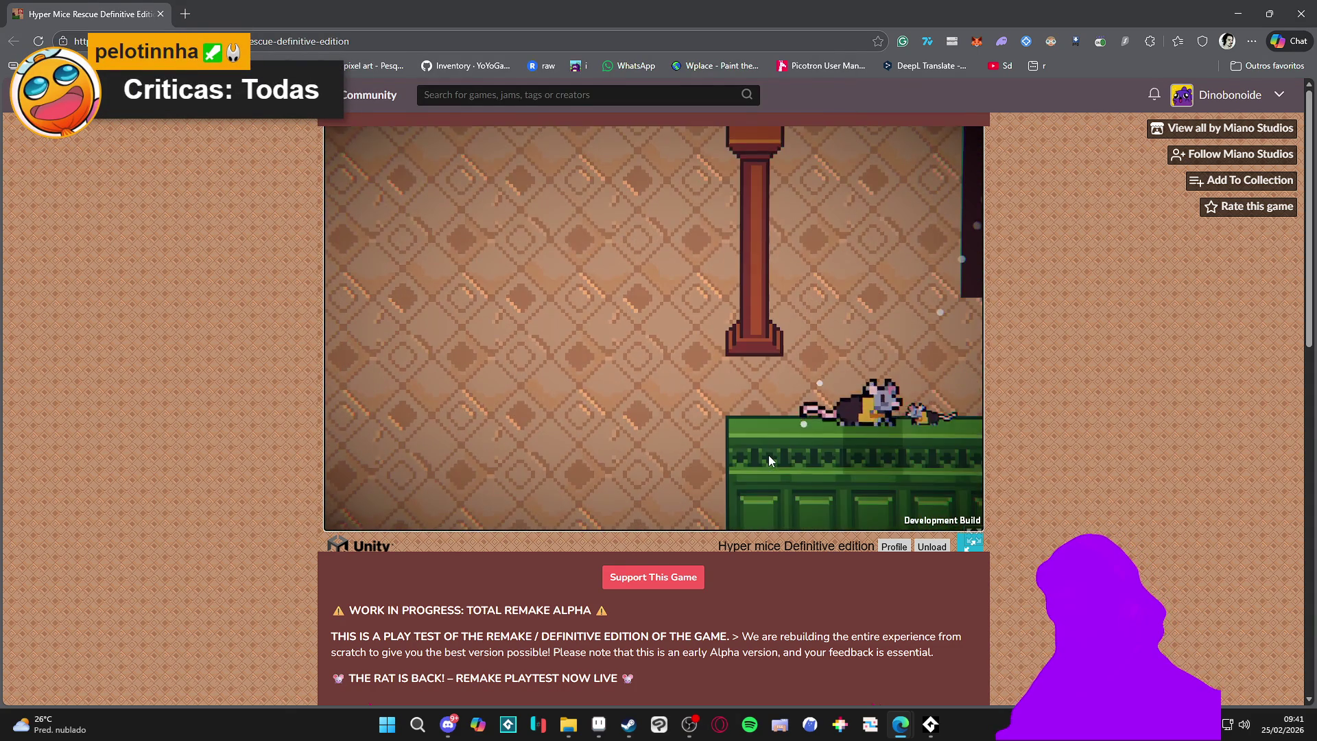
key("space")
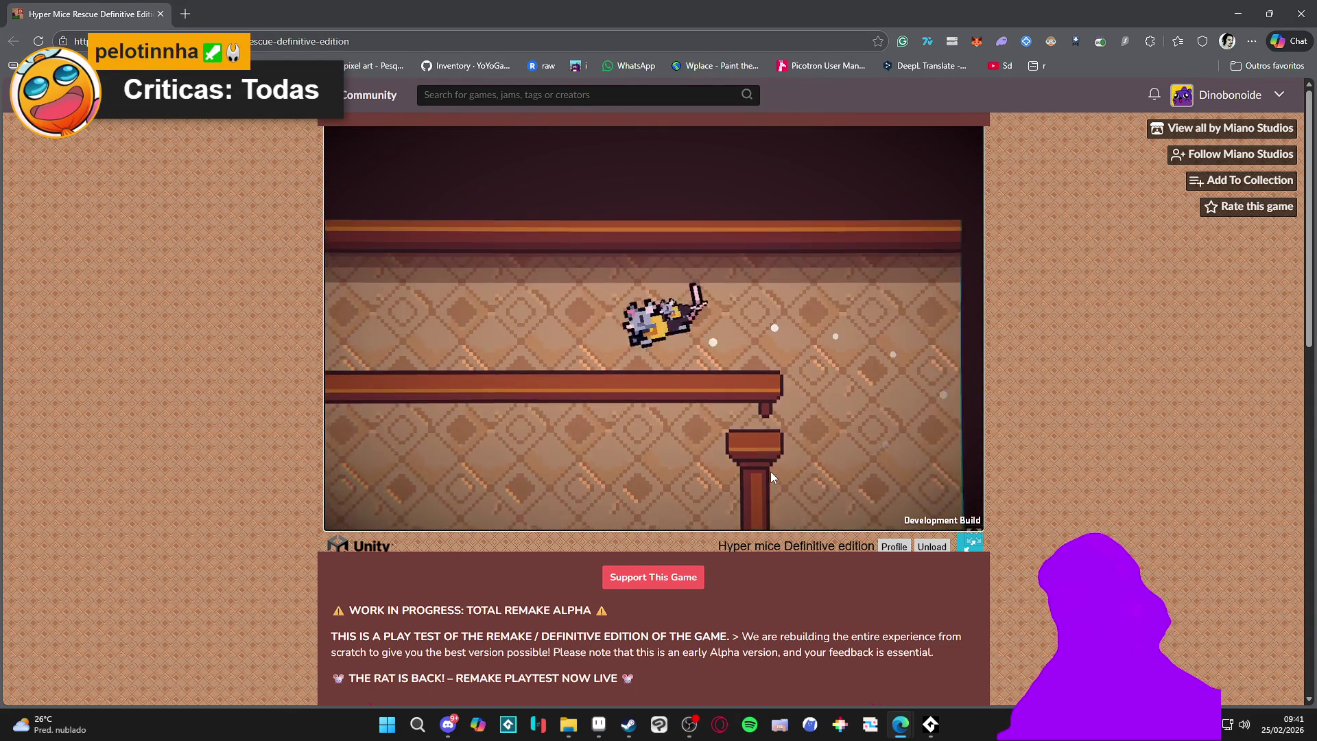
key("Left")
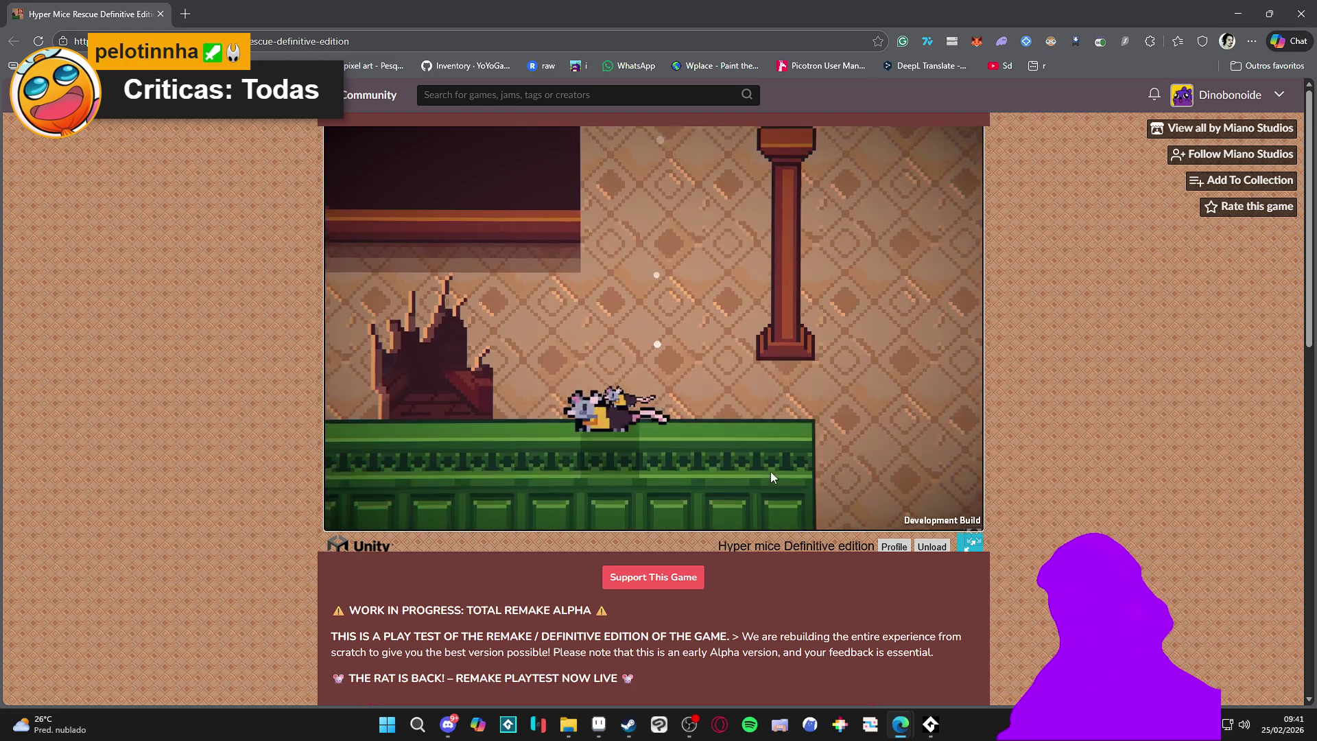
key("space")
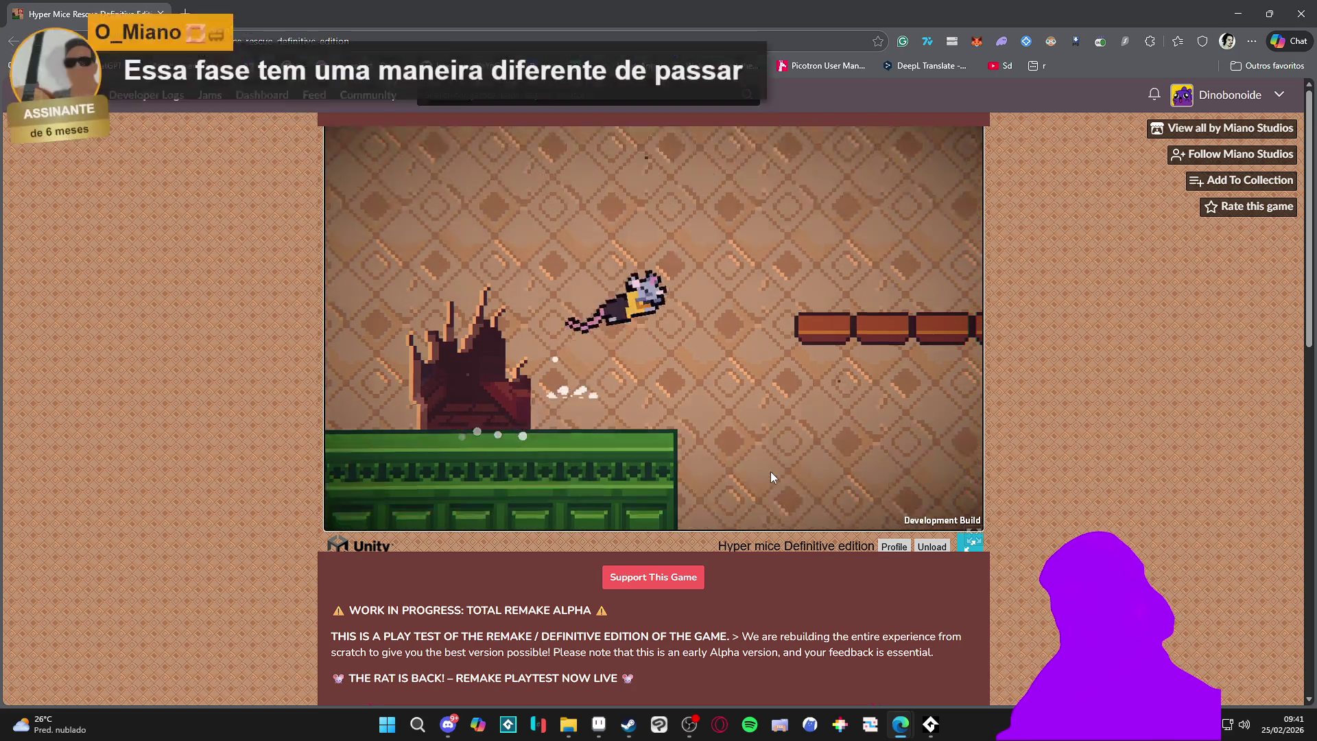
key("Left")
key("space")
key("Right")
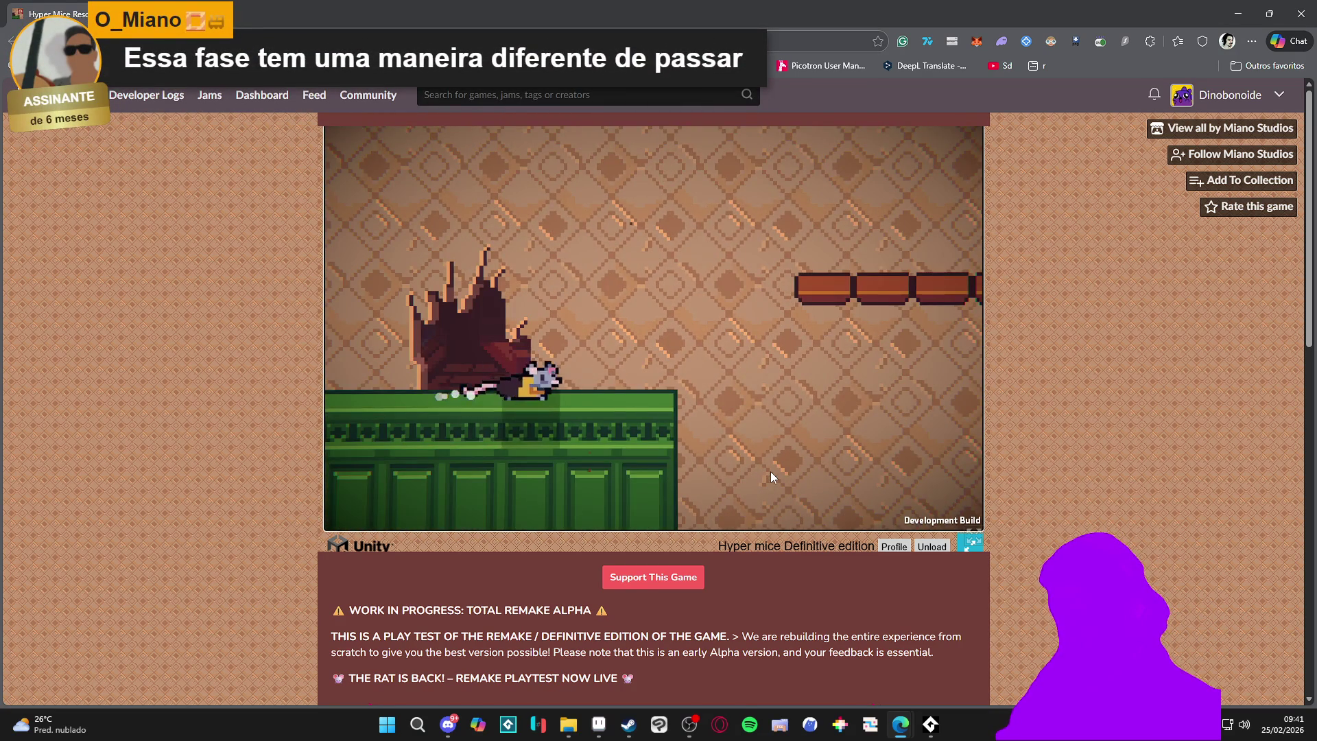
key("space")
key("space")
key("Left")
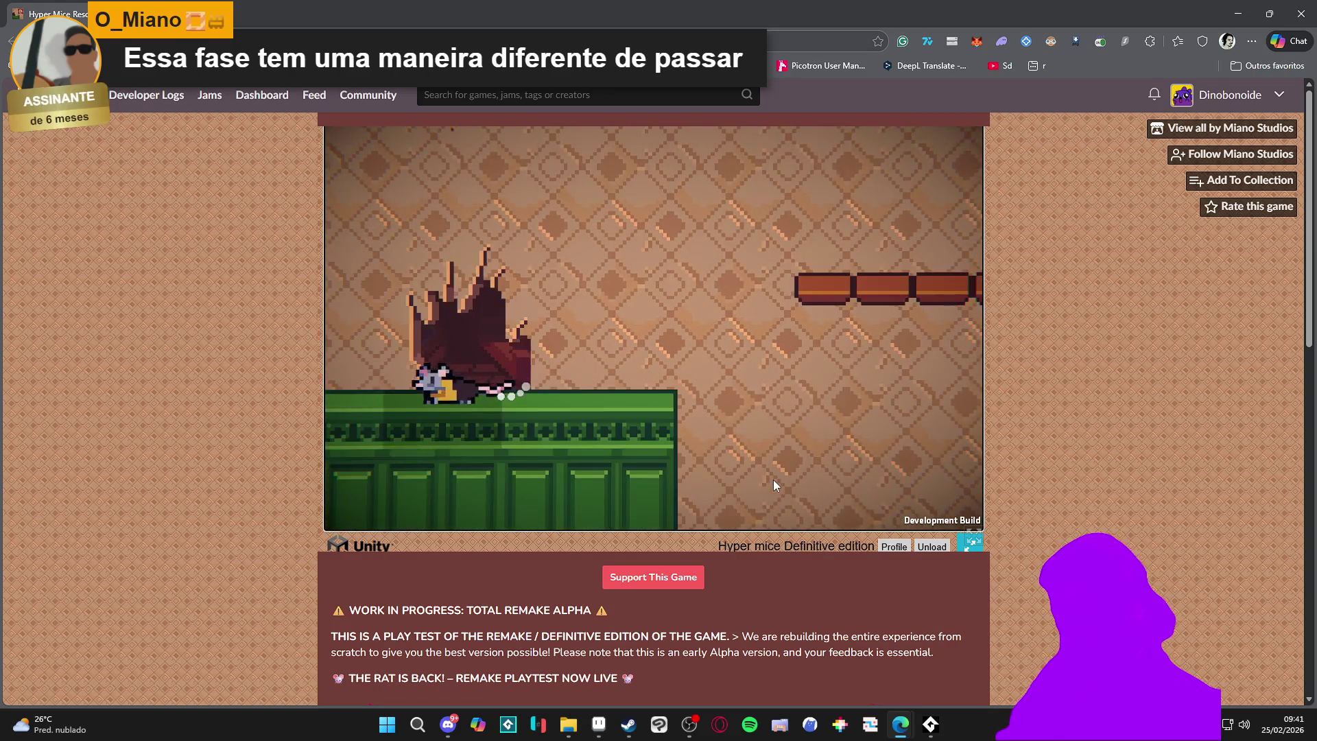
Cross the crumbling brick rows toward the tall green block and back left
key("space")
key("Left")
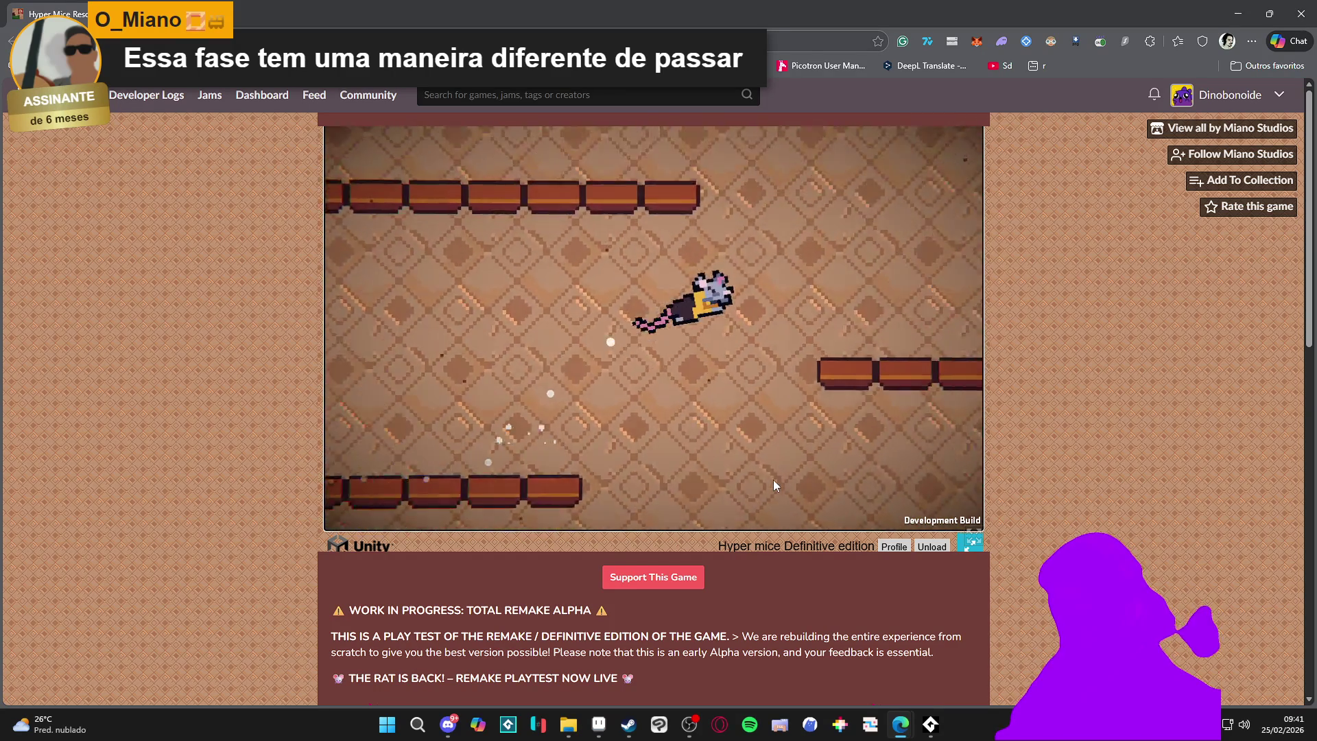
key("space")
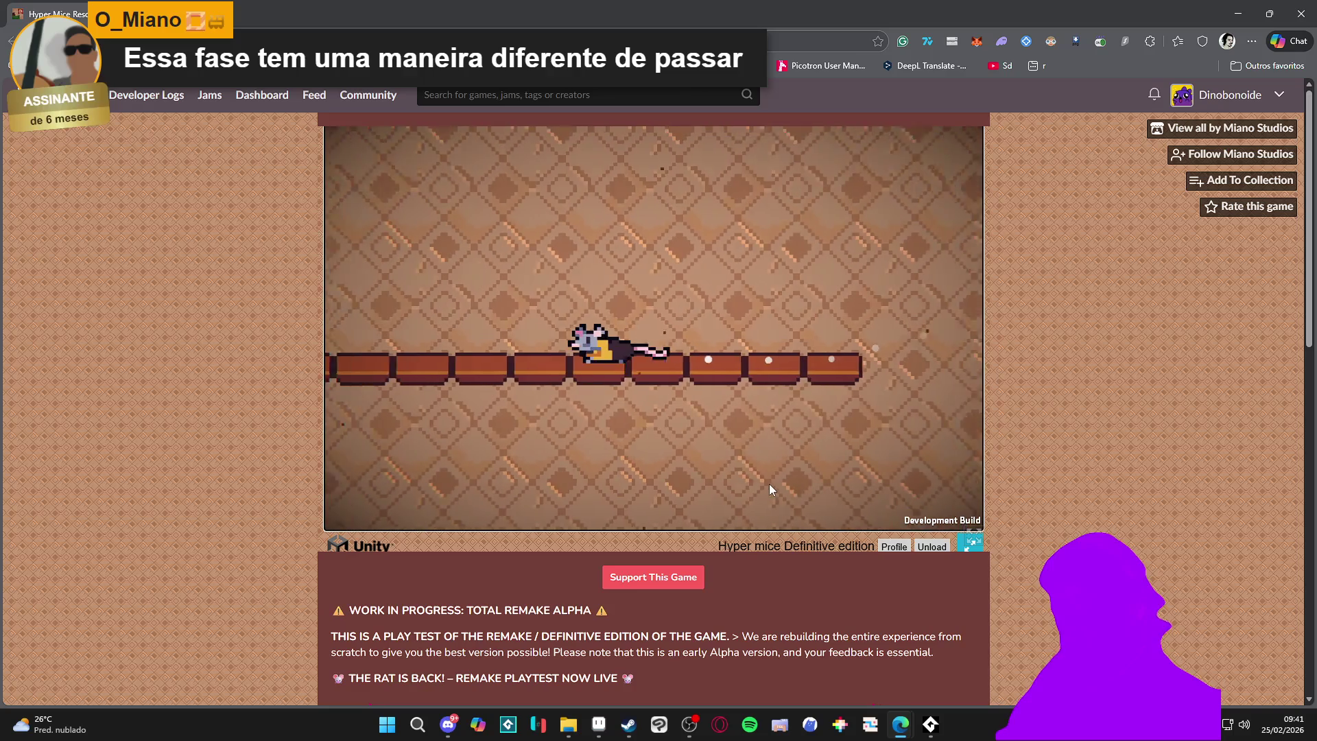
key("Right")
key("space")
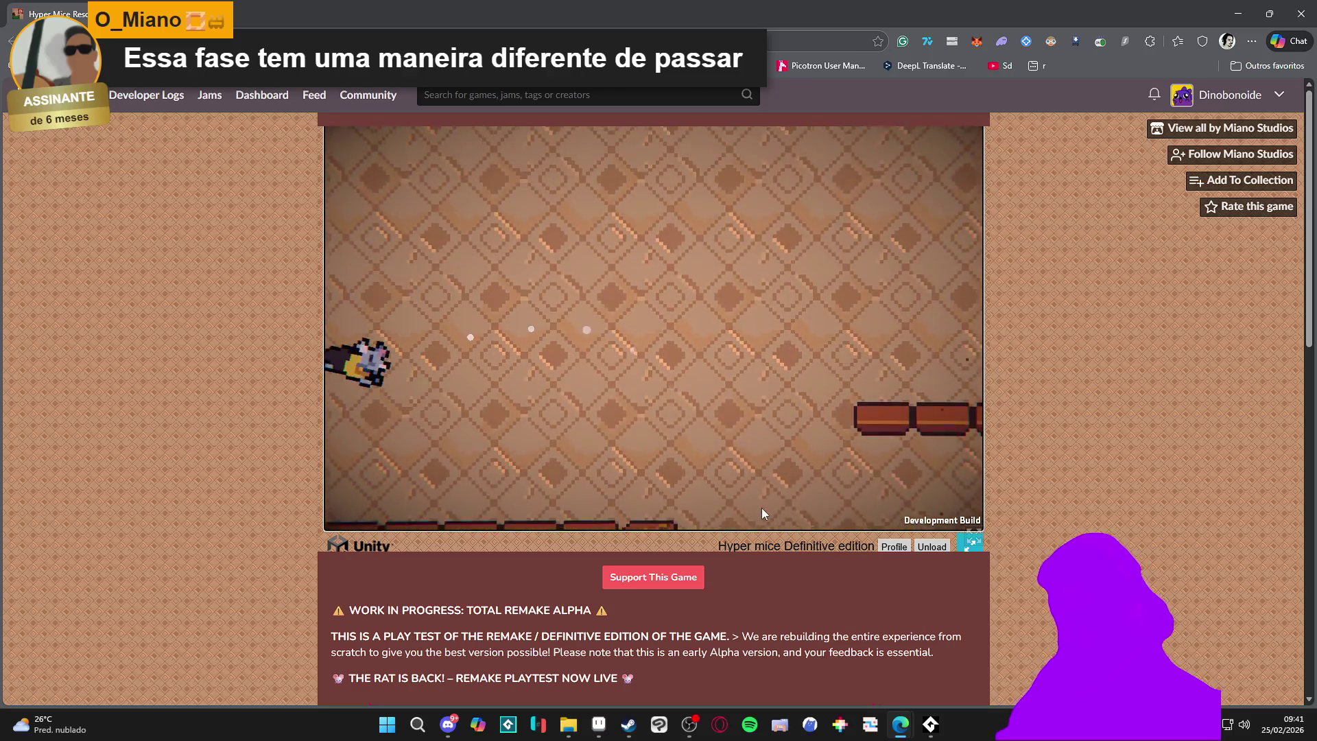
key("space")
key("space")
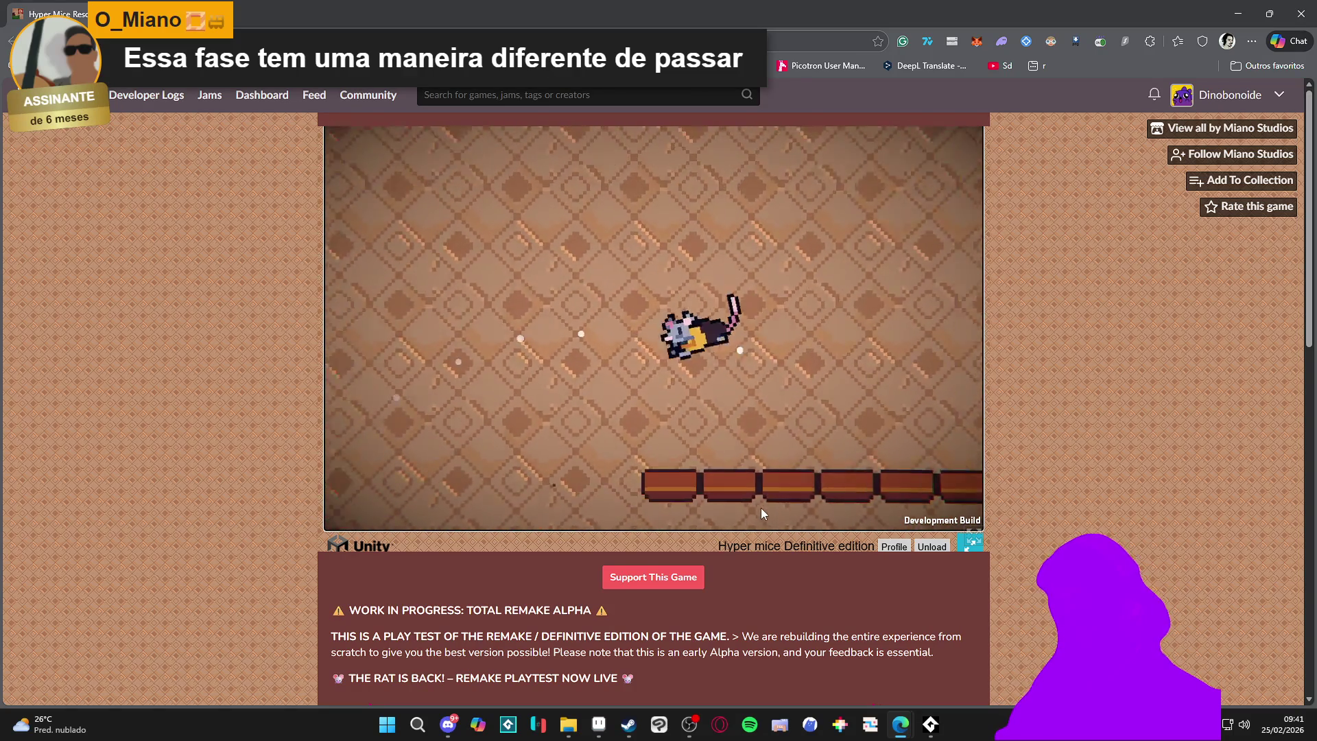
key("Right")
key("space")
key("Left")
key("Left")
key("space")
key("space")
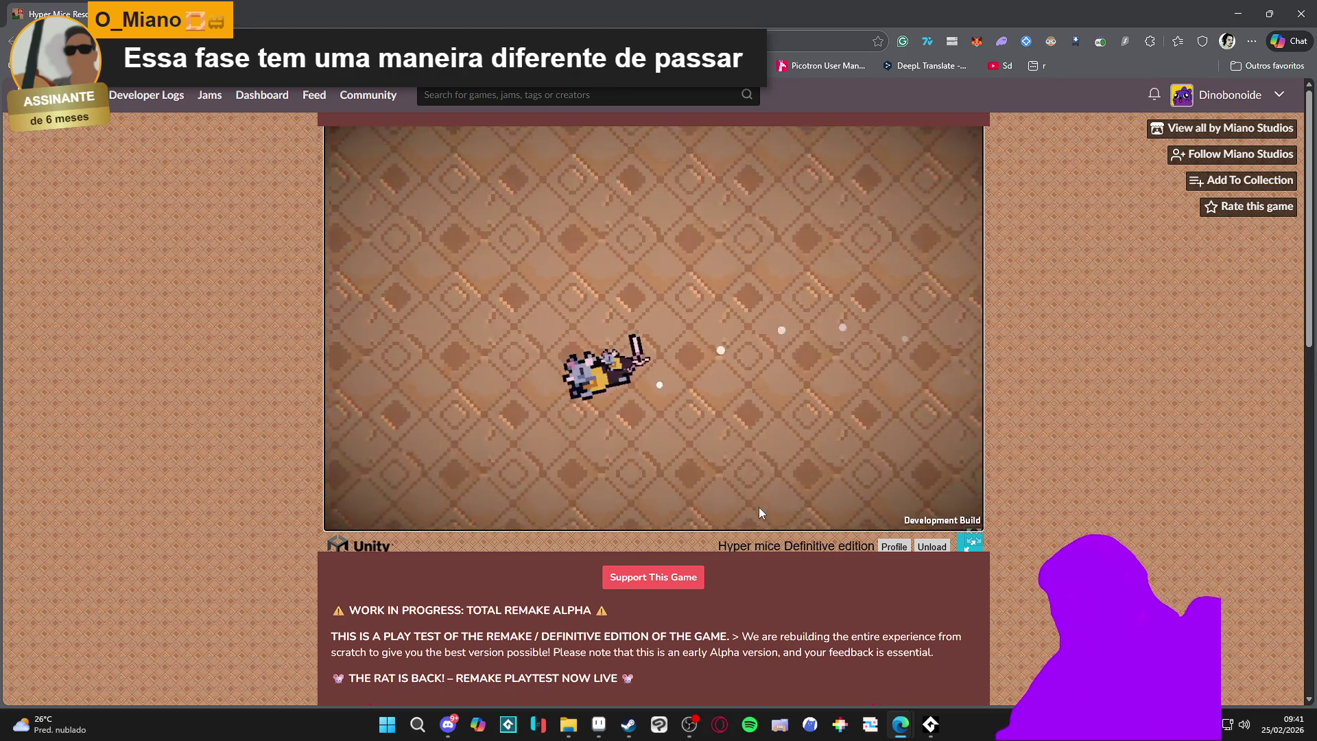
key("Left")
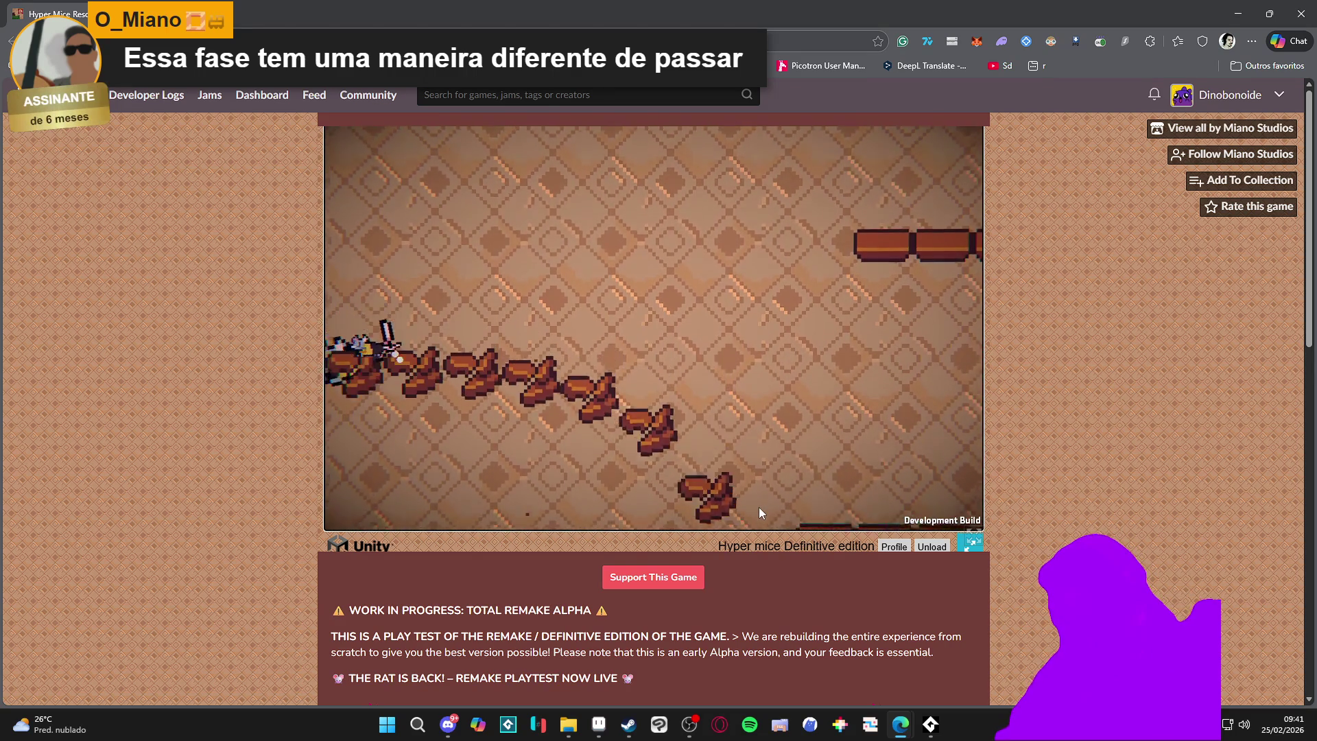
key("space")
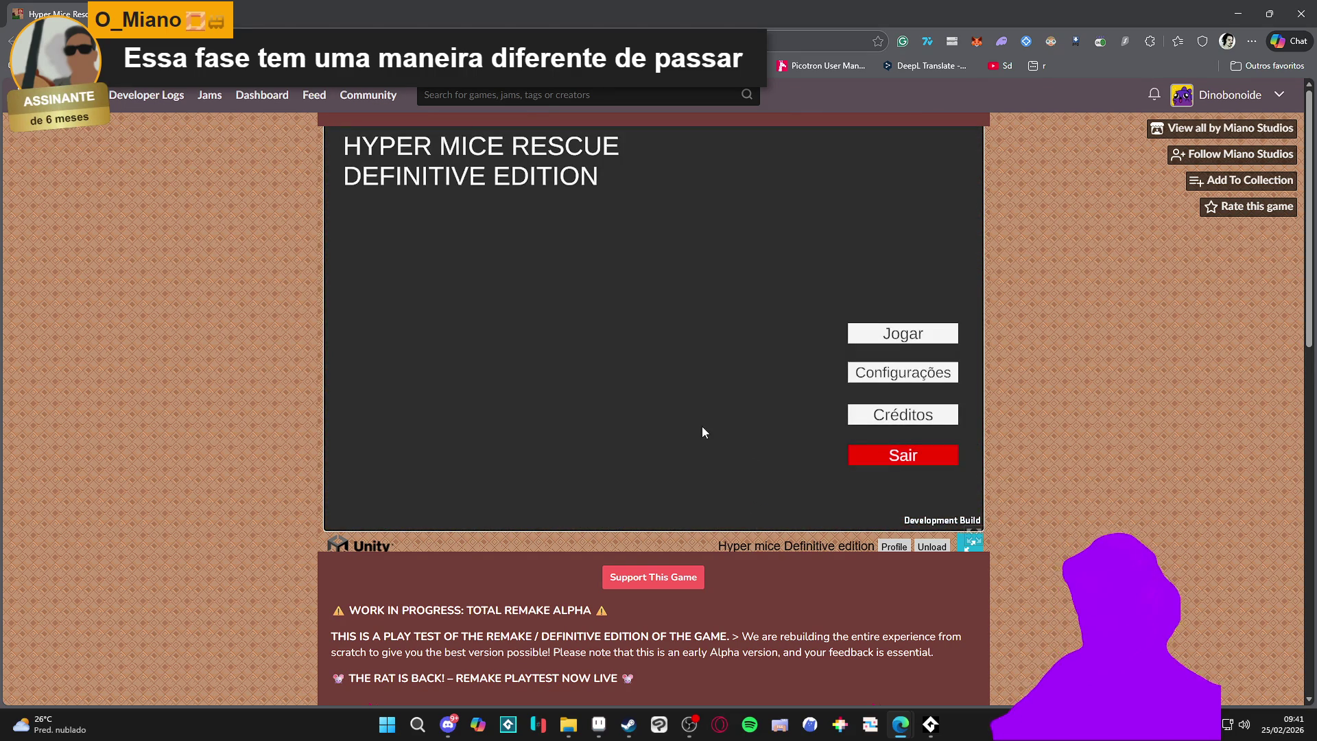
left_click(623, 730)
scroll(899, 132, "up", 5)
left_click(822, 88)
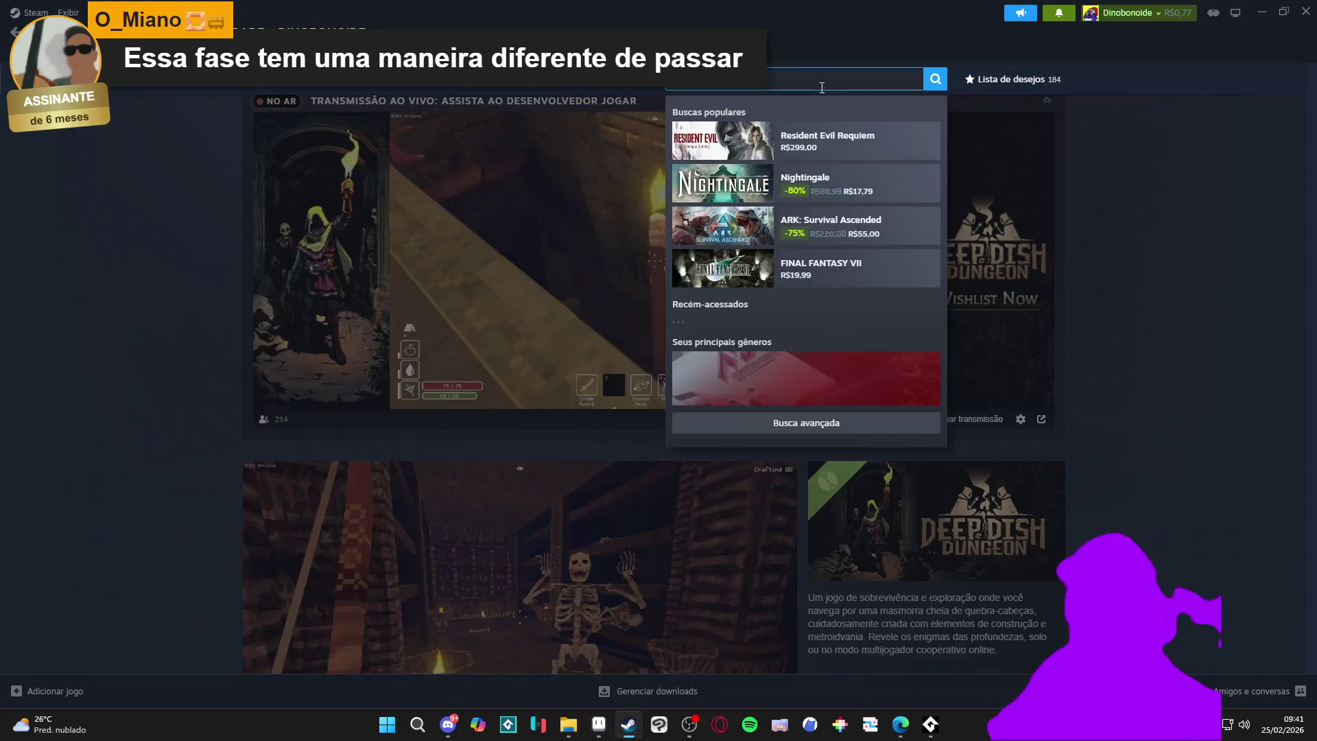
type("hiper")
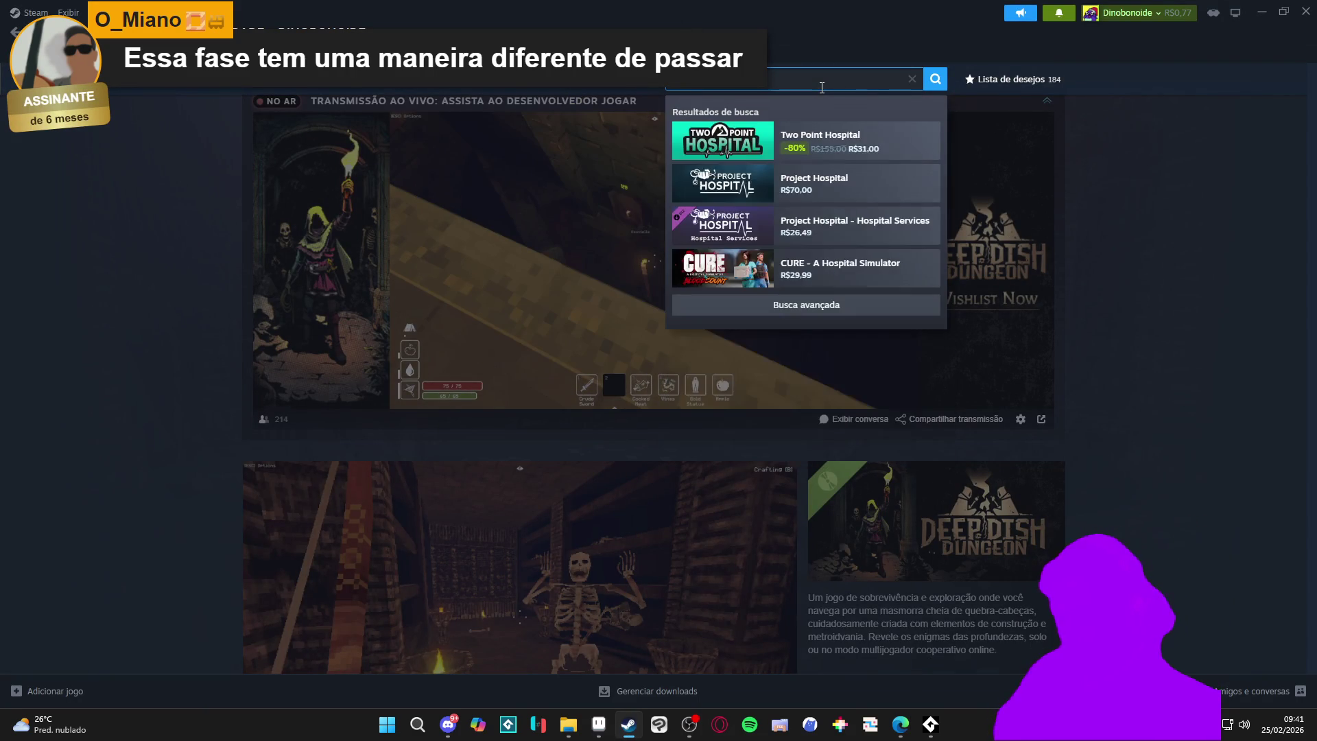
type(" mice")
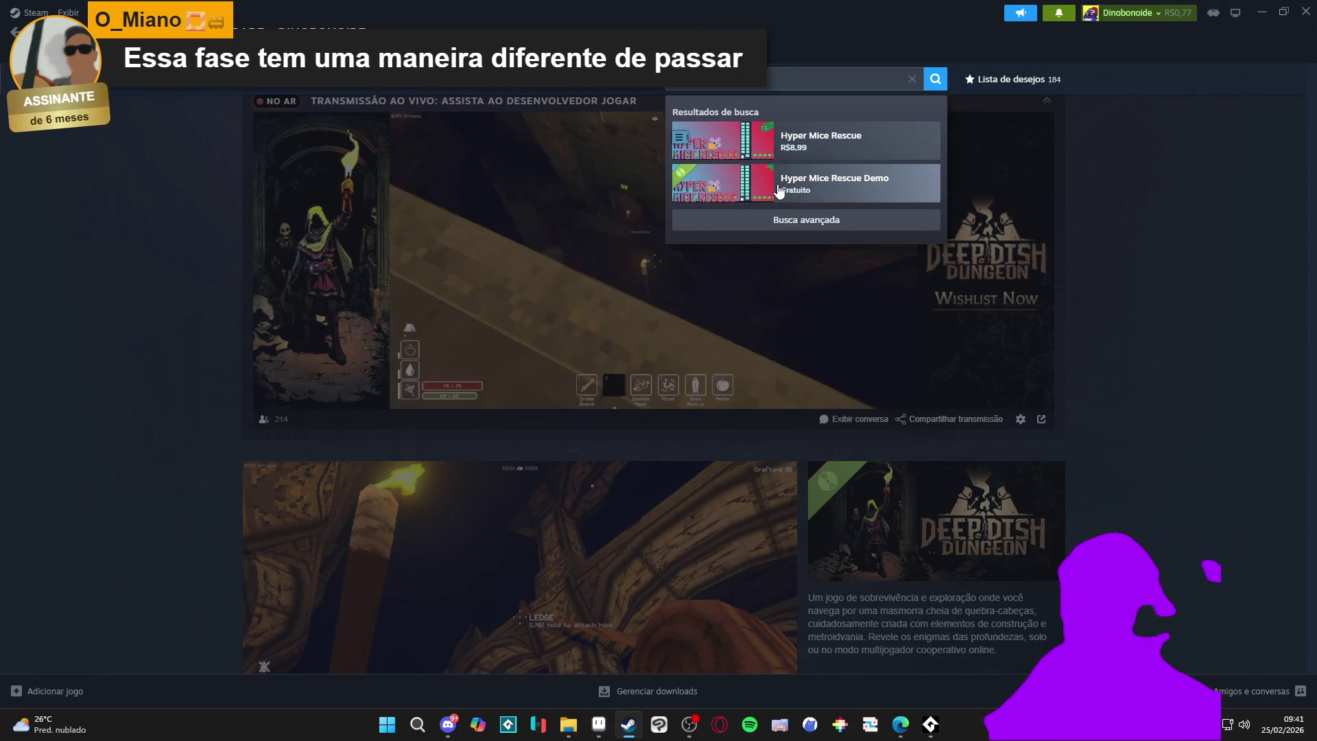
left_click(882, 138)
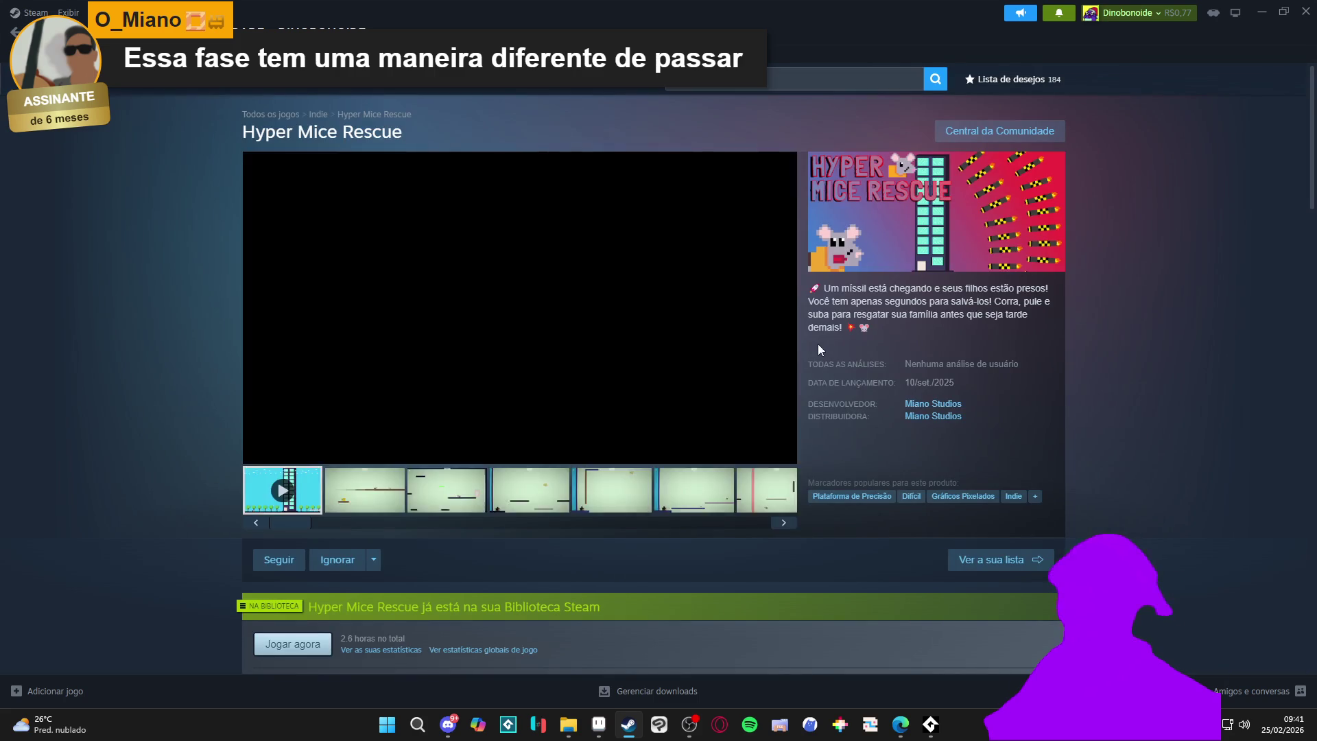
left_click(631, 458)
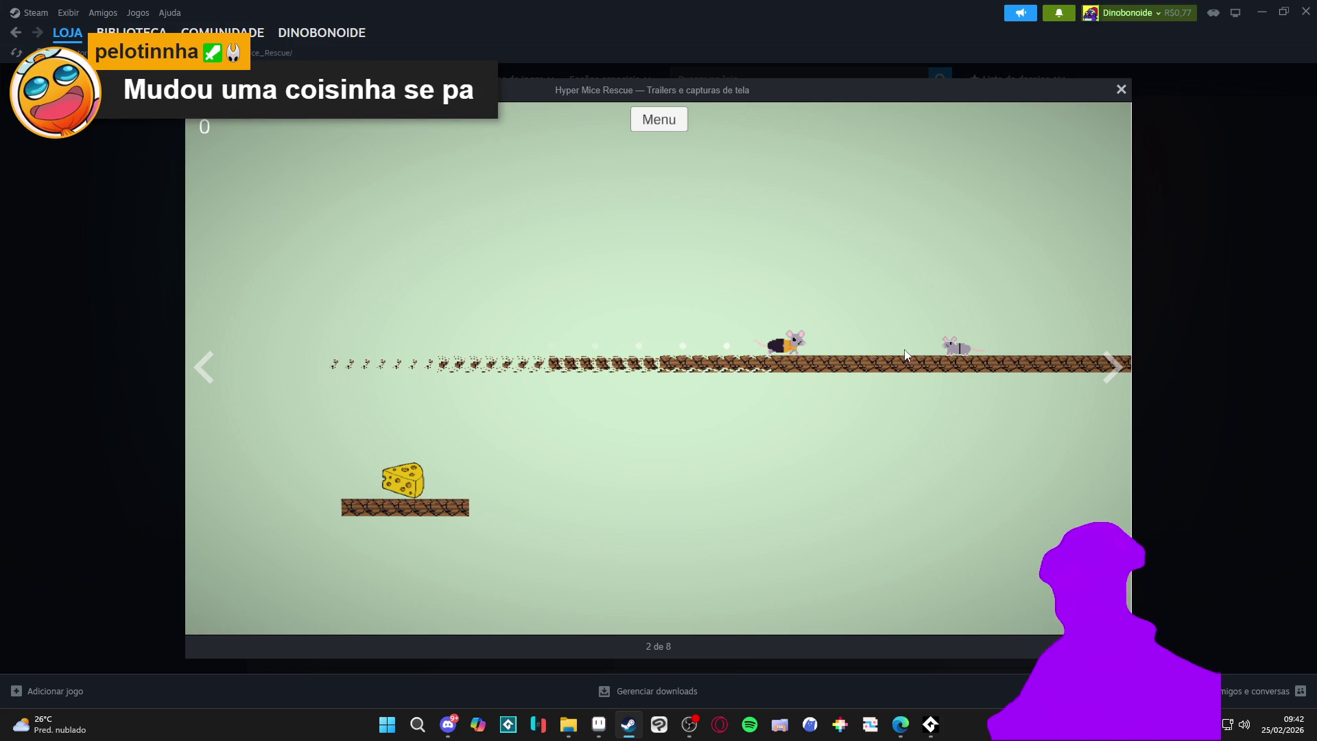
left_click(1174, 363)
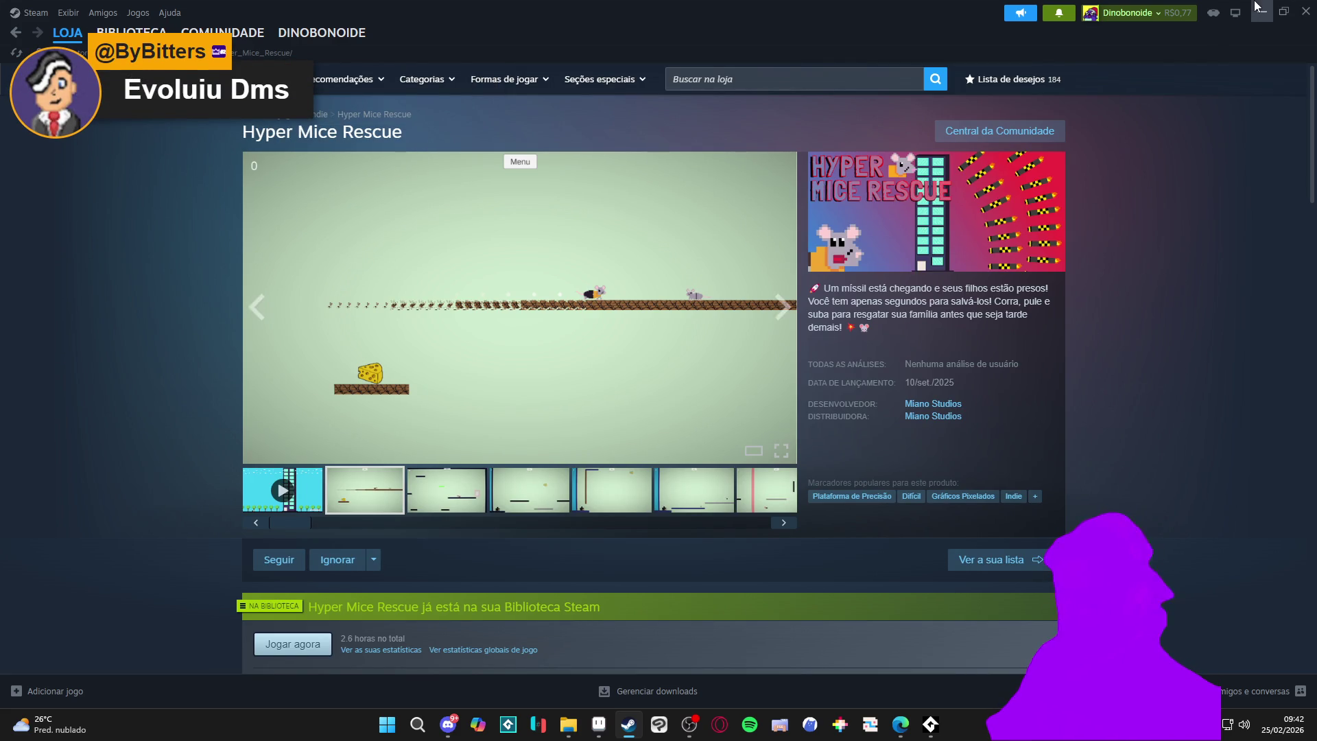
left_click(1260, 8)
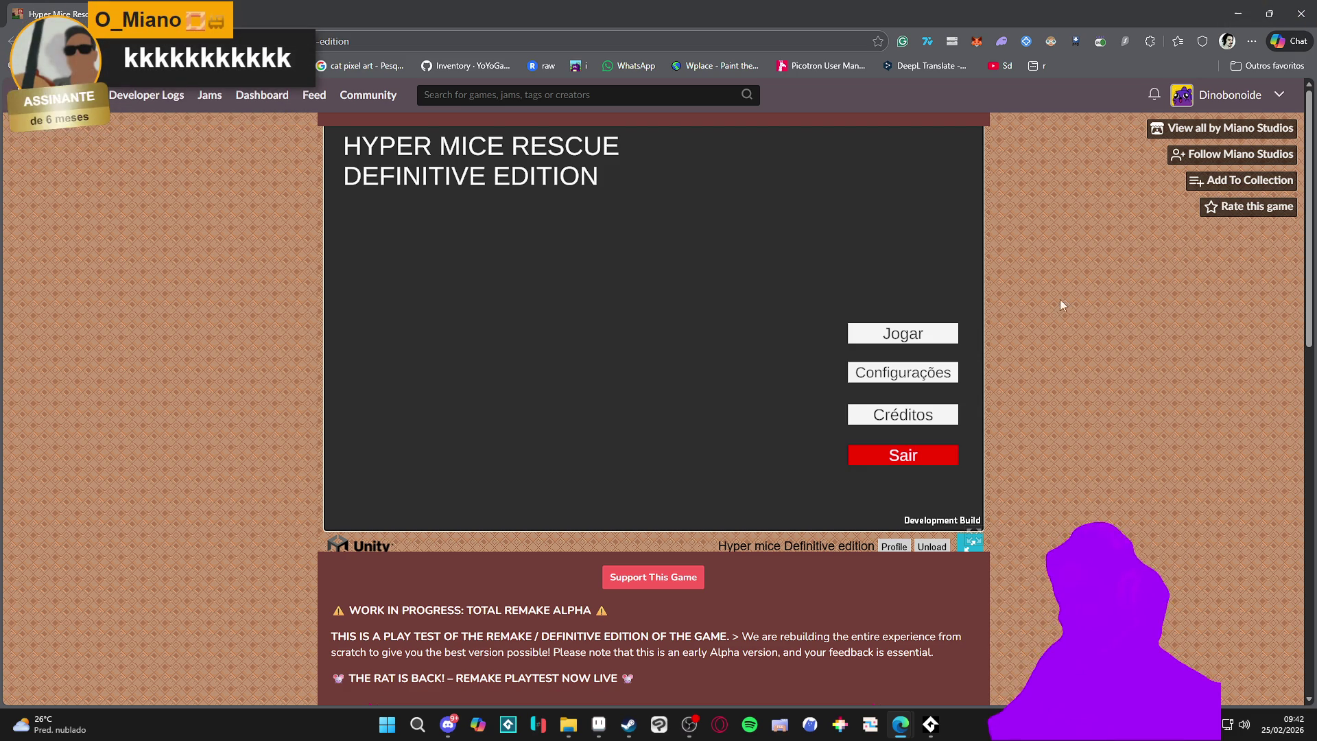
Read down the page to the Game Controls Guide and development log, then return to Aseprite
scroll(1022, 354, "down", 5)
scroll(1026, 353, "up", 4)
scroll(1043, 347, "down", 6)
scroll(1049, 336, "down", 5)
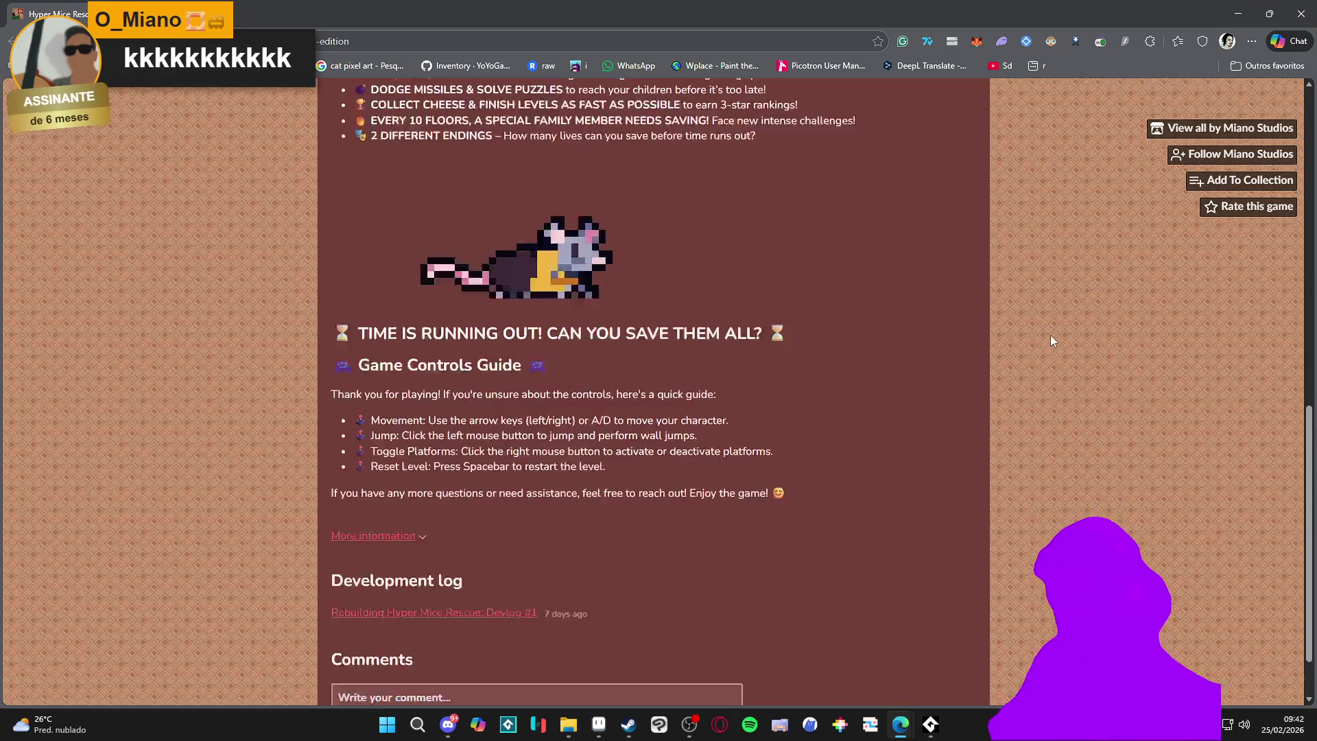
scroll(1053, 332, "up", 3)
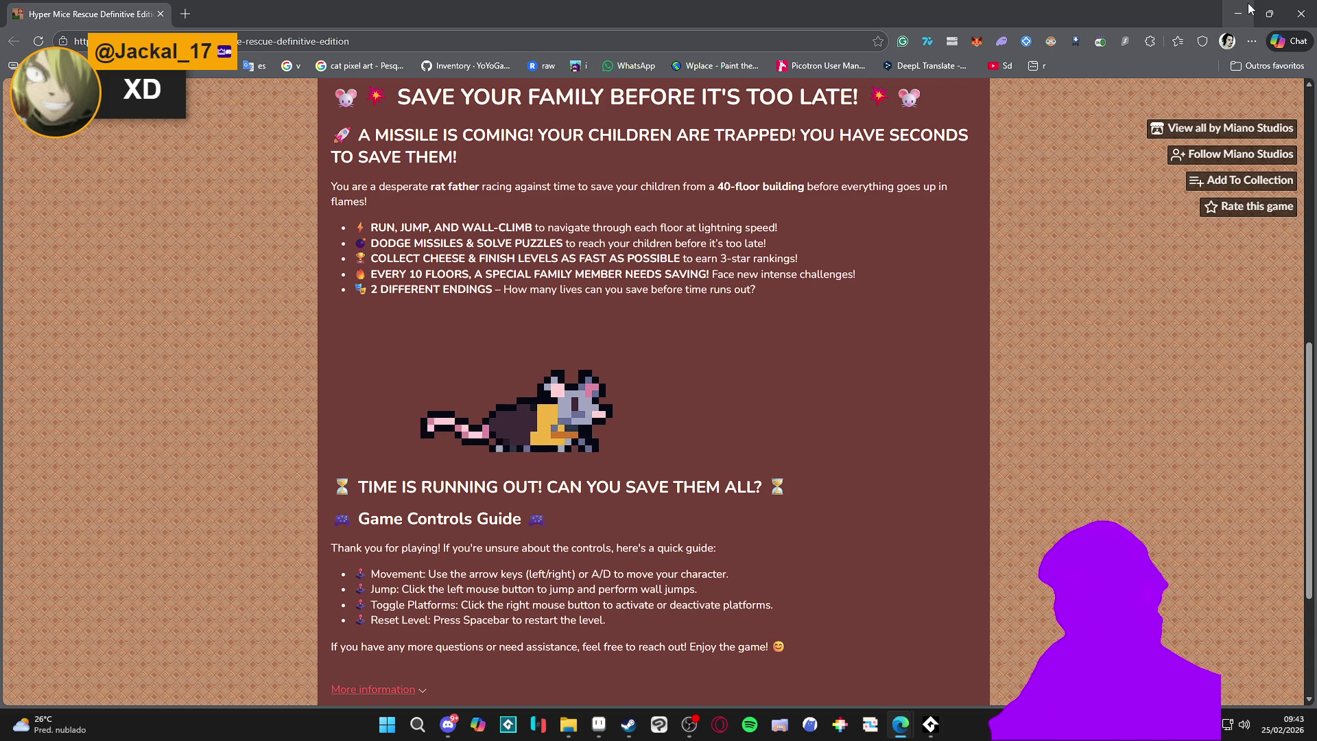
scroll(387, 203, "up", 1)
scroll(388, 203, "up", 2)
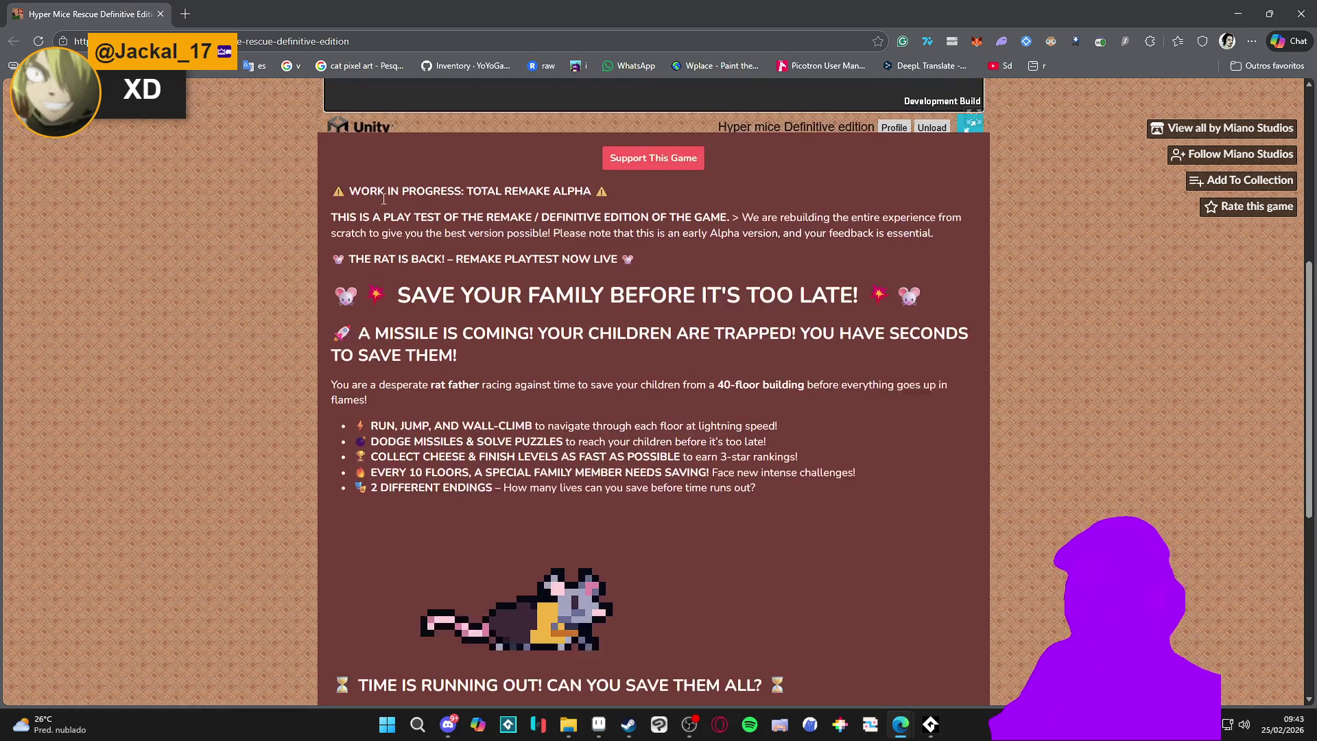
scroll(298, 268, "down", 2)
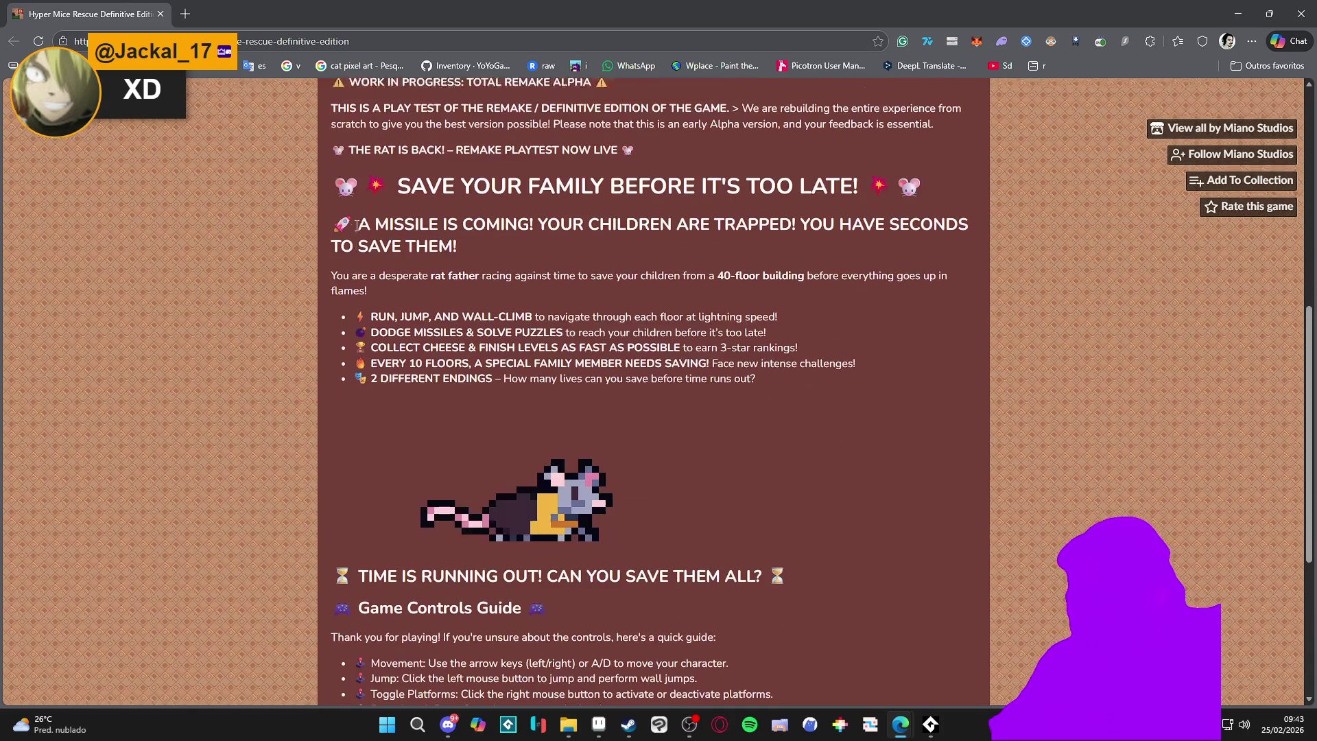
scroll(496, 348, "down", 1)
scroll(495, 343, "down", 3)
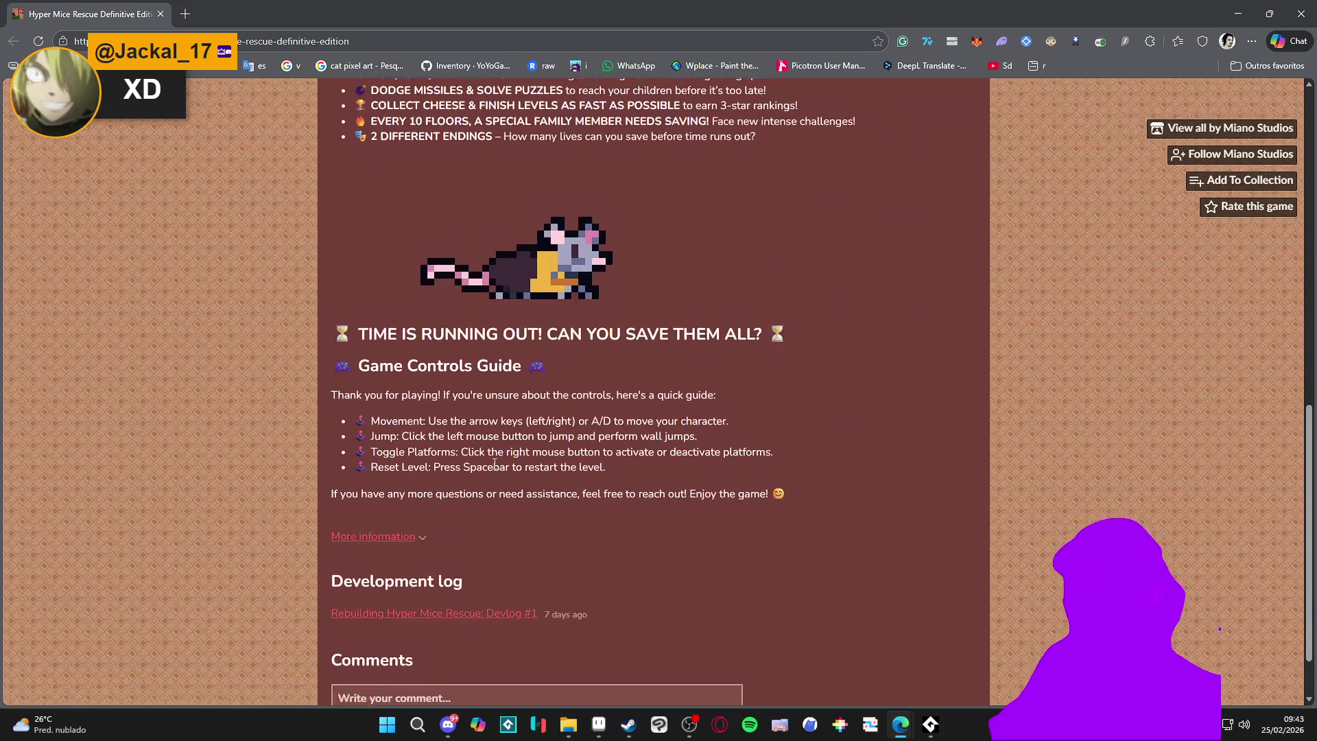
key("alt+Tab")
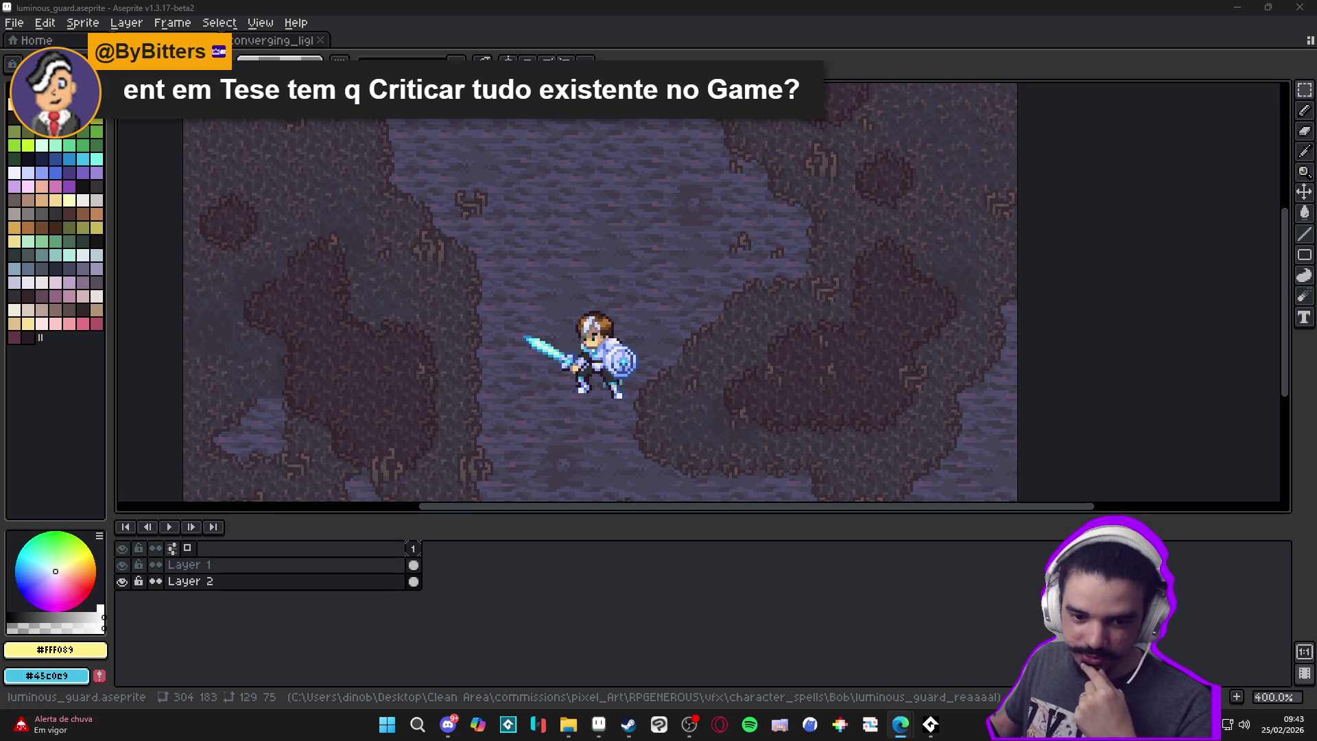
Select Layer 1 in the timeline and drag the timeline splitter down to enlarge the canvas
left_click(270, 567)
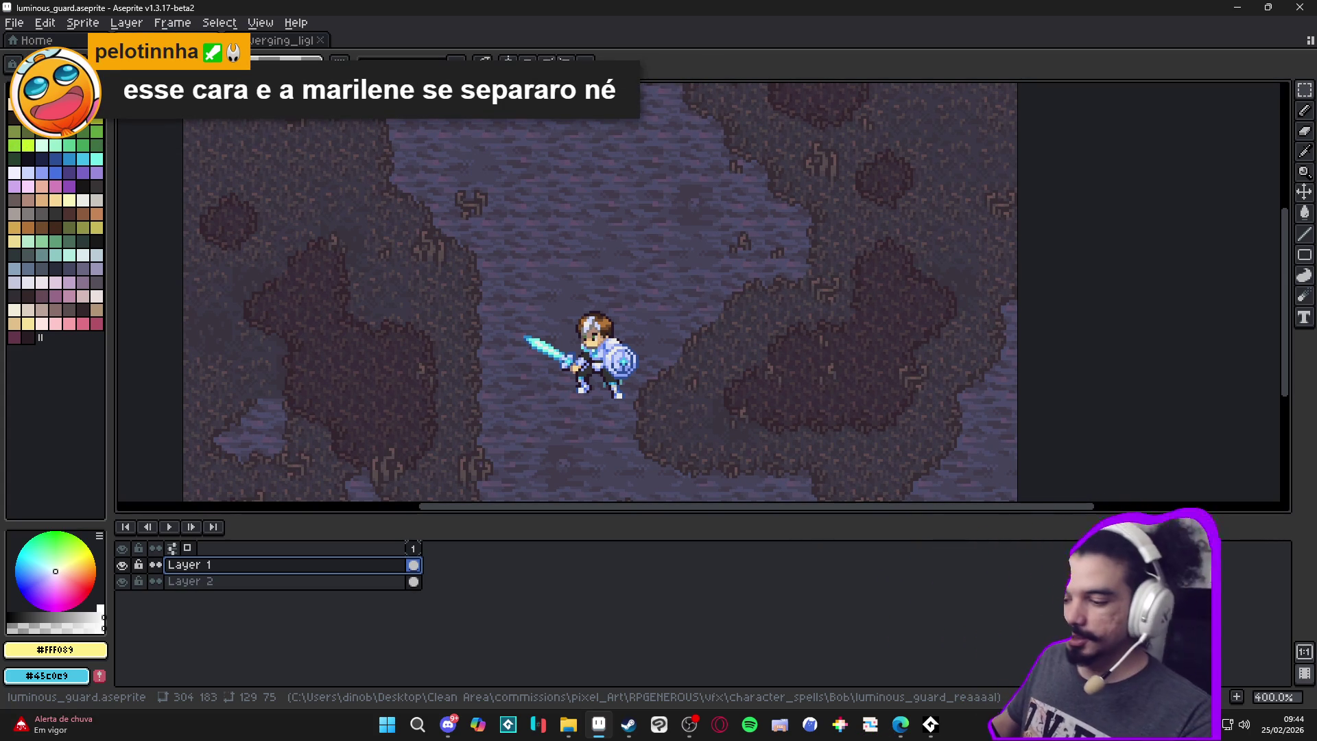
left_click_drag(586, 518, 587, 572)
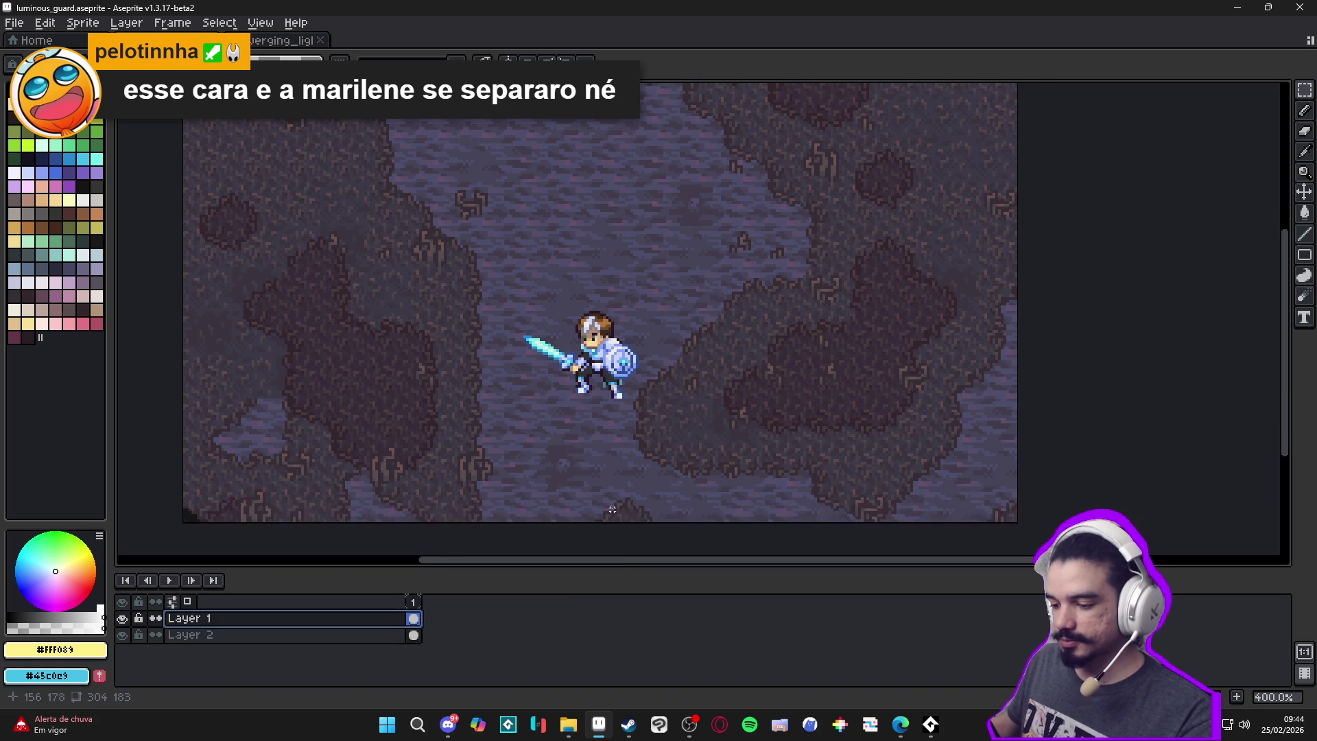
Toggle Layer 1's visibility off and on twice to confirm it holds the knight, with the Move Tool active
left_click(122, 618)
left_click(122, 617)
left_click_drag(514, 424, 542, 432)
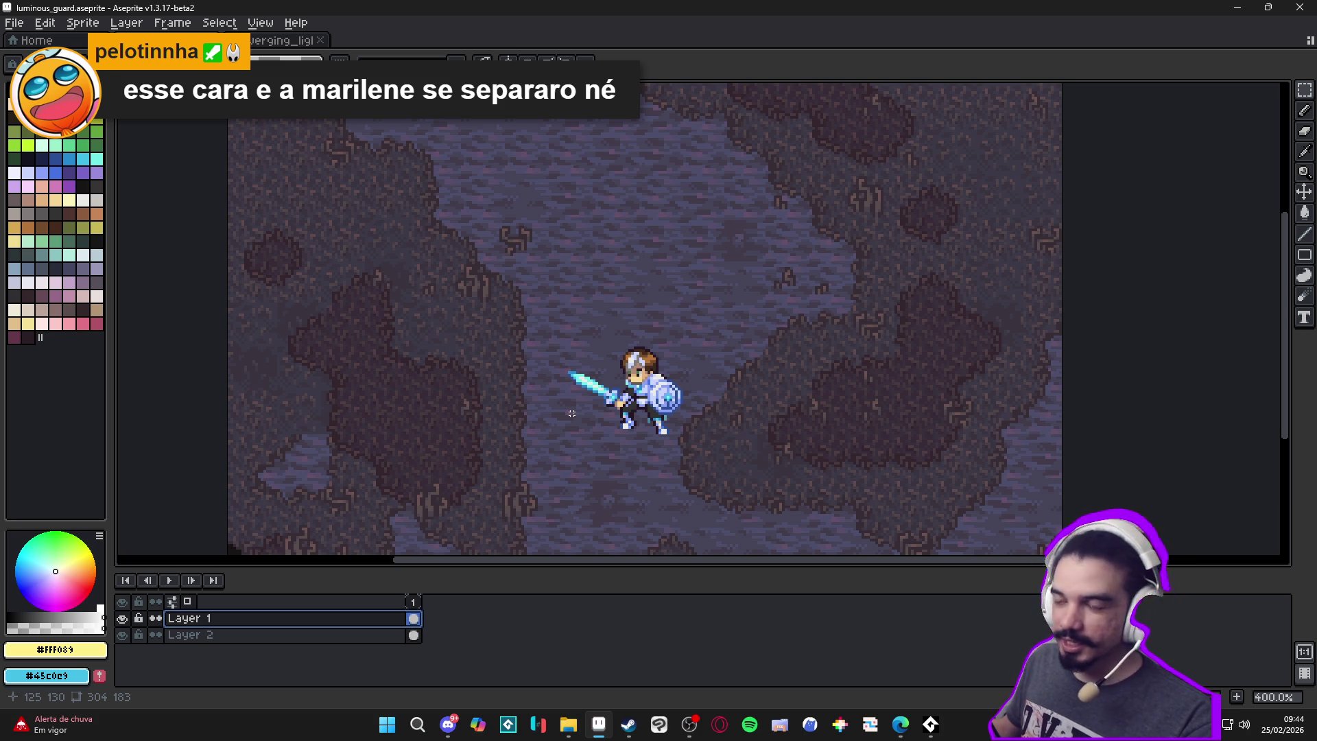
key("v")
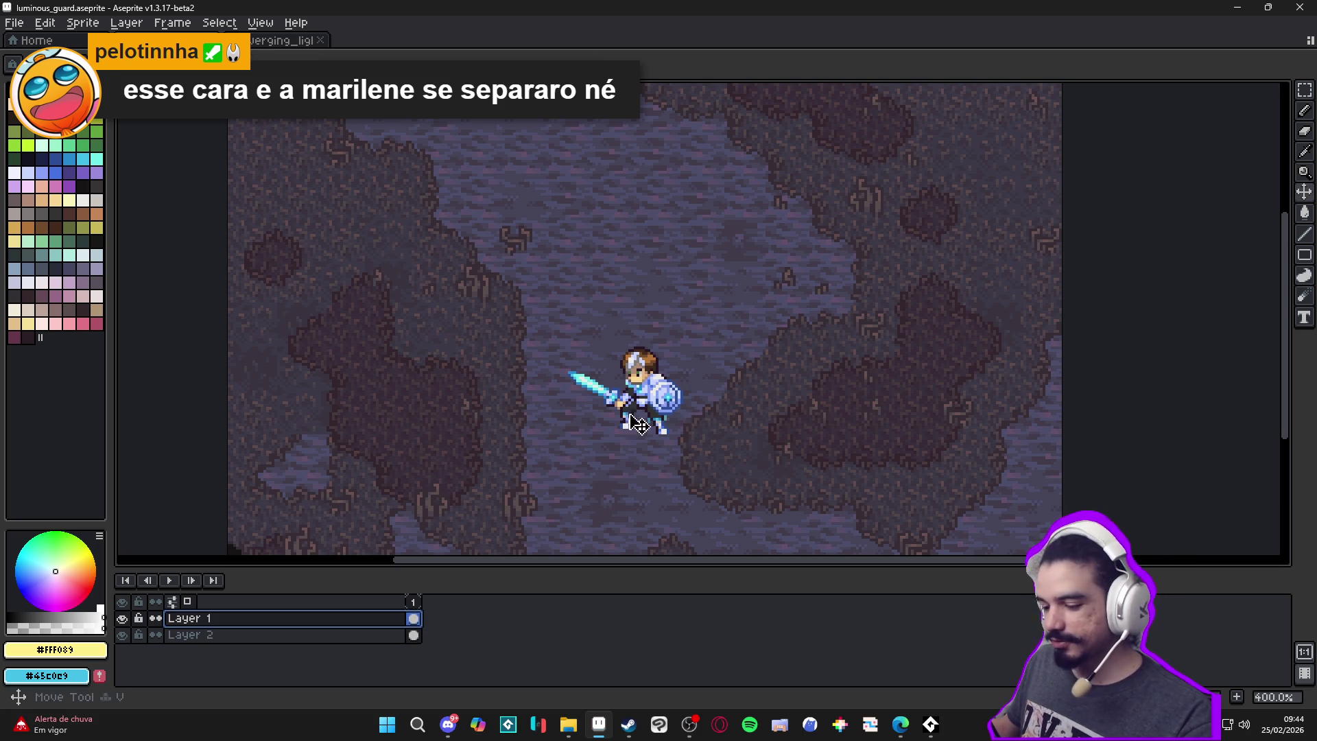
left_click(122, 619)
left_click(124, 620)
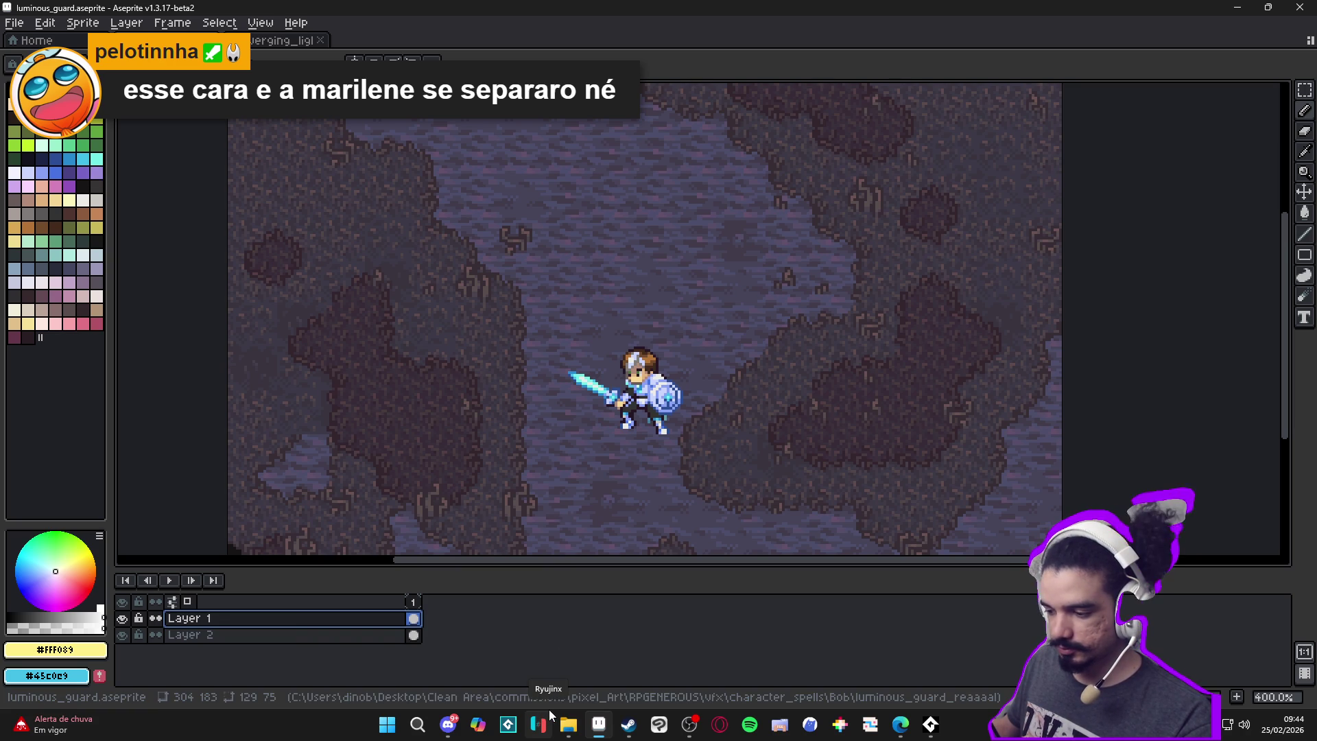
On a new layer, draw a 30x30 cyan outlined circle left of the sword
left_click(97, 164)
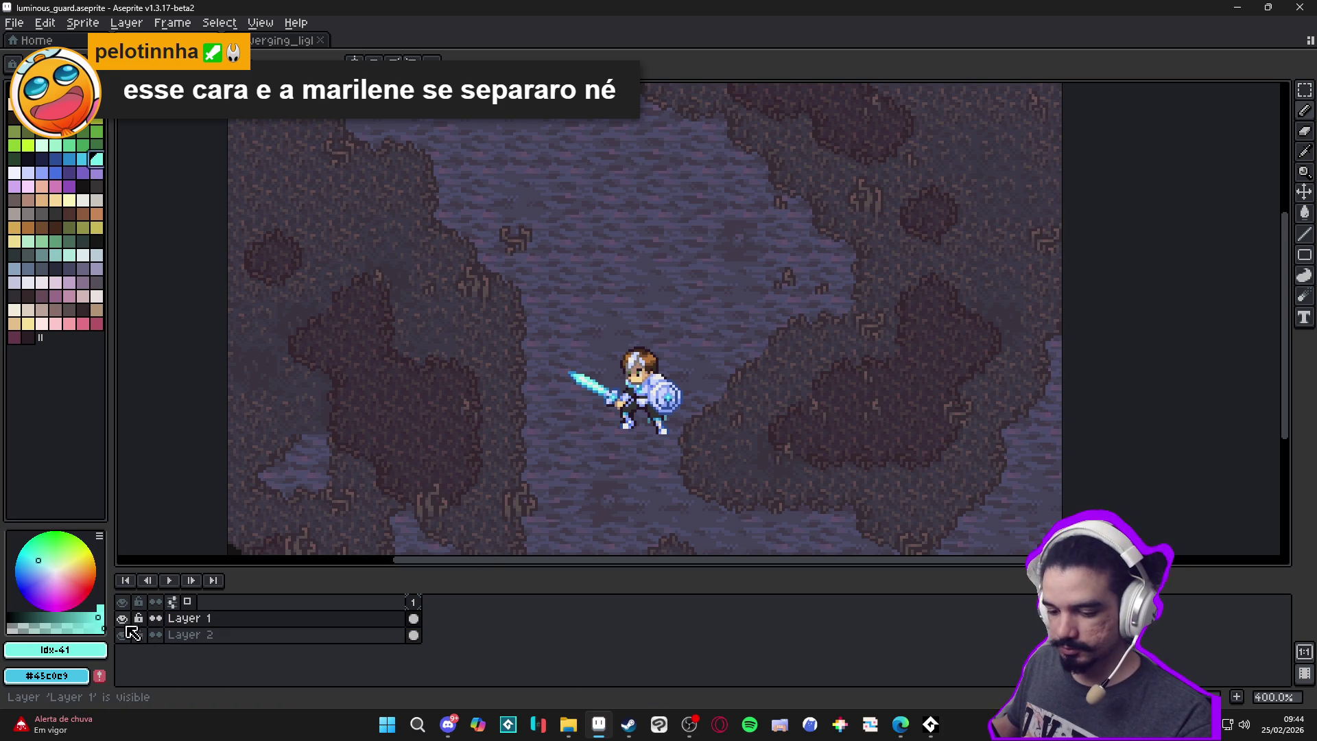
key("shift+n")
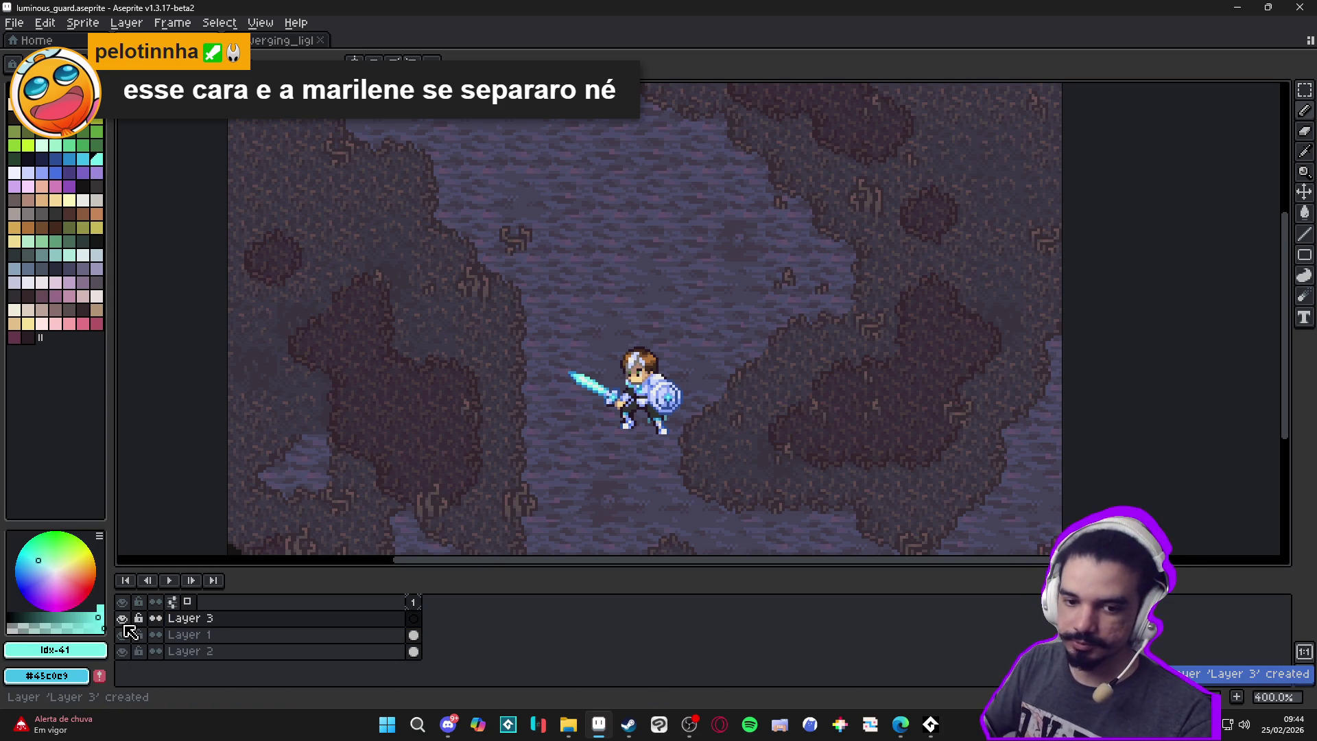
scroll(517, 358, "up", 1)
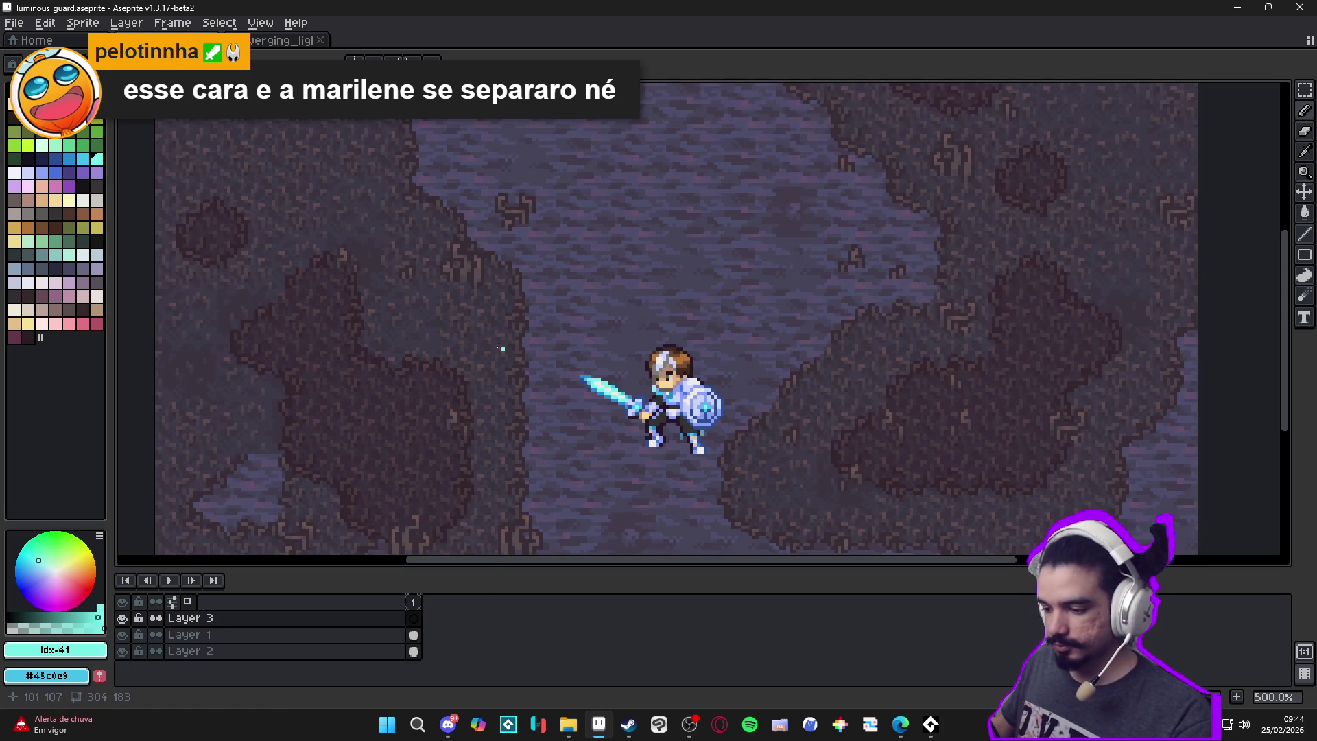
left_click(1302, 259)
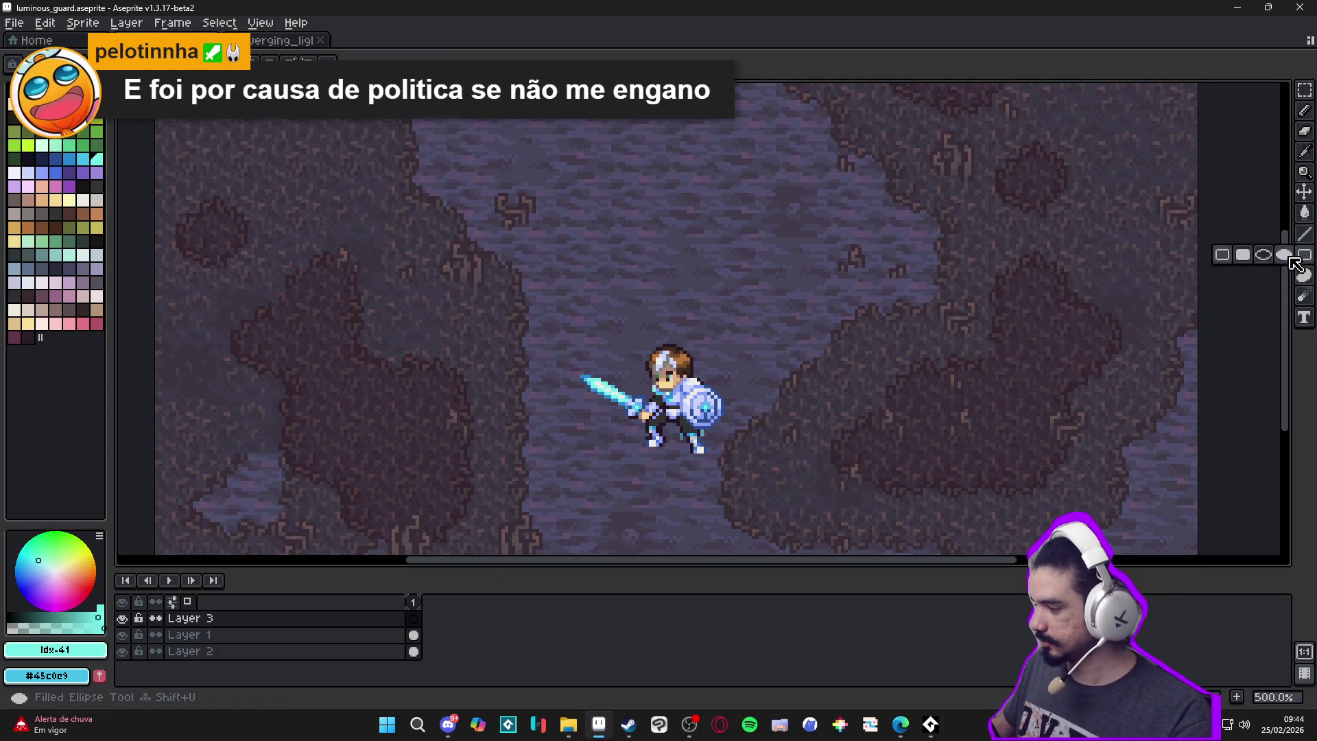
left_click(1263, 255)
left_click_drag(521, 350, 644, 447)
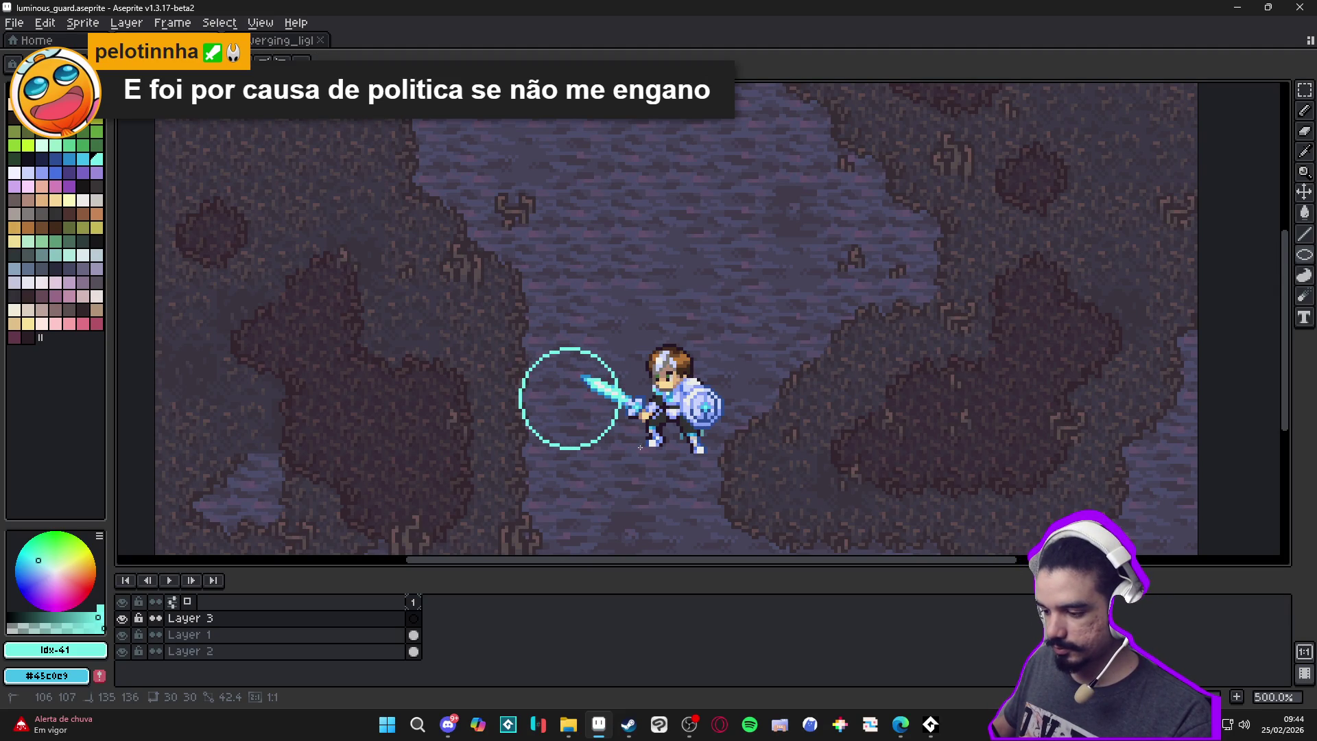
left_click_drag(639, 447, 640, 447)
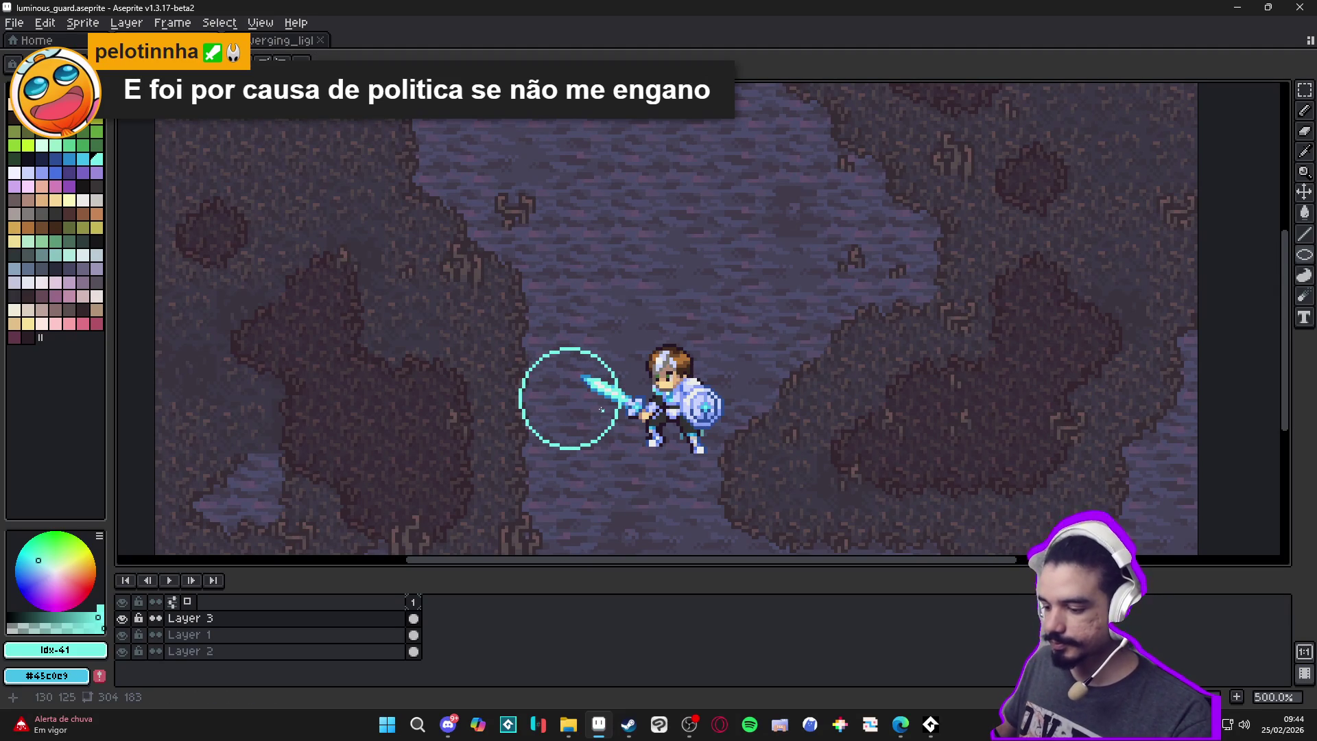
Add a 19x19 inner ring and a dot at the rings' centre
scroll(524, 344, "up", 1)
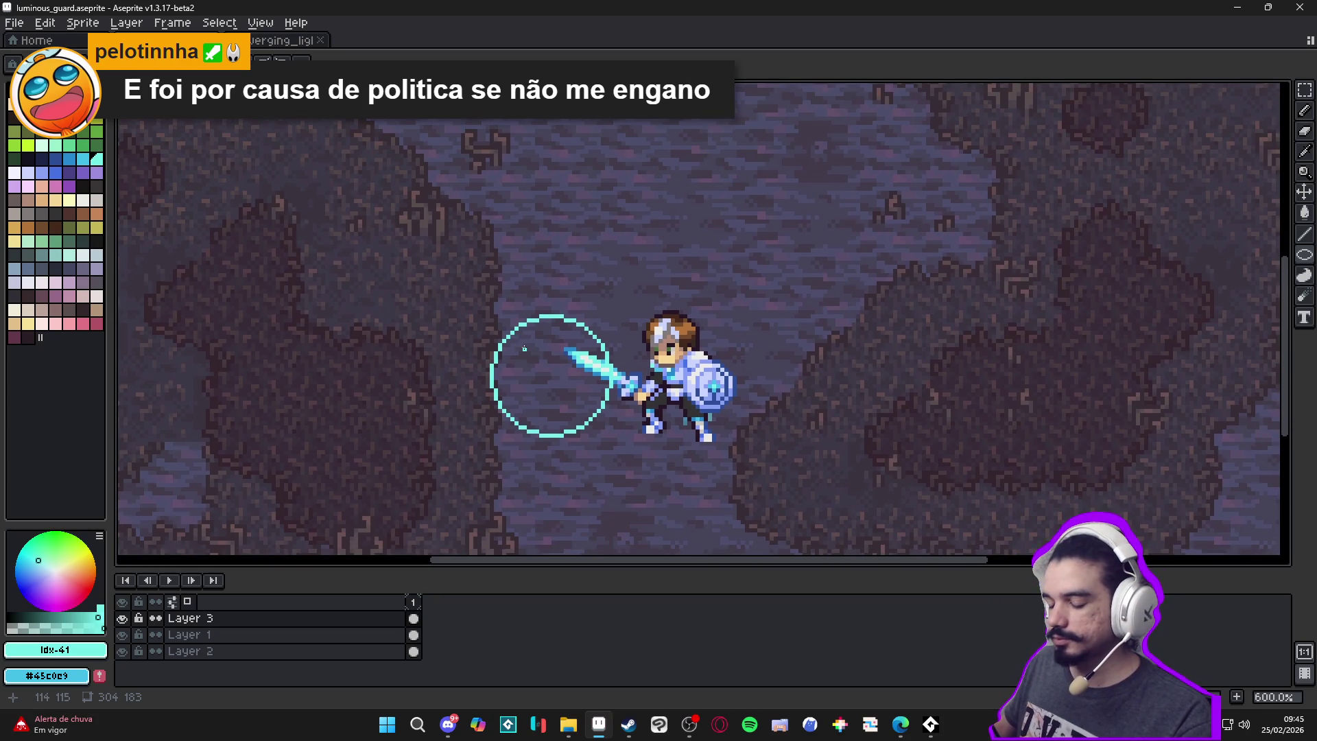
mouse_move(516, 341)
left_mouse_down()
mouse_move(580, 406)
mouse_move(609, 415)
mouse_move(597, 411)
left_mouse_up()
scroll(563, 382, "up", 1)
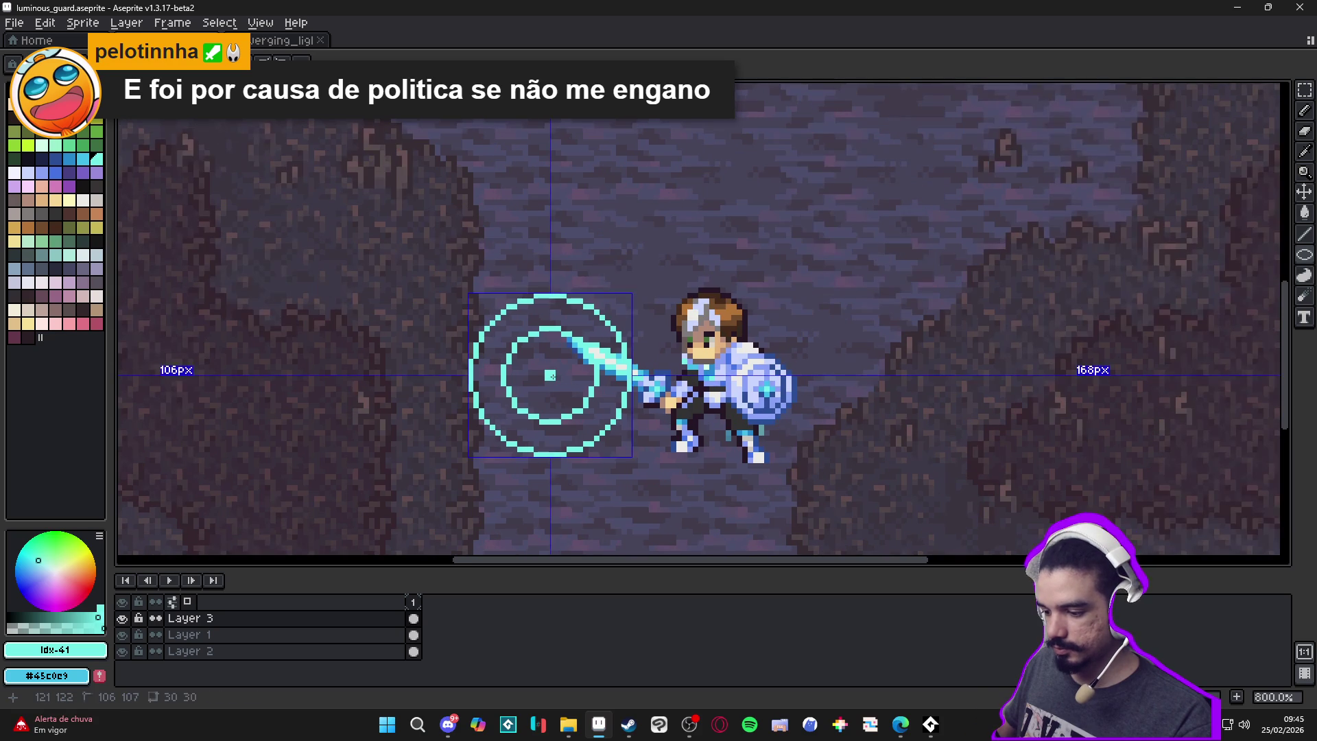
scroll(552, 376, "up", 2)
mouse_move(559, 382)
left_mouse_down()
mouse_move(545, 369)
mouse_move(554, 395)
left_mouse_up()
Draw vertical lines below and above the centre dot, redoing one misplaced bar
scroll(555, 397, "down", 4)
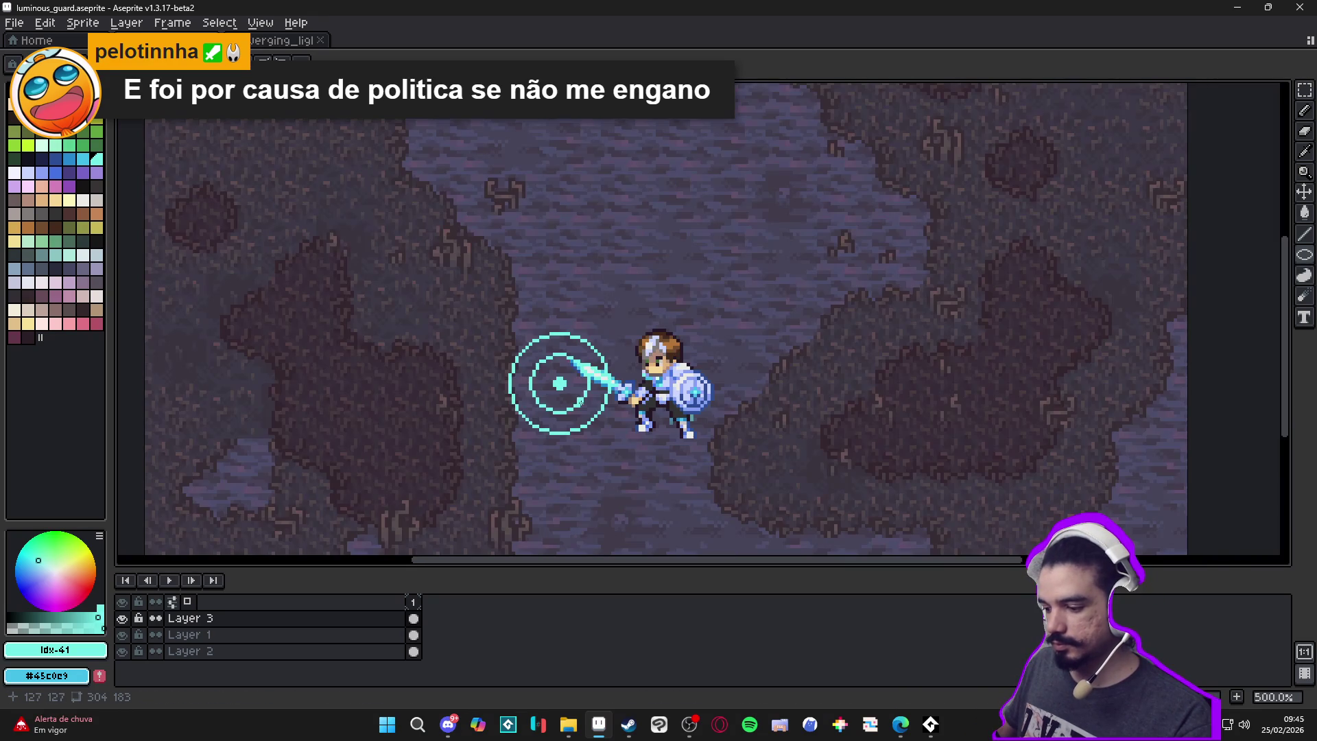
scroll(569, 405, "up", 5)
left_click_drag(561, 377, 555, 432)
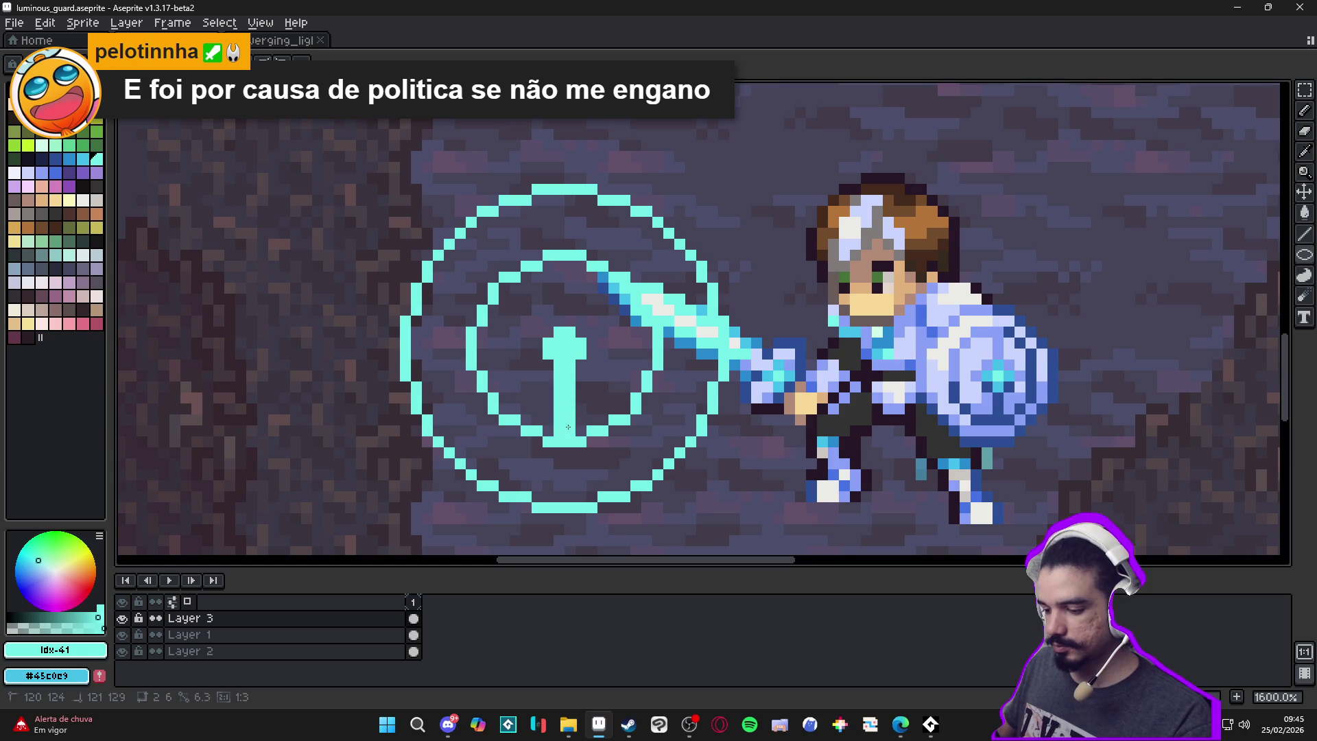
key("ctrl+z")
left_click_drag(564, 371, 562, 429)
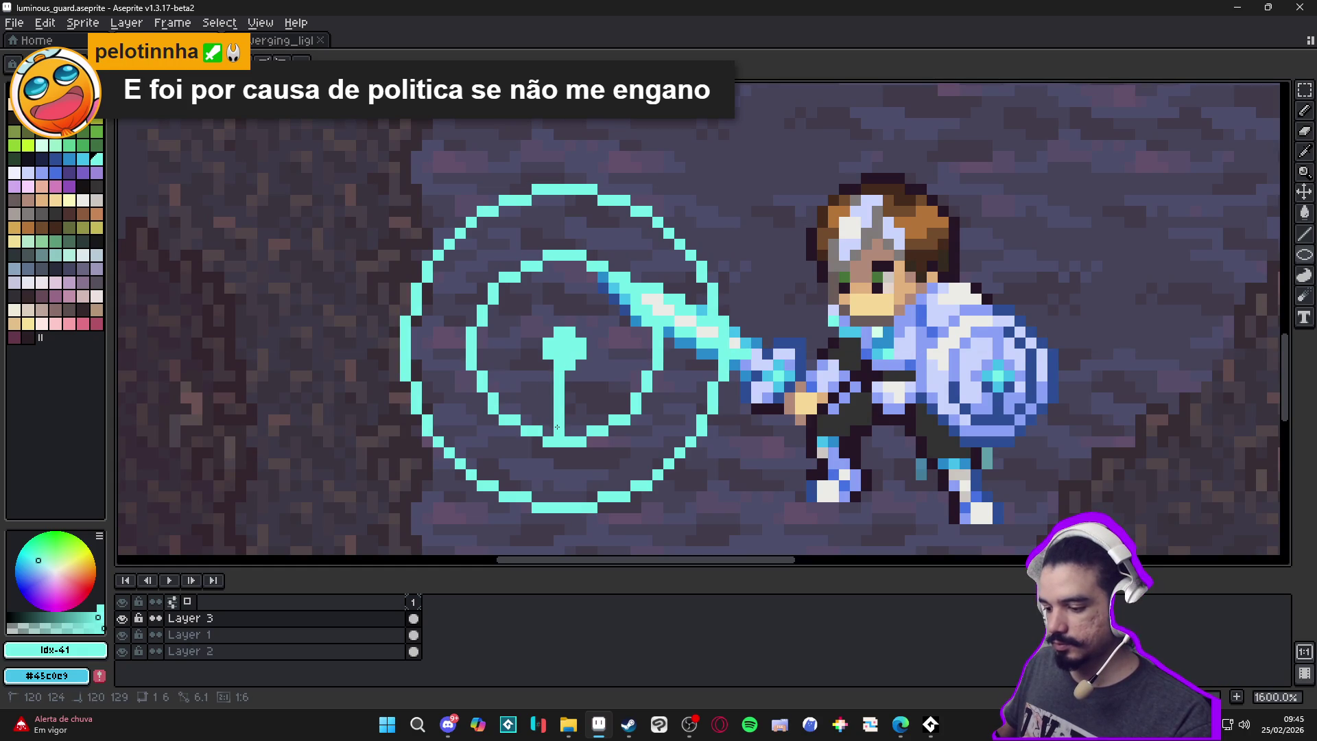
left_click_drag(569, 330, 564, 267)
scroll(564, 268, "down", 5)
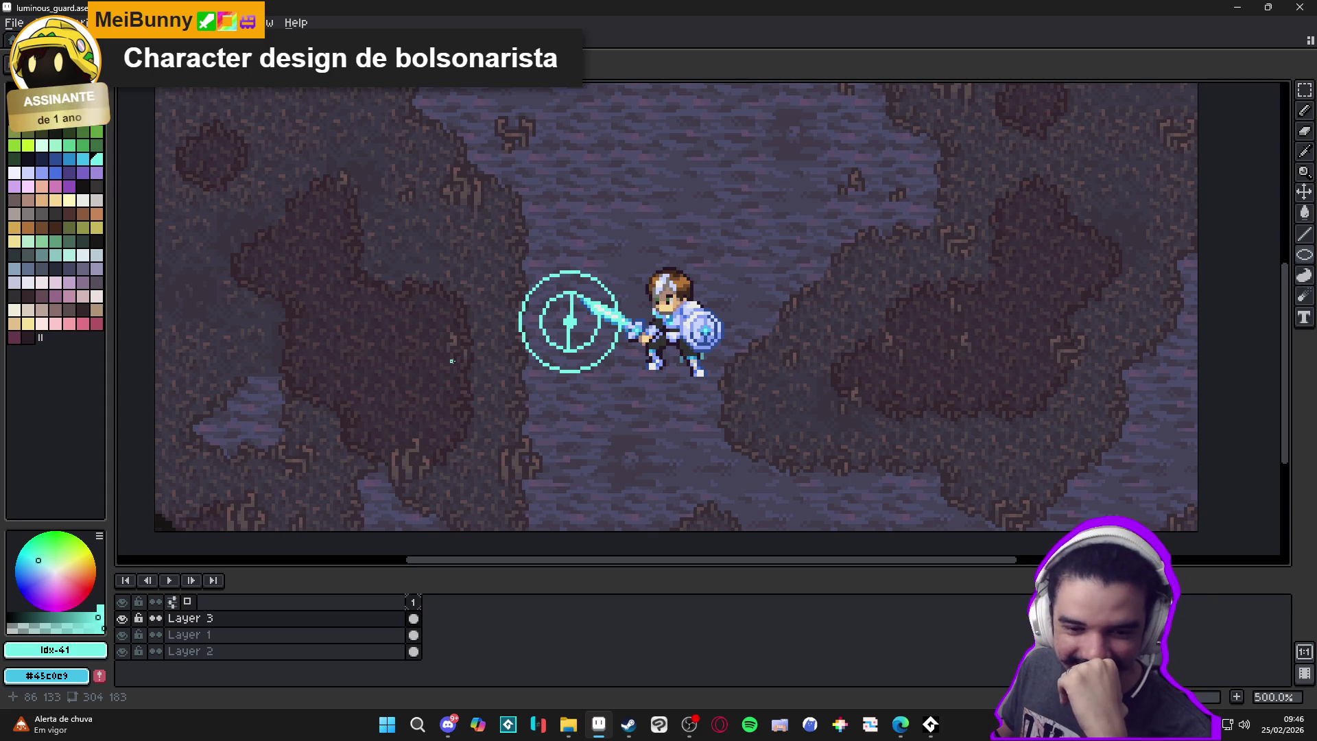
Marquee-select the target marker, move it left away from the sword, and commit
scroll(551, 319, "up", 1)
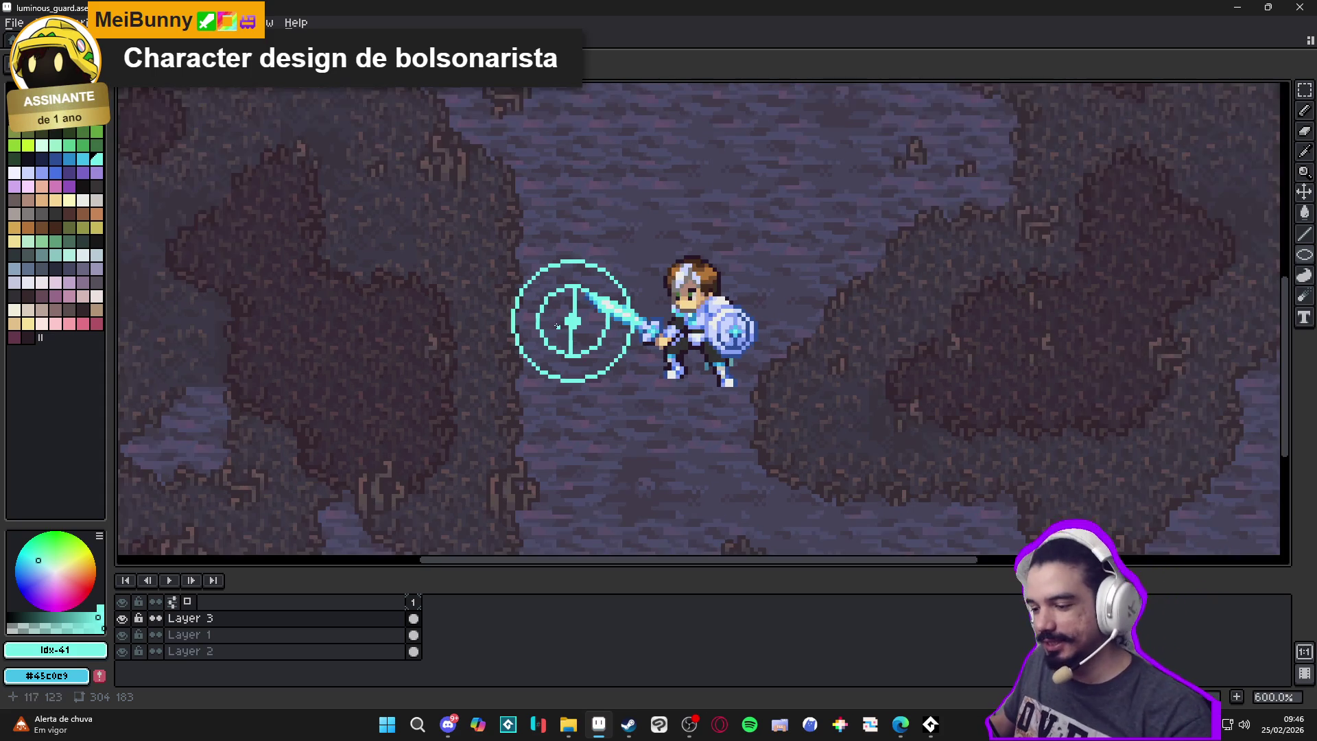
key("v")
key("m")
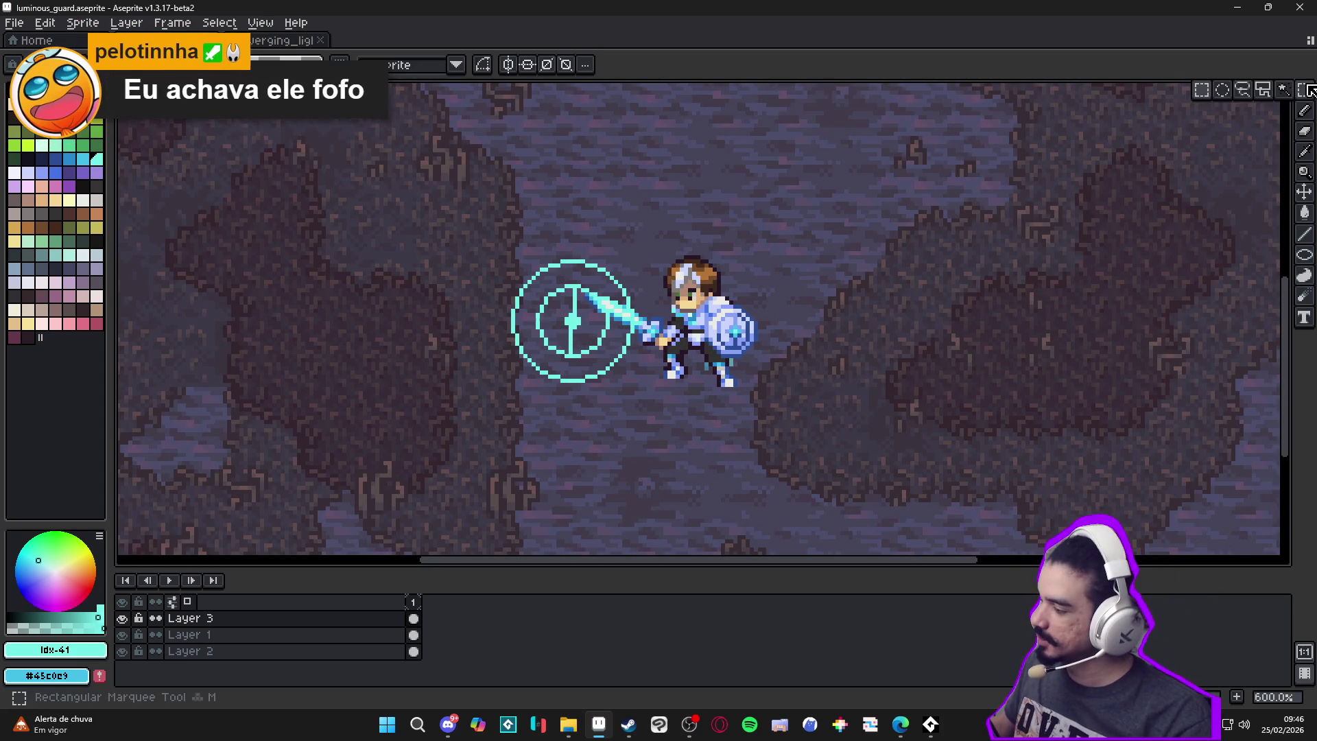
scroll(534, 285, "up", 1)
left_click_drag(487, 235, 741, 462)
left_click_drag(656, 385, 473, 385)
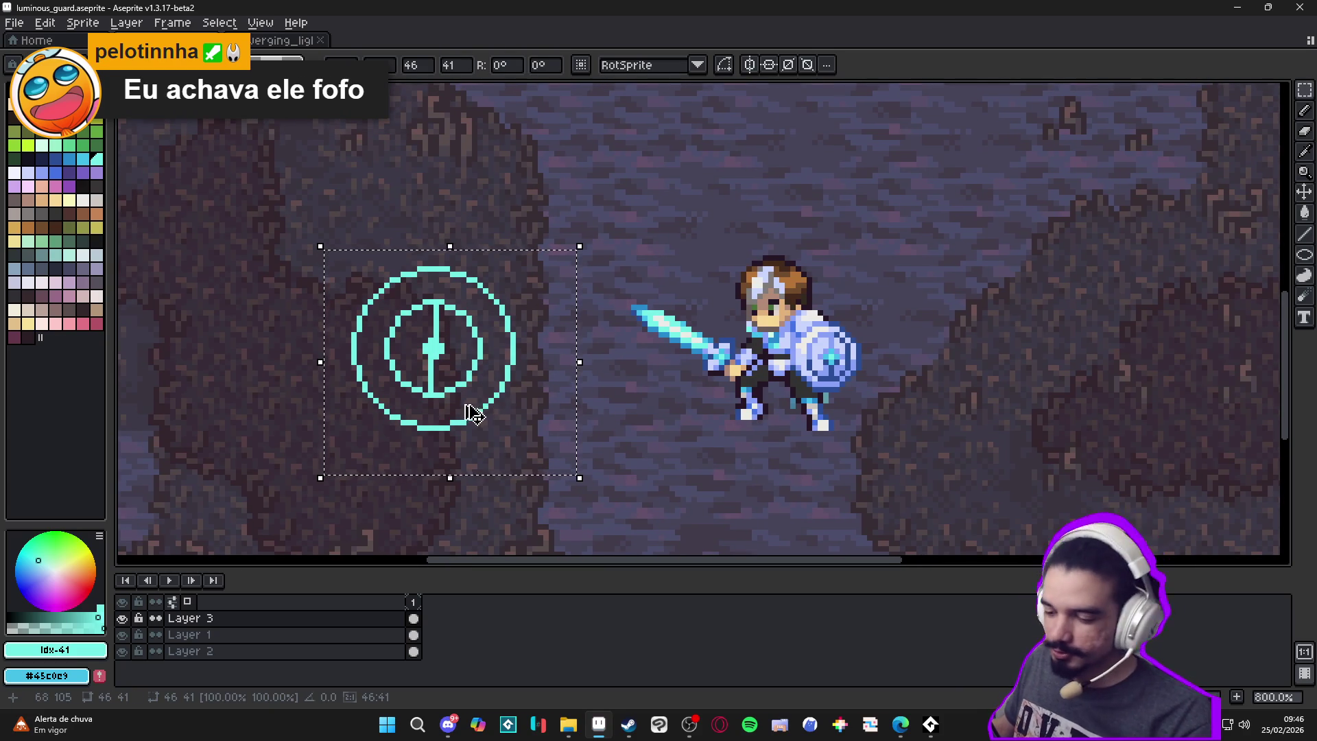
key("Return")
Reselect the moved marker with two marquee drags covering its left and right halves
scroll(471, 411, "up", 2)
left_click_drag(387, 412, 315, 192)
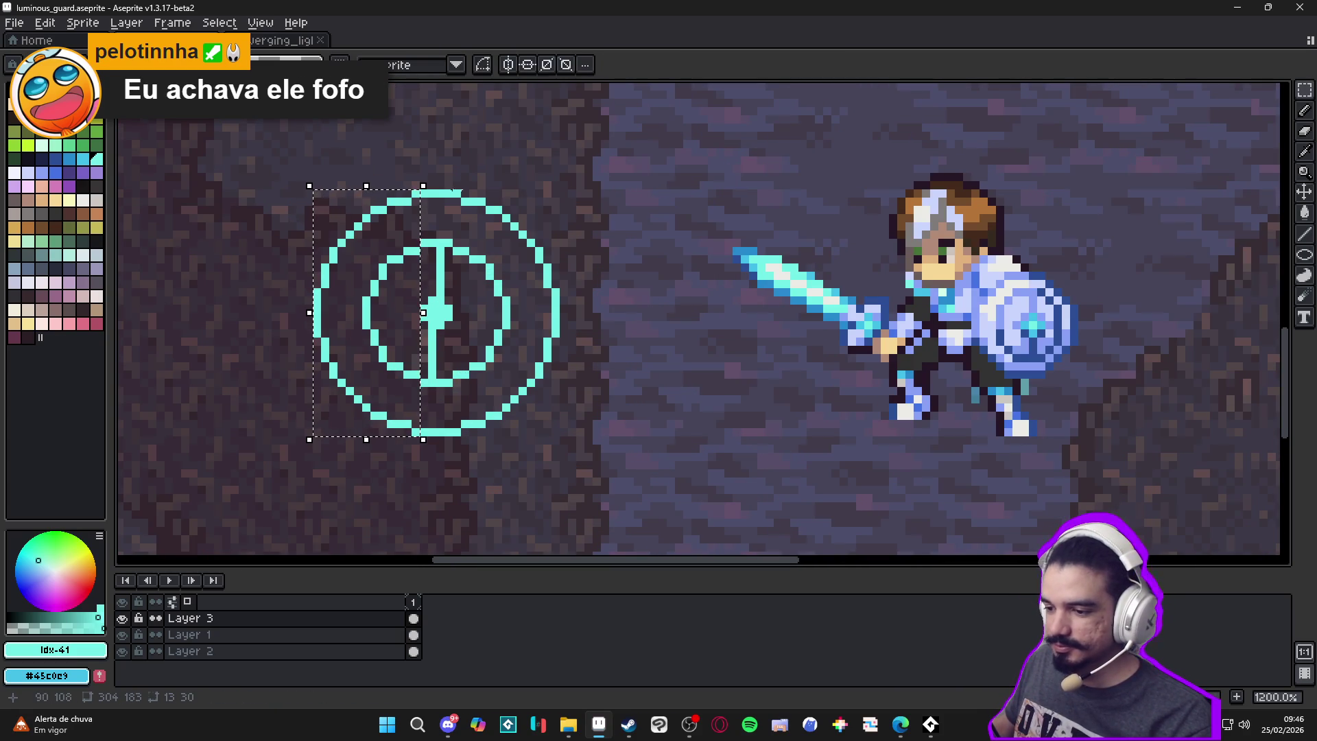
mouse_move(423, 432)
left_mouse_down()
mouse_move(489, 343)
mouse_move(546, 194)
left_mouse_up()
scroll(579, 282, "down", 4)
scroll(579, 282, "up", 2)
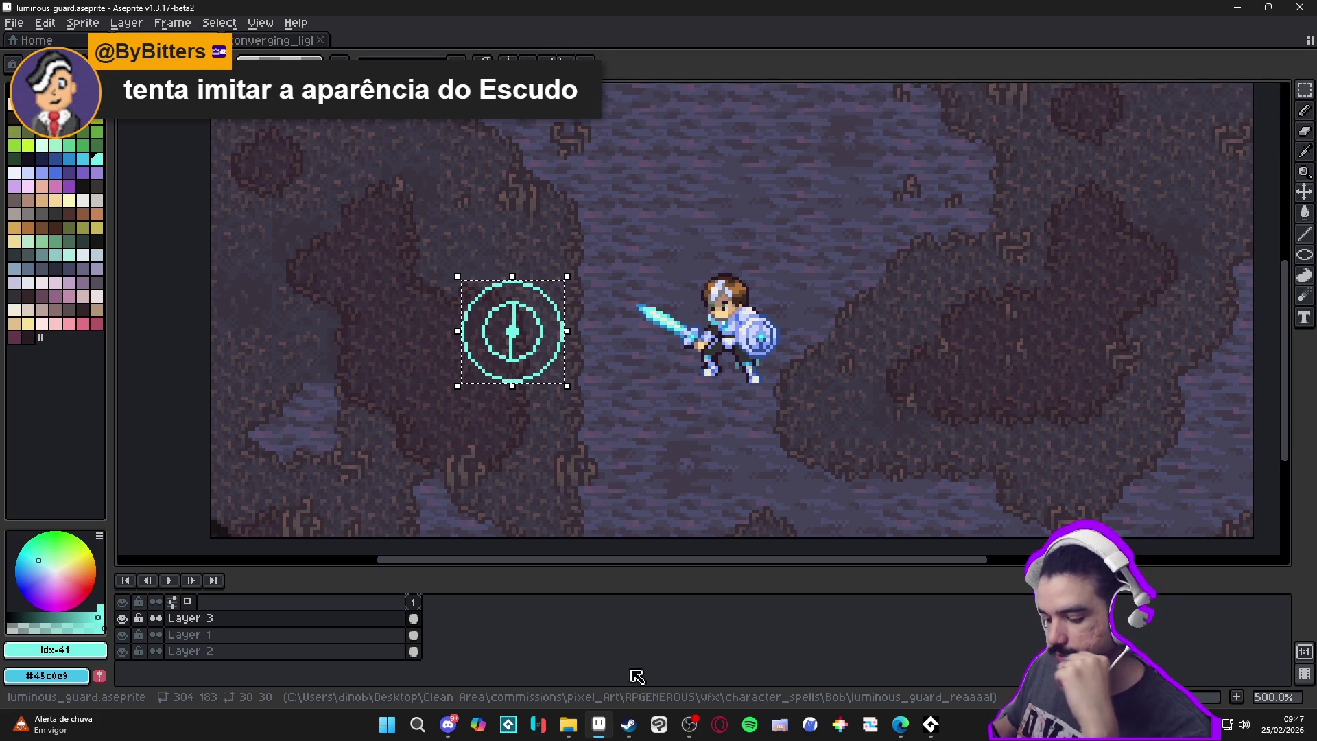
Return File Explorer to the converging light folder, then Alt+Tab back to luminous_guard.aseprite
left_click(569, 723)
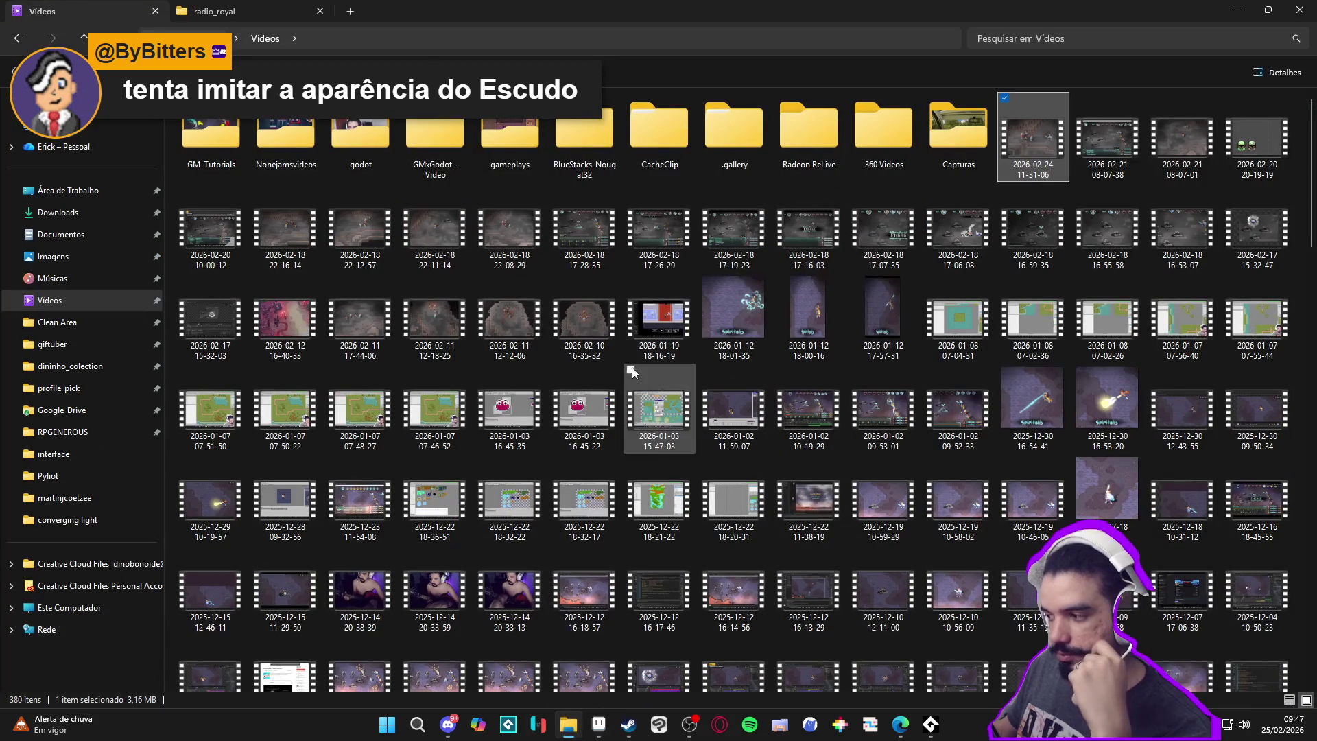
left_click(19, 38)
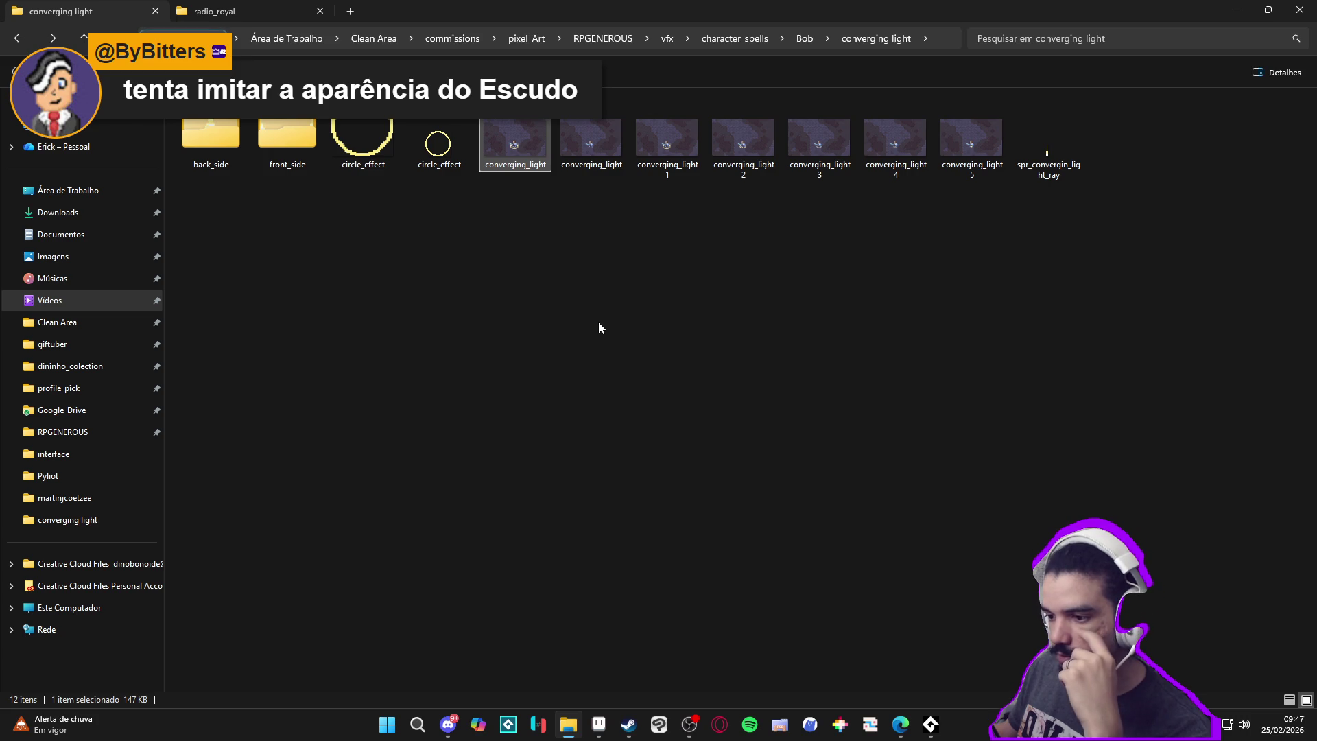
mouse_move(445, 155)
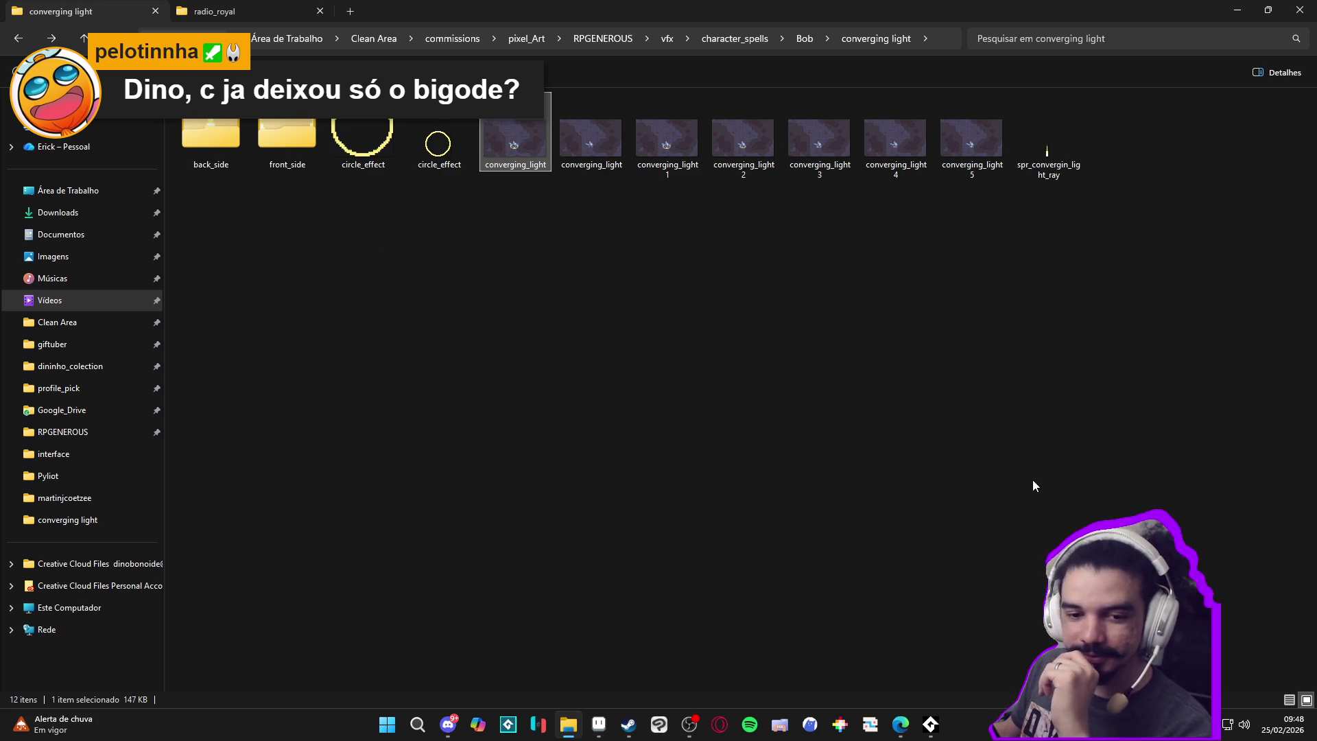
left_click(688, 739)
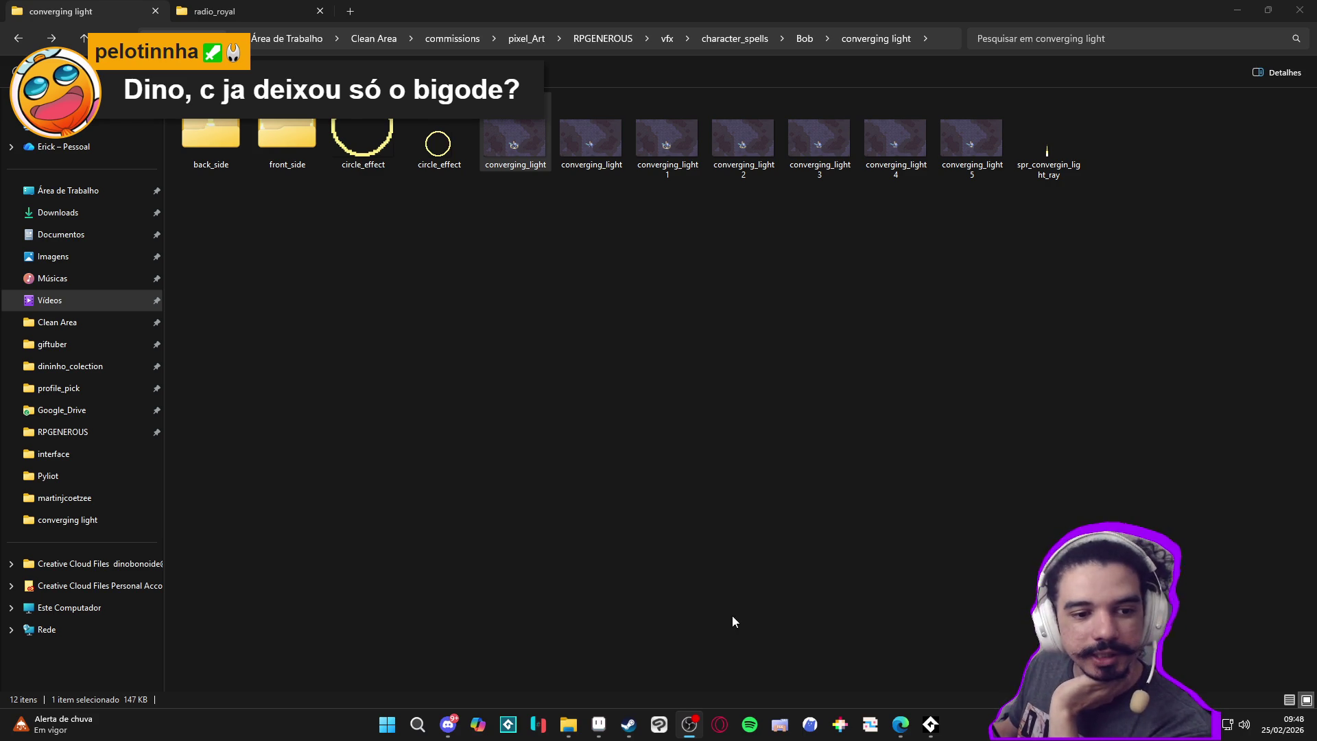
right_click(692, 647)
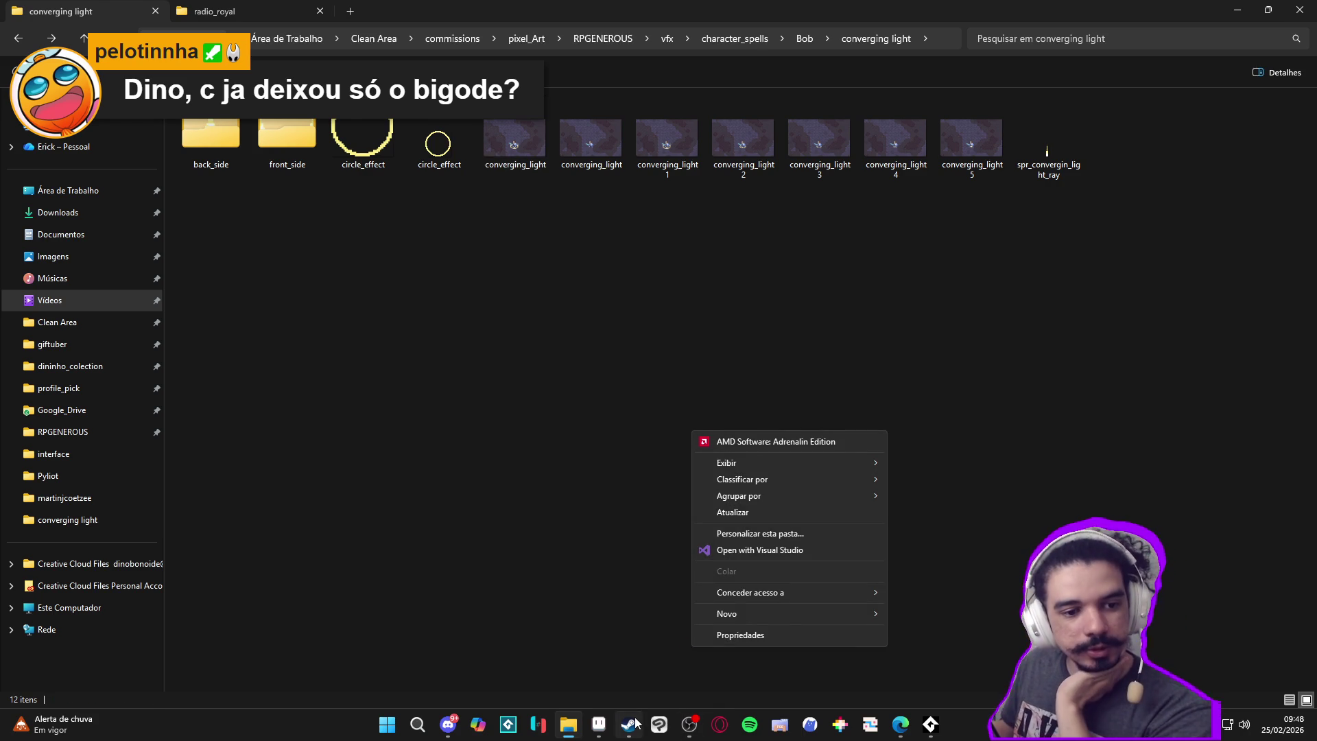
mouse_move(634, 724)
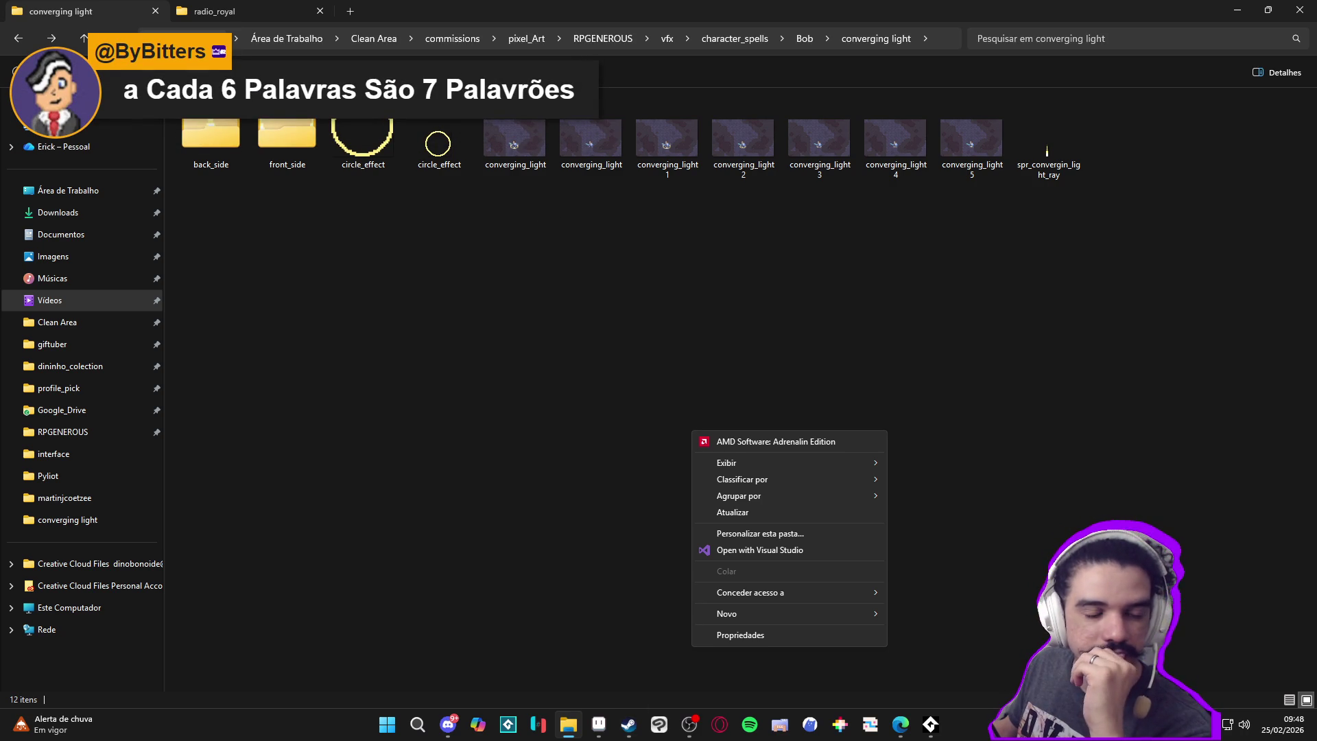
key("alt+Tab")
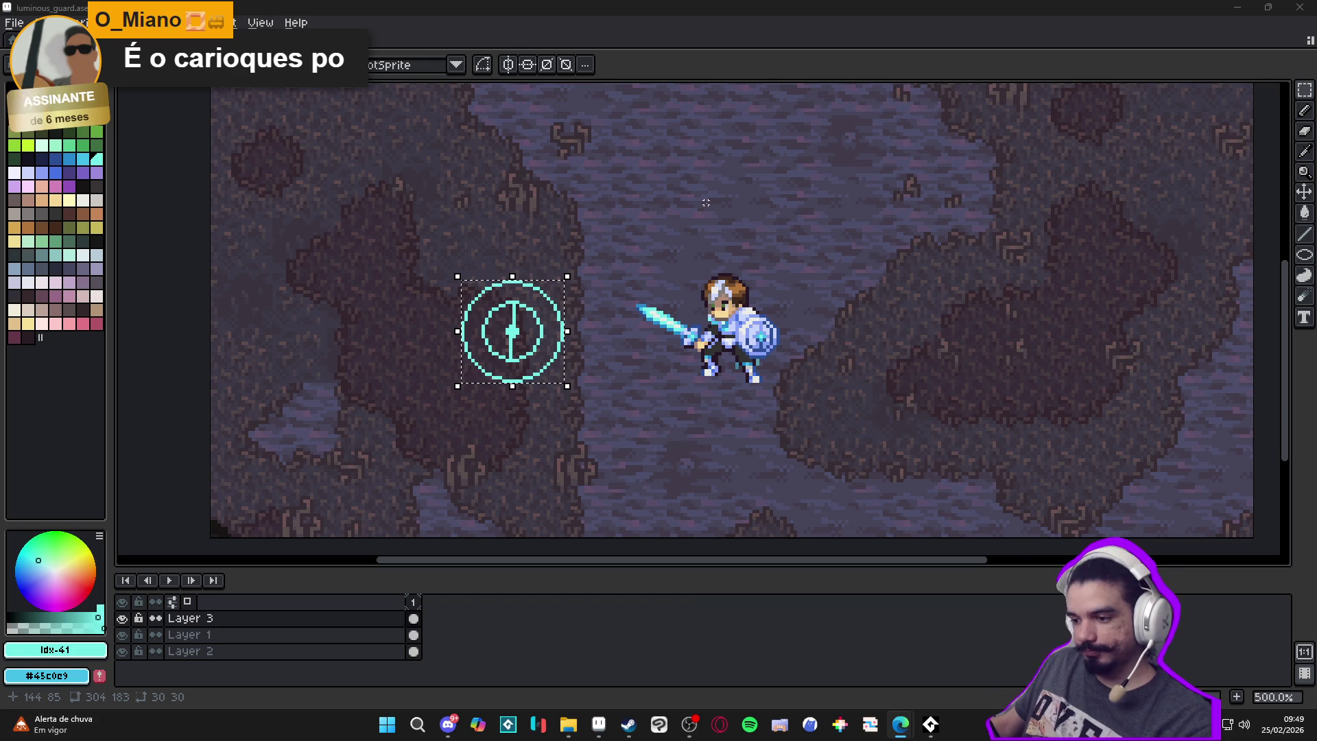
Recentre the canvas, add a cyan pixel beside the central blob, and erase the stem above and below it
left_click(525, 362)
left_click_drag(525, 362, 556, 387)
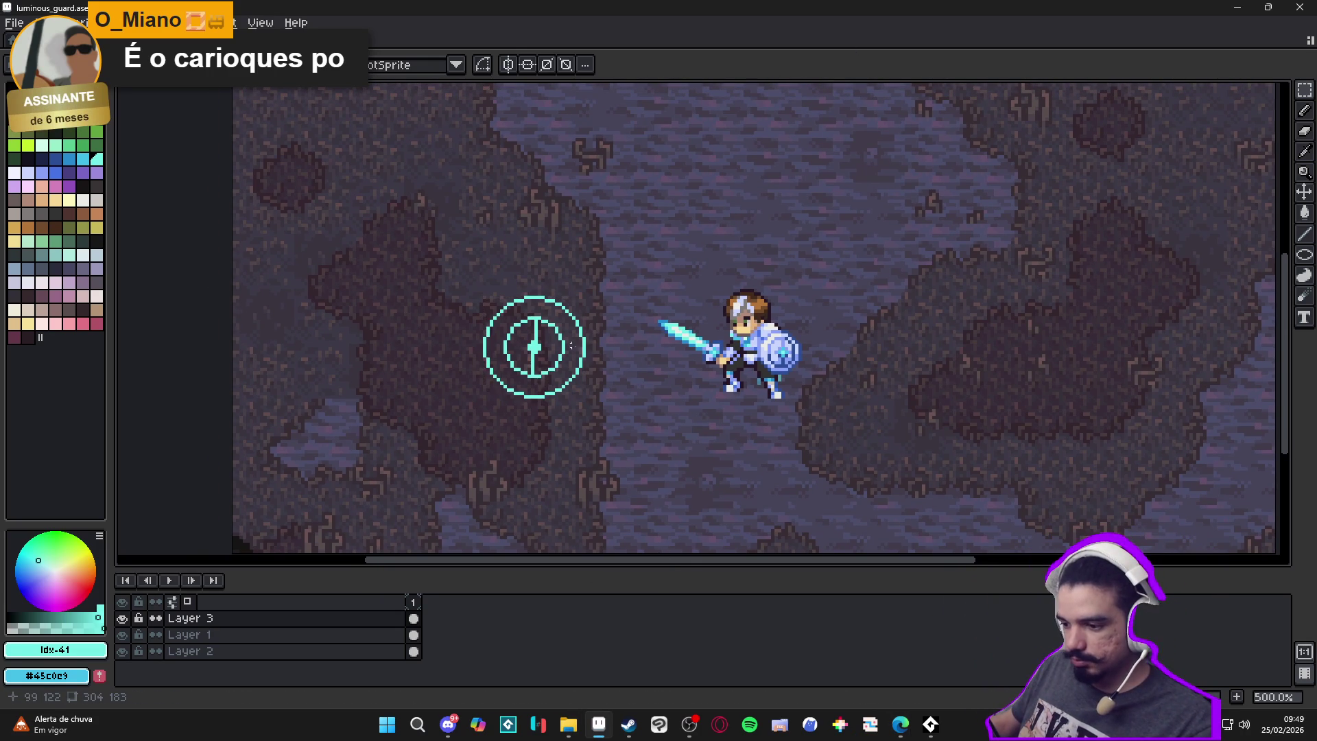
scroll(528, 350, "up", 1)
scroll(579, 338, "up", 1)
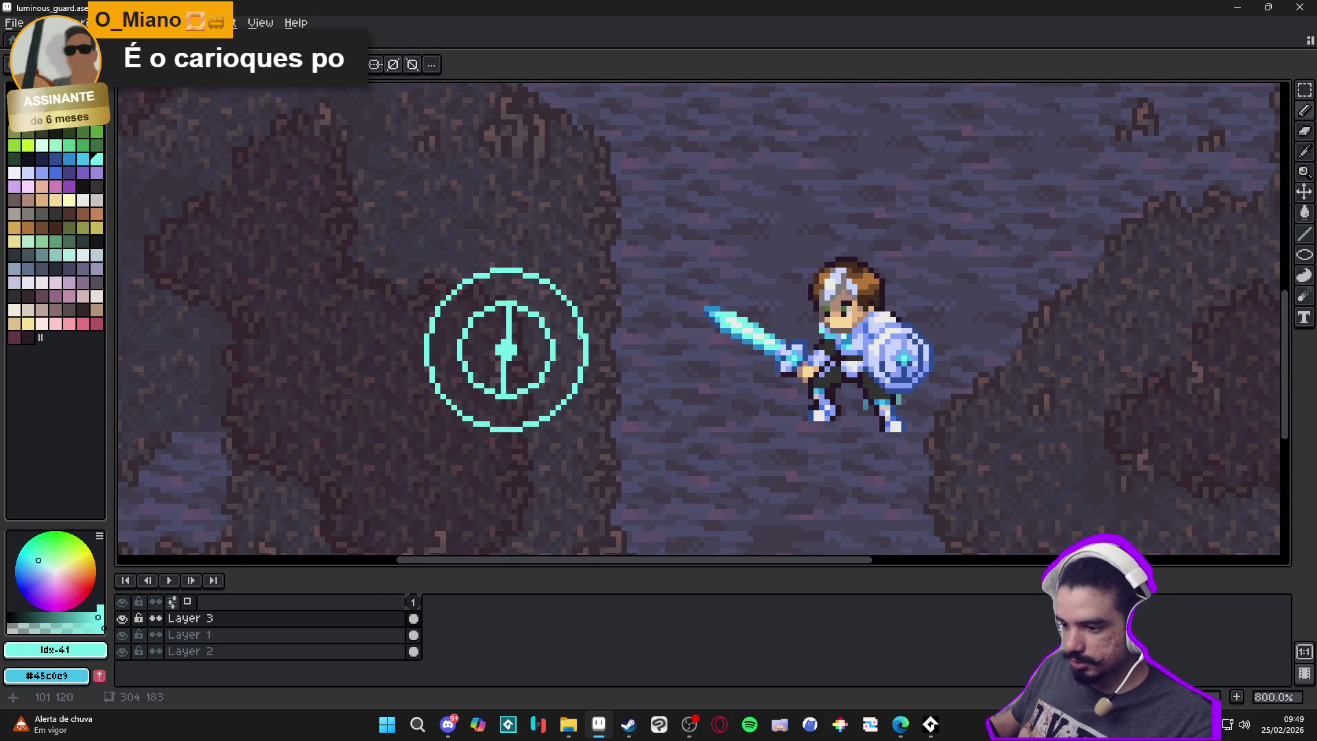
scroll(579, 337, "down", 2)
scroll(579, 337, "up", 1)
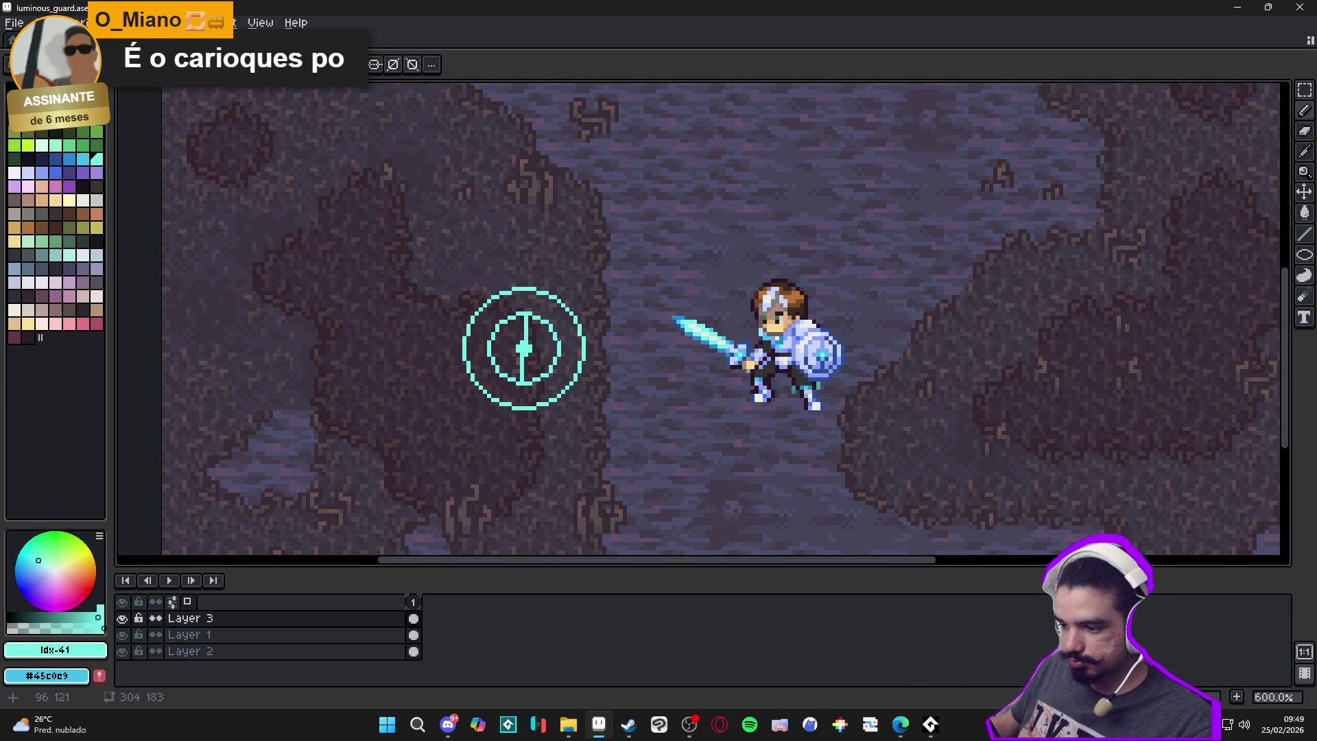
scroll(529, 358, "up", 4)
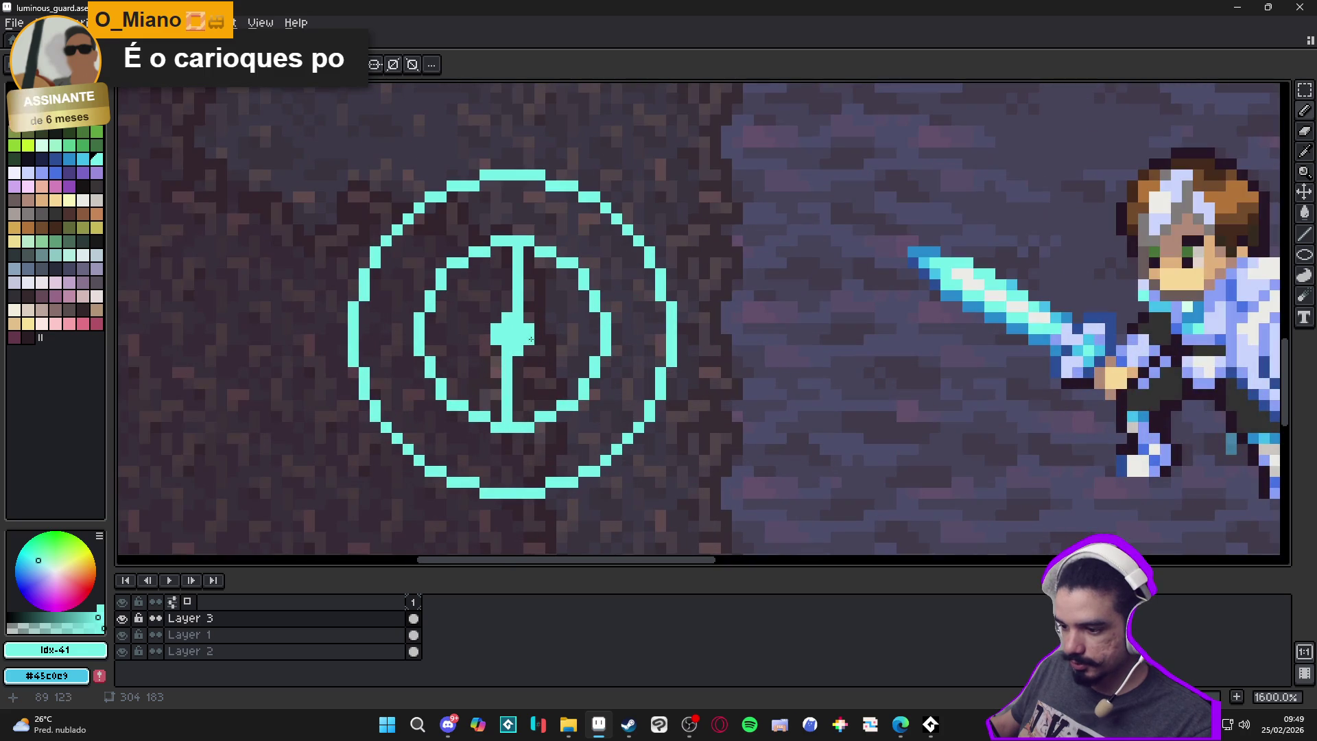
left_click(485, 329)
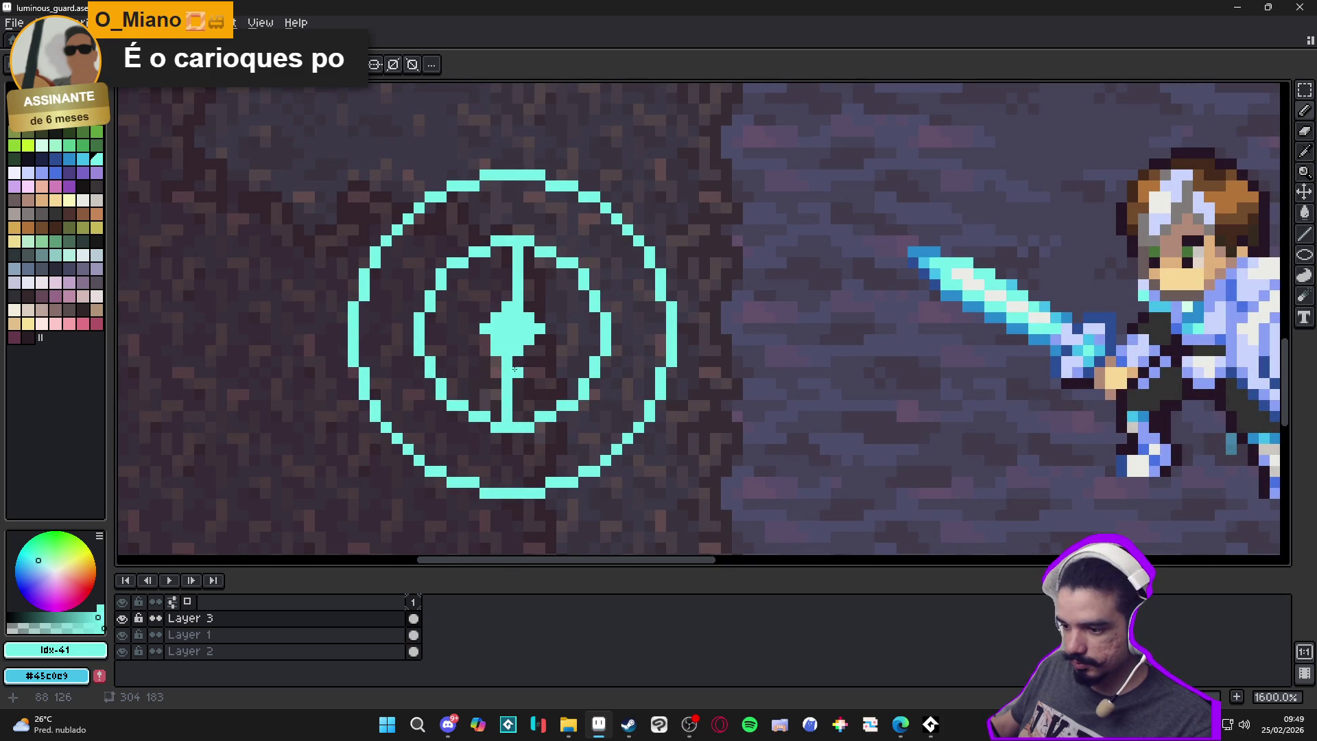
key("b")
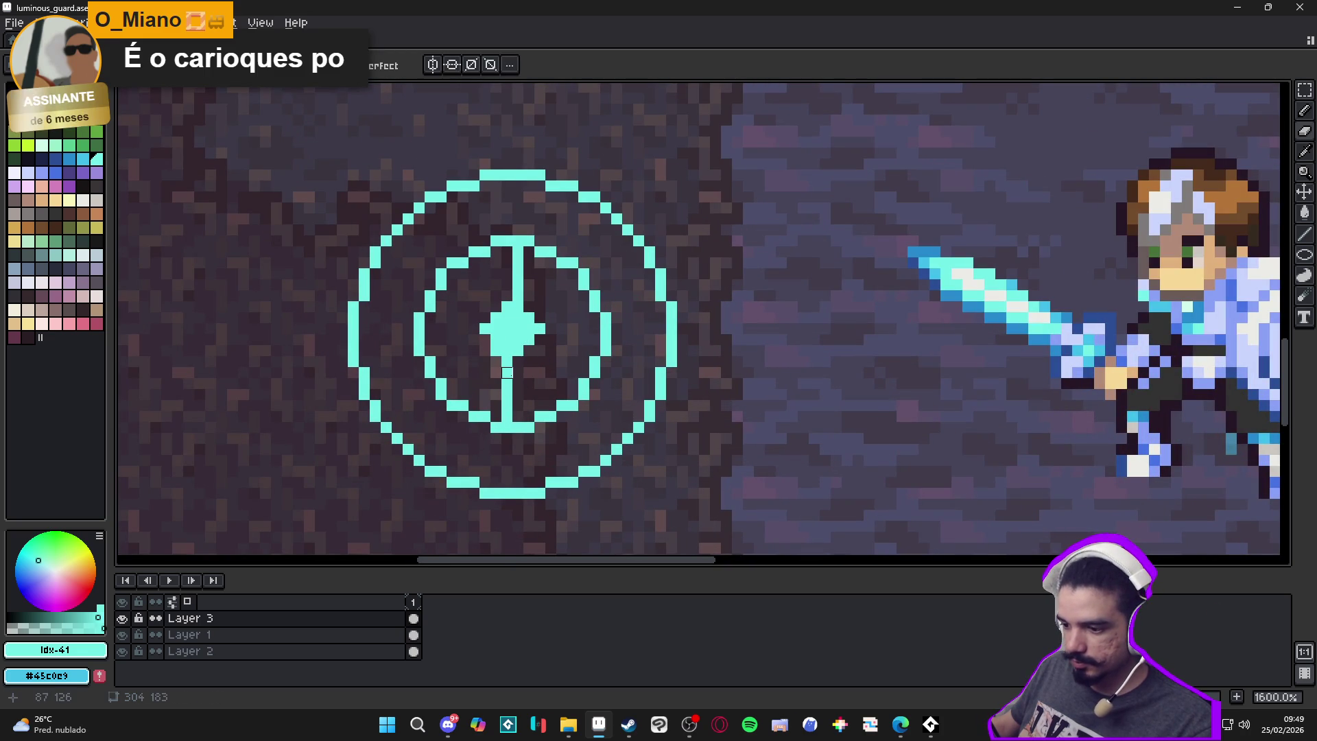
left_click_drag(507, 372, 507, 424)
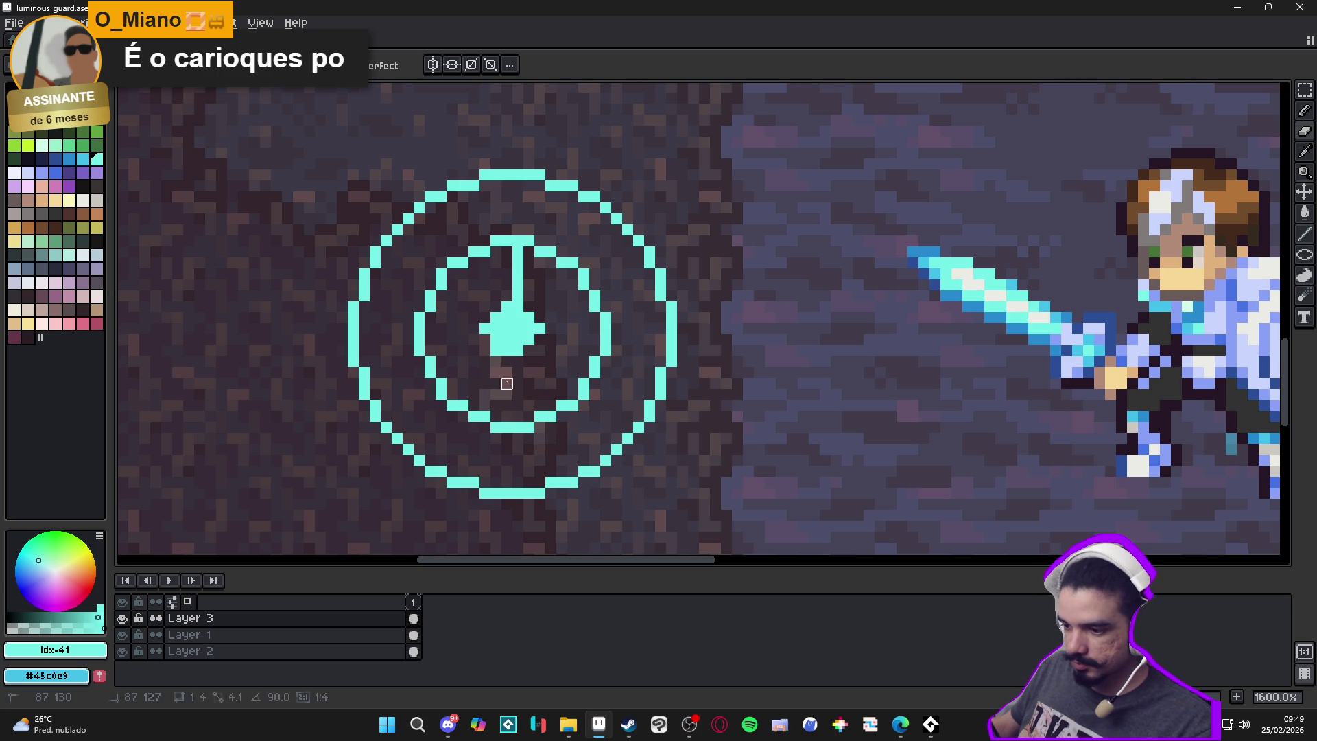
left_click_drag(519, 300, 524, 247)
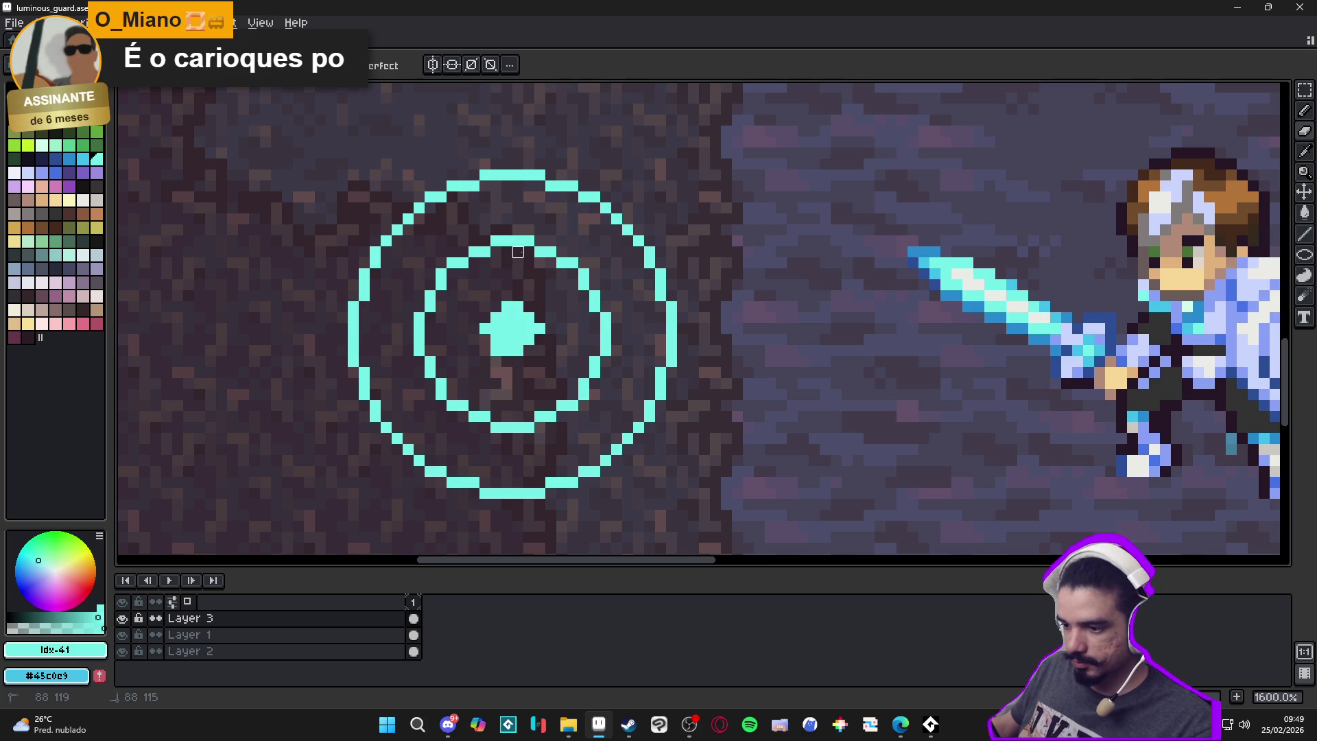
Marquee-select the central blob, nudge it one pixel right, and fill the gap in its bottom row
scroll(539, 282, "down", 3)
key("m")
left_click_drag(622, 166, 521, 282)
left_click_drag(554, 341, 523, 445)
mouse_move(653, 221)
left_mouse_down()
mouse_move(603, 352)
mouse_move(549, 440)
left_mouse_up()
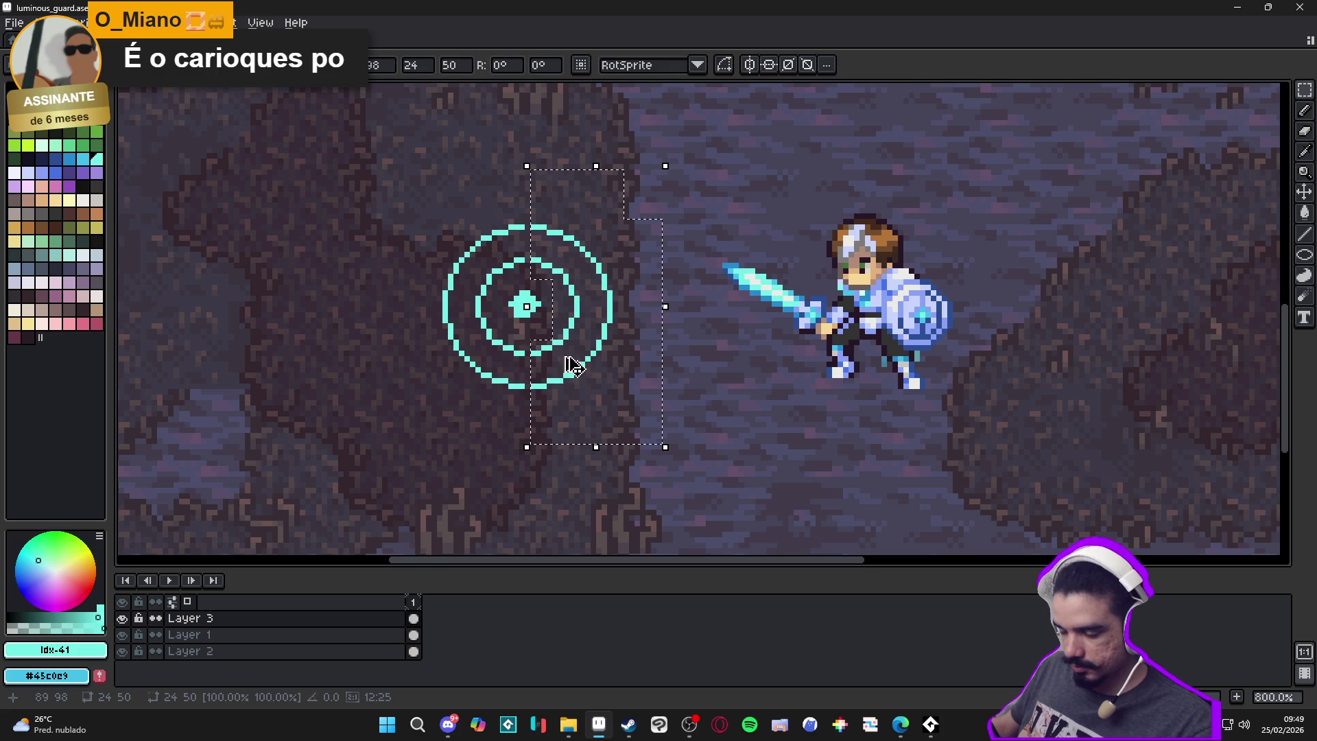
scroll(539, 305, "up", 2)
left_click_drag(539, 323, 488, 242)
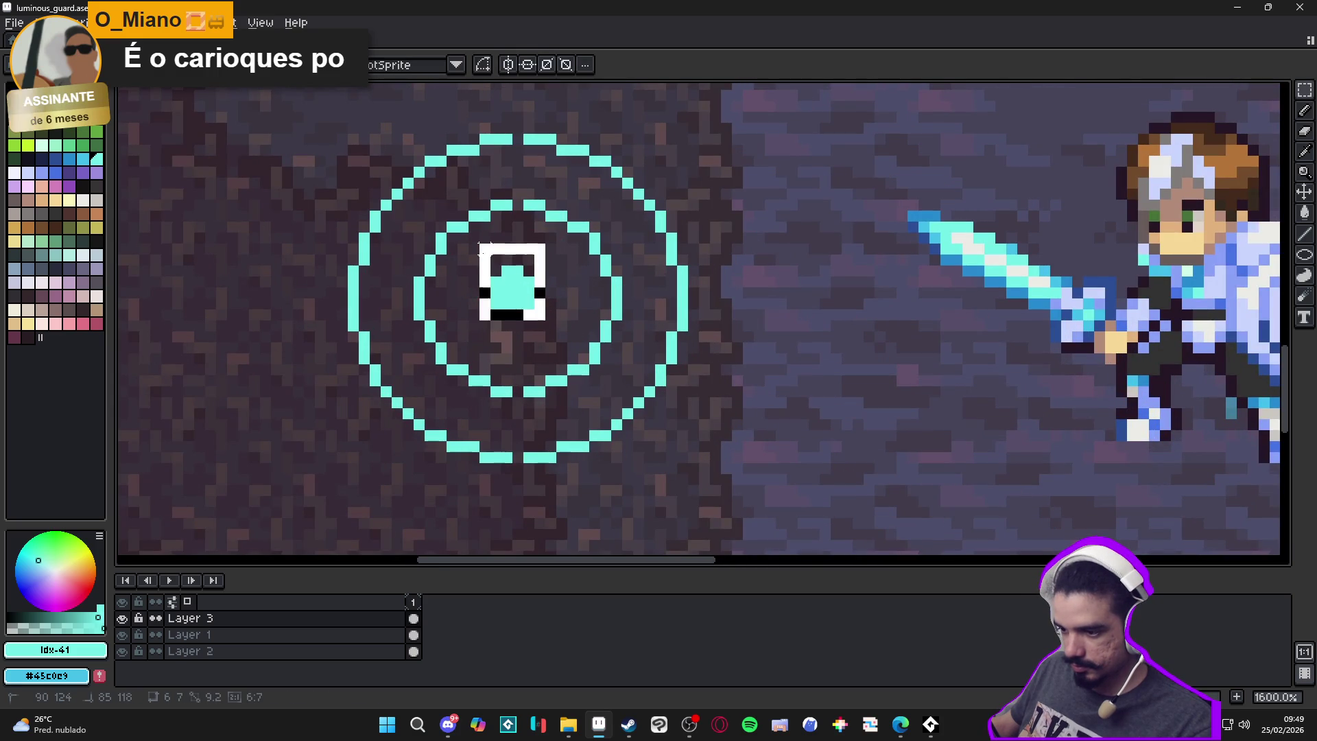
left_click_drag(512, 286, 523, 287)
scroll(527, 288, "up", 1)
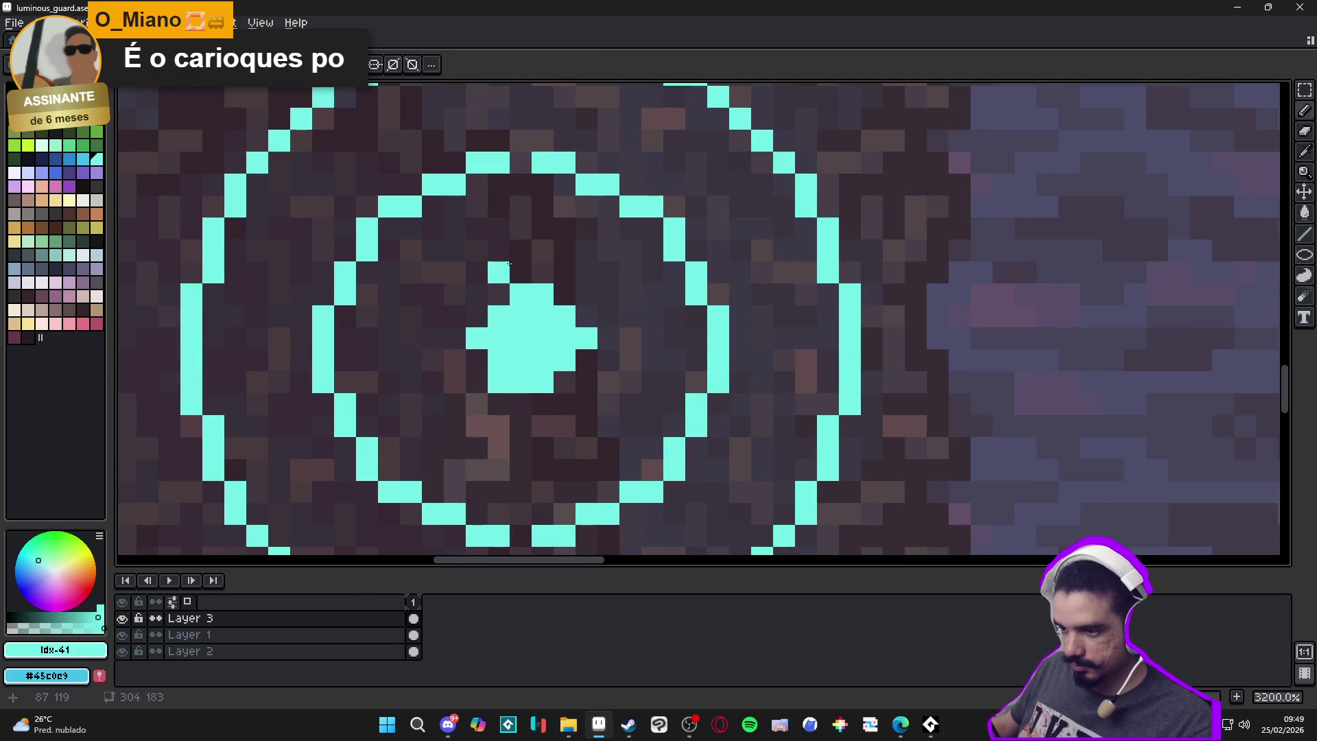
left_click(520, 535)
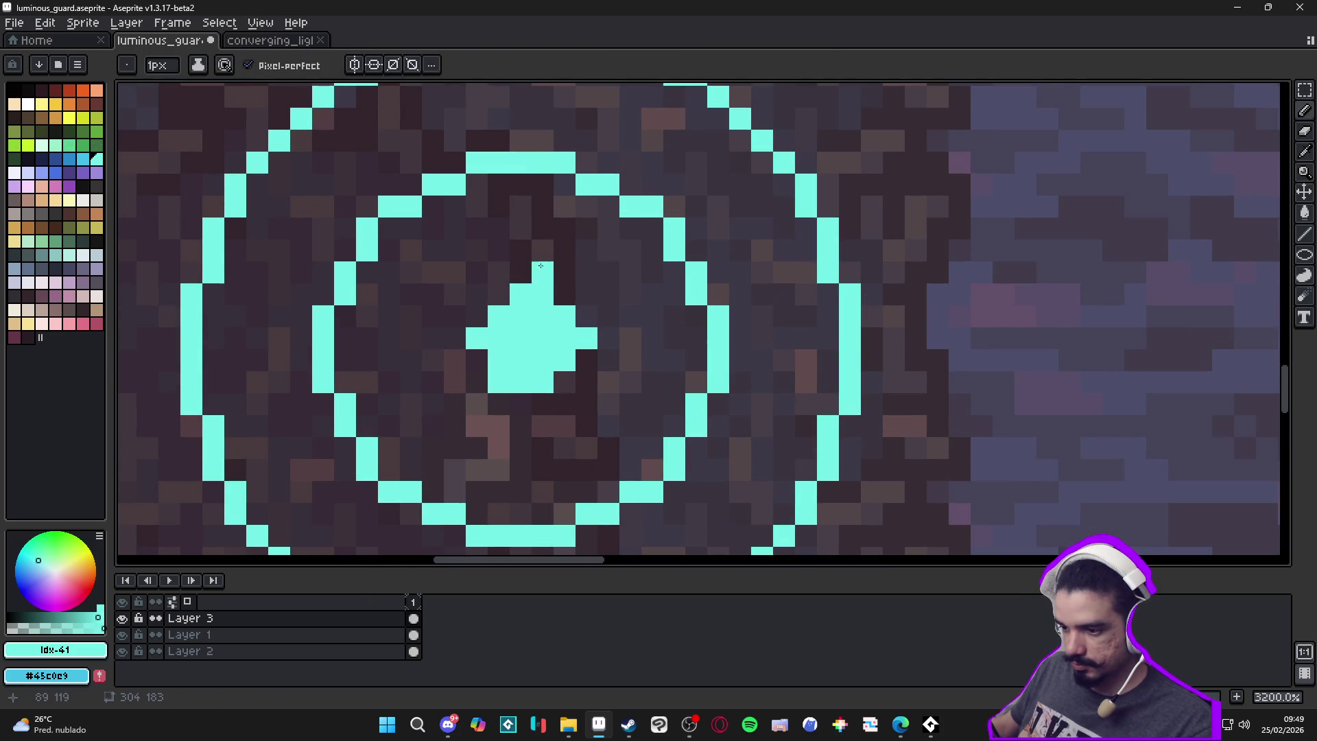
Draw cyan stems from the blob to the inner circle and add cyan pixels to the blob's left side
left_click_drag(512, 279, 521, 180)
left_click_drag(521, 405, 527, 524)
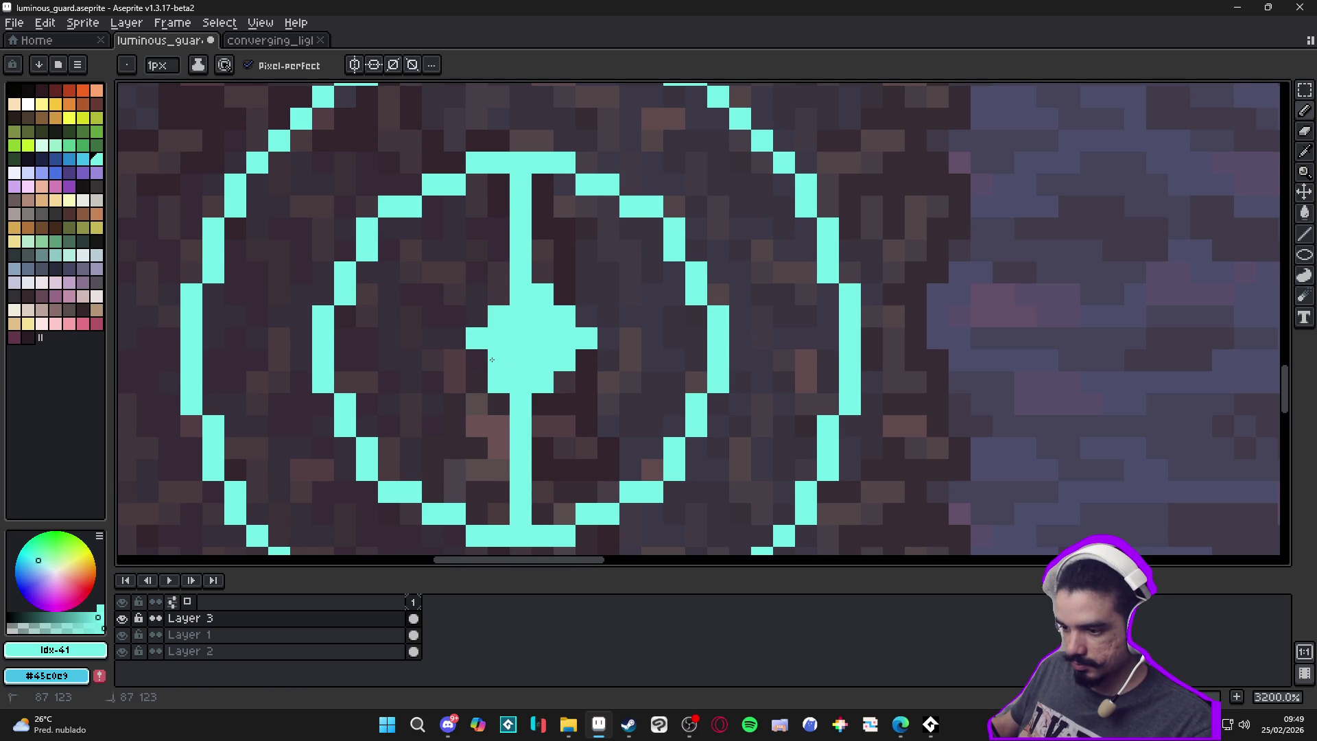
left_click_drag(489, 360, 491, 298)
left_click(455, 338)
scroll(470, 347, "down", 5)
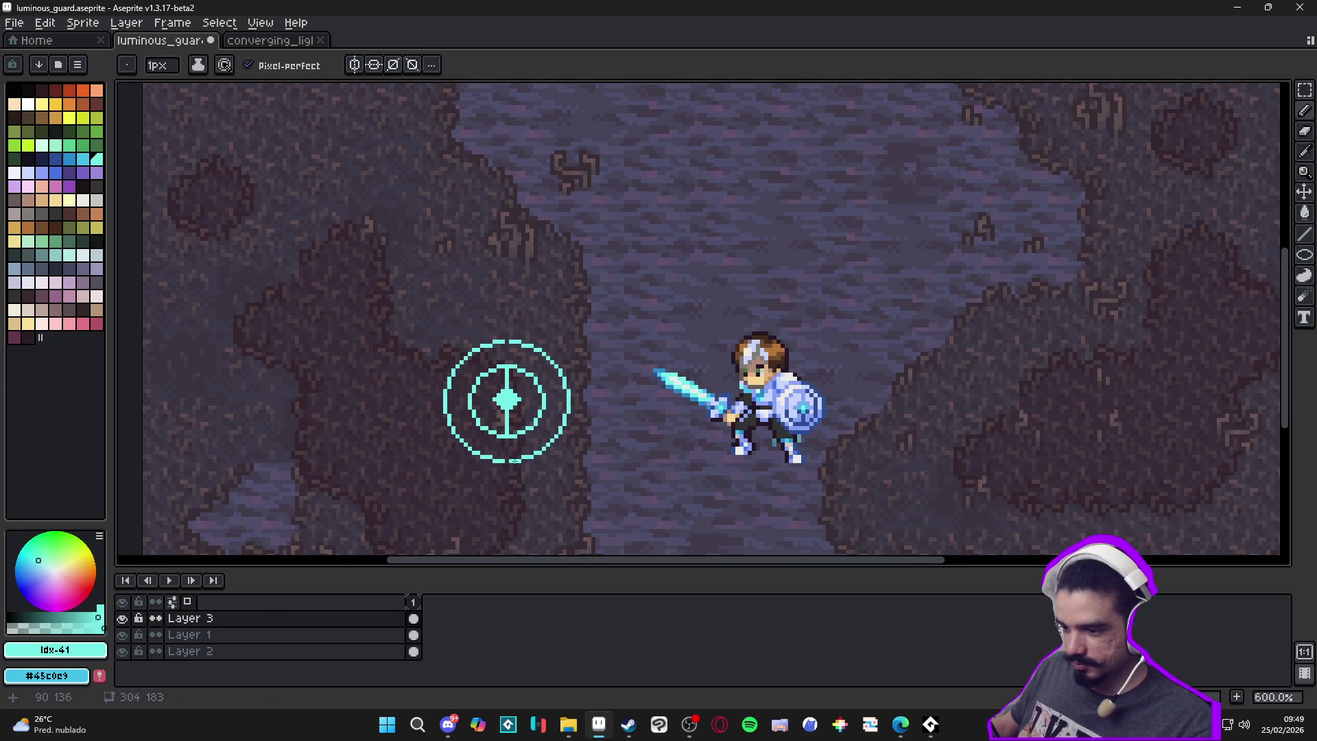
scroll(513, 460, "up", 2)
scroll(508, 470, "down", 2)
scroll(501, 480, "up", 3)
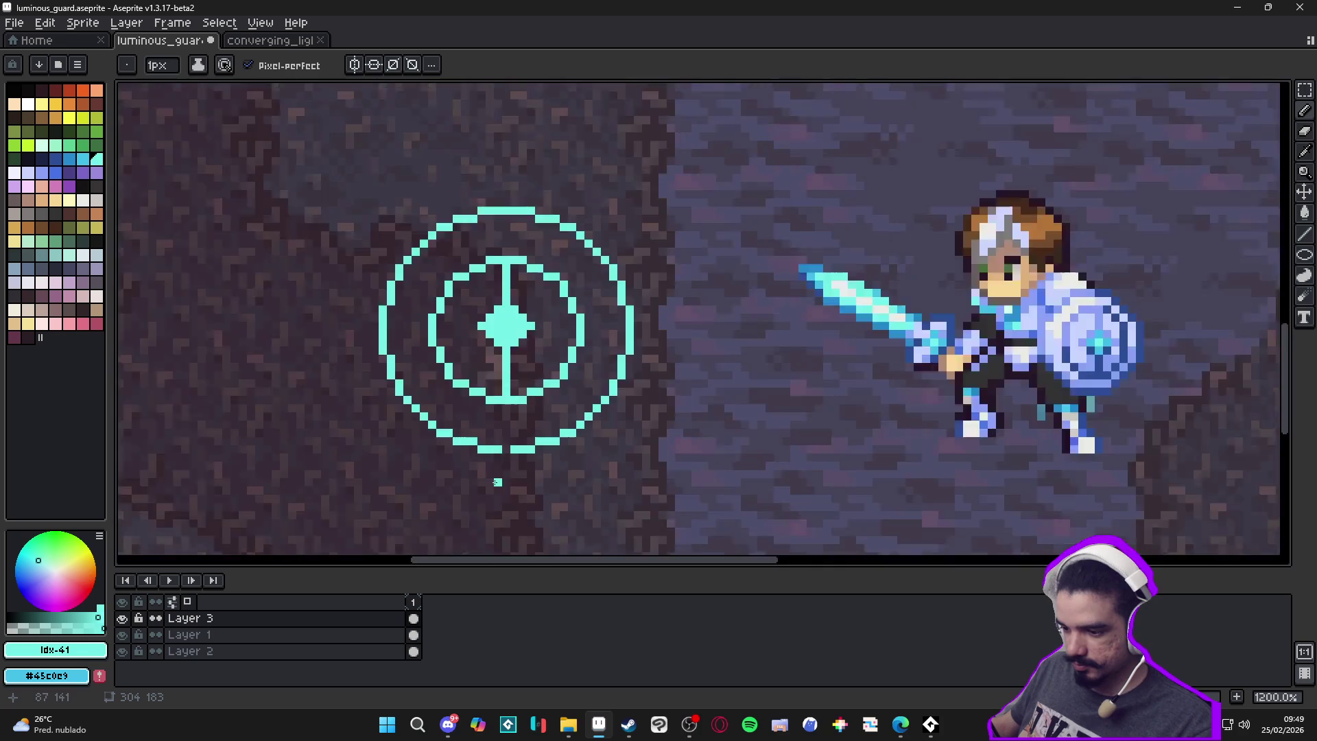
scroll(504, 463, "up", 1)
scroll(511, 447, "down", 4)
scroll(518, 445, "up", 3)
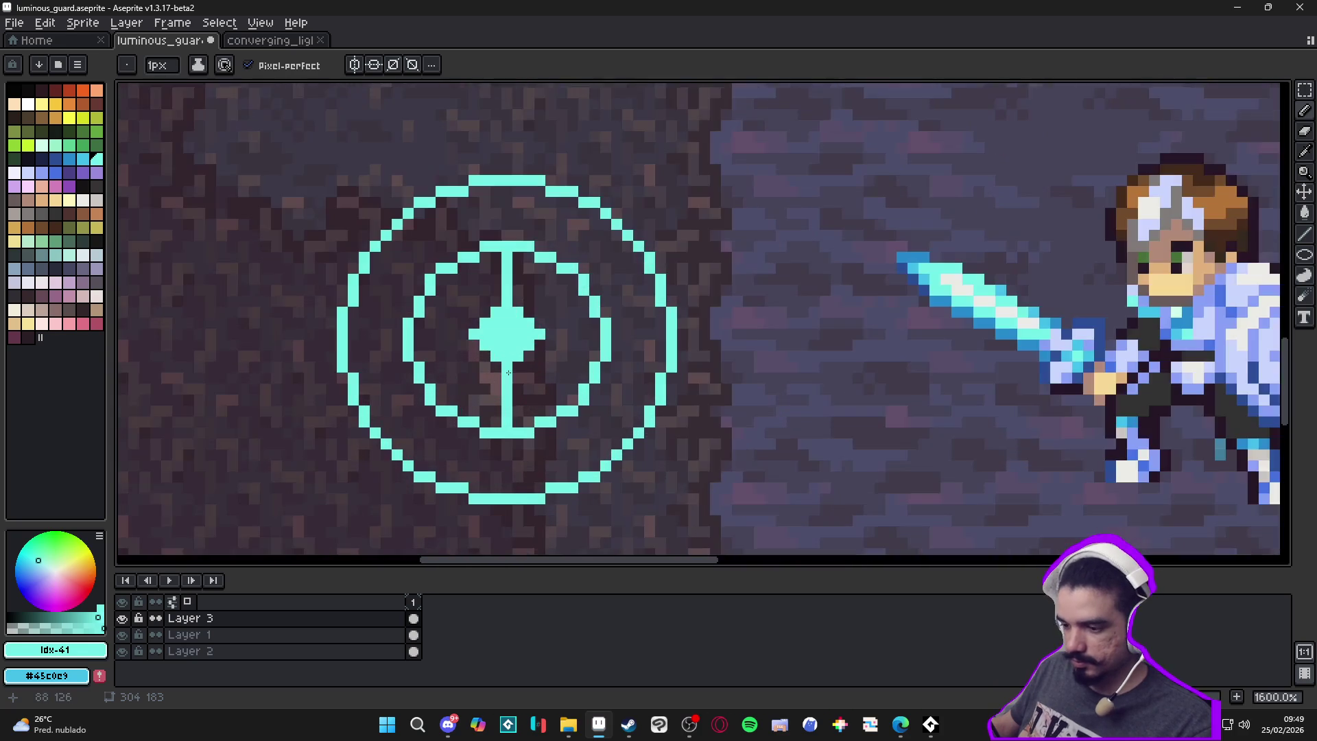
scroll(501, 436, "down", 3)
scroll(497, 430, "up", 3)
scroll(506, 425, "down", 3)
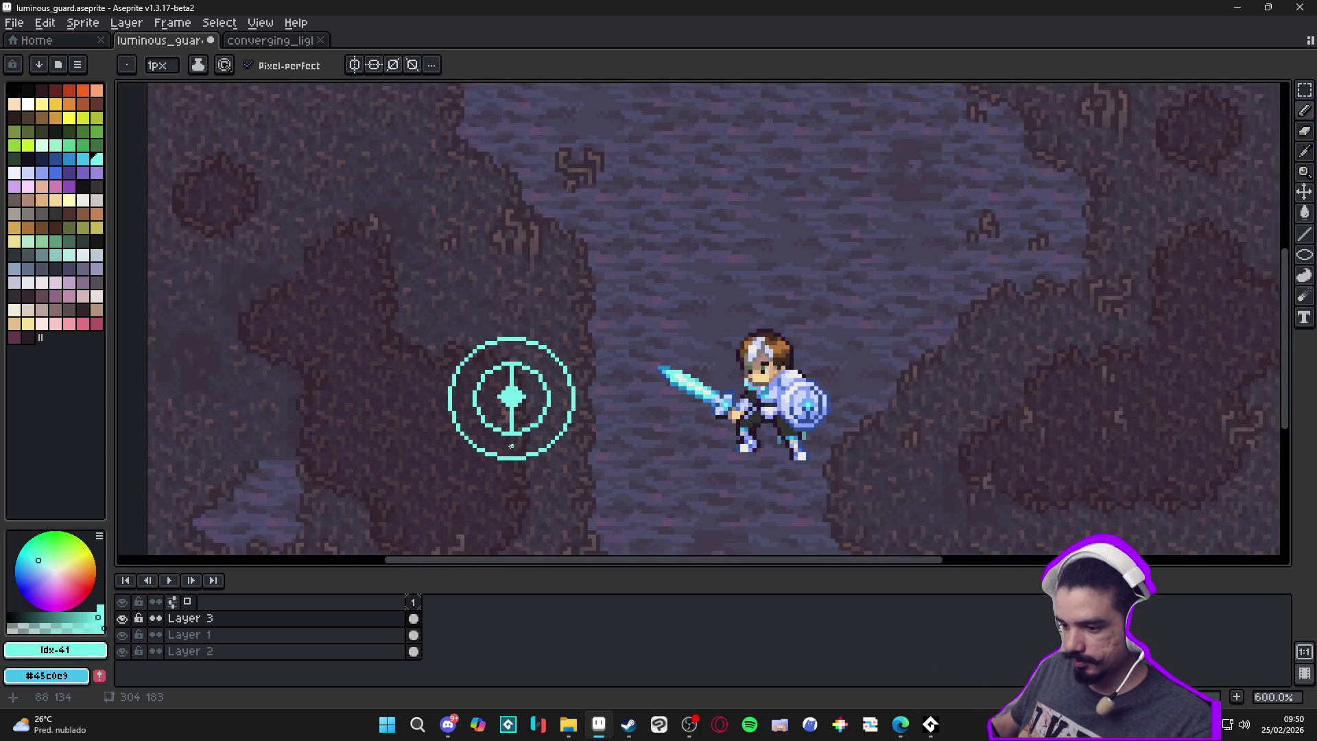
scroll(511, 453, "up", 1)
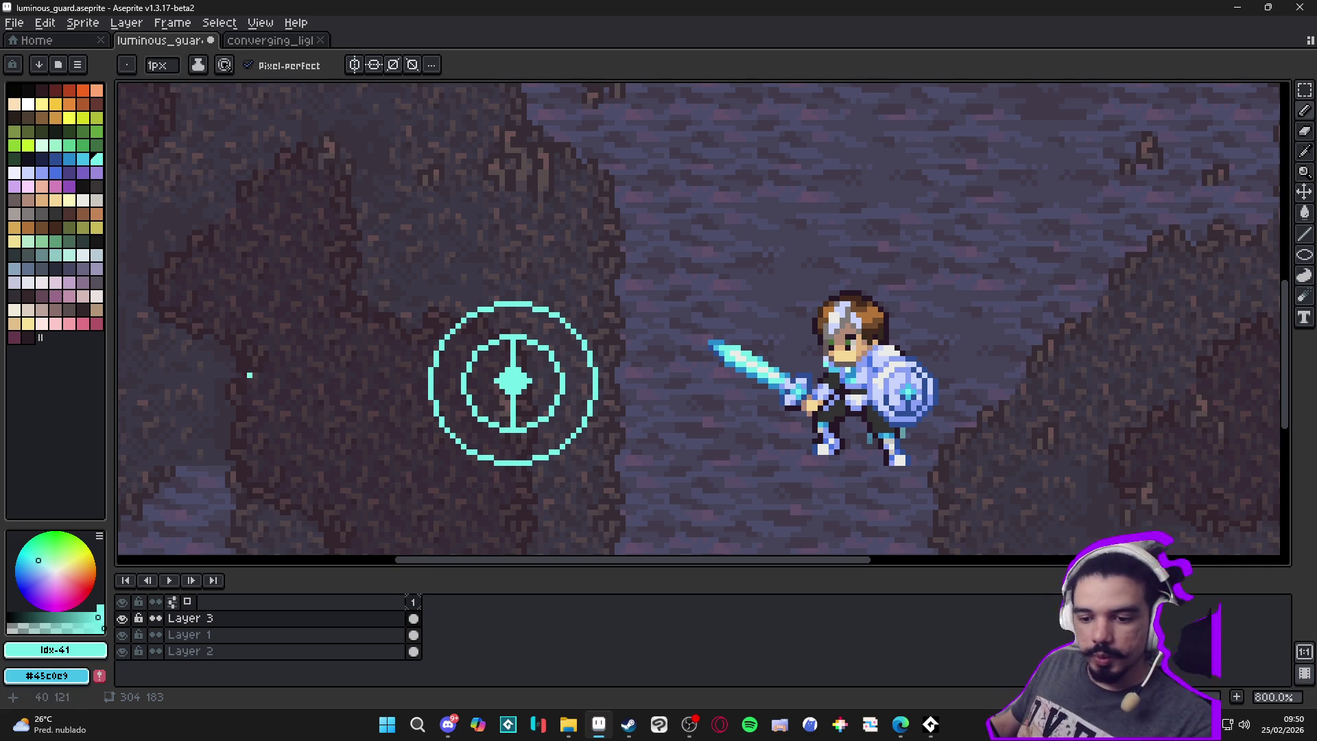
Try flood-filling the band between the rings and the inner halves white, then undo it
left_click(14, 171)
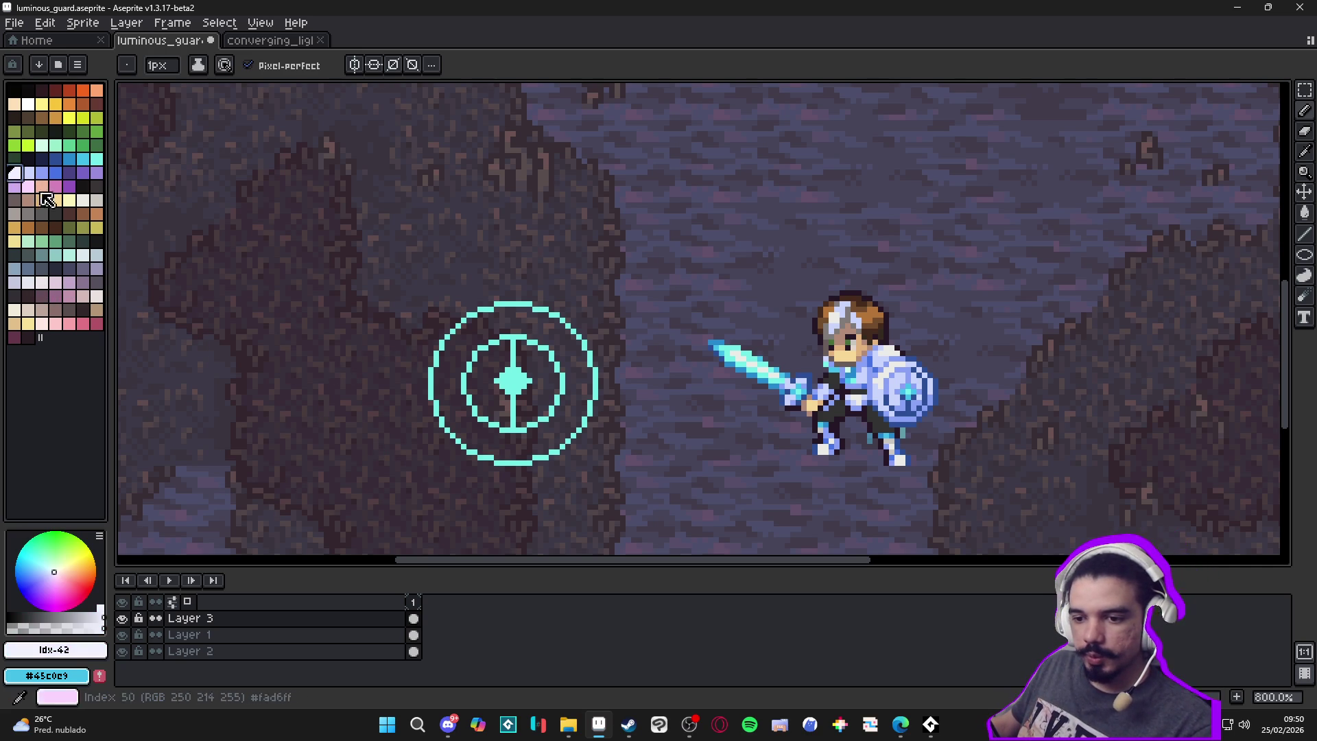
key("g")
left_click(491, 447)
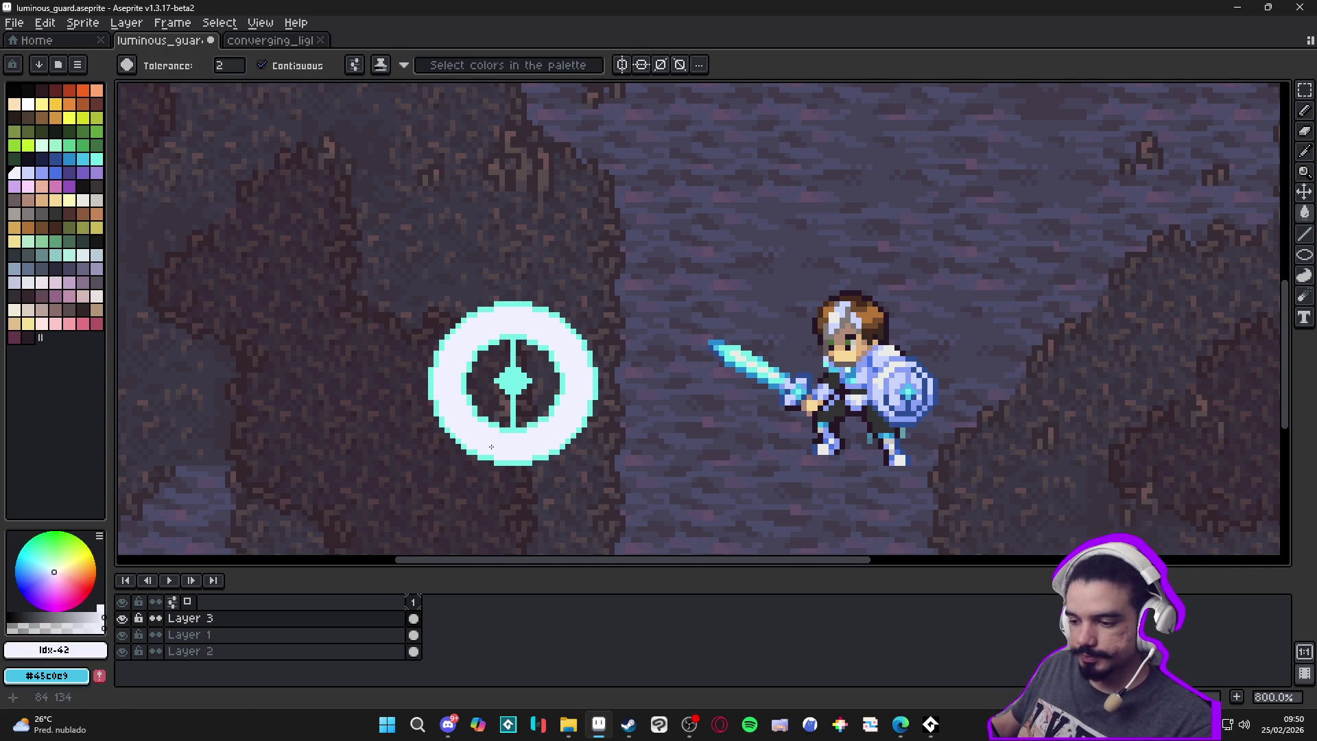
left_click(507, 412)
left_click(520, 412)
key("ctrl+z")
key("ctrl+z")
key("ctrl+z")
Fill the band between the rings and the target's inner halves with translucent cyan
scroll(491, 447, "up", 3)
left_click(492, 456, "alt")
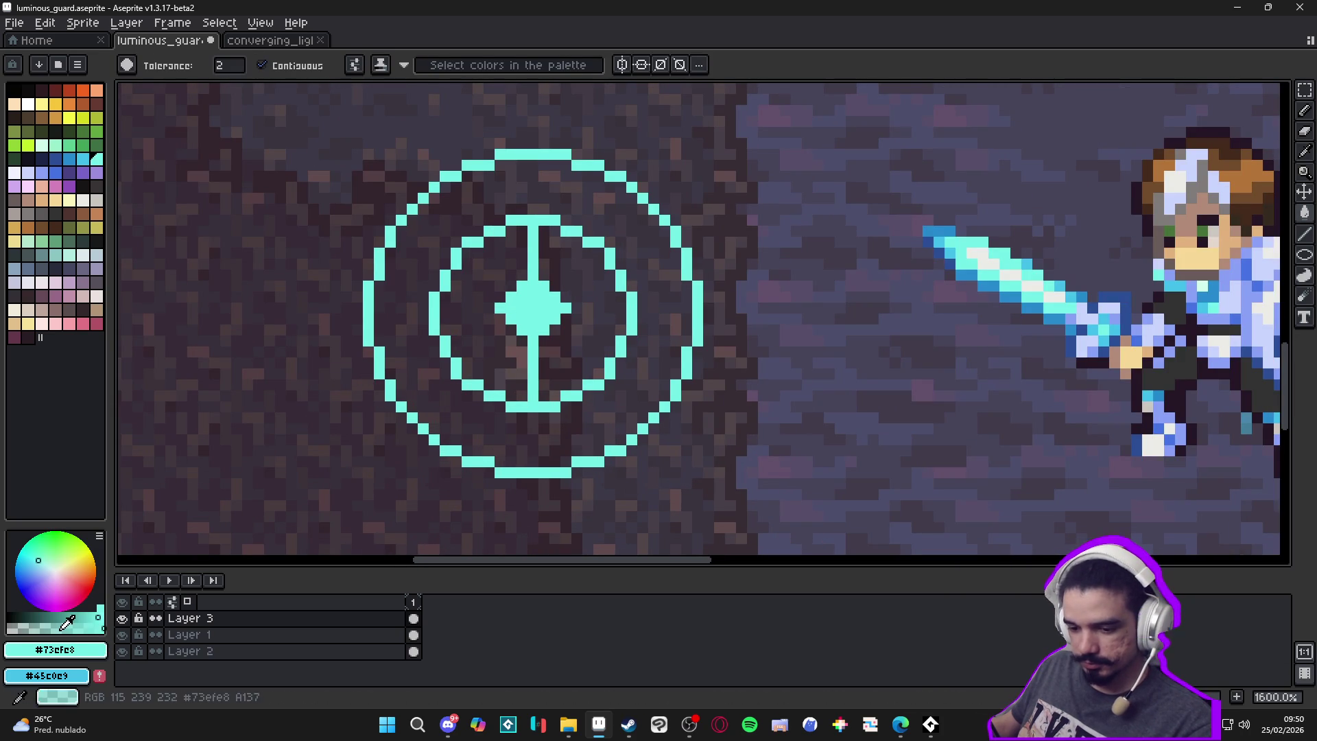
left_click(60, 627)
left_click(486, 435)
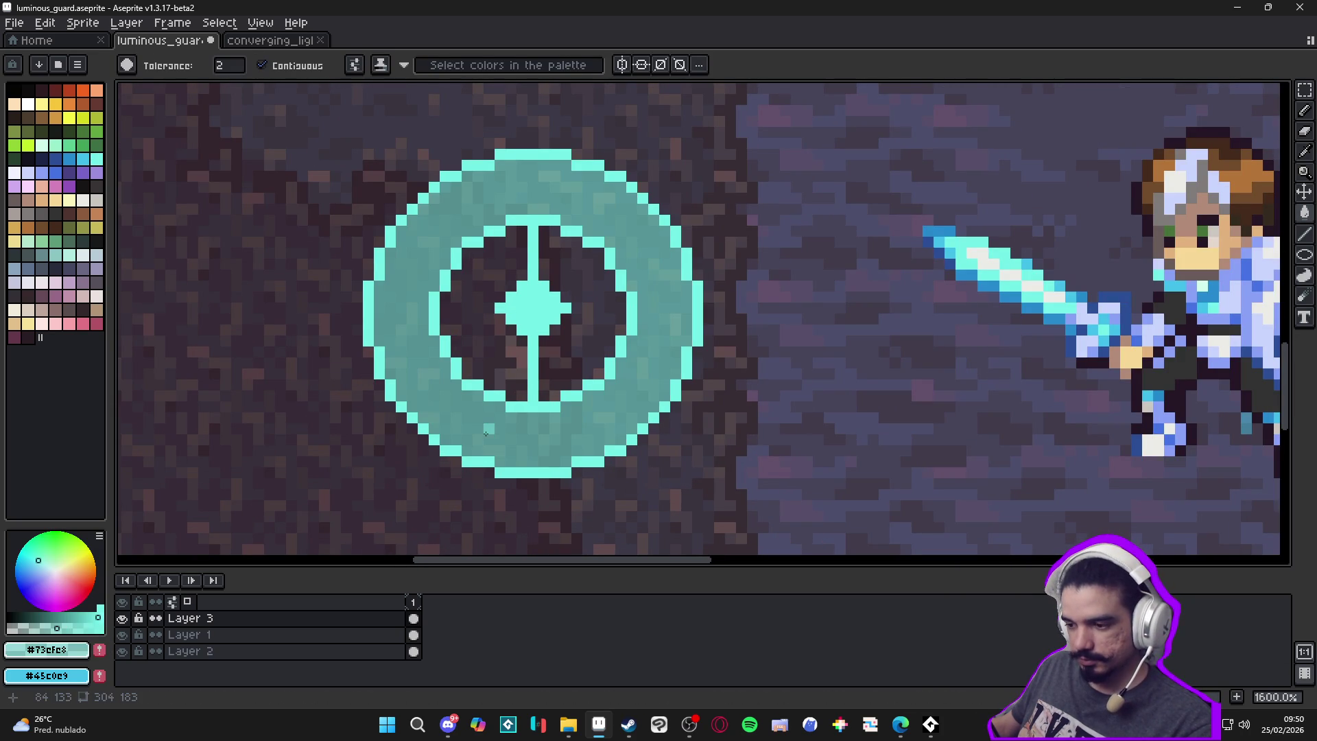
left_click(500, 375)
left_click(545, 374)
Switch the drawing colour to white and undo the last pencil stroke
scroll(539, 384, "down", 5)
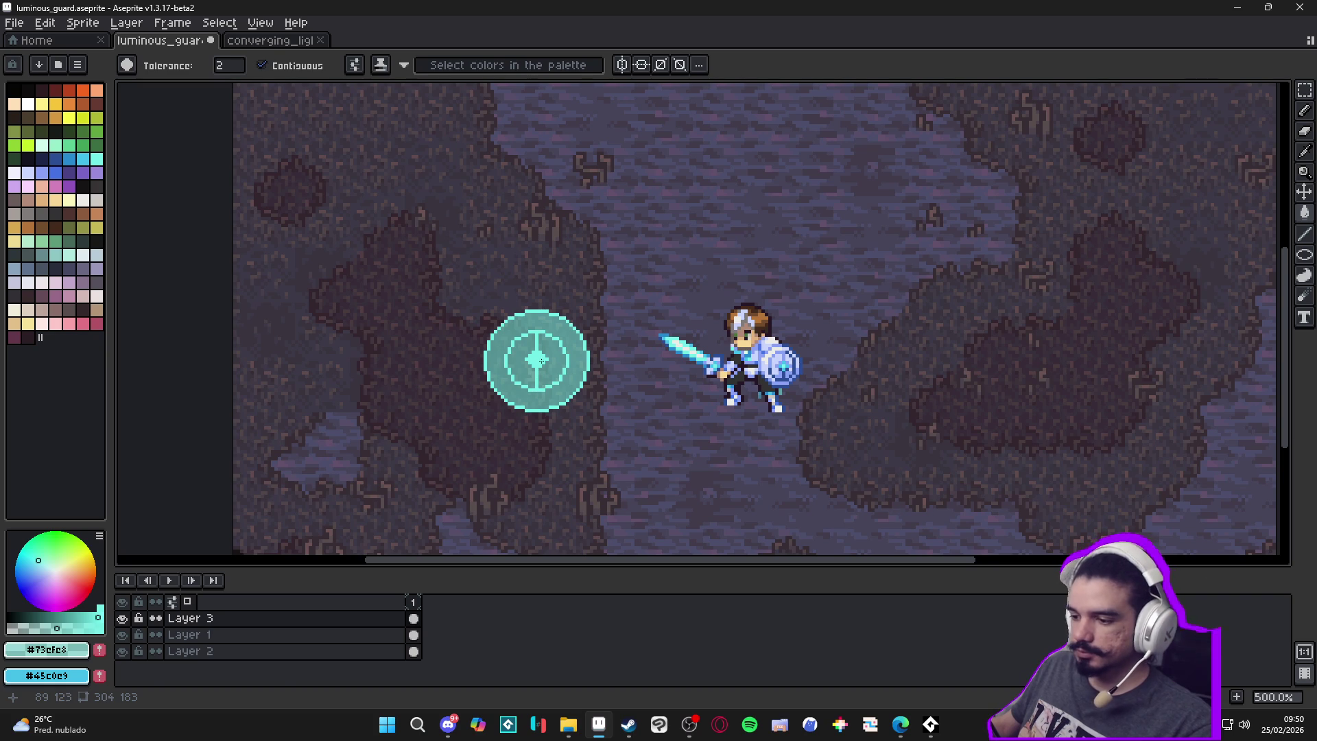
left_click(28, 103)
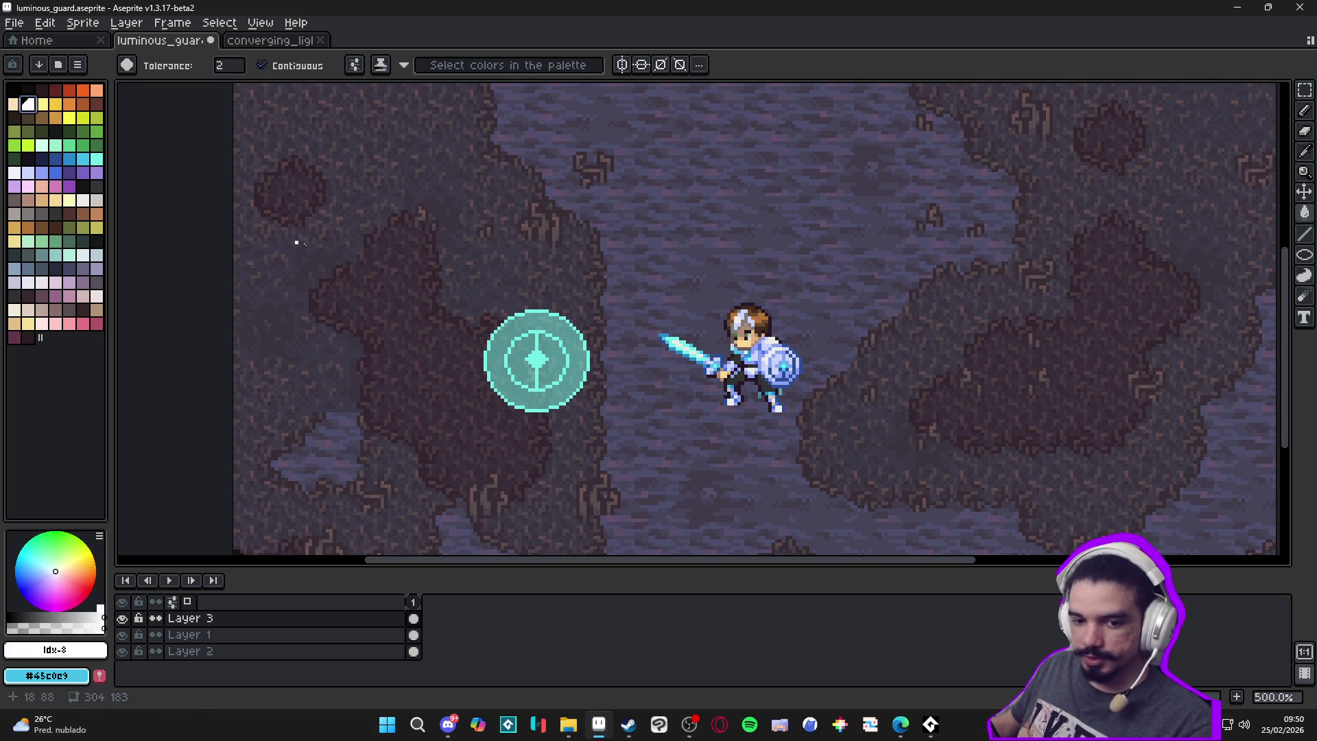
scroll(483, 323, "up", 2)
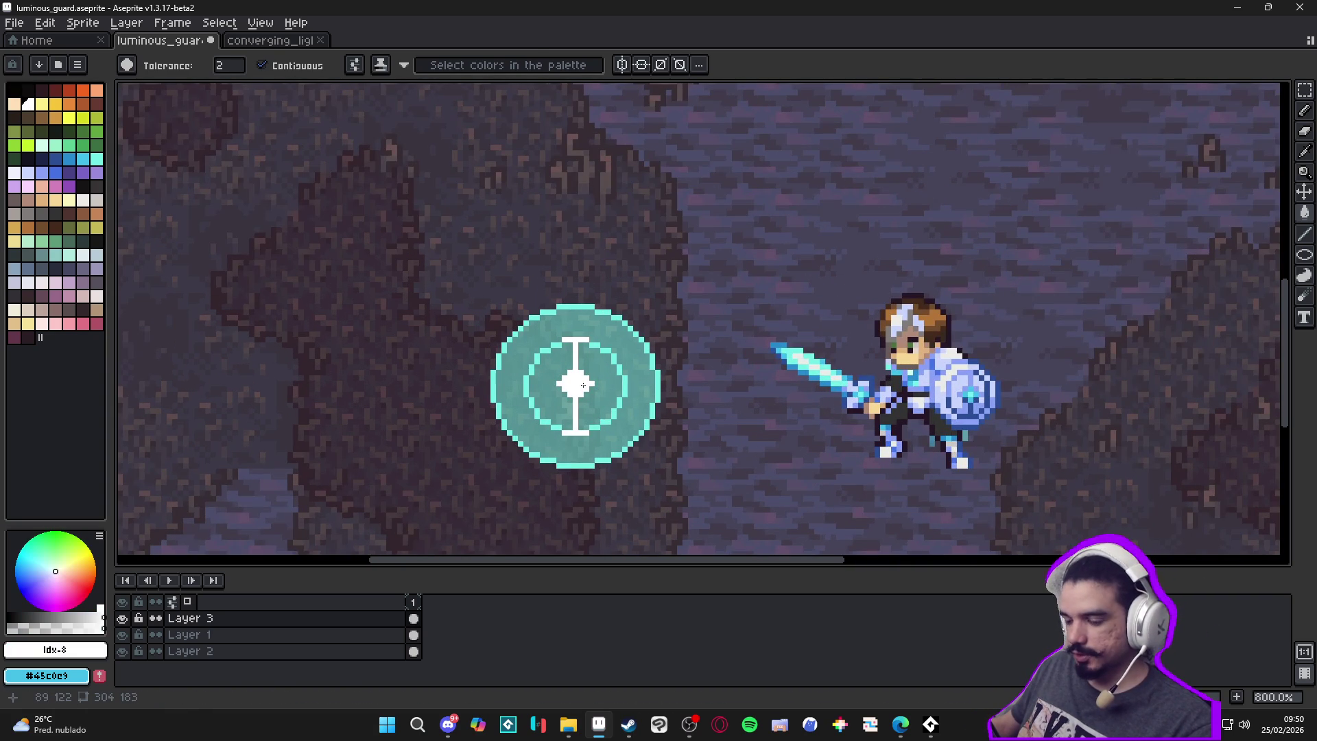
scroll(583, 384, "up", 4)
key("ctrl+z")
Centre the vertical symmetry axis on the target and draw the white inner ring's lower and upper arcs
key("b")
scroll(585, 285, "down", 5)
left_click_drag(853, 87, 591, 87)
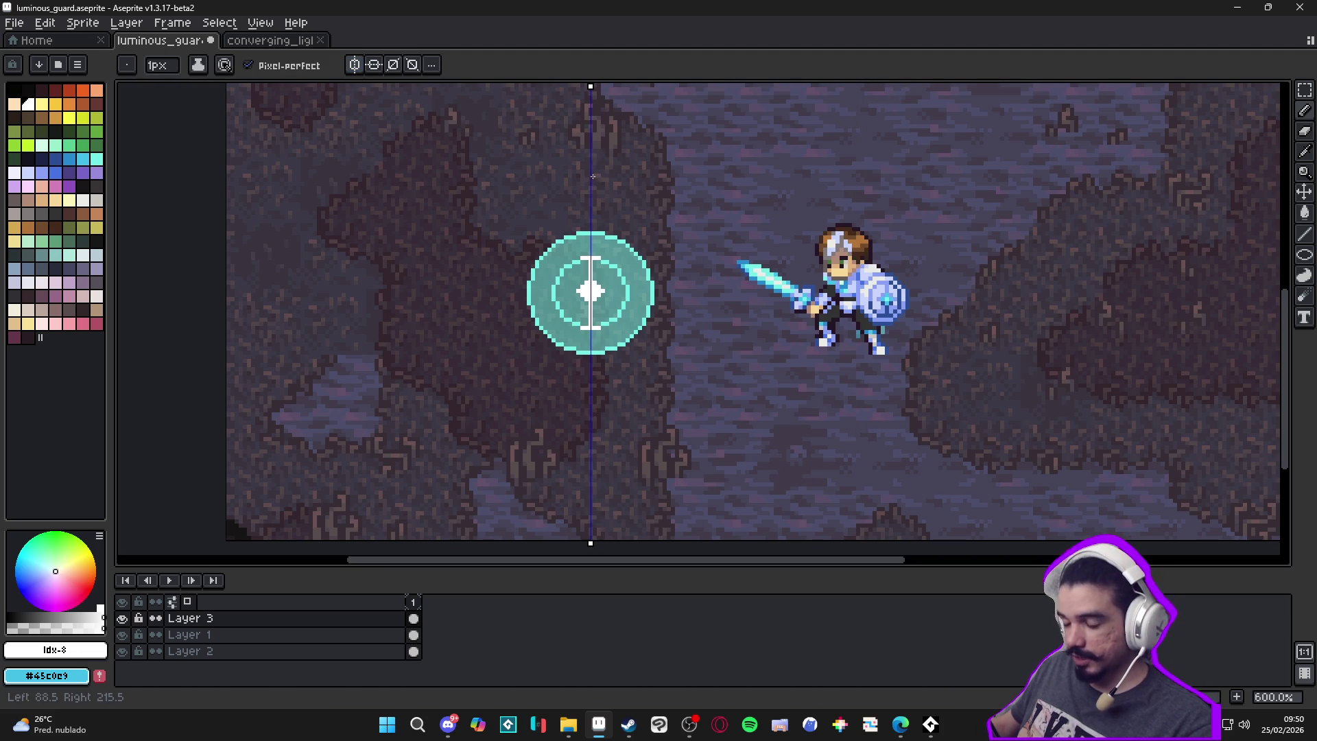
scroll(575, 278, "up", 4)
left_click_drag(583, 409, 554, 389)
left_click_drag(587, 238, 559, 248)
scroll(584, 341, "down", 4)
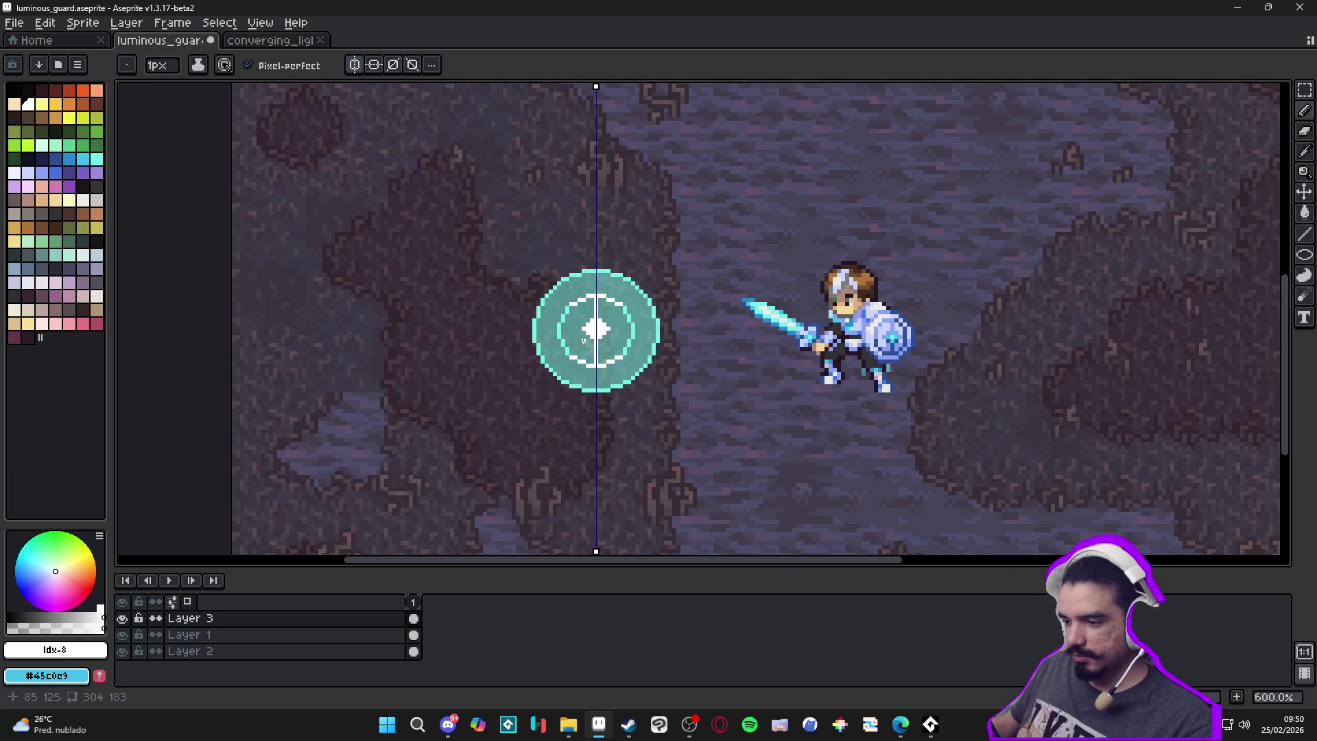
scroll(623, 379, "up", 4)
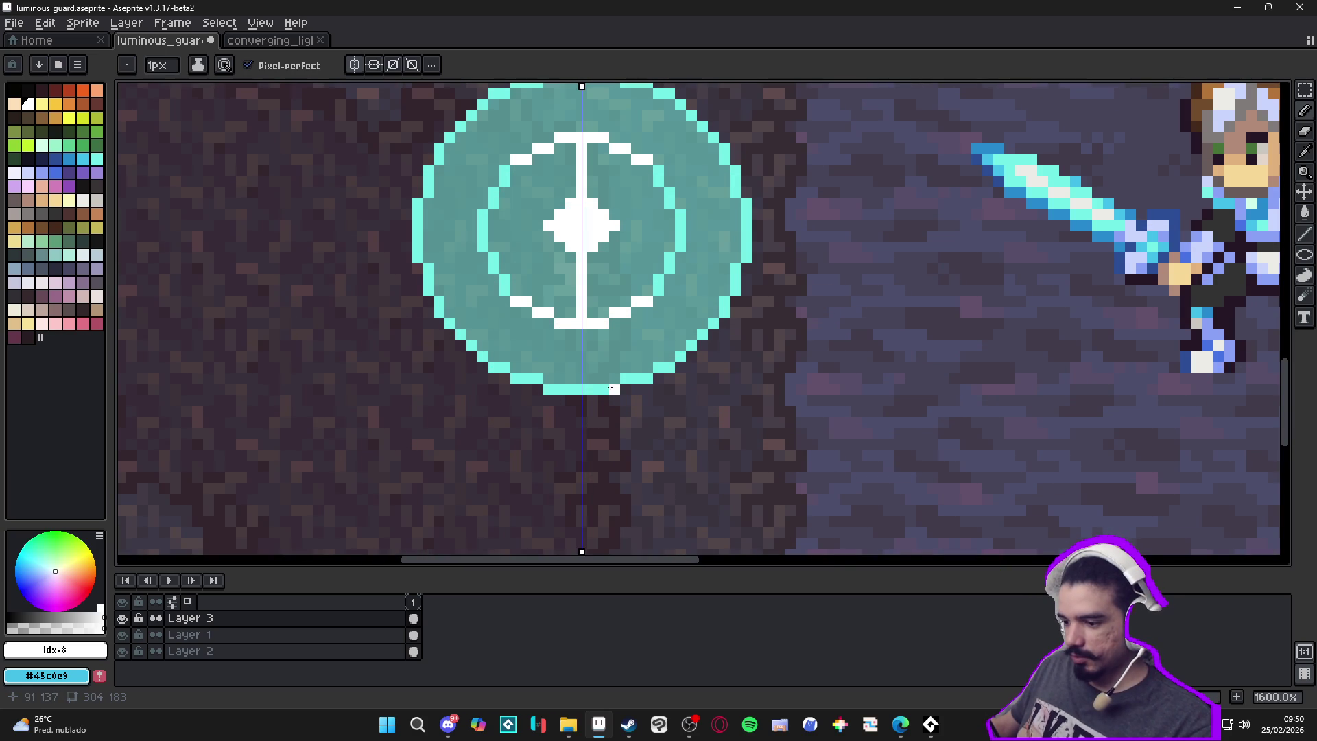
Try a white row along the ring's bottom edge, undo it, and outline the ring's top arc in white
left_click_drag(542, 378, 489, 369)
key("ctrl+z")
scroll(489, 368, "down", 1)
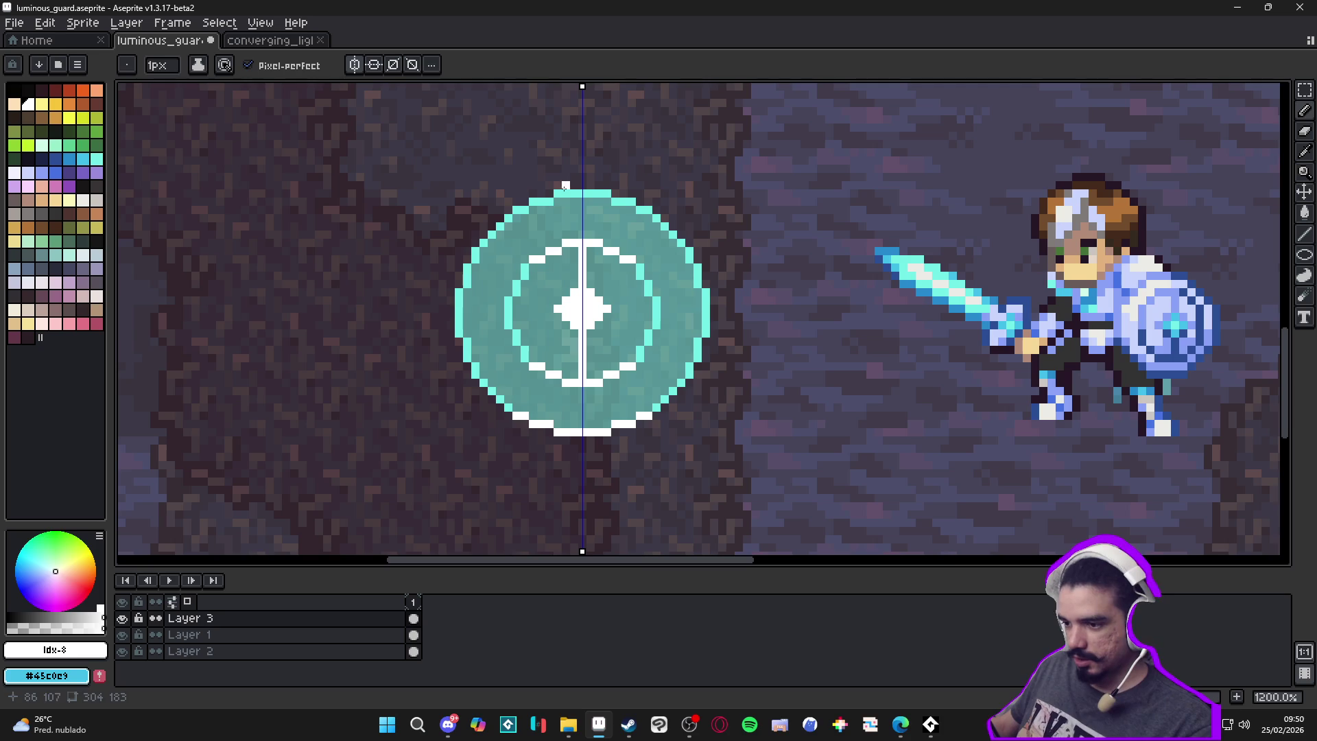
left_click_drag(556, 195, 518, 209)
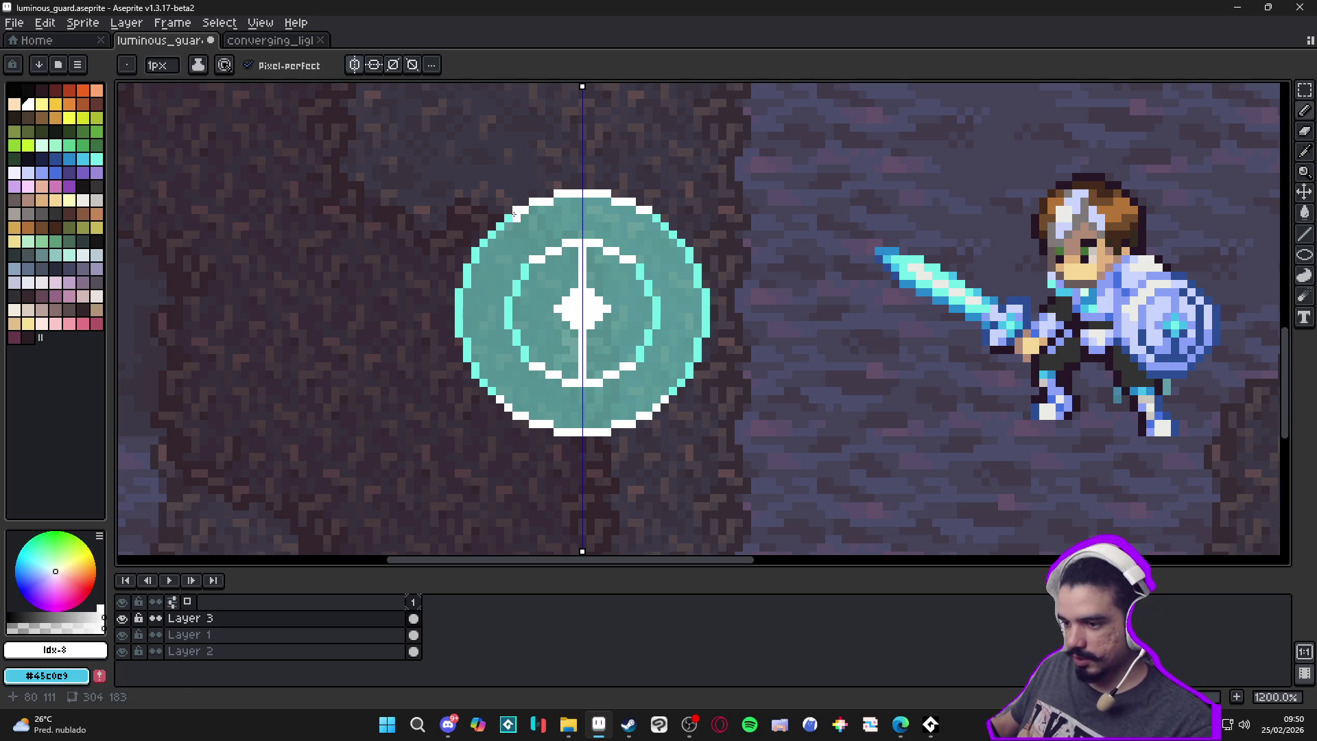
scroll(585, 343, "down", 2)
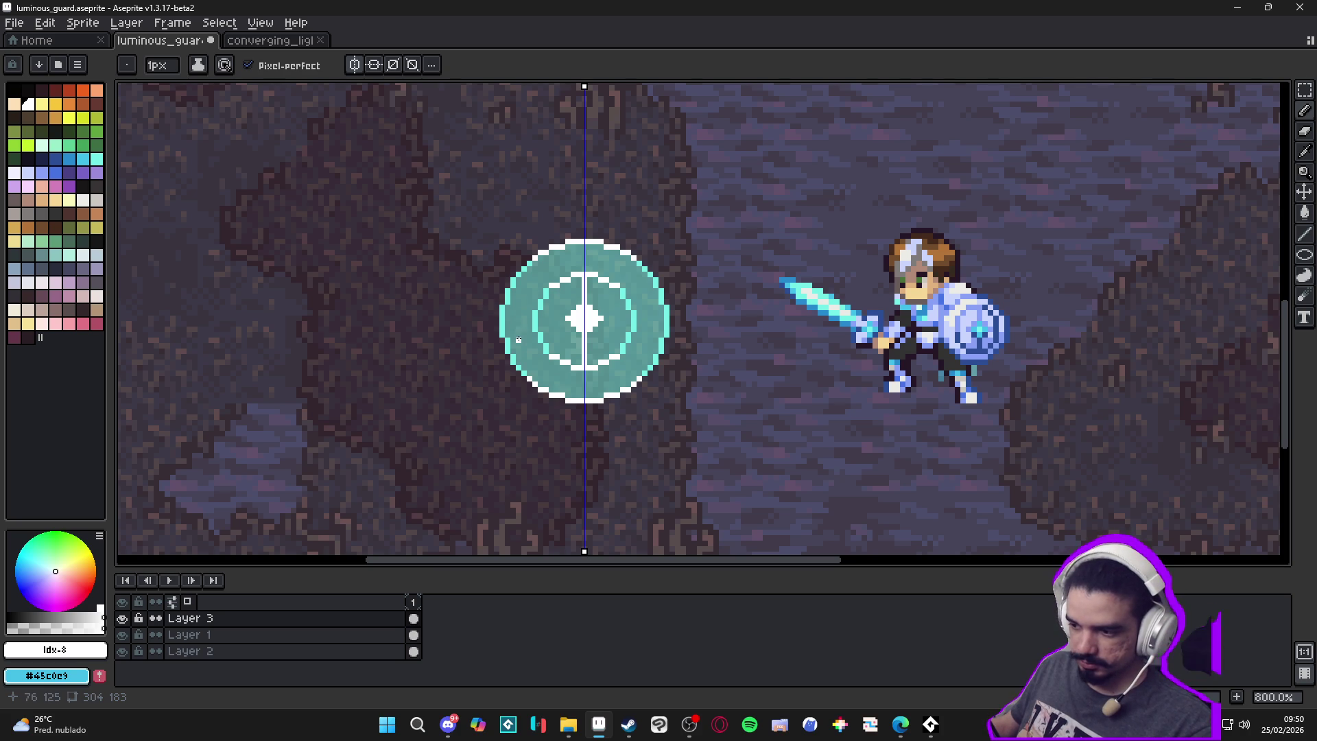
scroll(521, 353, "down", 2)
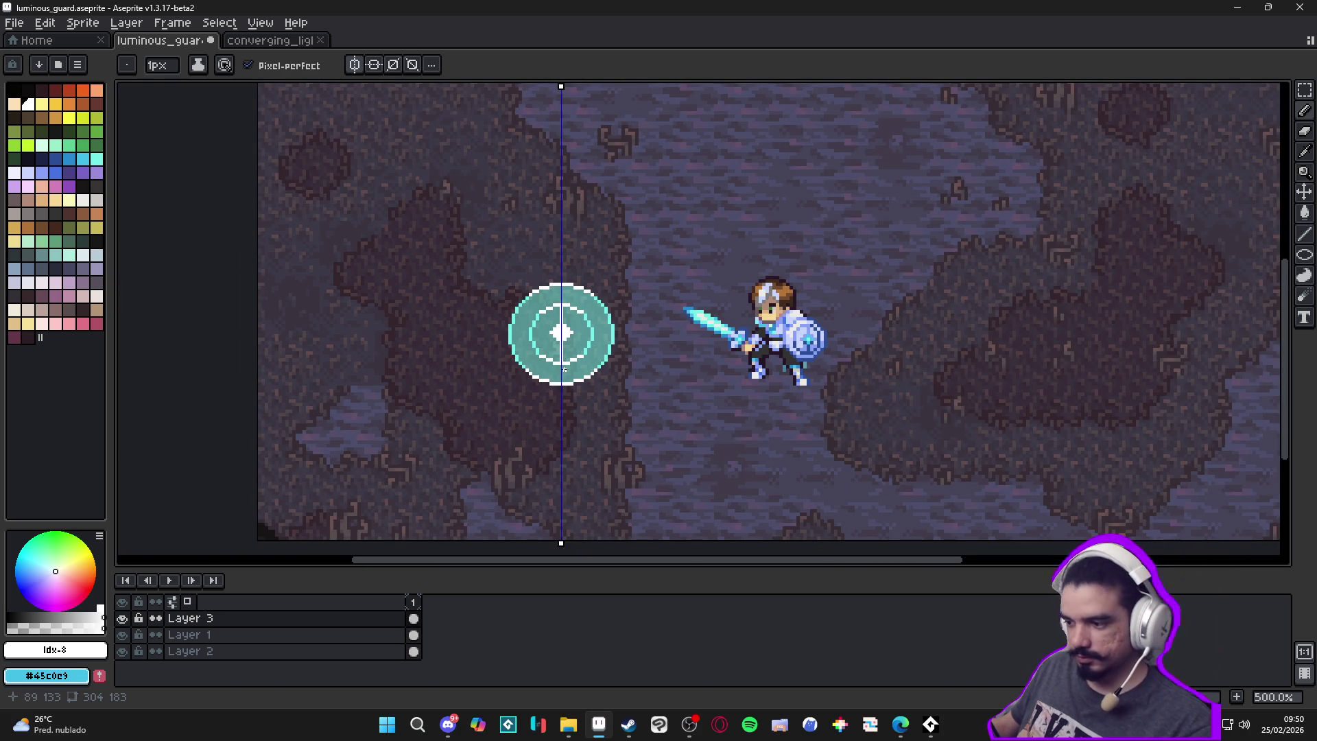
scroll(562, 370, "up", 4)
left_click(96, 158)
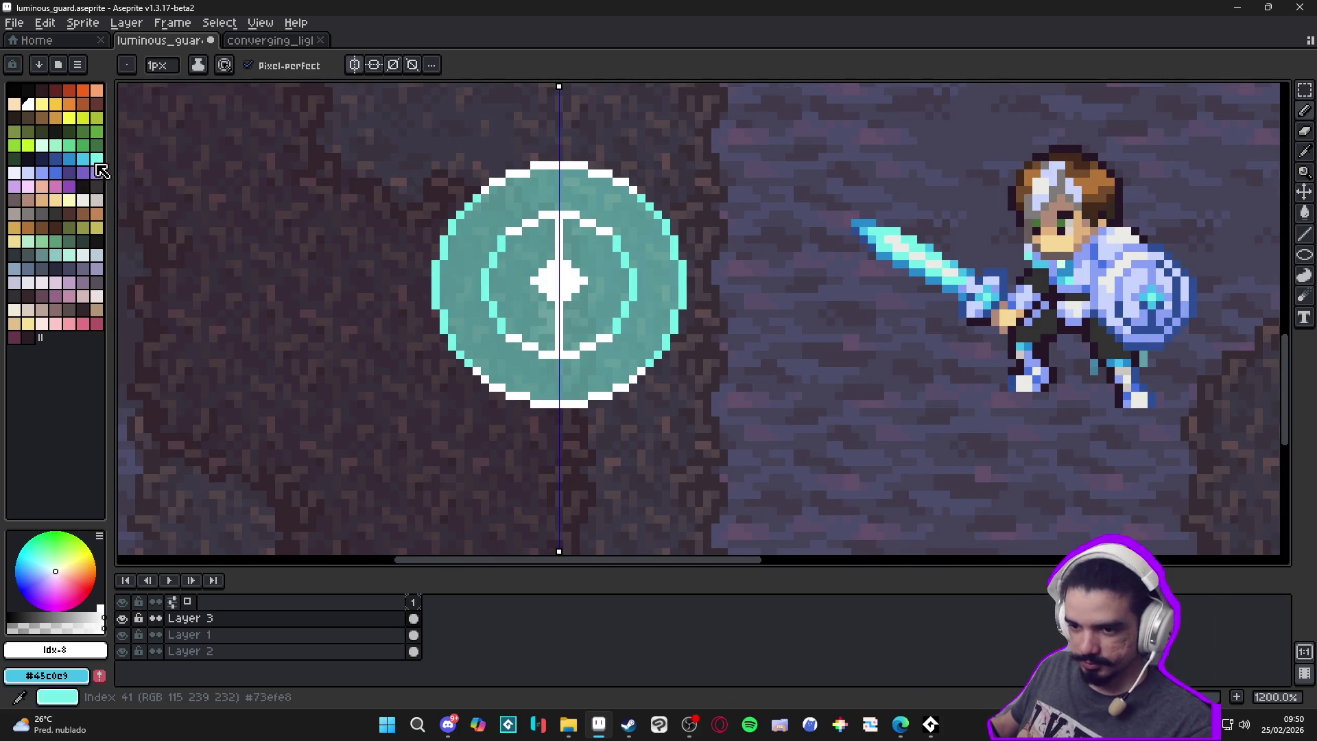
With a 2px brush, paint a mirrored bright cyan band inside the bottom of the outer ring
key("plus")
key("plus")
key("minus")
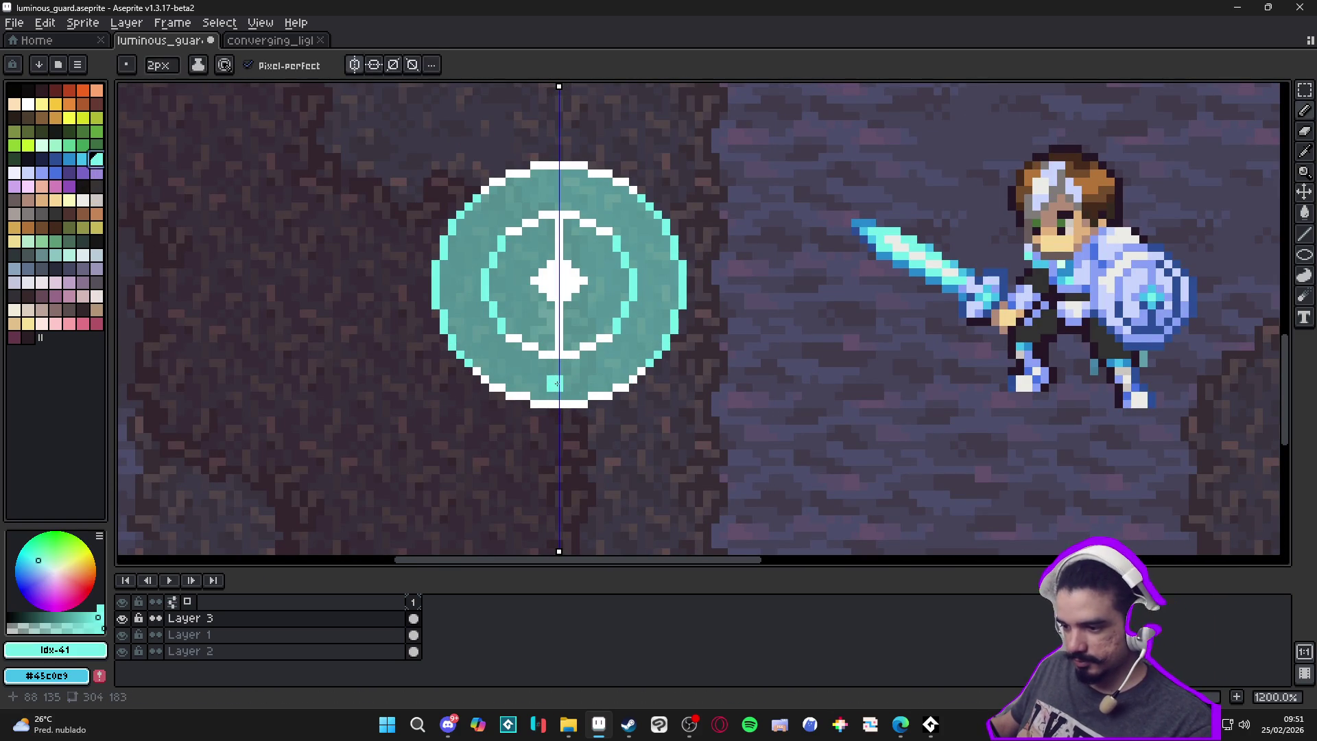
mouse_move(556, 383)
left_mouse_down()
mouse_move(540, 376)
mouse_move(542, 387)
mouse_move(596, 371)
mouse_move(571, 395)
left_mouse_up()
left_click(571, 366)
left_click_drag(584, 392, 614, 394)
left_click(607, 394)
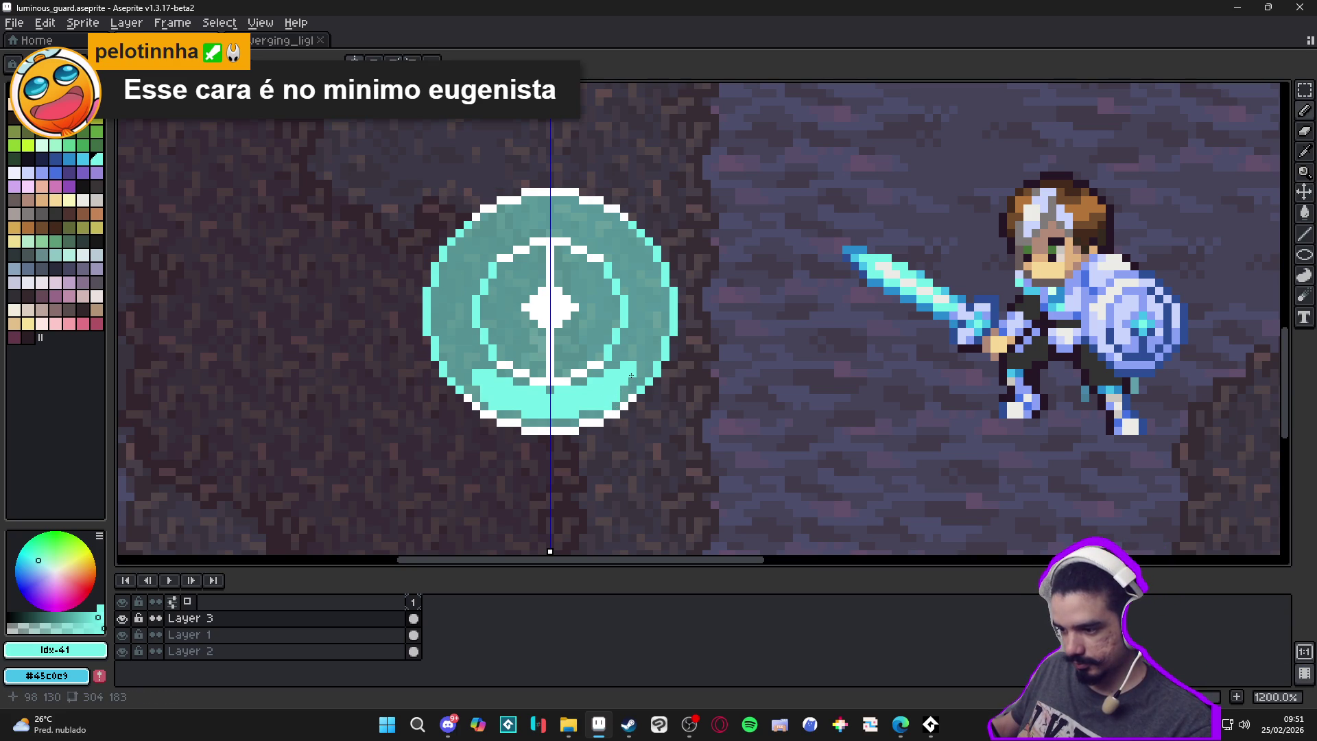
scroll(626, 379, "down", 5)
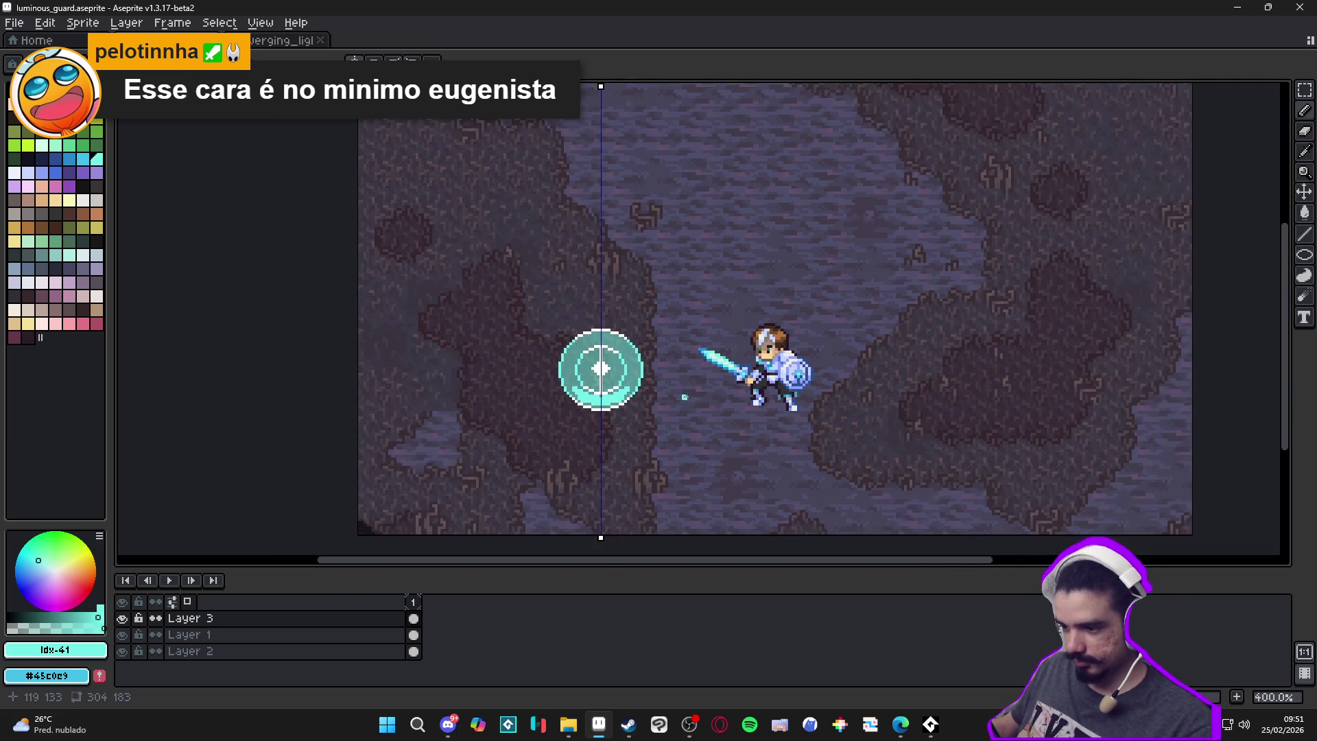
key("F7")
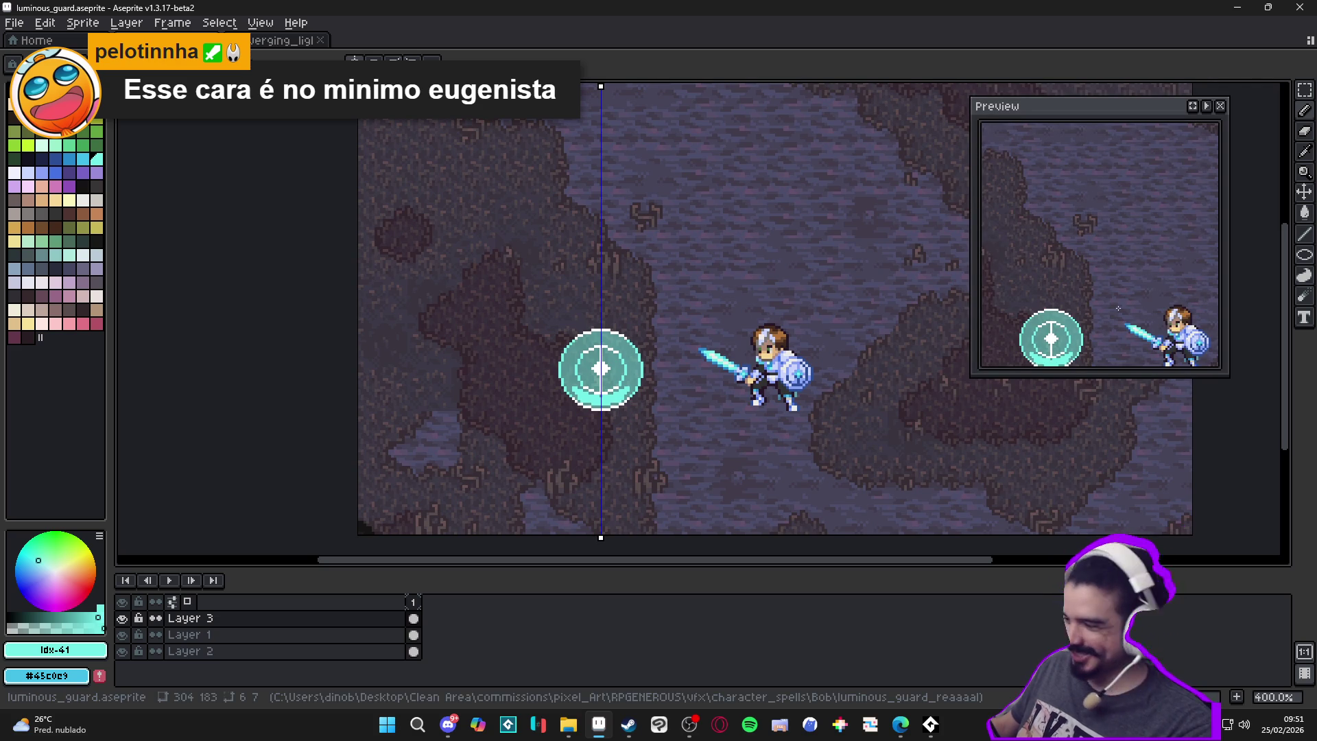
Bring the target back into view and paint a cyan crescent inside the inner ring
scroll(571, 403, "up", 6)
scroll(570, 403, "up", 2)
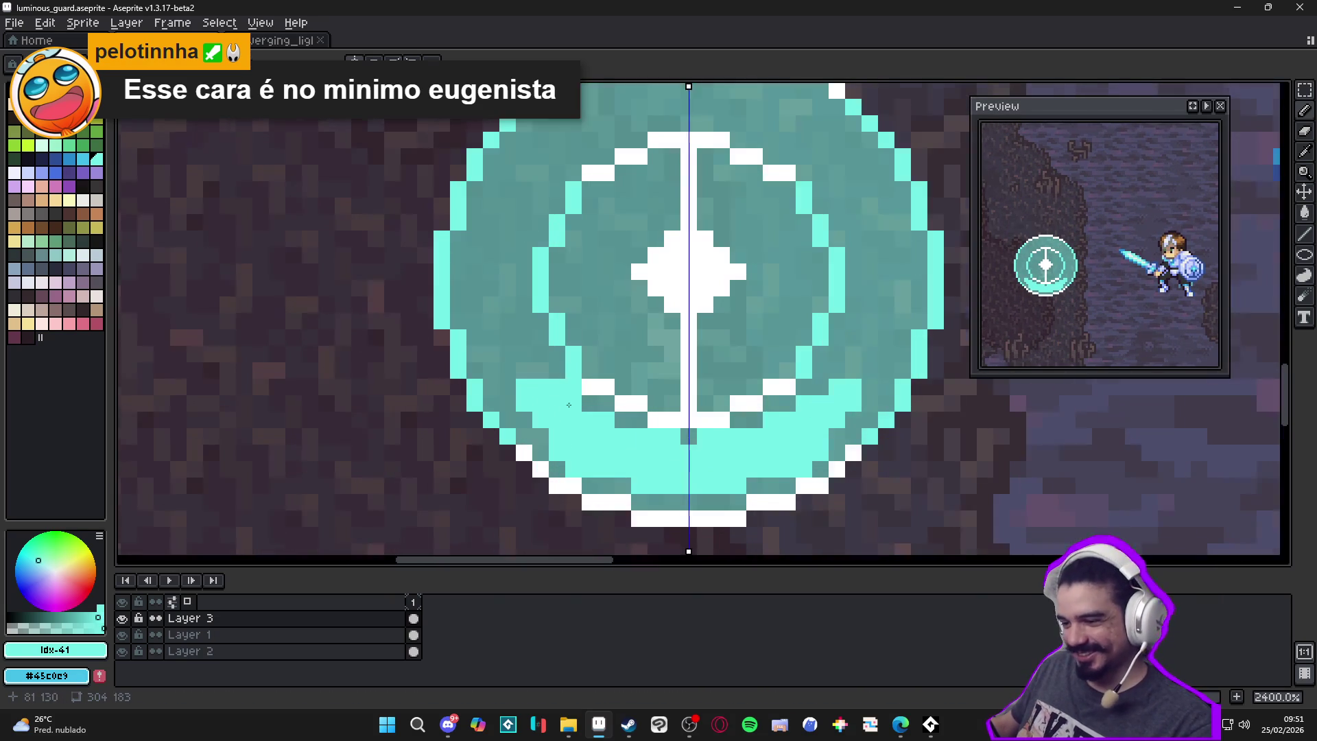
scroll(531, 419, "down", 2)
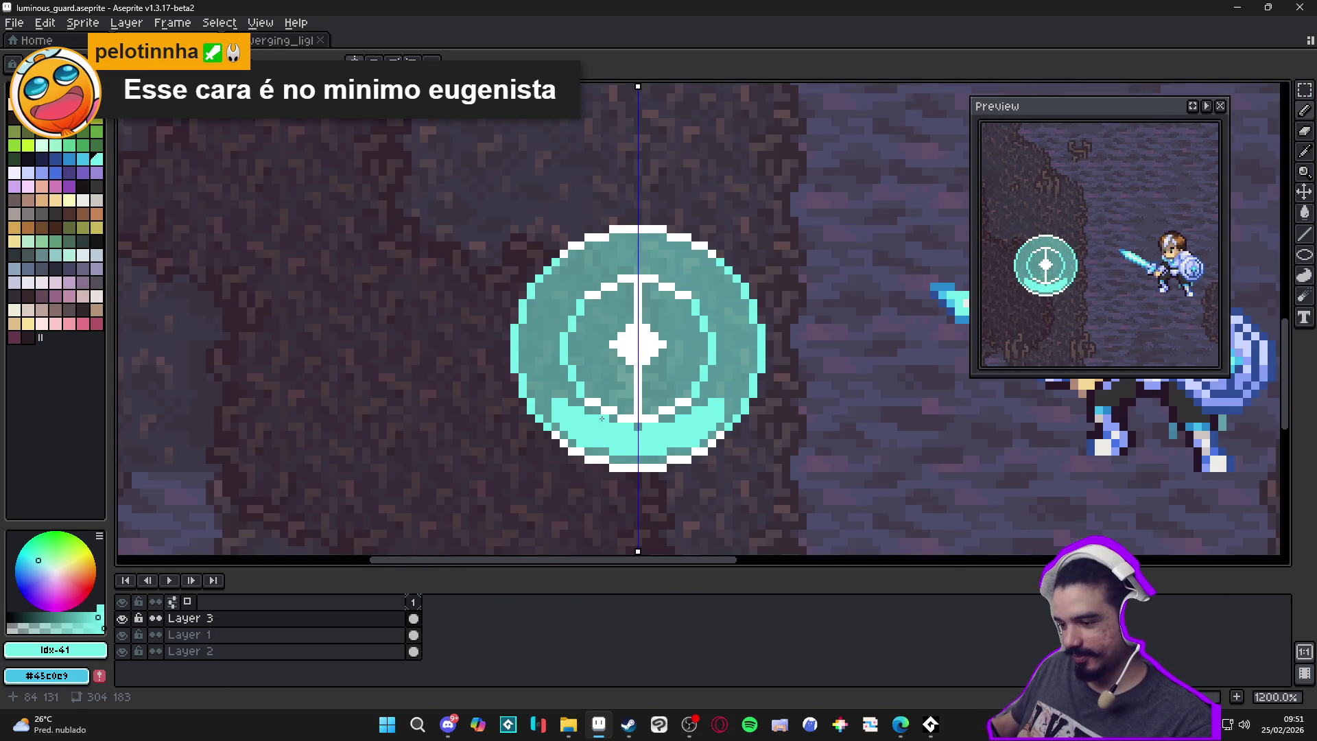
scroll(652, 423, "up", 1)
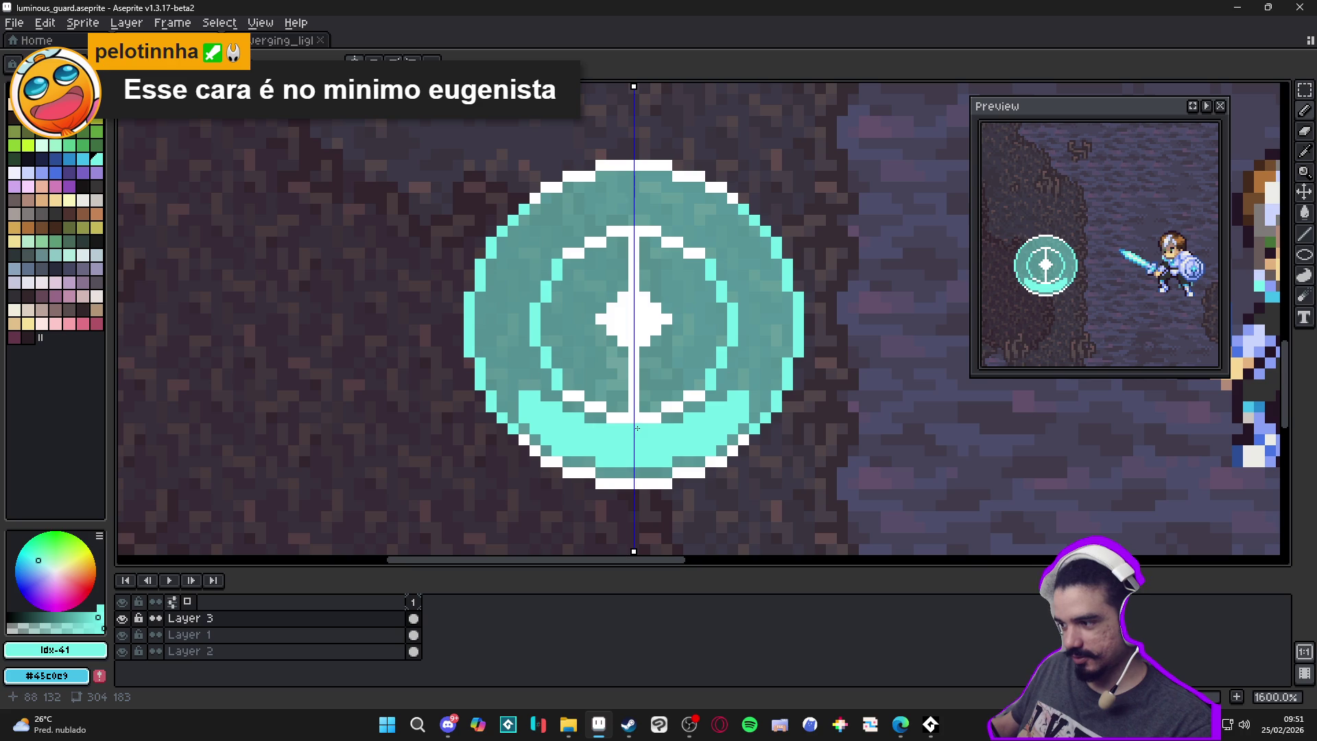
scroll(650, 417, "down", 3)
left_click_drag(648, 416, 611, 418)
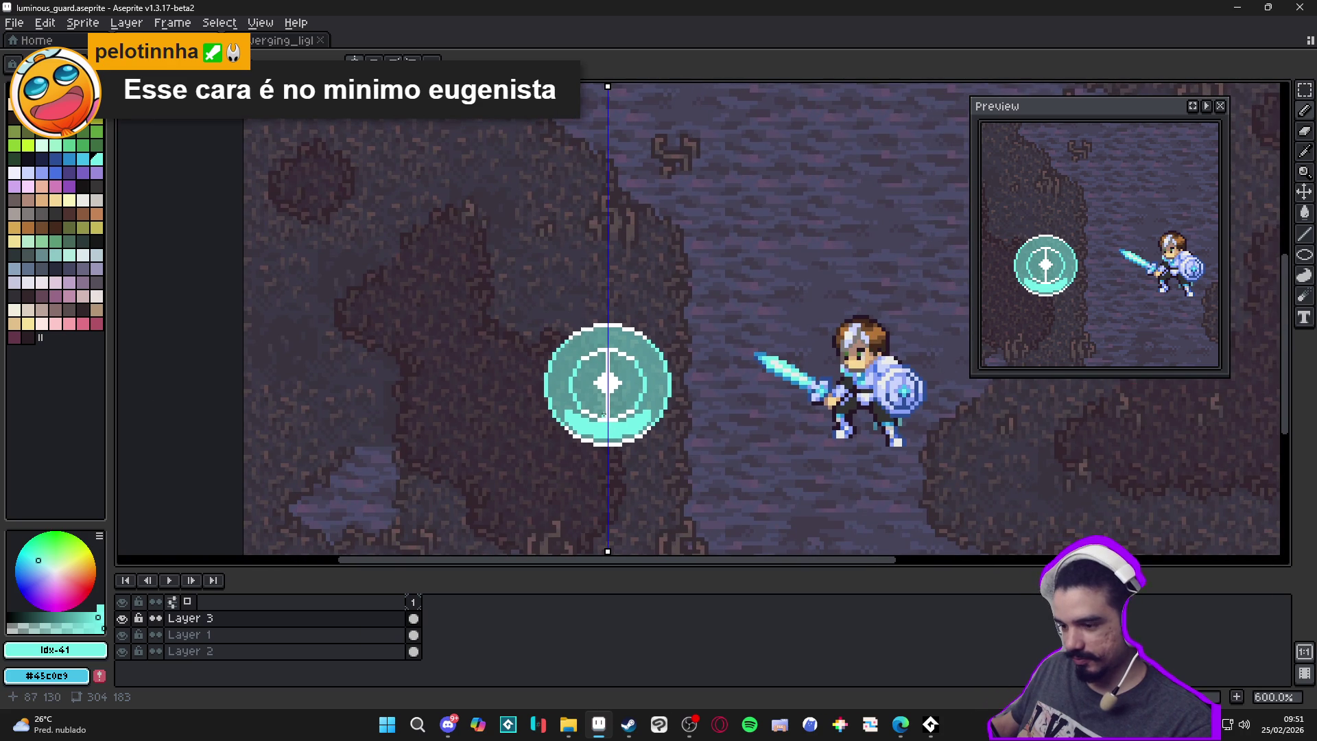
scroll(606, 406, "up", 3)
scroll(604, 404, "up", 2)
scroll(602, 404, "down", 3)
scroll(598, 402, "up", 3)
mouse_move(596, 401)
left_mouse_down()
mouse_move(566, 406)
mouse_move(593, 410)
mouse_move(590, 384)
mouse_move(552, 391)
mouse_move(542, 374)
mouse_move(565, 368)
mouse_move(557, 392)
mouse_move(533, 368)
left_mouse_up()
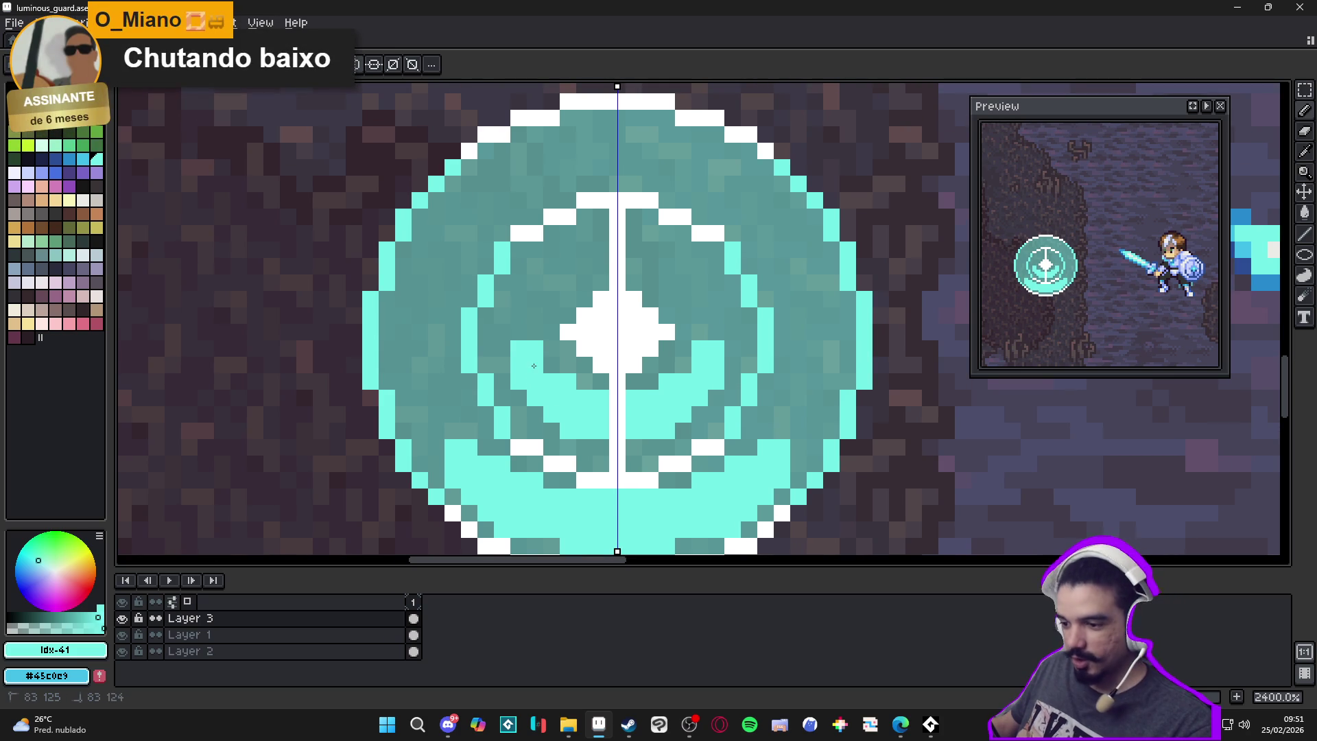
left_click(535, 315)
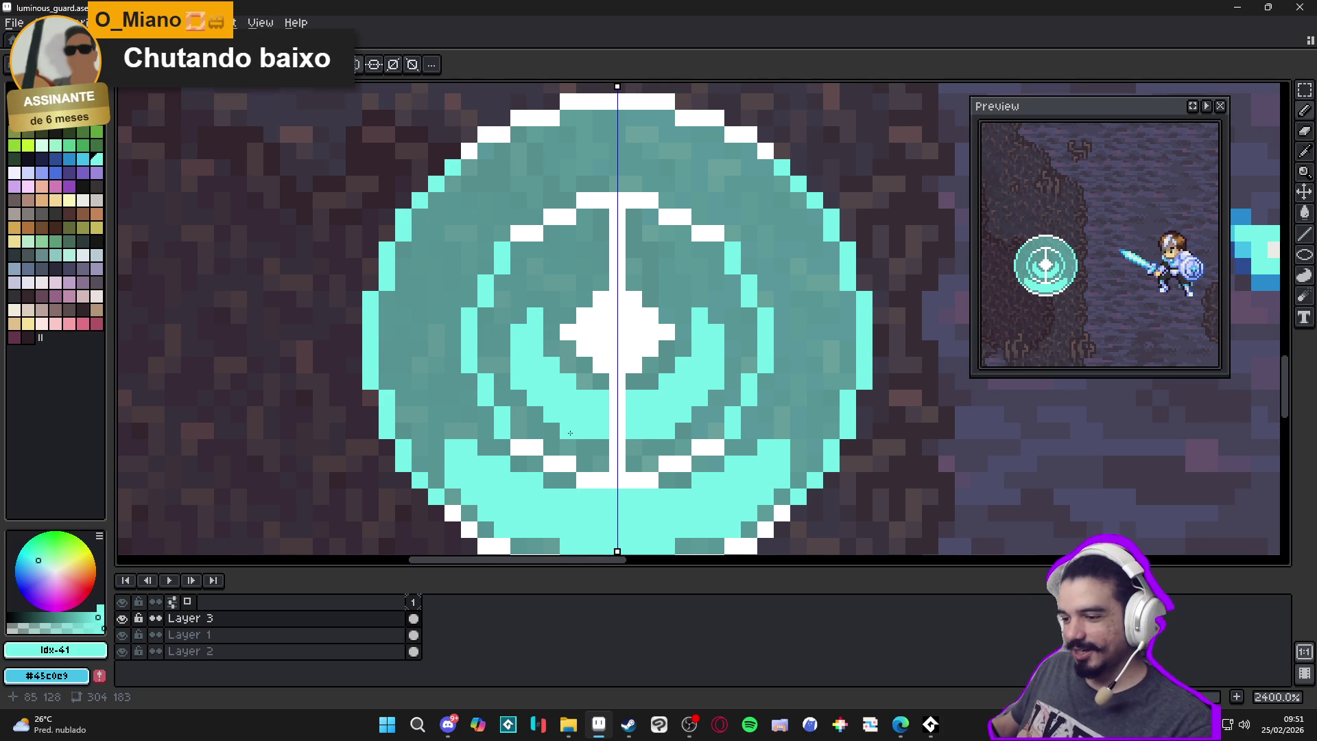
Extend the inner crescent's edge, undo a stray stroke and redraw it, then sample the target's muted teal
scroll(587, 435, "down", 5)
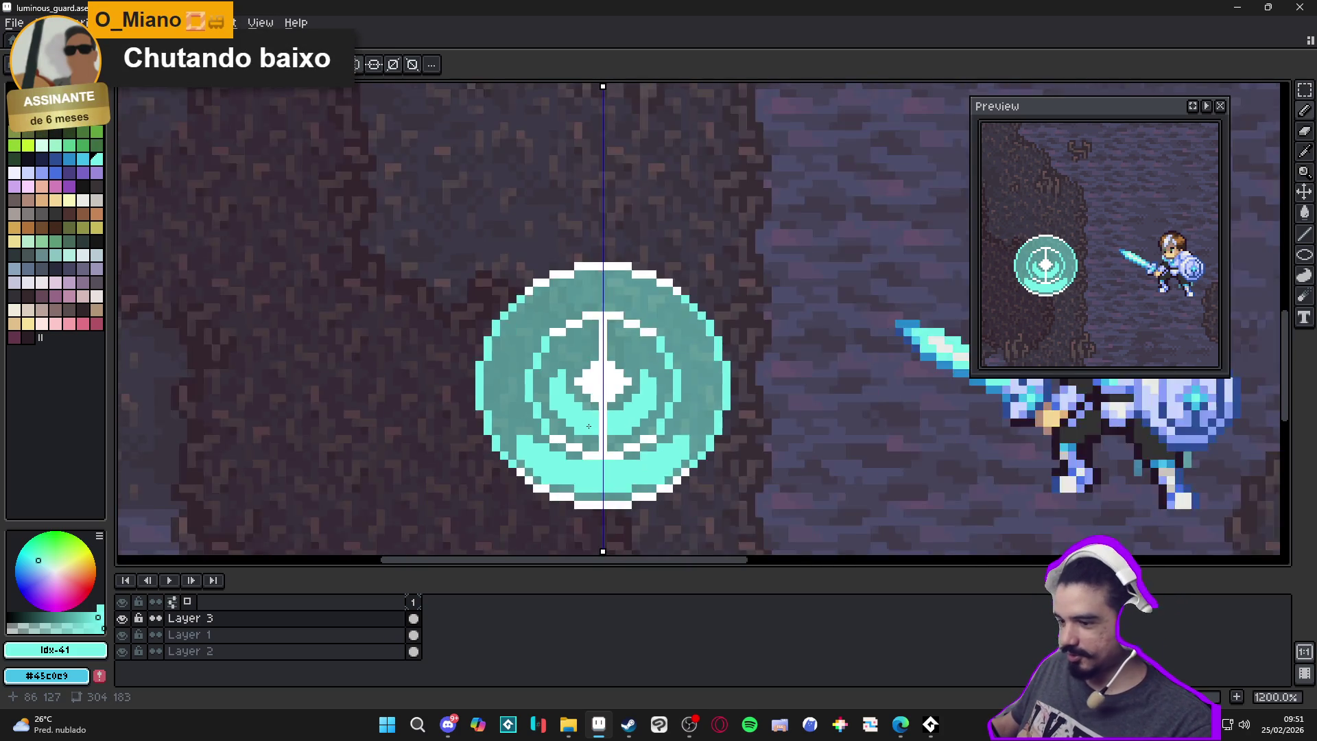
scroll(504, 407, "up", 3)
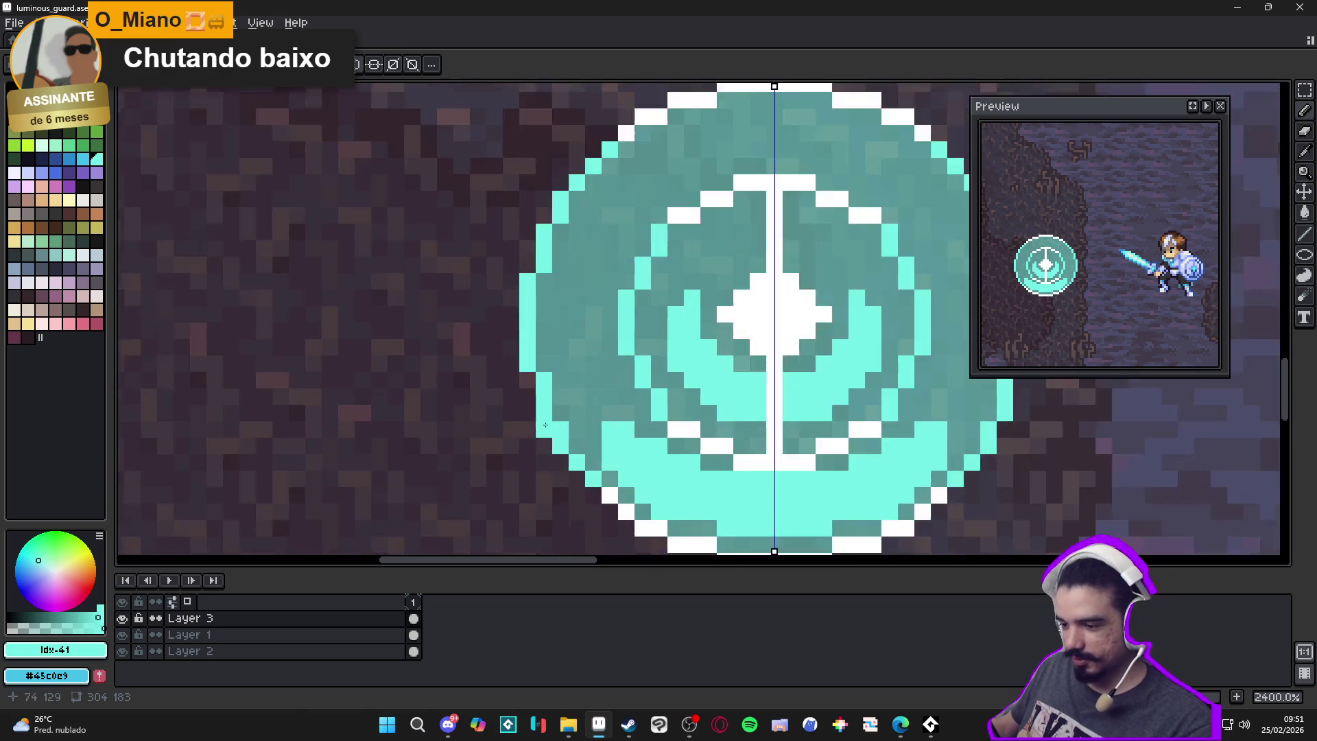
left_click(608, 409)
mouse_move(608, 431)
left_mouse_down()
mouse_move(610, 392)
mouse_move(586, 370)
mouse_move(606, 321)
mouse_move(585, 406)
left_mouse_up()
key("ctrl+z")
left_click(586, 328)
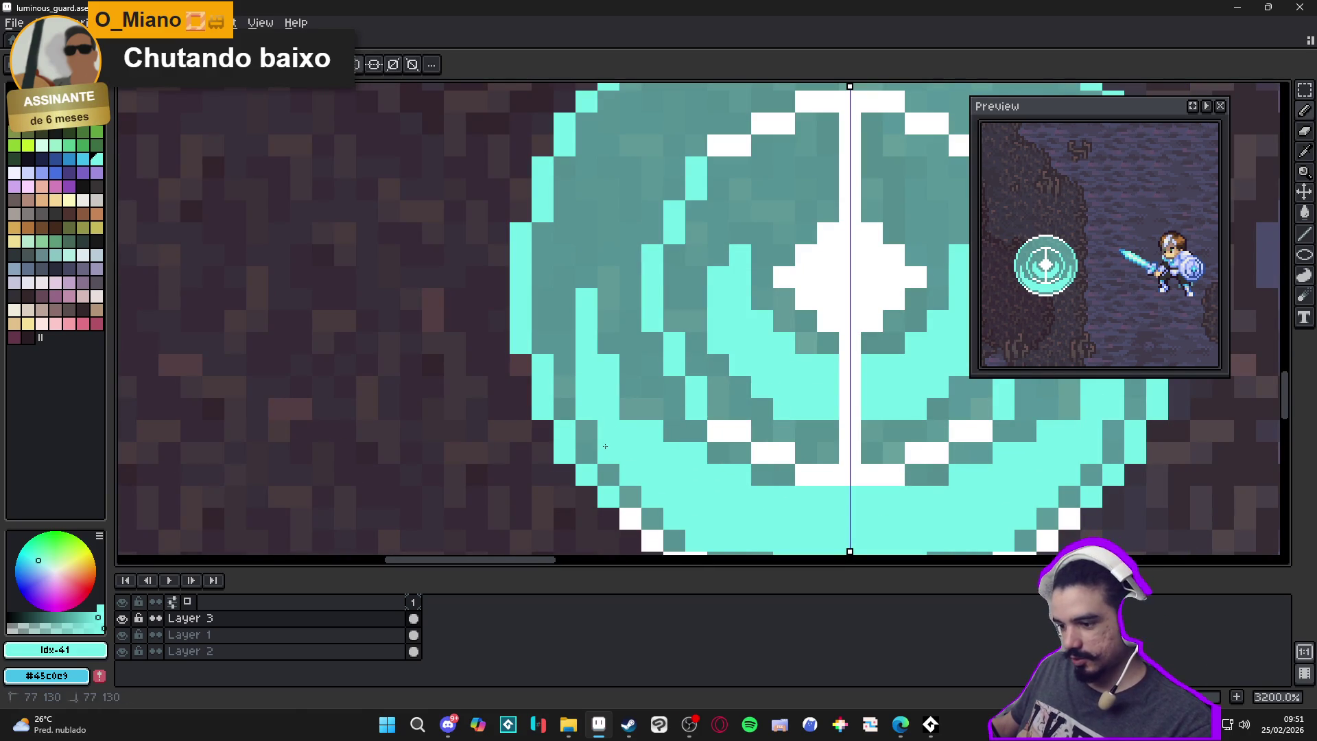
scroll(605, 445, "down", 4)
scroll(609, 449, "up", 3)
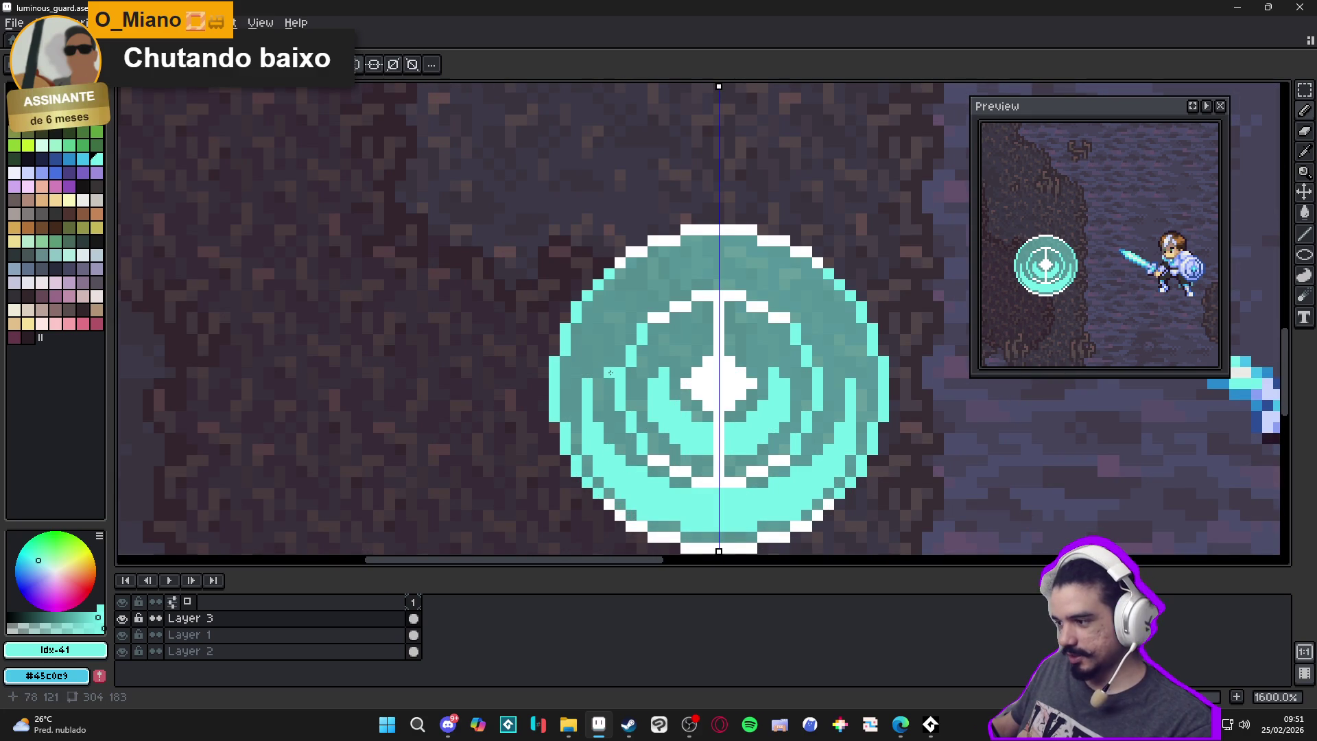
scroll(664, 405, "up", 2)
left_click(694, 467)
left_click(694, 468, "alt")
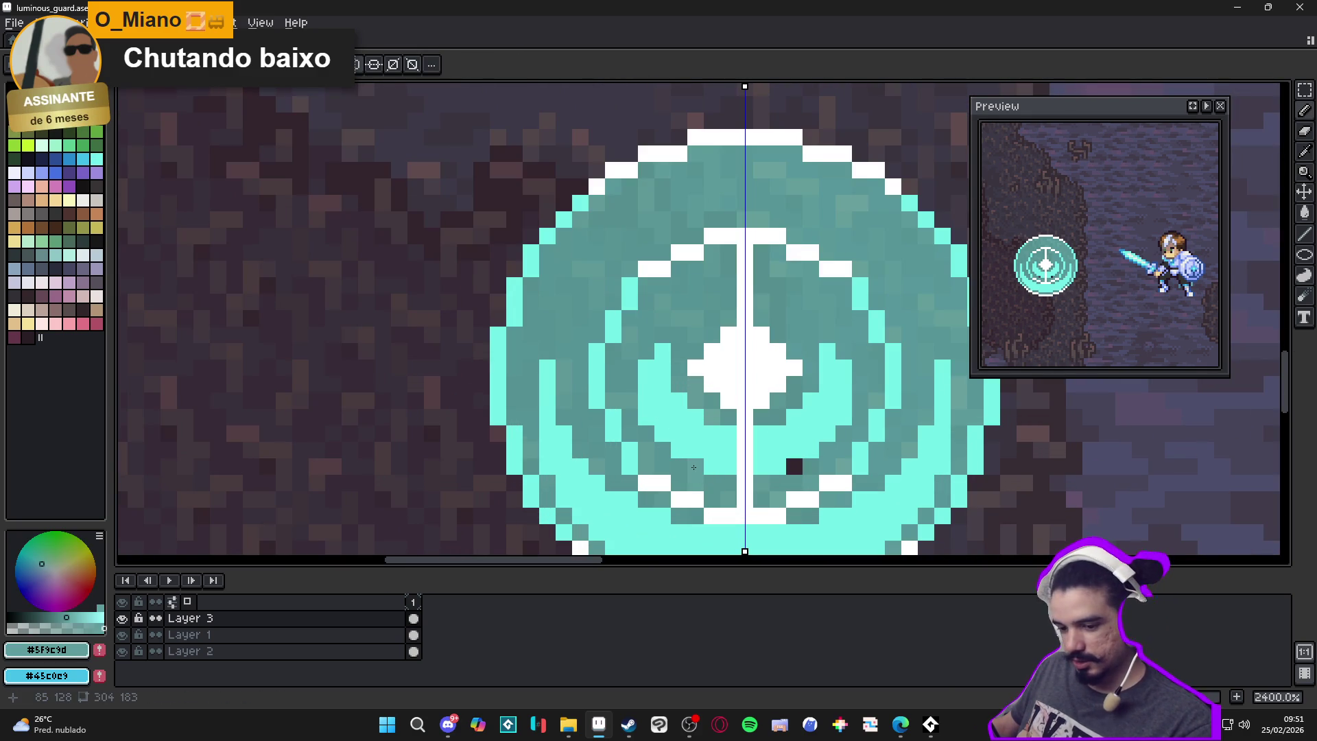
Pick the bright cyan from the target and repaint the circle's upper-left outline pixels
key("i")
left_click(412, 64)
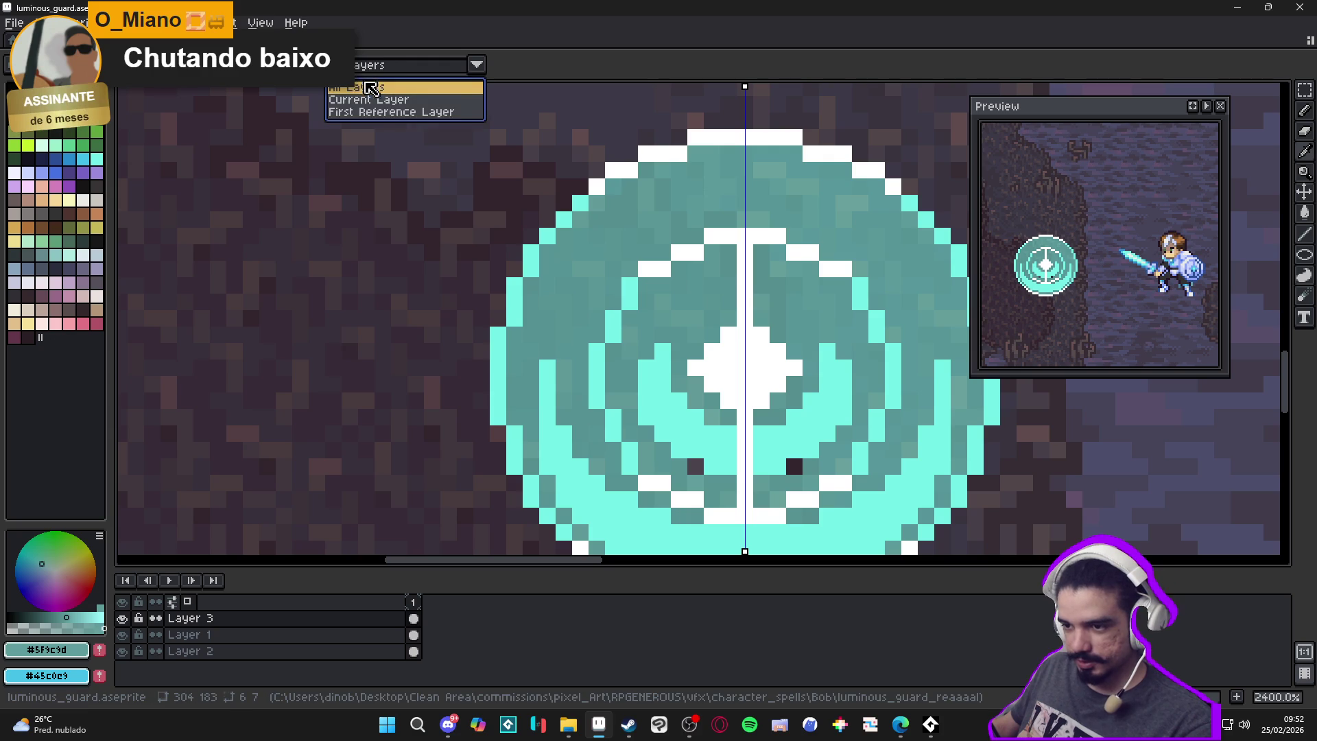
key("b")
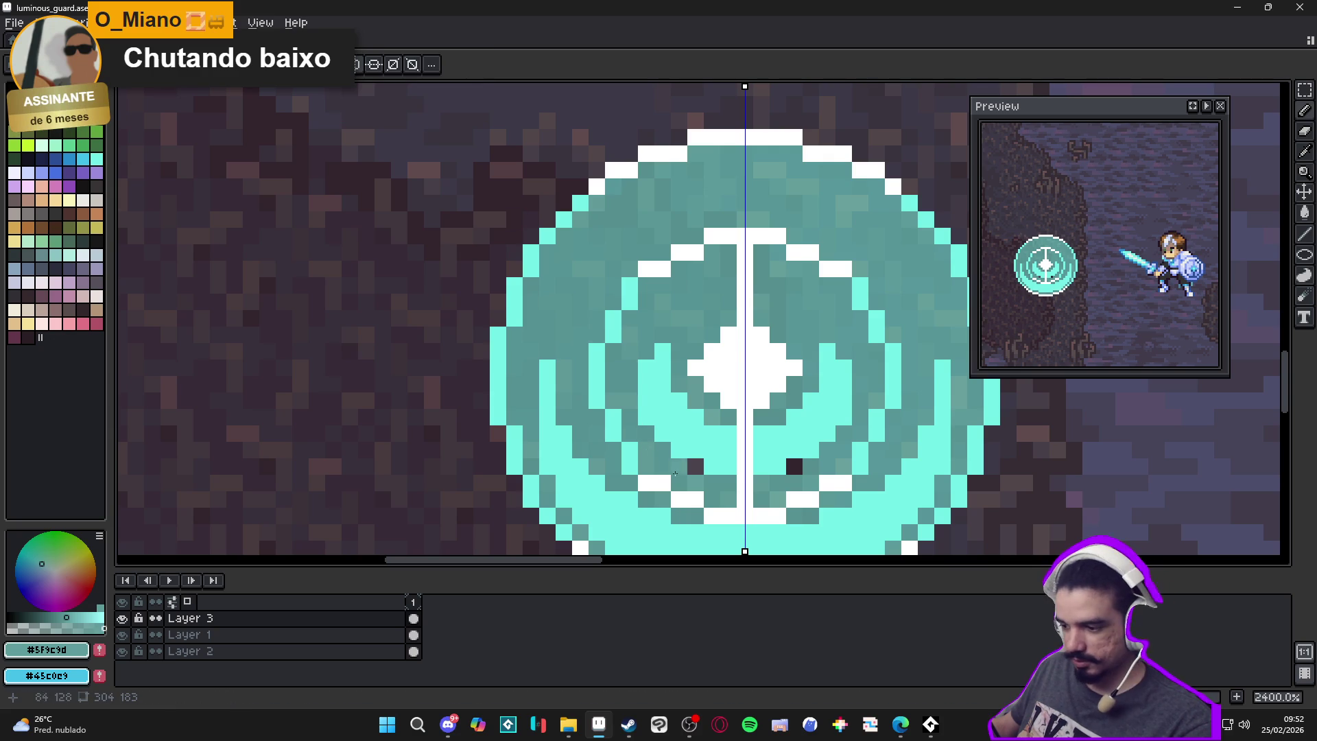
left_click(671, 463, "alt")
scroll(695, 473, "down", 2)
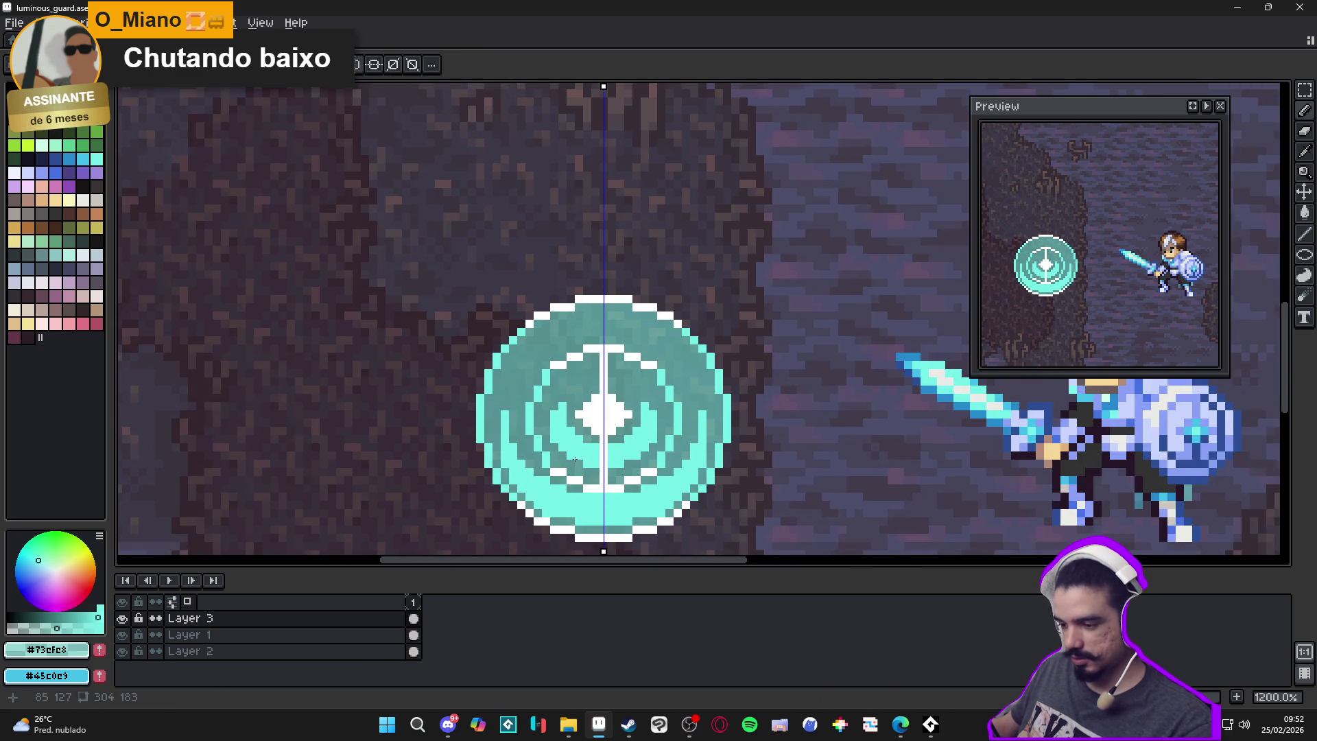
scroll(514, 408, "down", 3)
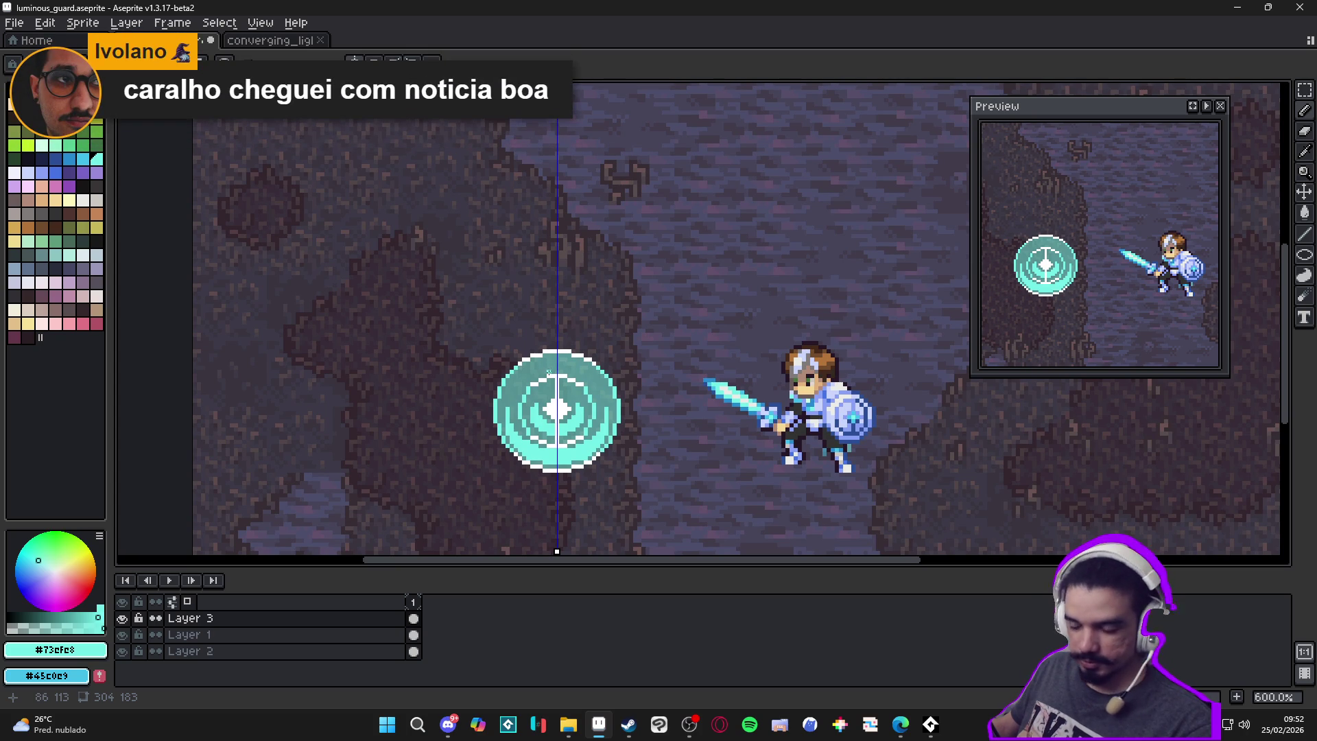
scroll(552, 367, "up", 4)
scroll(521, 347, "down", 1)
scroll(502, 336, "up", 1)
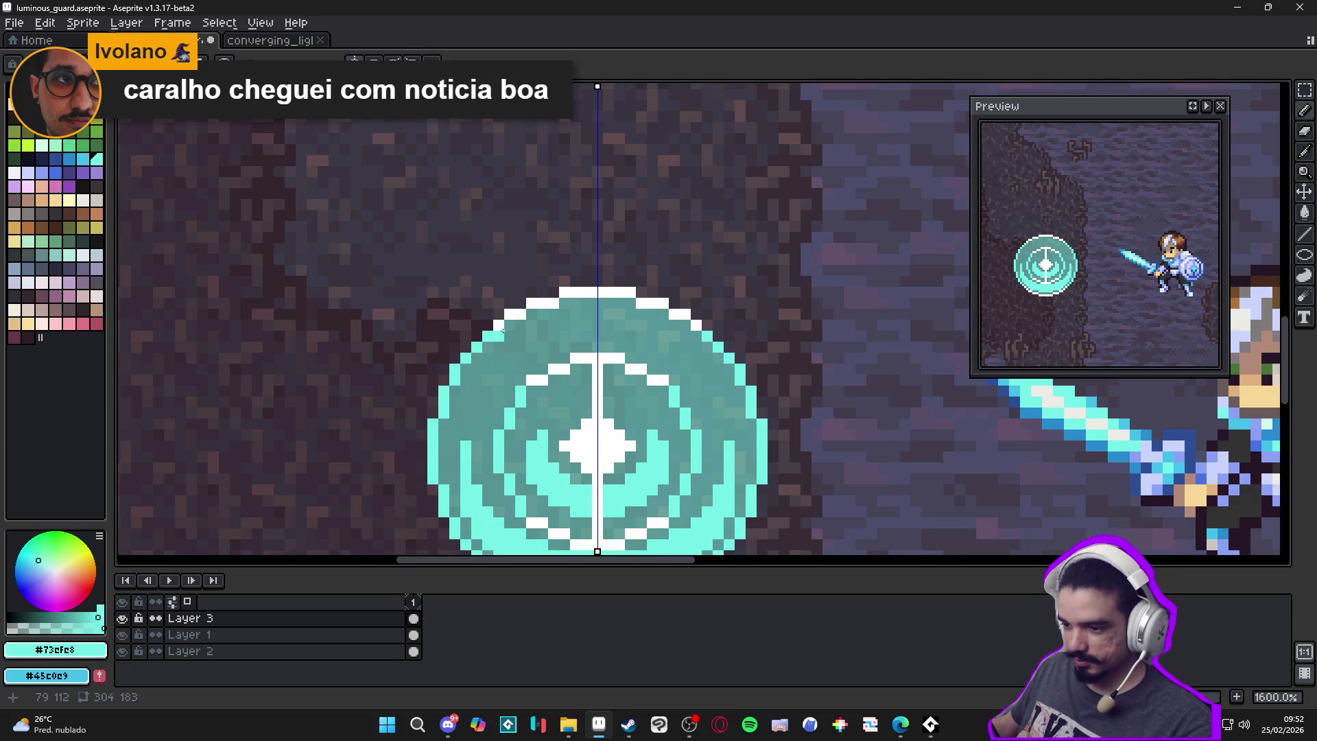
left_click_drag(515, 323, 536, 312)
scroll(555, 362, "down", 3)
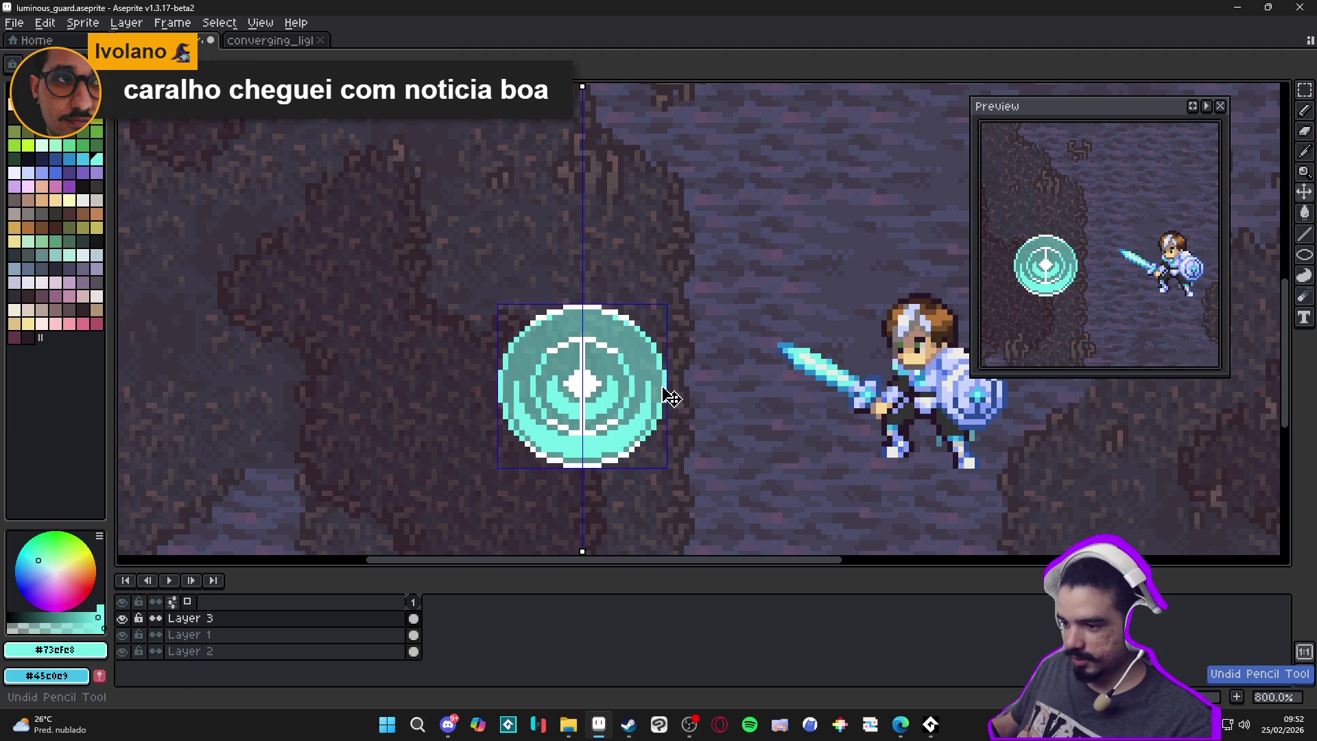
scroll(580, 326, "down", 1)
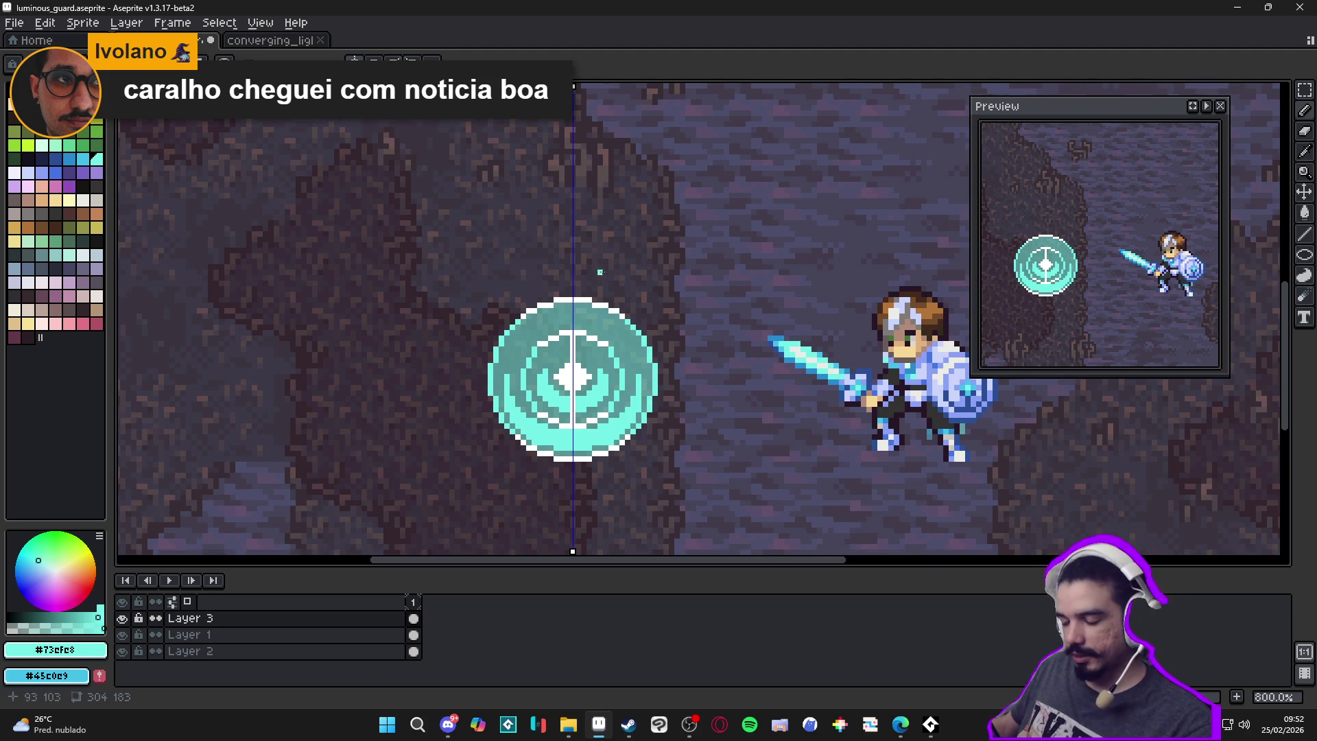
scroll(511, 352, "up", 1)
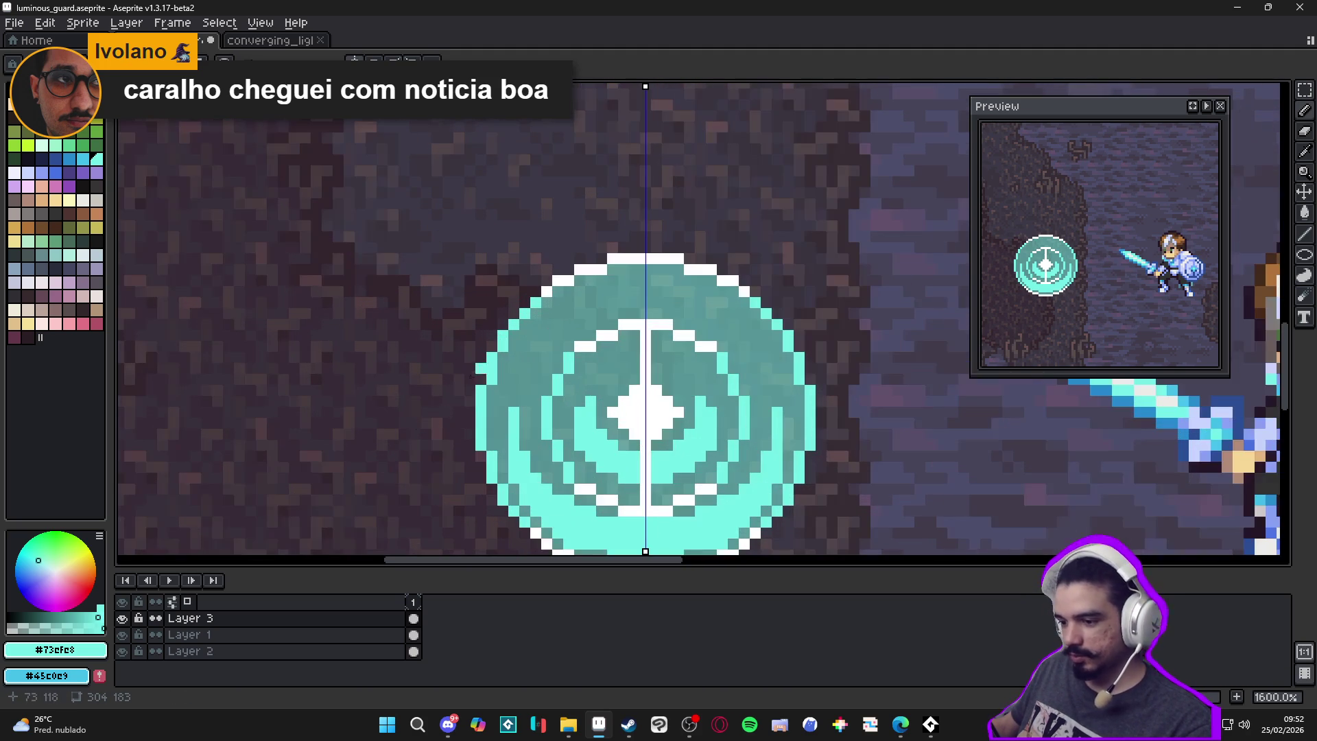
scroll(549, 274, "down", 4)
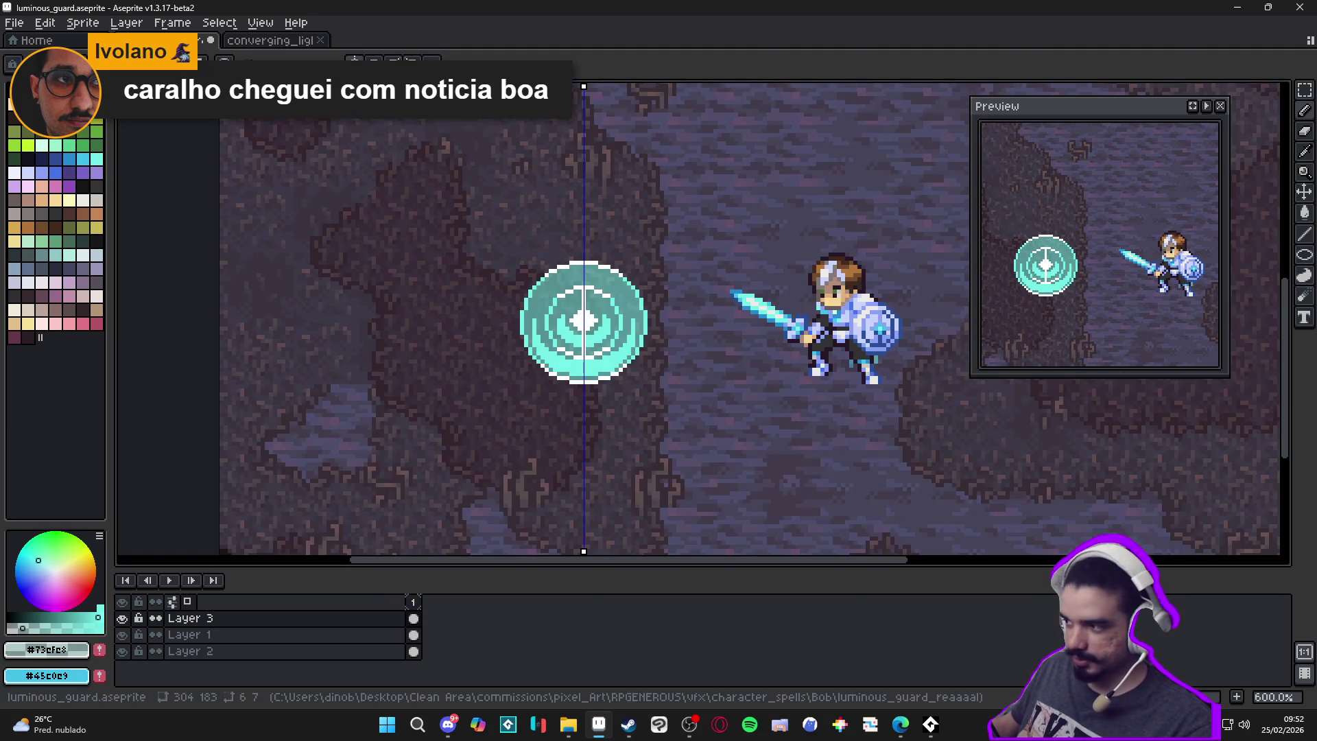
Marquee-select the area around the spell marker and open the Outline effect settings
left_click(1304, 89)
mouse_move(493, 226)
left_mouse_down()
mouse_move(648, 274)
mouse_move(676, 425)
left_mouse_up()
key("shift+o")
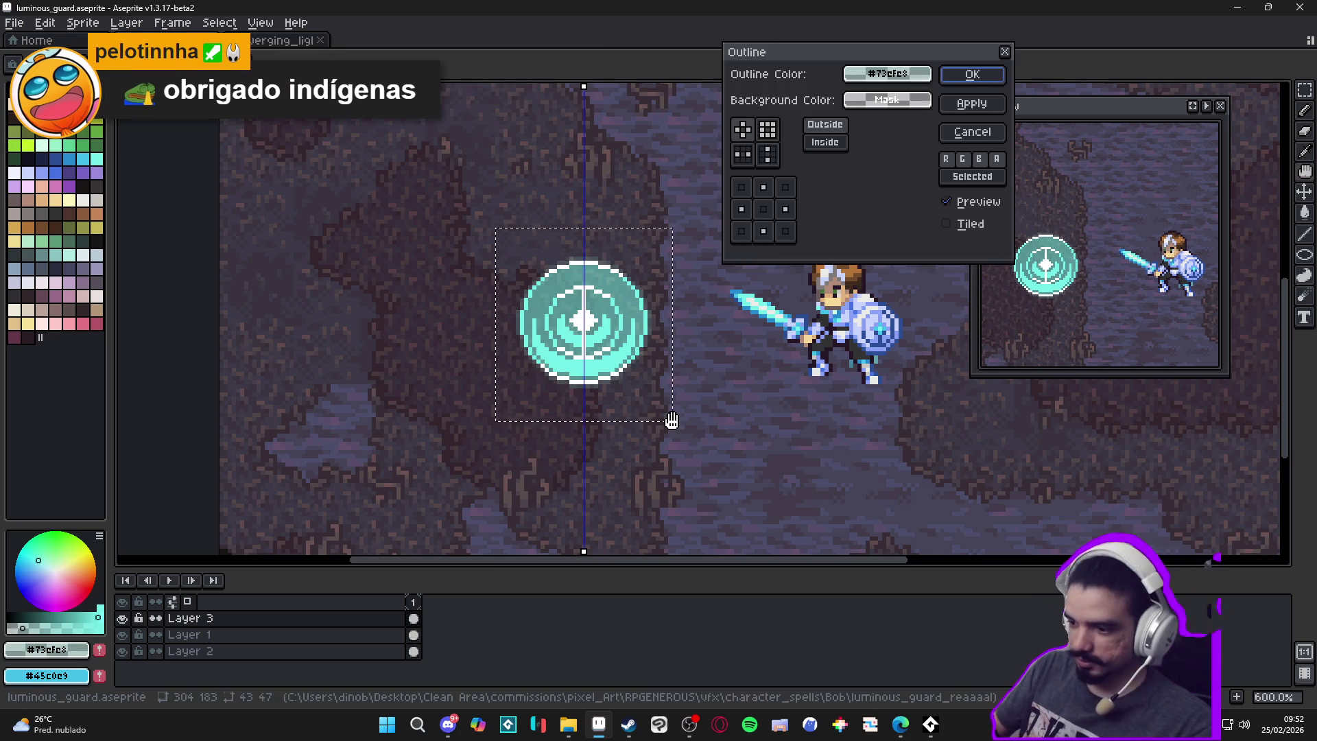
Cancel the Outline effect, clear the selection, undo the last stroke and switch to the Pencil
left_click(996, 133)
key("ctrl+d")
scroll(569, 268, "up", 5)
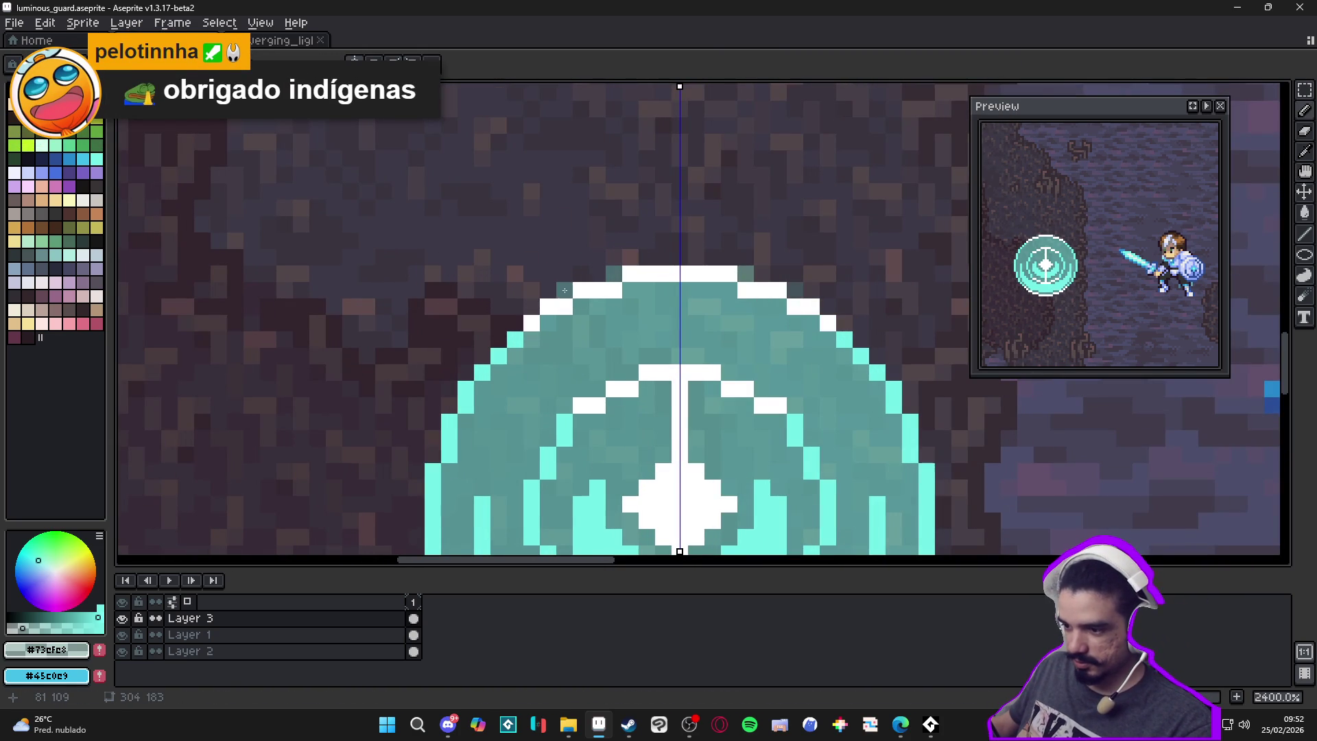
scroll(480, 370, "down", 2)
scroll(458, 403, "up", 2)
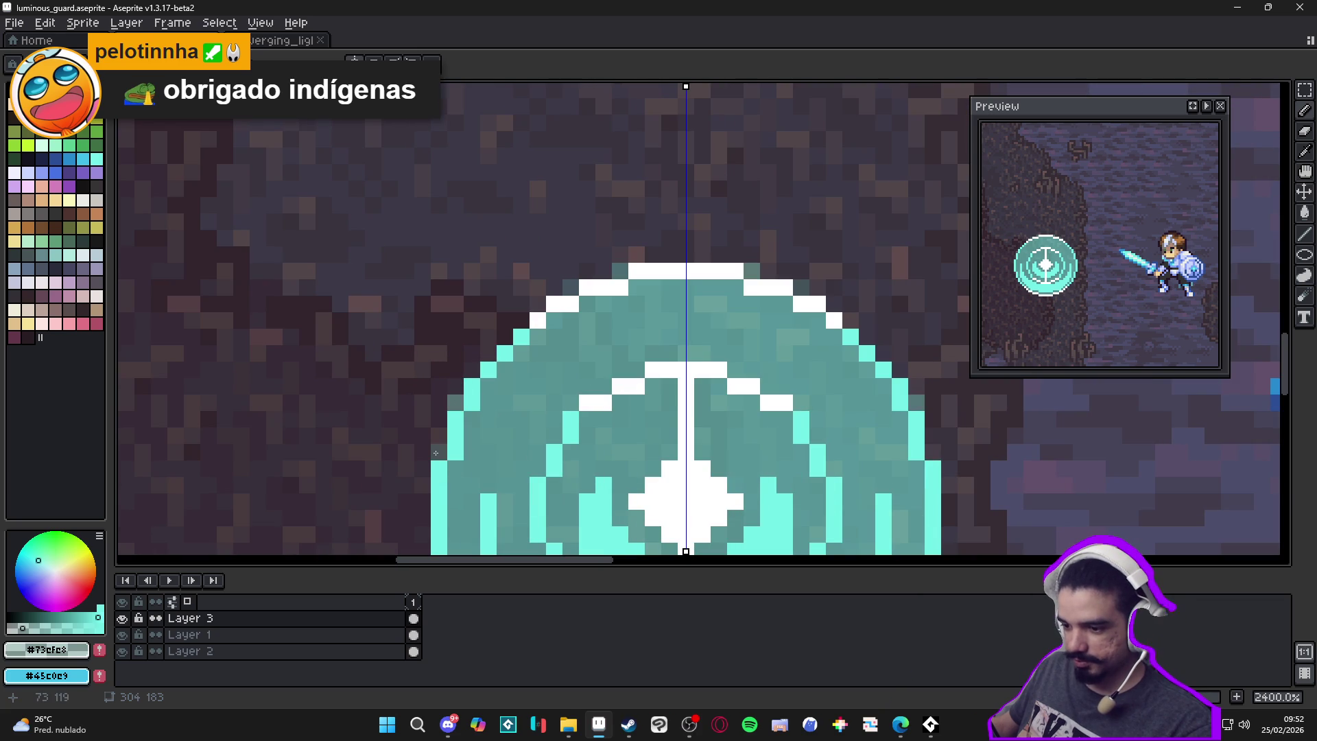
scroll(453, 412, "down", 5)
scroll(507, 398, "up", 2)
key("ctrl+z")
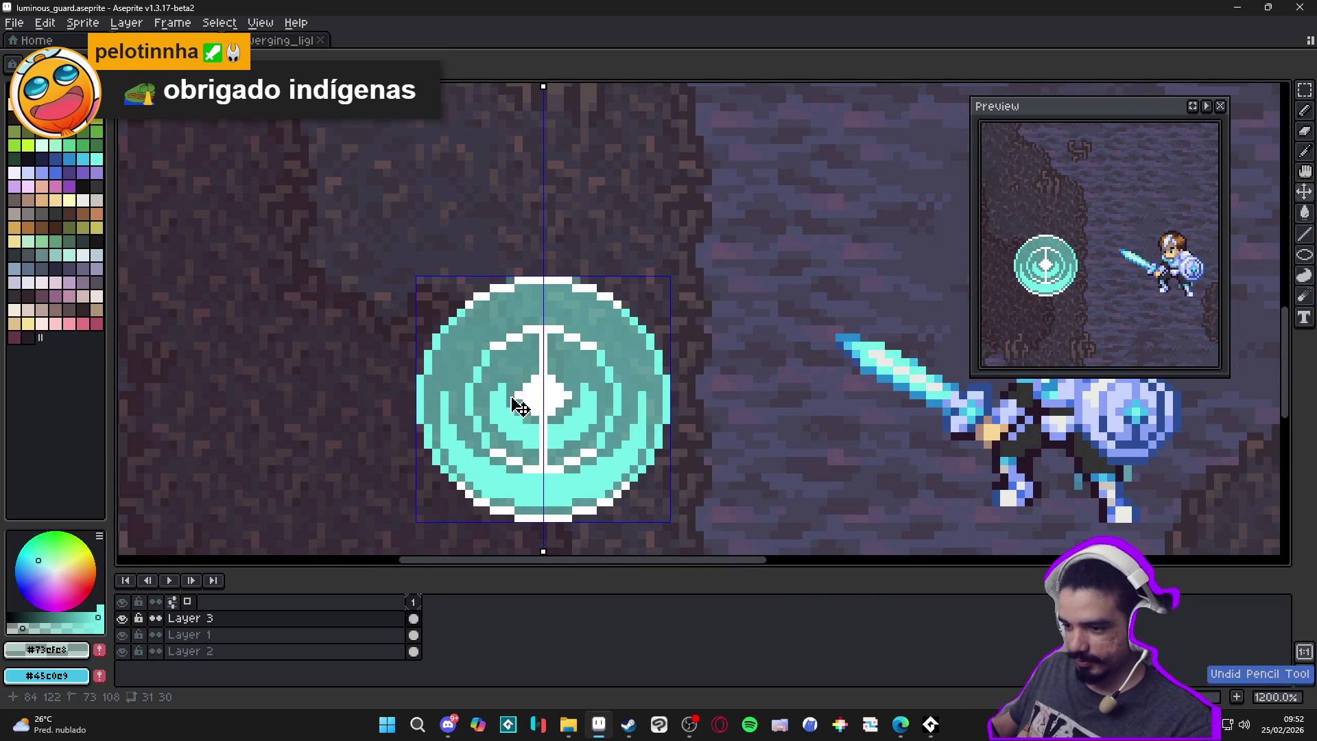
key("b")
scroll(528, 401, "down", 3)
scroll(514, 464, "up", 3)
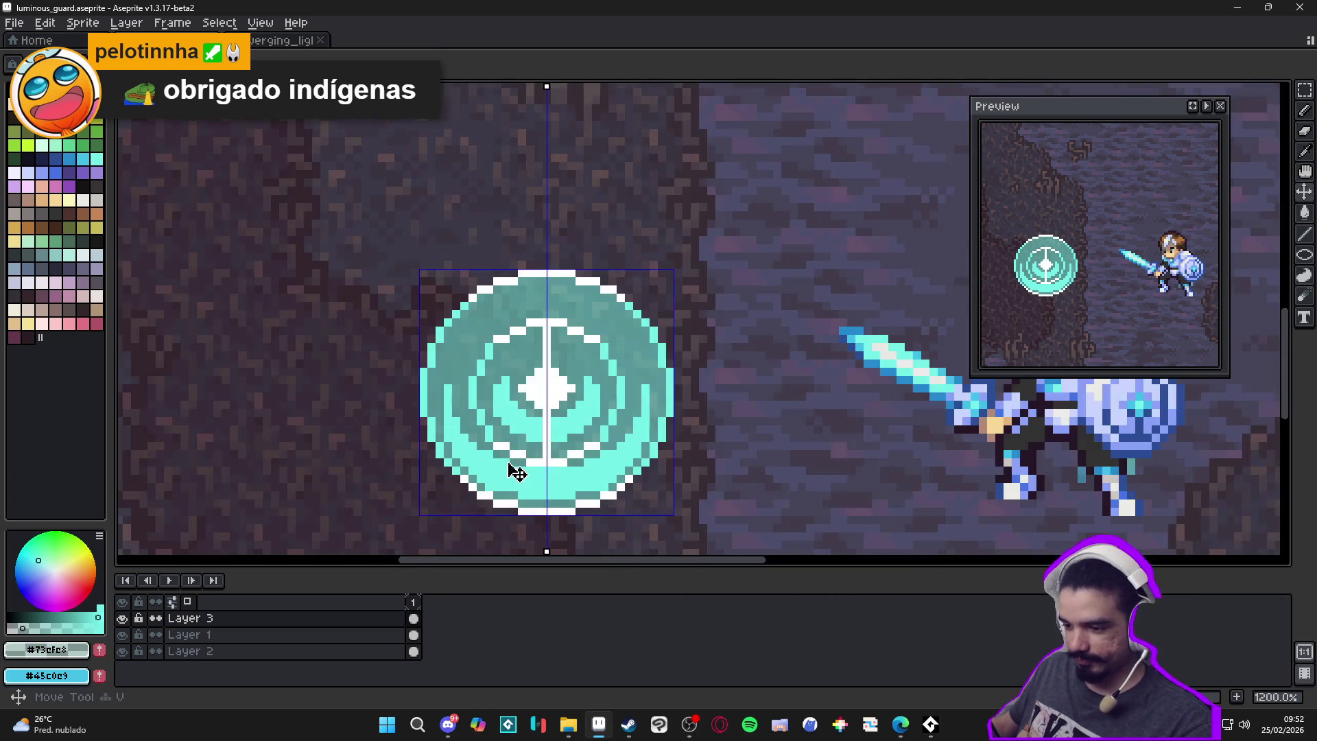
scroll(506, 466, "up", 1)
Eyedrop white and paint a mirrored white arc along the marker's lower part
left_click(505, 465, "alt")
scroll(521, 439, "down", 2)
scroll(535, 411, "up", 1)
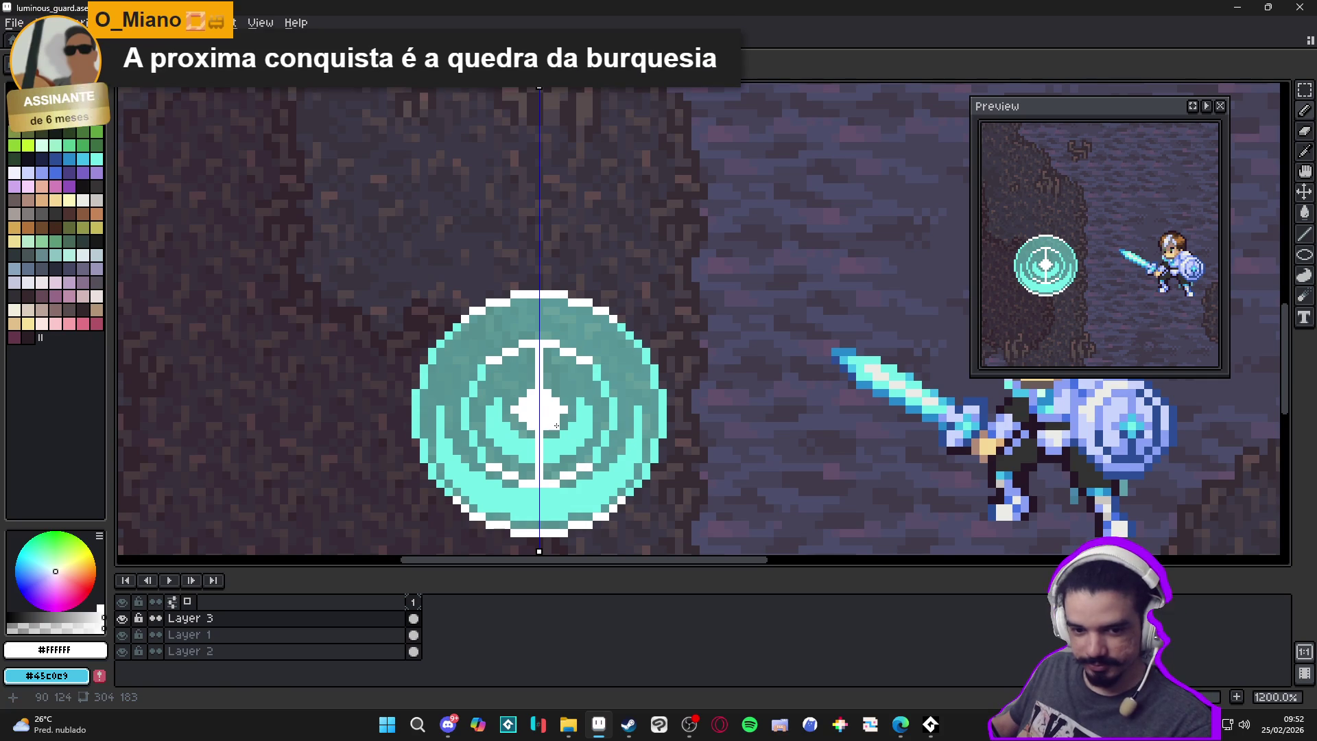
scroll(522, 458, "up", 1)
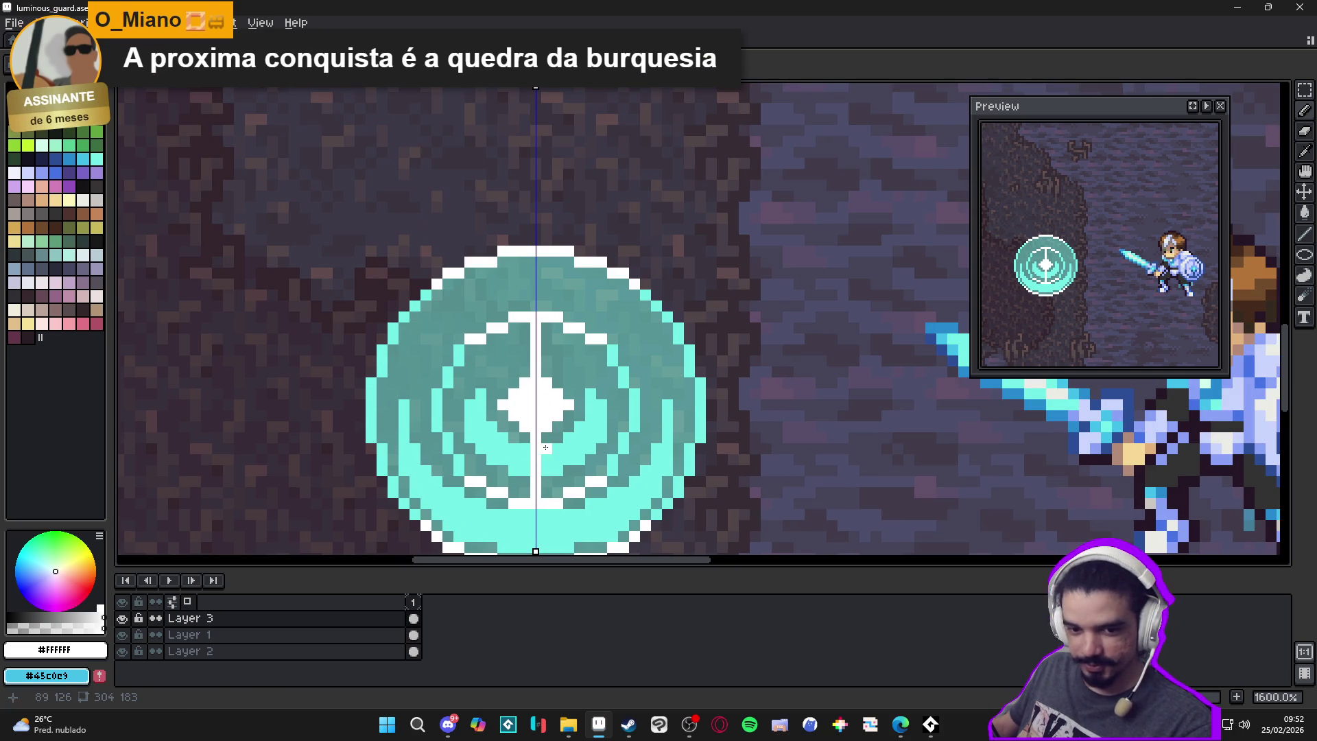
mouse_move(519, 456)
left_mouse_down()
mouse_move(519, 473)
mouse_move(521, 461)
left_mouse_up()
left_click(498, 446)
left_click(510, 521)
mouse_move(512, 526)
left_mouse_down()
mouse_move(525, 533)
mouse_move(499, 537)
mouse_move(477, 516)
left_mouse_up()
left_click(468, 520)
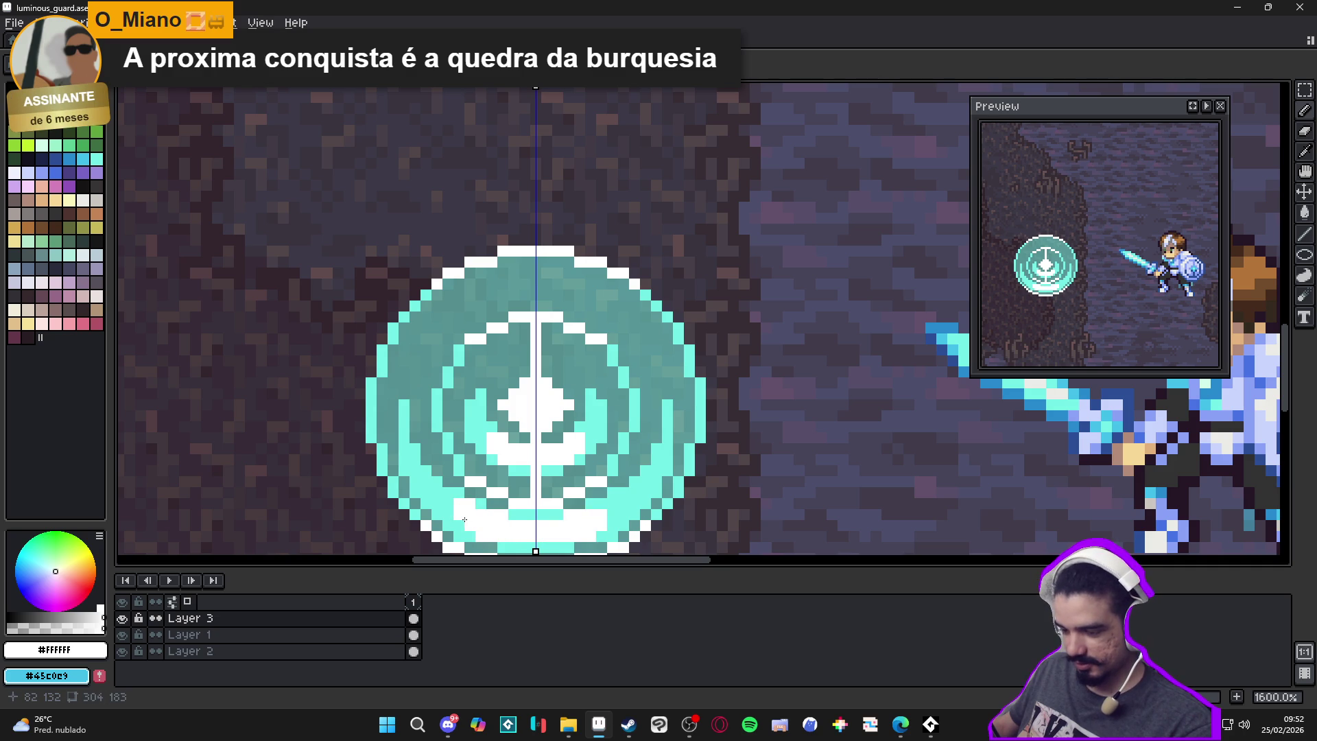
left_click(464, 519)
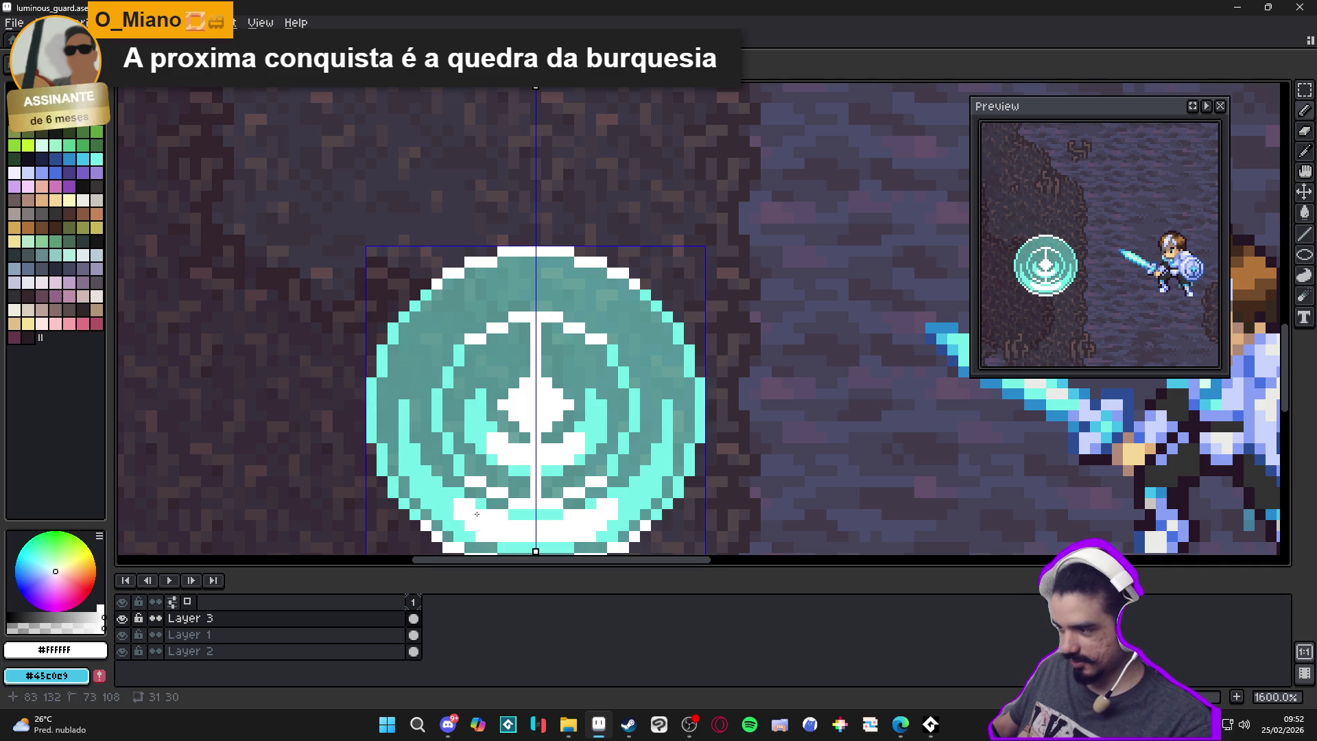
Eyedrop cyan and paint a cyan band across the marker's upper ring
scroll(475, 514, "down", 4)
scroll(515, 495, "up", 2)
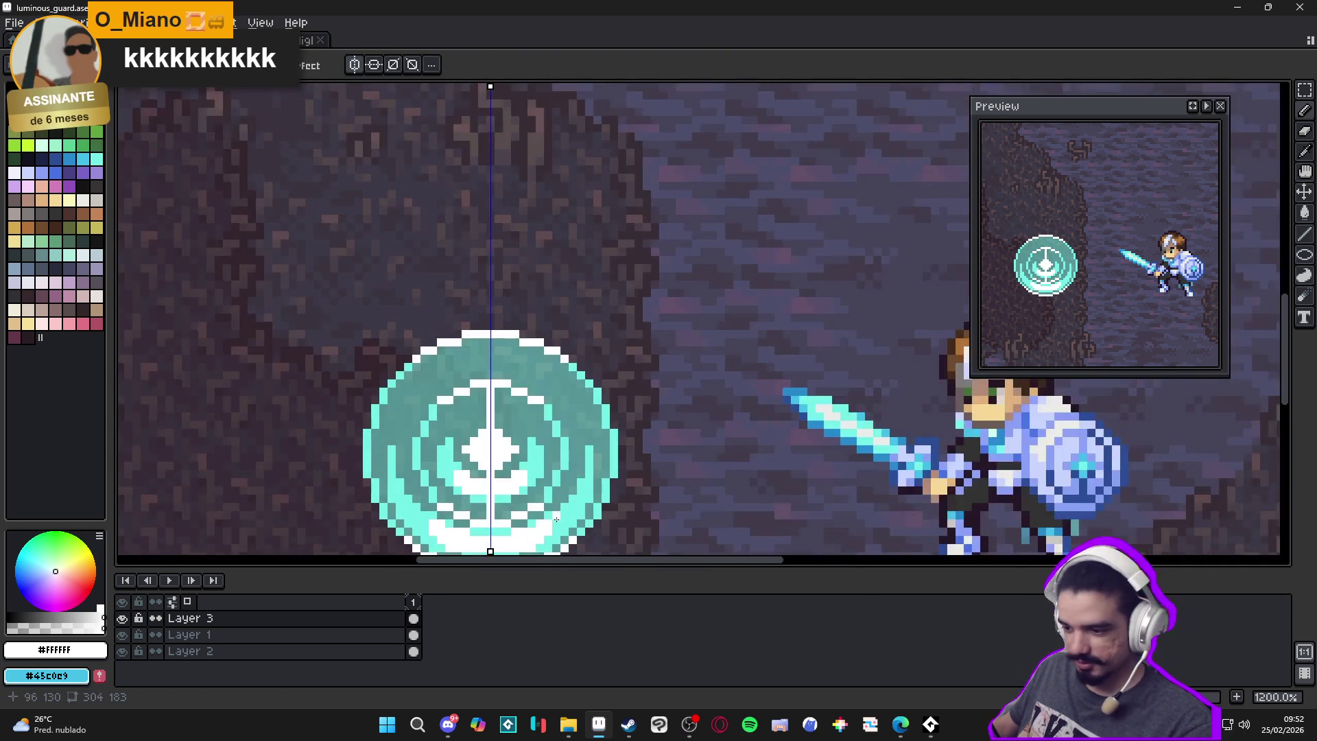
left_click(495, 370, "alt")
scroll(494, 370, "up", 2)
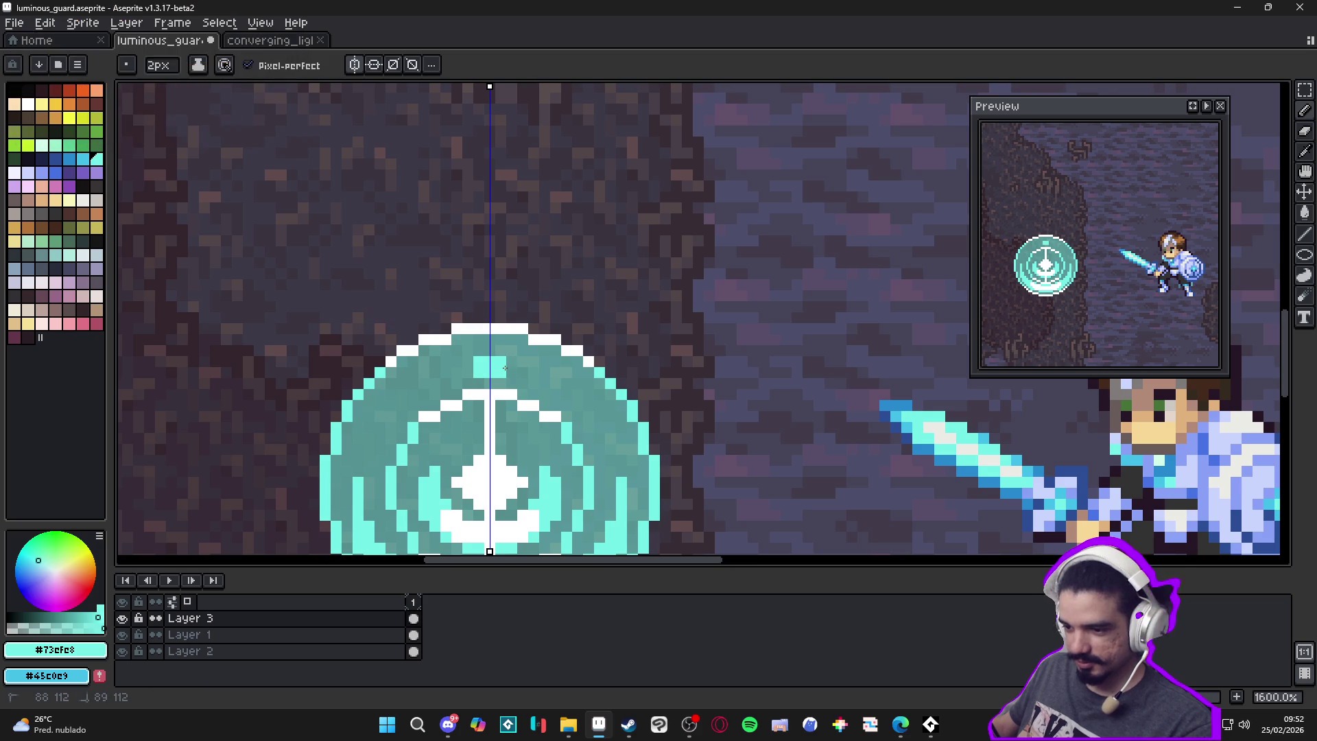
left_click_drag(494, 365, 506, 362)
scroll(507, 362, "down", 3)
scroll(507, 362, "up", 2)
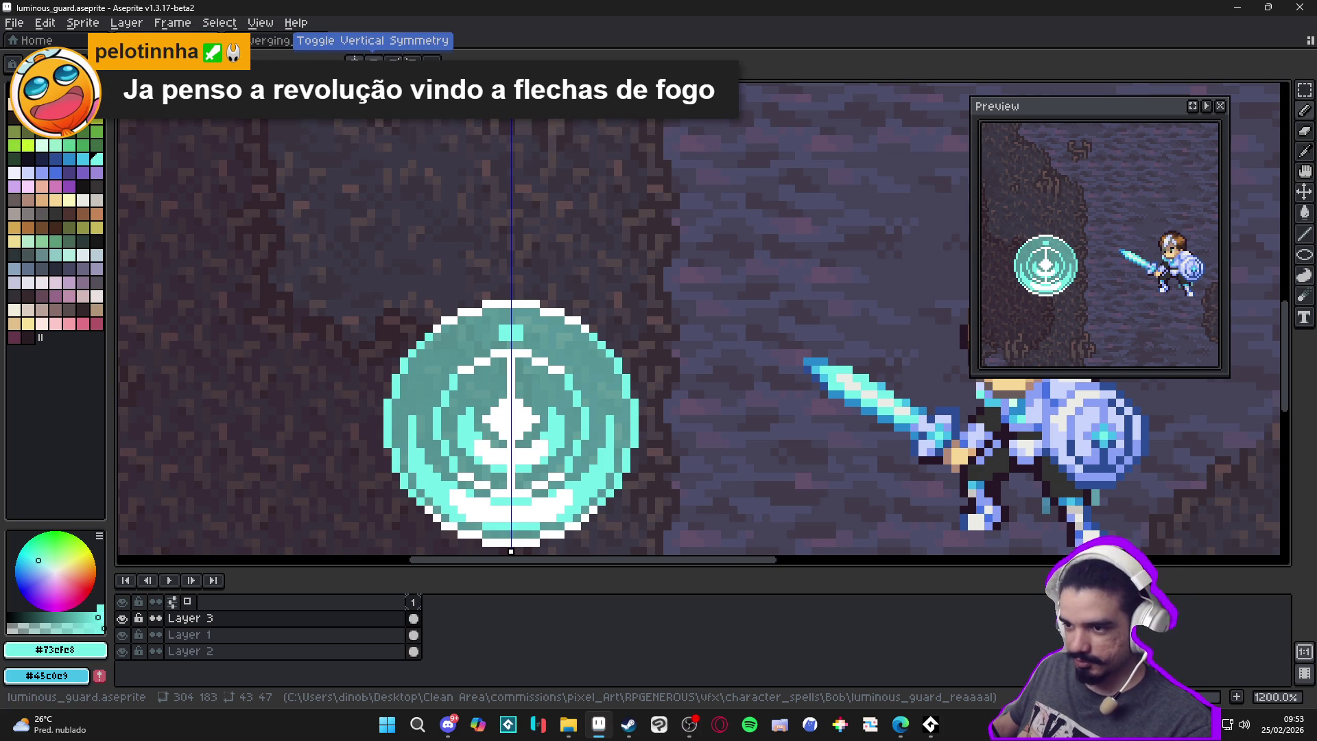
scroll(524, 268, "down", 2)
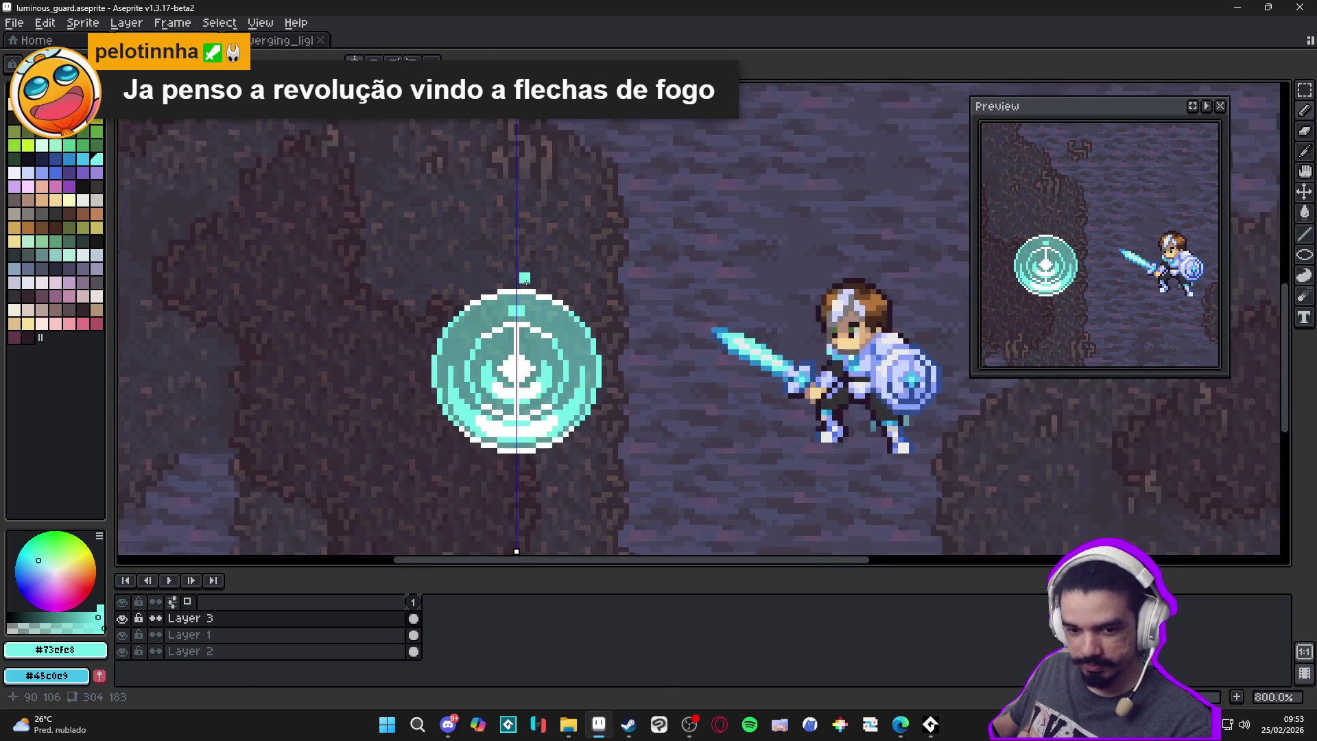
left_click_drag(525, 277, 528, 238)
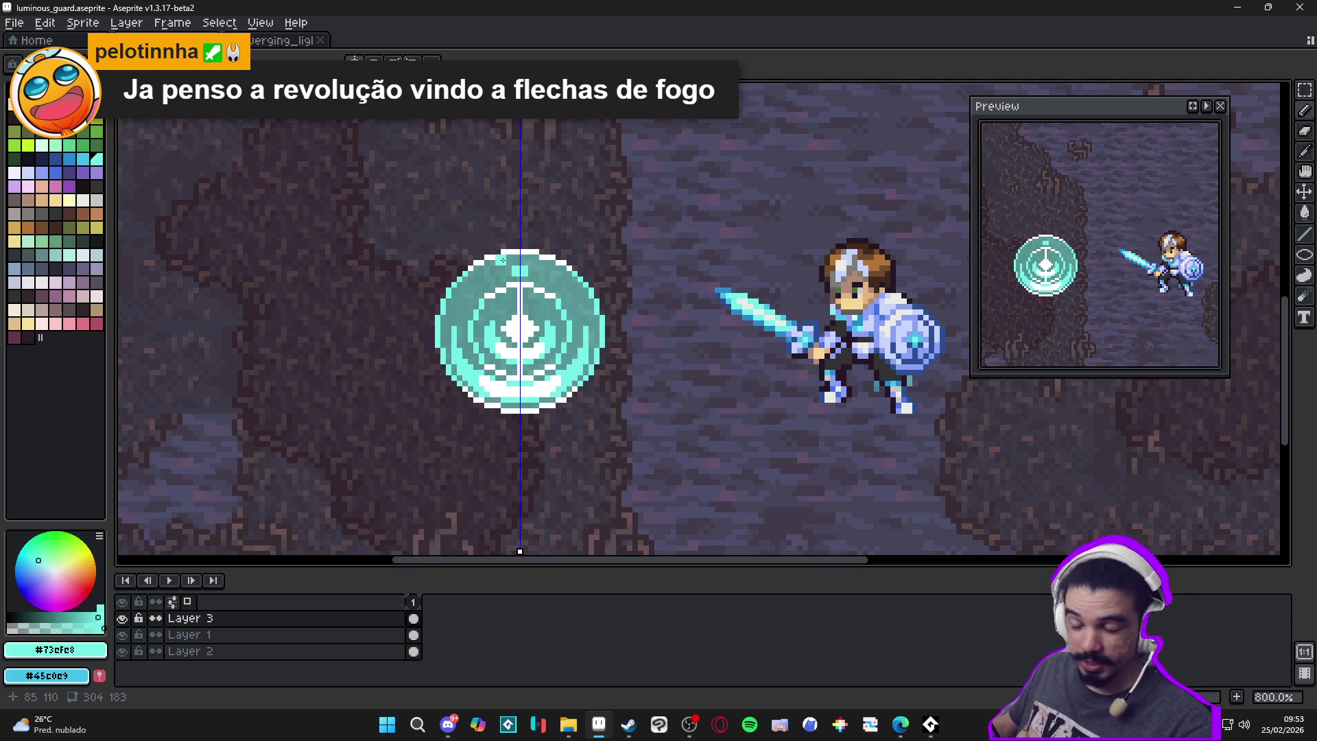
scroll(502, 259, "up", 4)
mouse_move(542, 242)
left_mouse_down()
mouse_move(595, 273)
mouse_move(583, 244)
mouse_move(600, 244)
mouse_move(651, 308)
mouse_move(683, 322)
left_mouse_up()
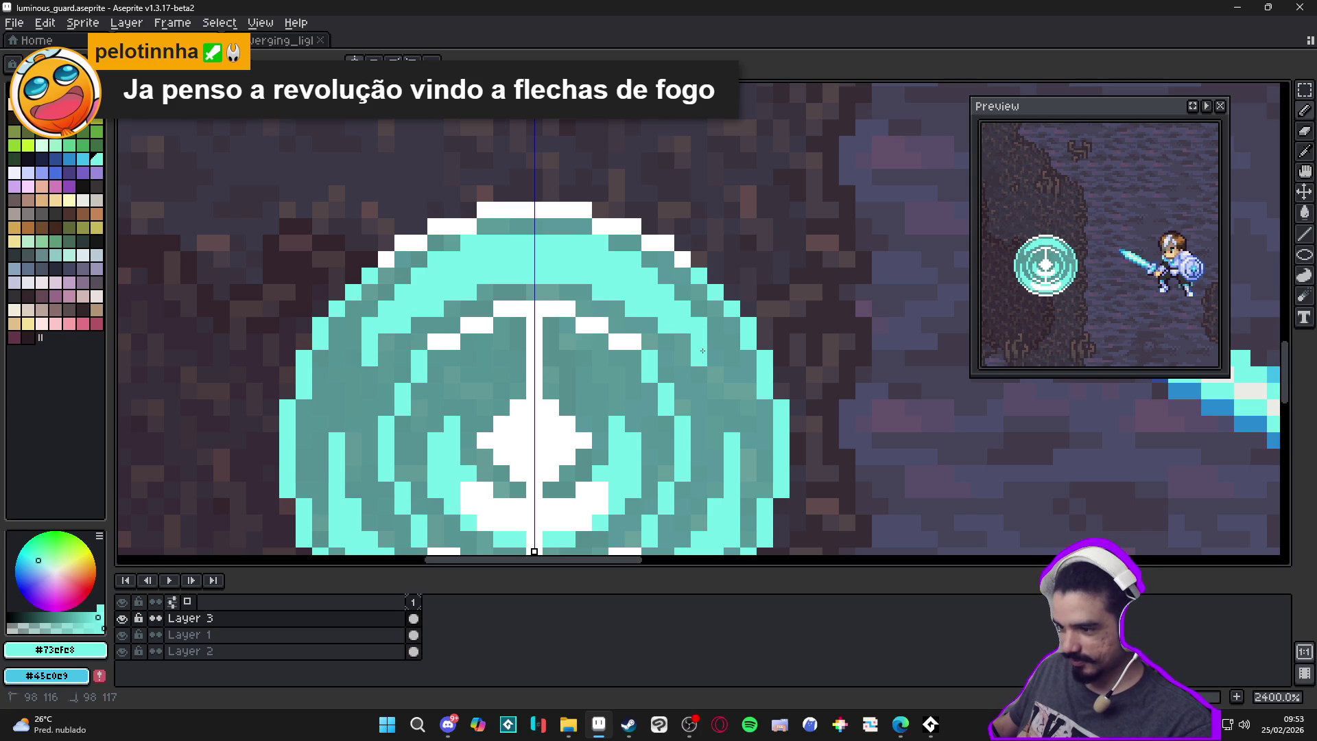
left_click_drag(715, 360, 714, 382)
Dab two cyan pixels on the upper ring and add white pixels at the marker centre
scroll(715, 382, "up", 1)
left_click(559, 393)
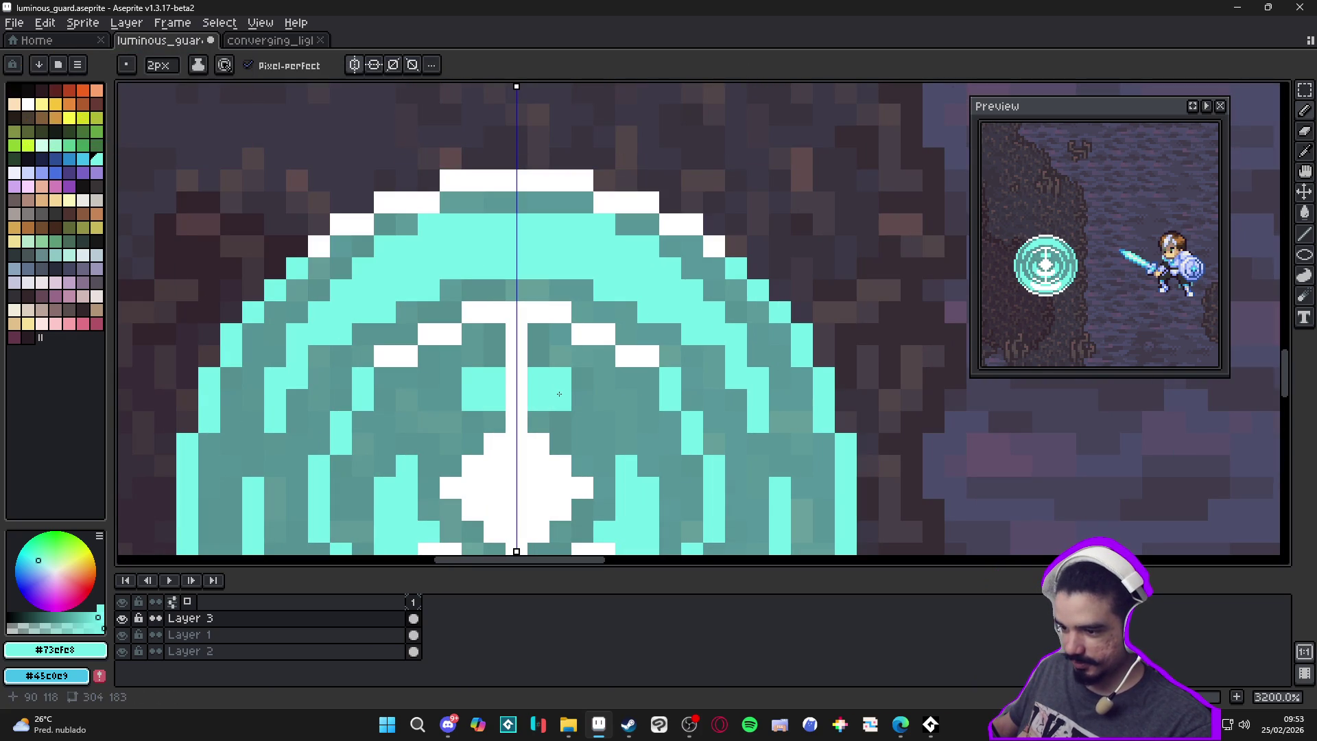
left_click(574, 395)
left_click(535, 416, "alt")
left_click(539, 405)
left_click(538, 377)
left_click(561, 400)
scroll(564, 419, "down", 3)
scroll(564, 420, "down", 3)
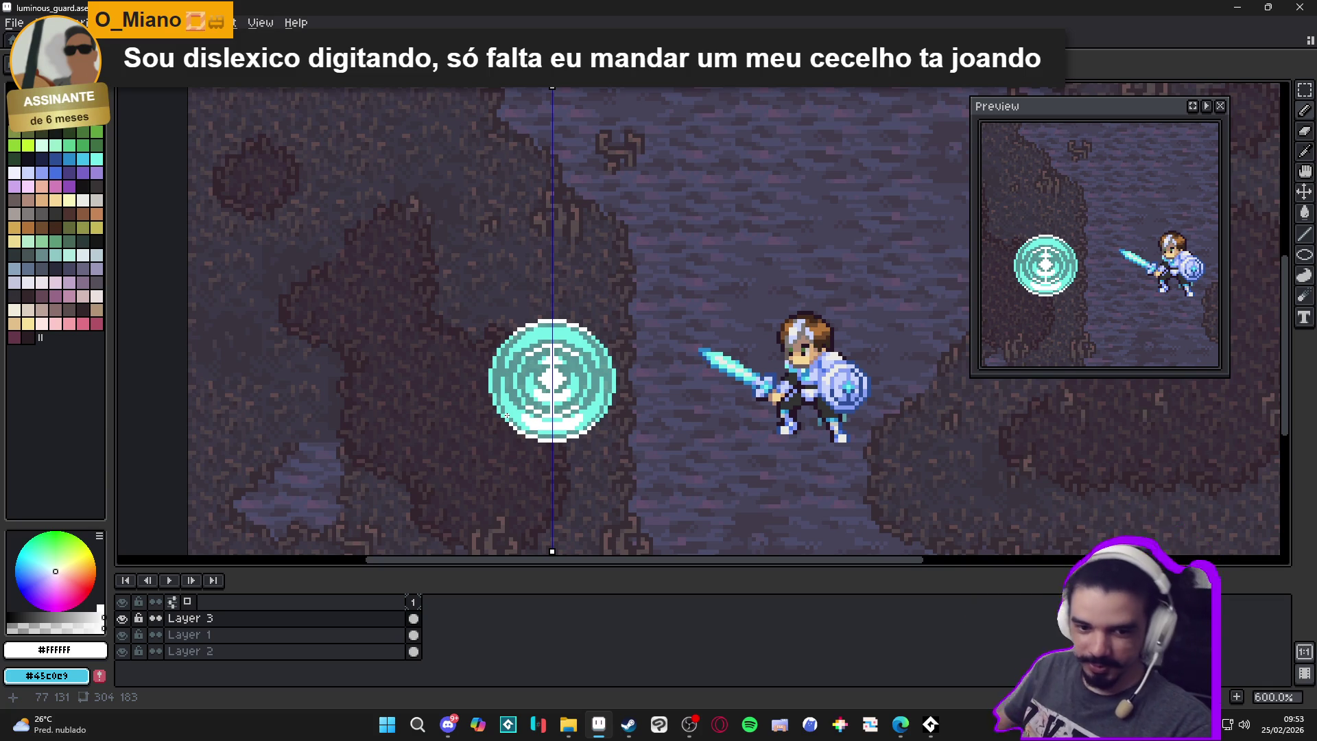
Eyedrop cyan again to lighten inner-ring pixels, then undo the last stroke
scroll(555, 351, "up", 5)
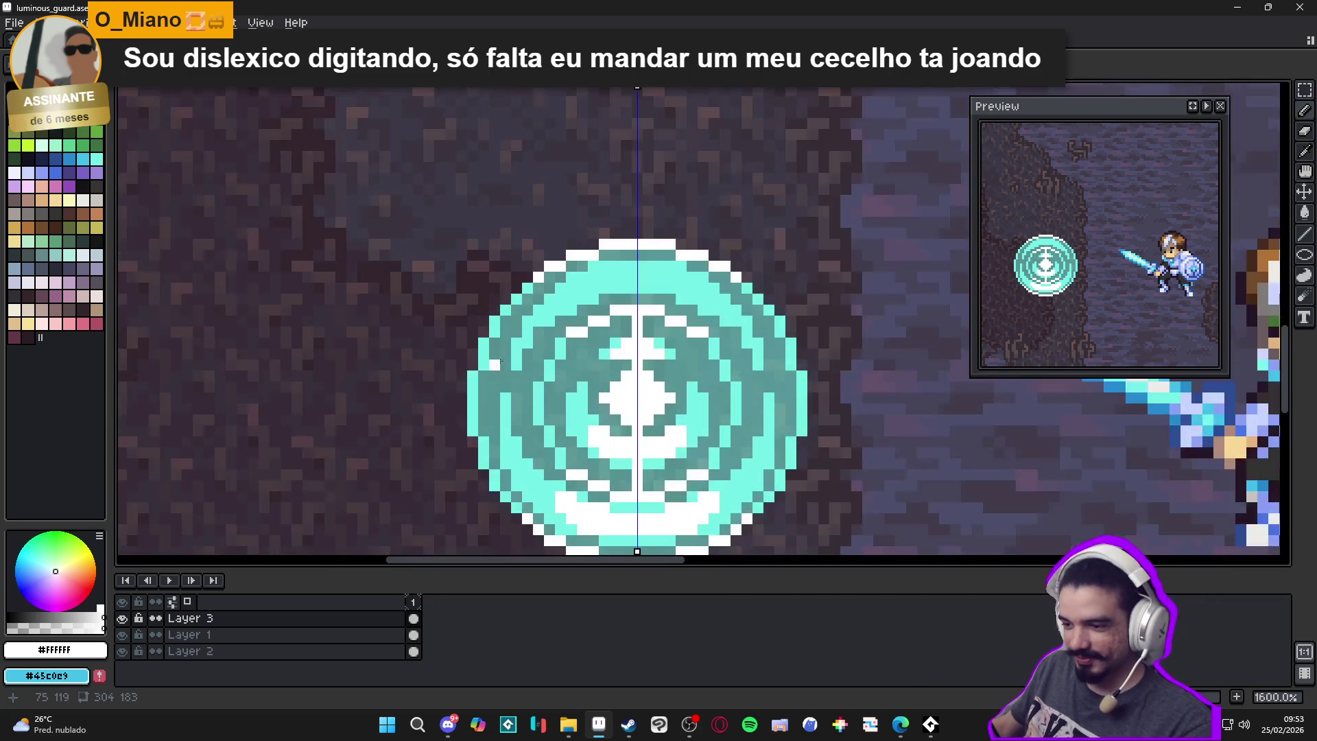
left_click(528, 294, "alt")
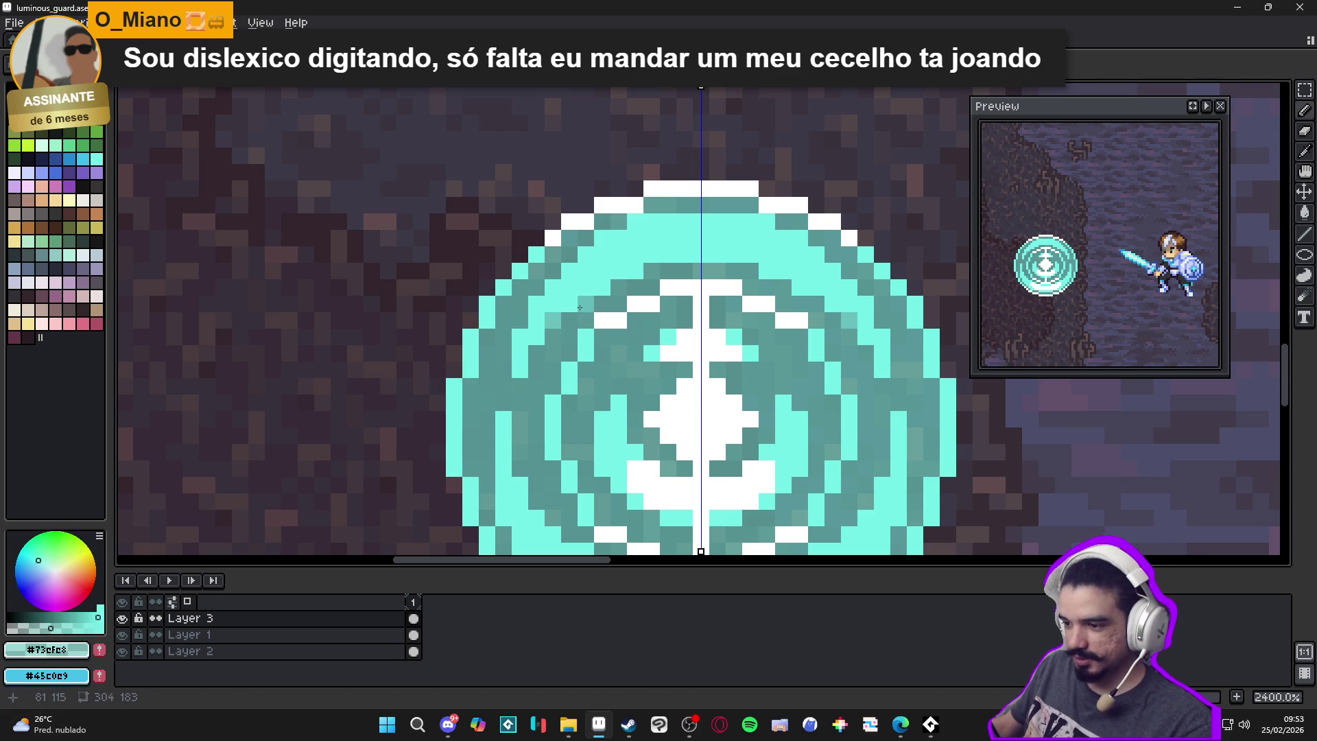
left_click_drag(655, 265, 675, 271)
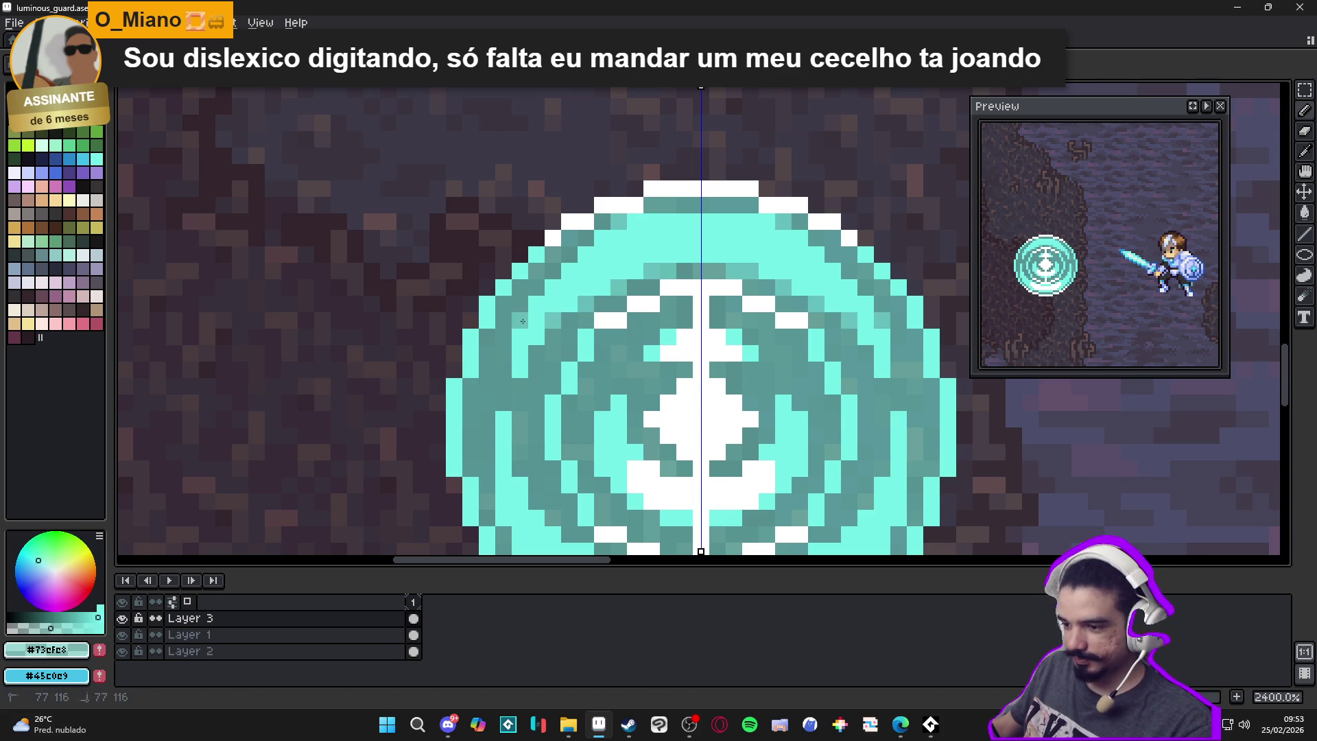
scroll(535, 378, "down", 3)
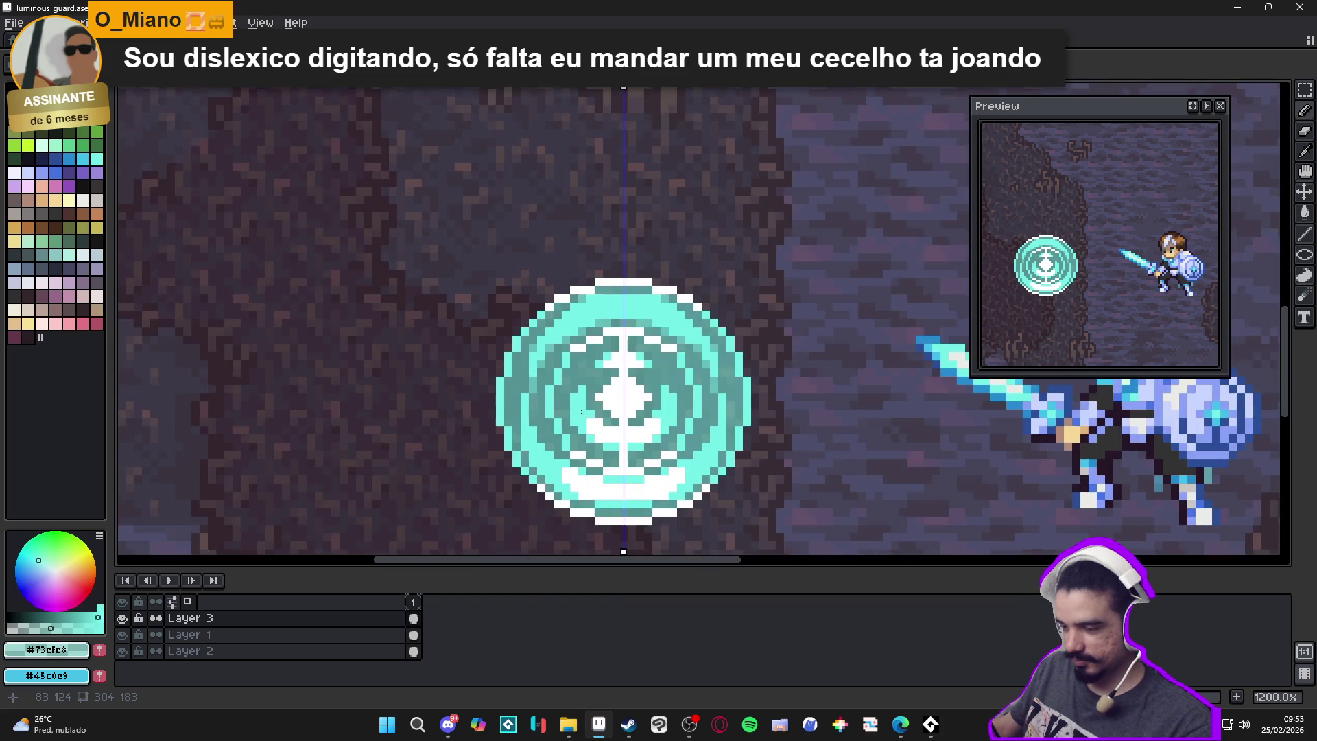
scroll(512, 373, "up", 3)
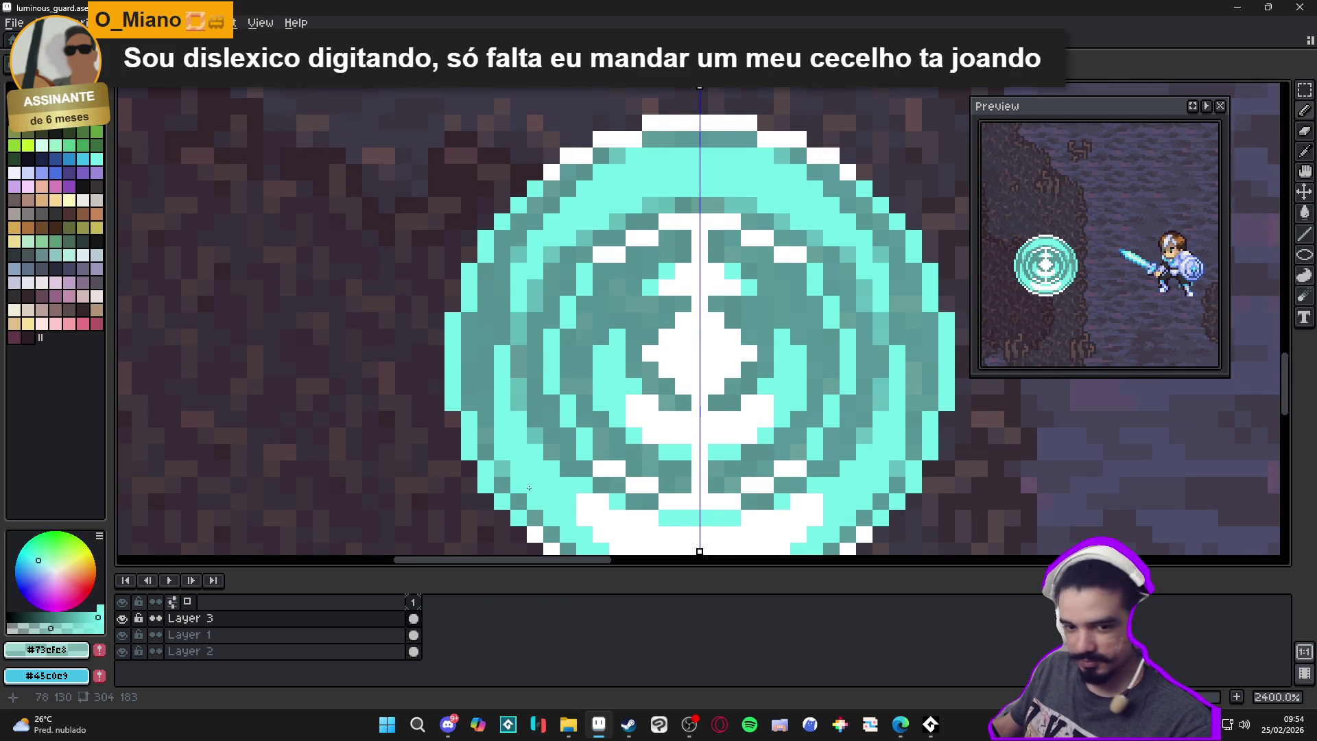
scroll(524, 425, "up", 1)
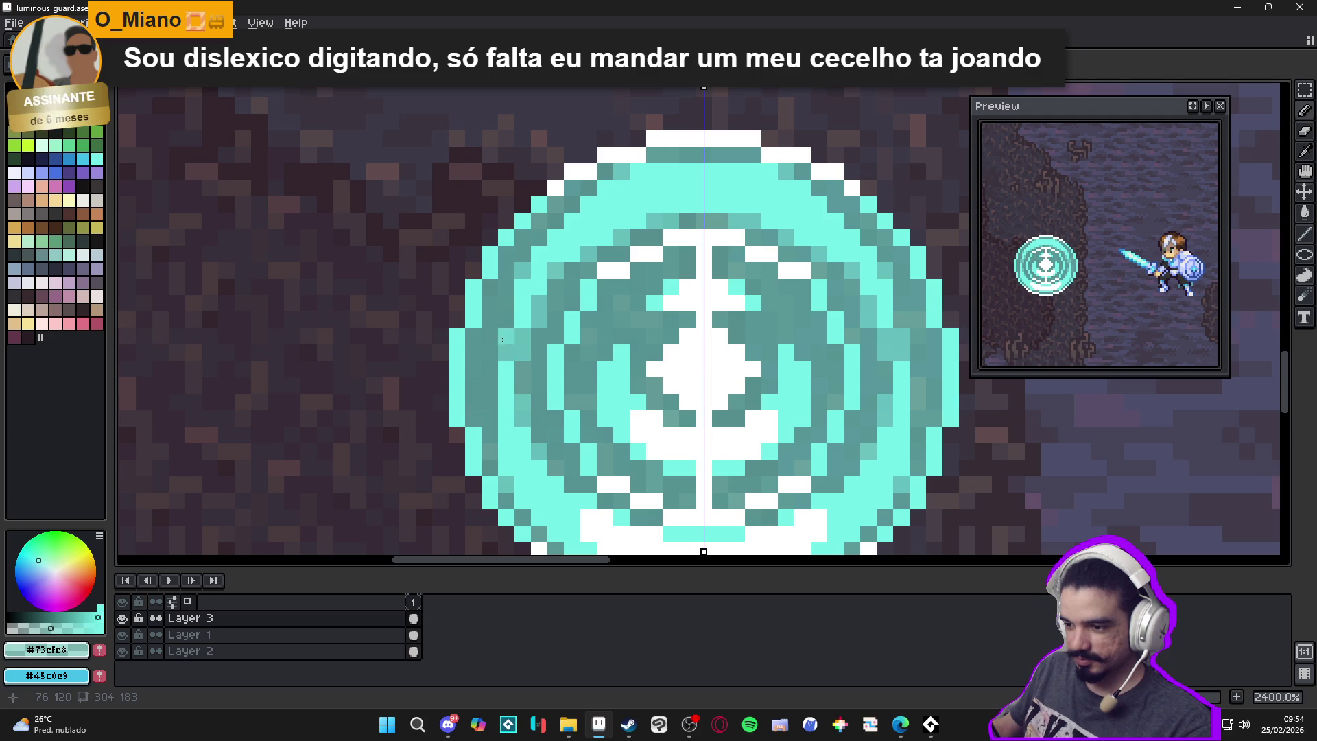
scroll(643, 410, "down", 3)
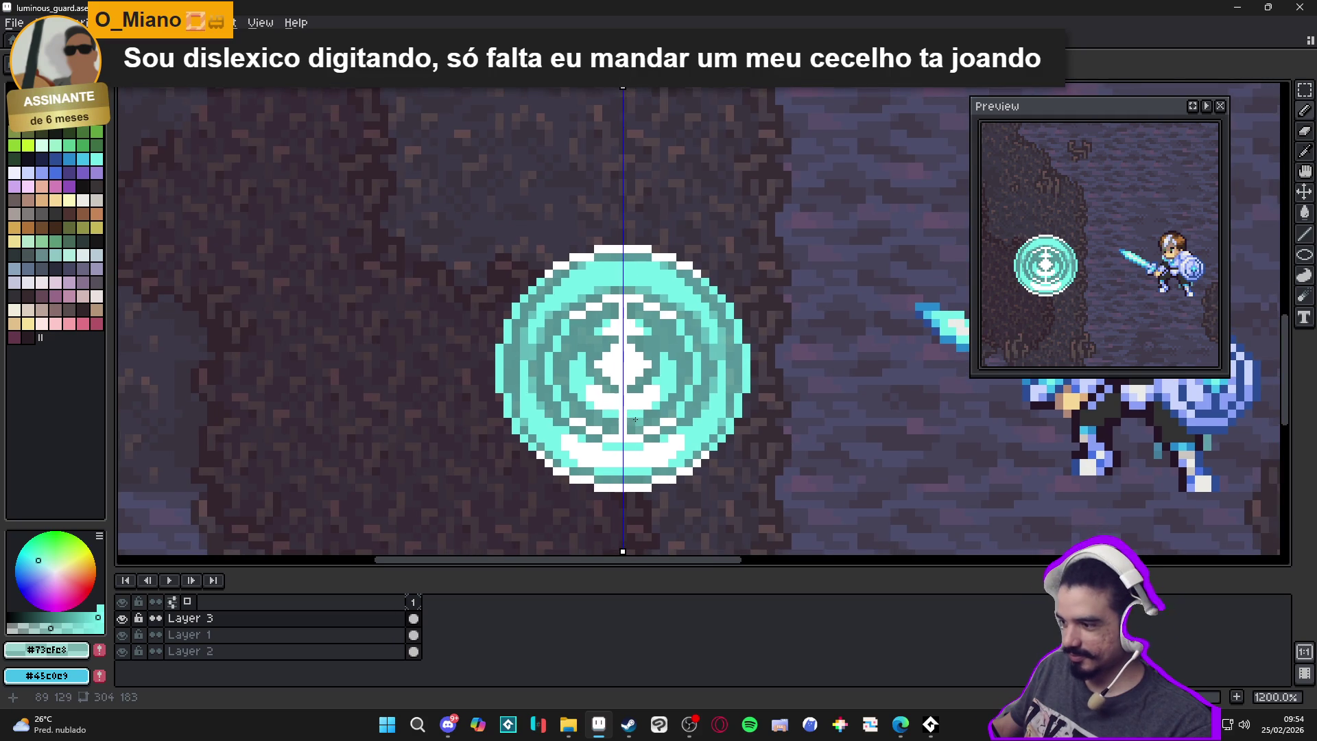
scroll(637, 420, "down", 1)
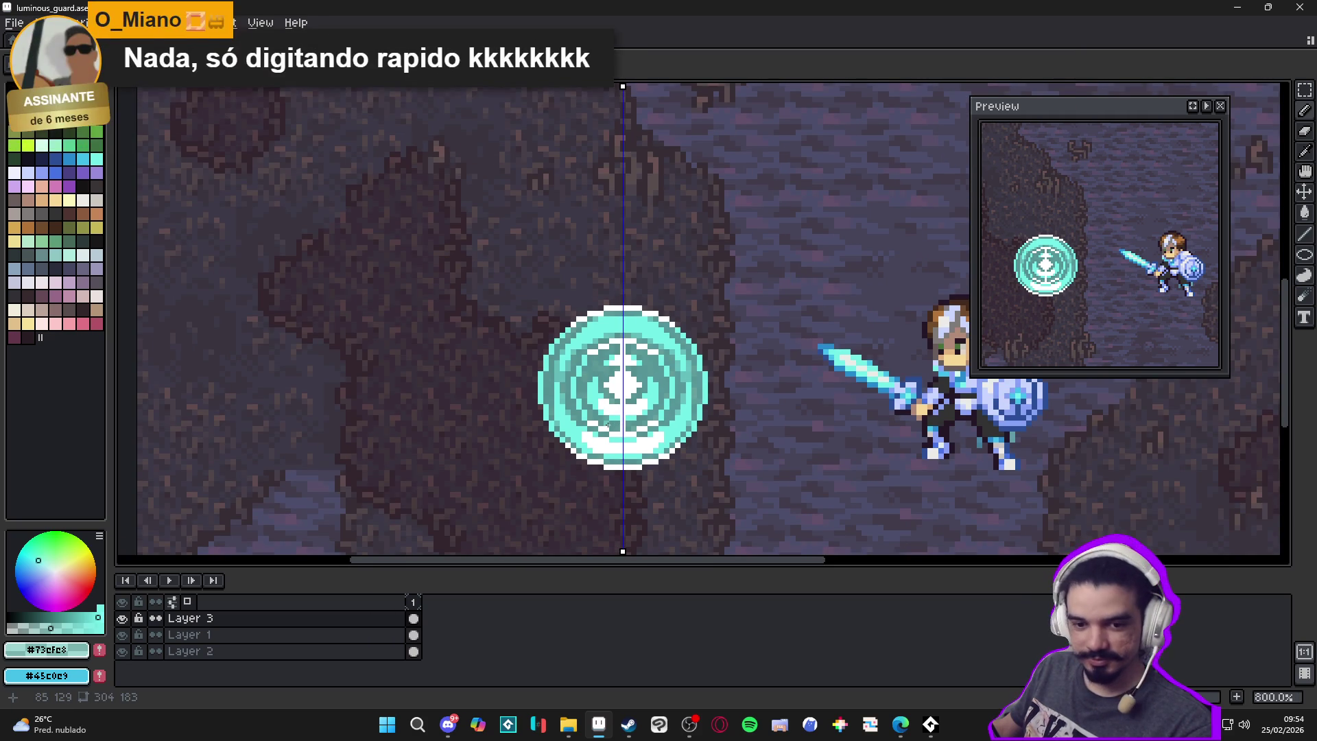
scroll(606, 425, "down", 2)
left_click_drag(609, 450, 590, 449)
key("ctrl+z")
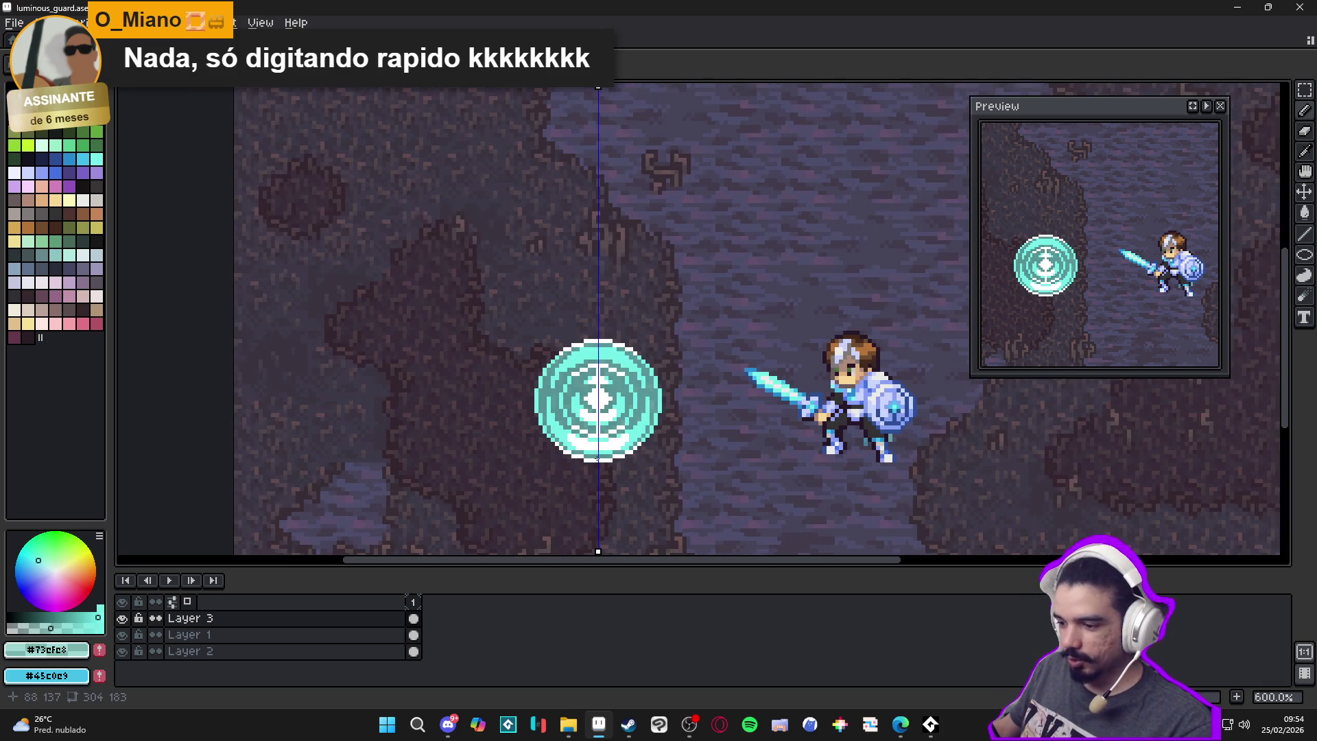
Sample the dark background on Layer 2, then return to Layer 3 and pick white
left_click(610, 472, "ctrl")
scroll(613, 472, "up", 4)
left_click(608, 458, "alt")
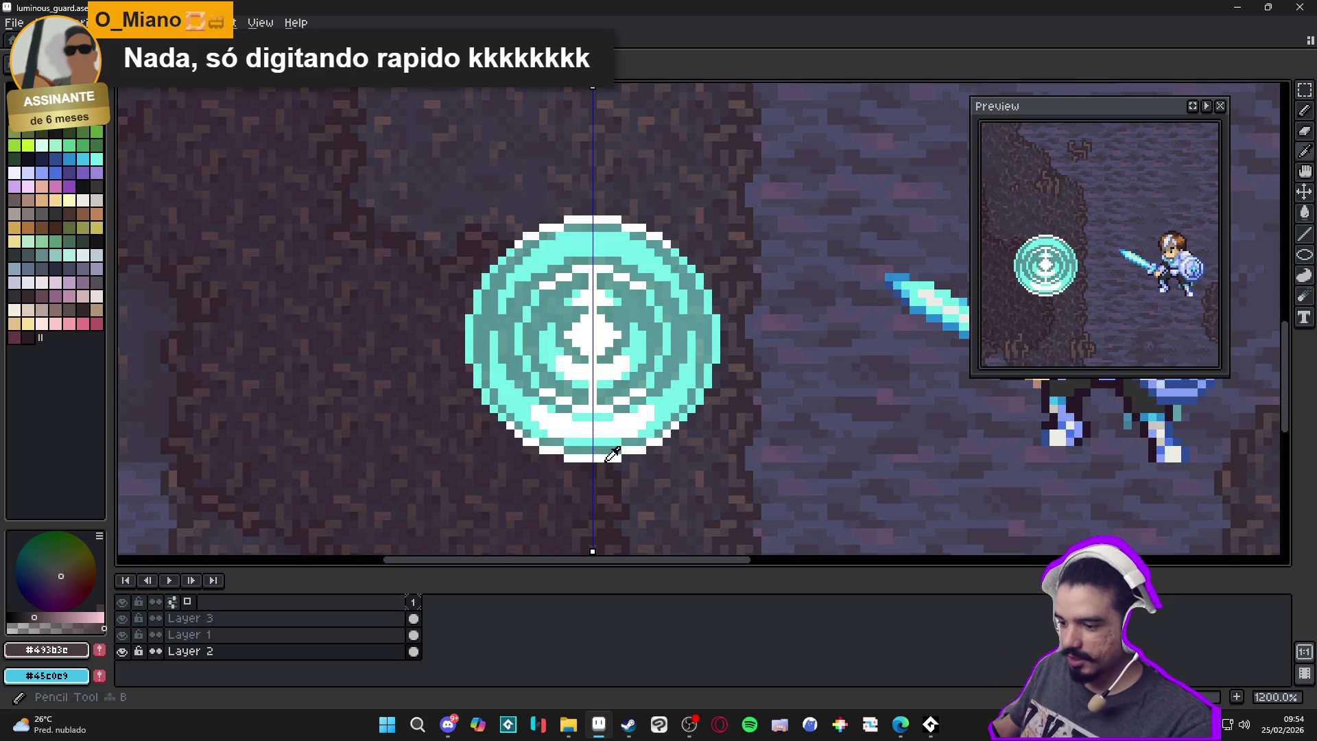
left_click(606, 459, "ctrl")
left_click(606, 459, "alt")
Marquee-select the round emblem and apply a white Outline effect to it
key("m")
left_click(1211, 94)
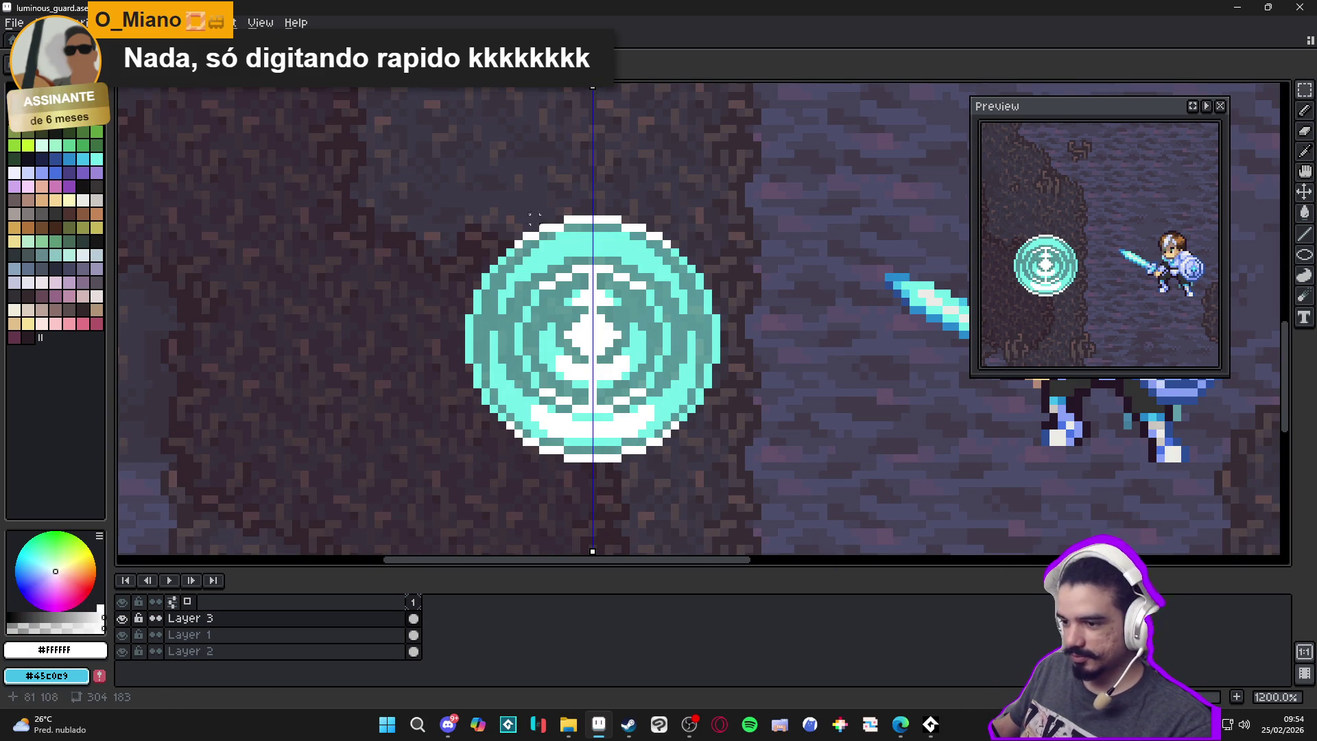
left_click_drag(421, 163, 762, 520)
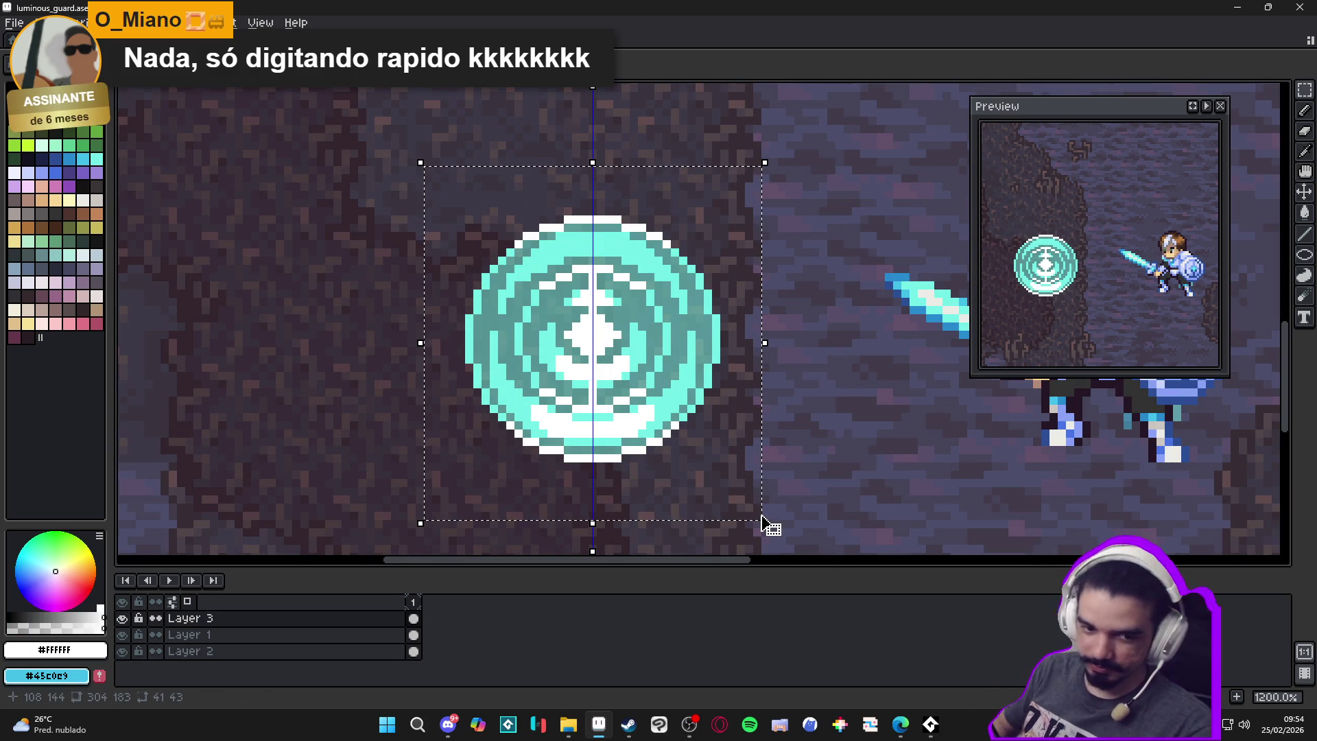
key("shift+o")
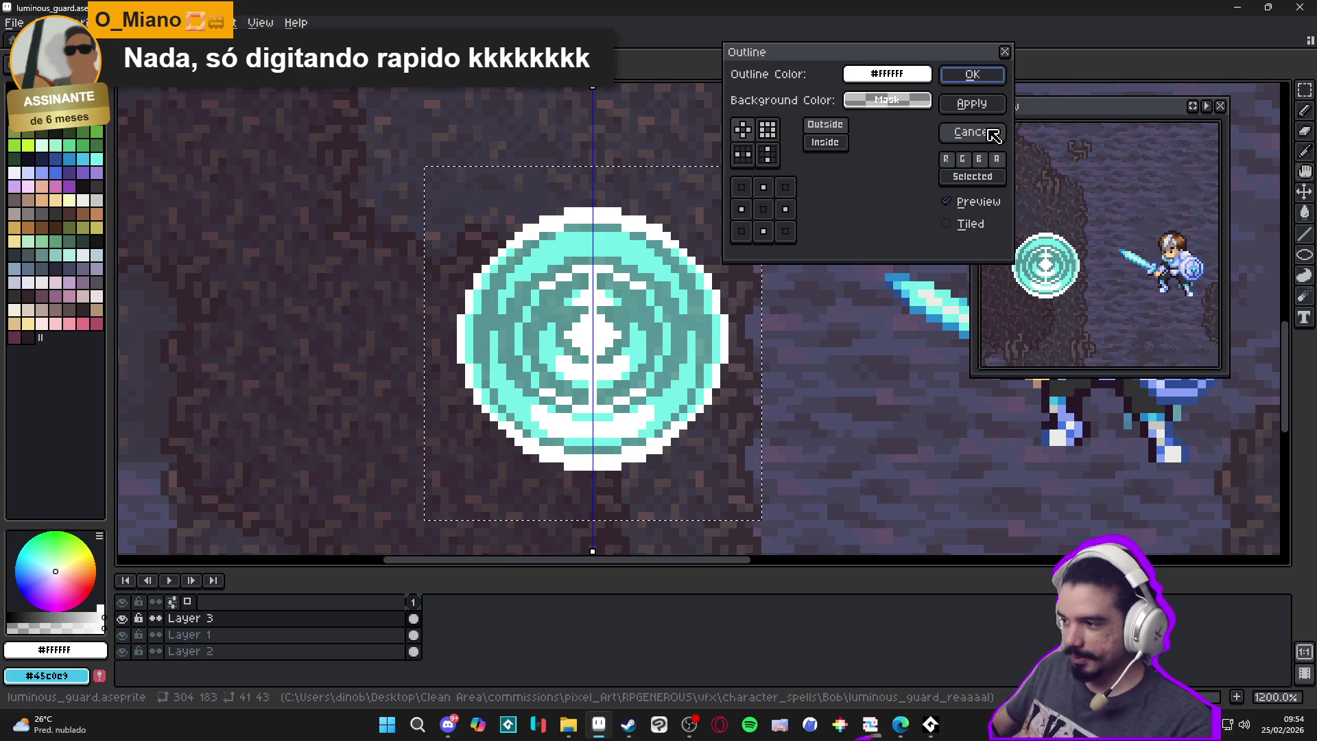
left_click(972, 74)
scroll(733, 240, "down", 4)
left_click_drag(733, 240, 694, 265)
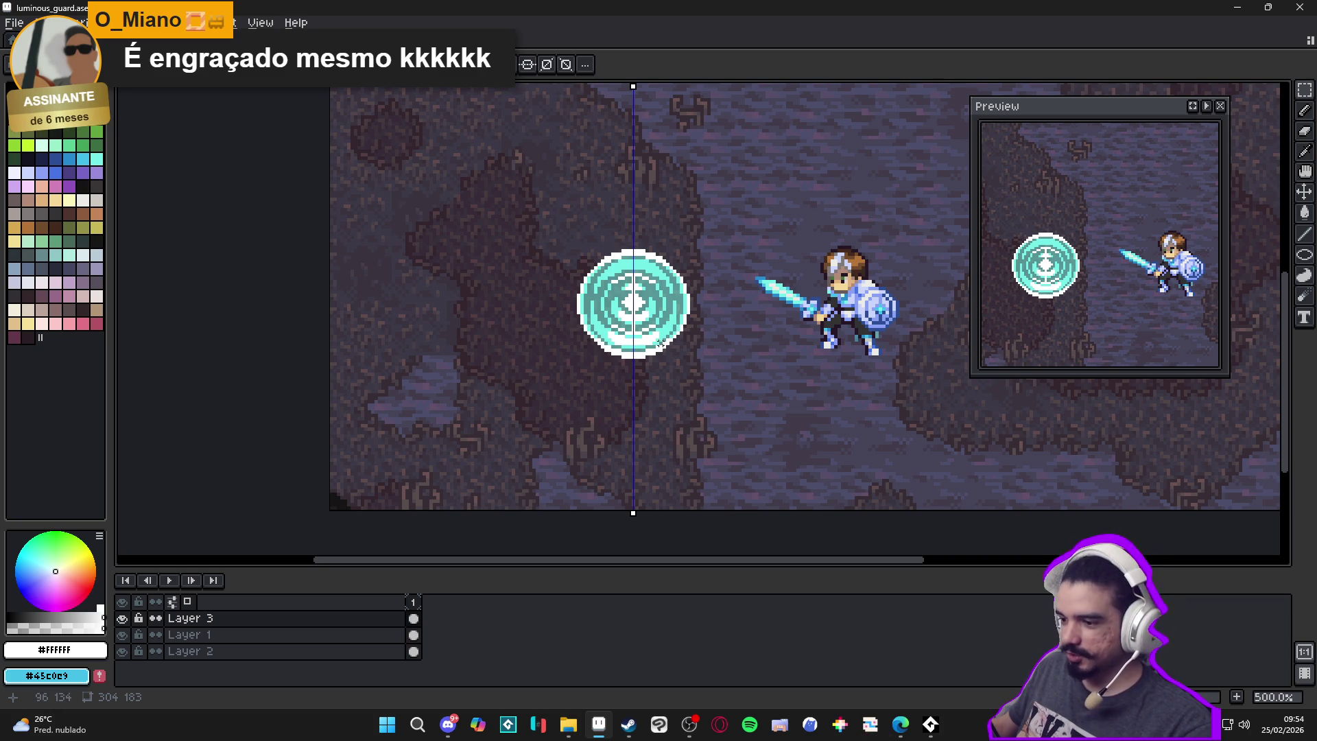
Eyedrop light cyan #73efe8 from the circle and undo then redo the last stroke
scroll(615, 278, "up", 5)
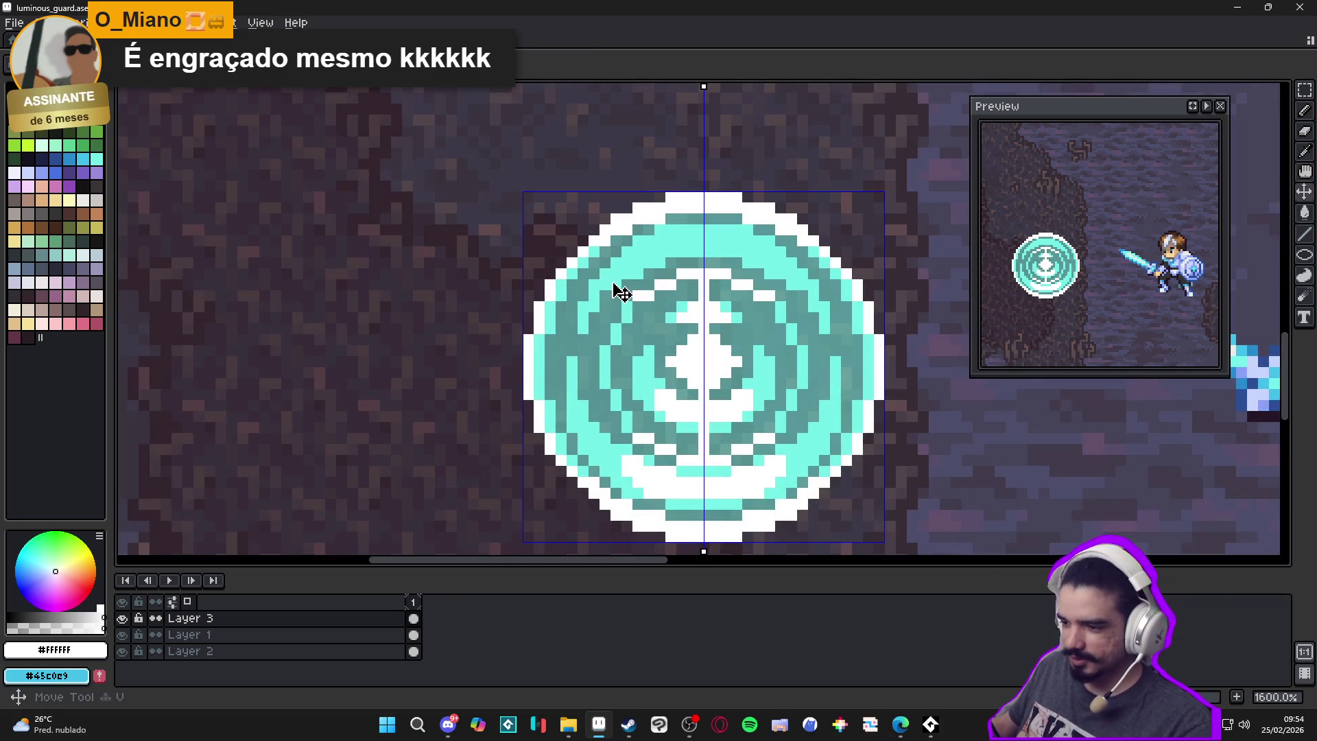
left_click(603, 295, "alt")
scroll(703, 336, "down", 3)
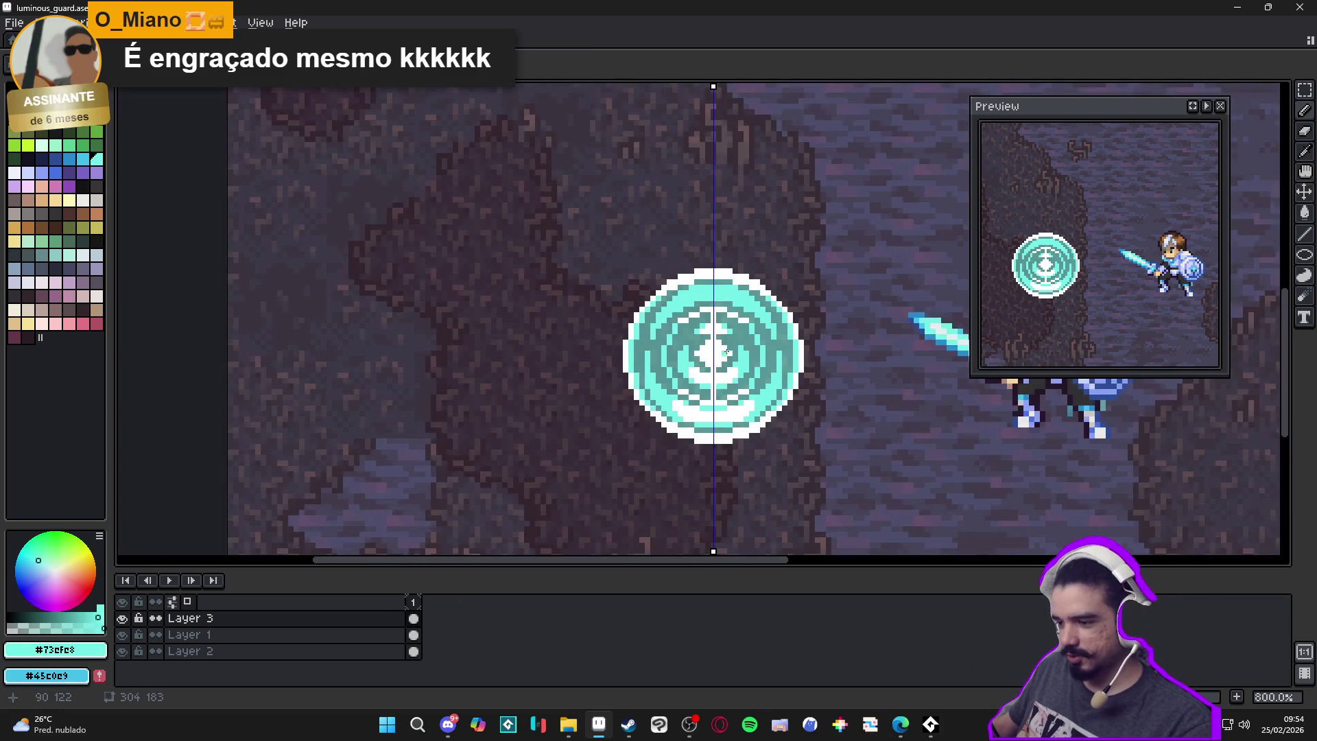
scroll(686, 333, "down", 1)
scroll(674, 330, "up", 1)
scroll(703, 328, "up", 3)
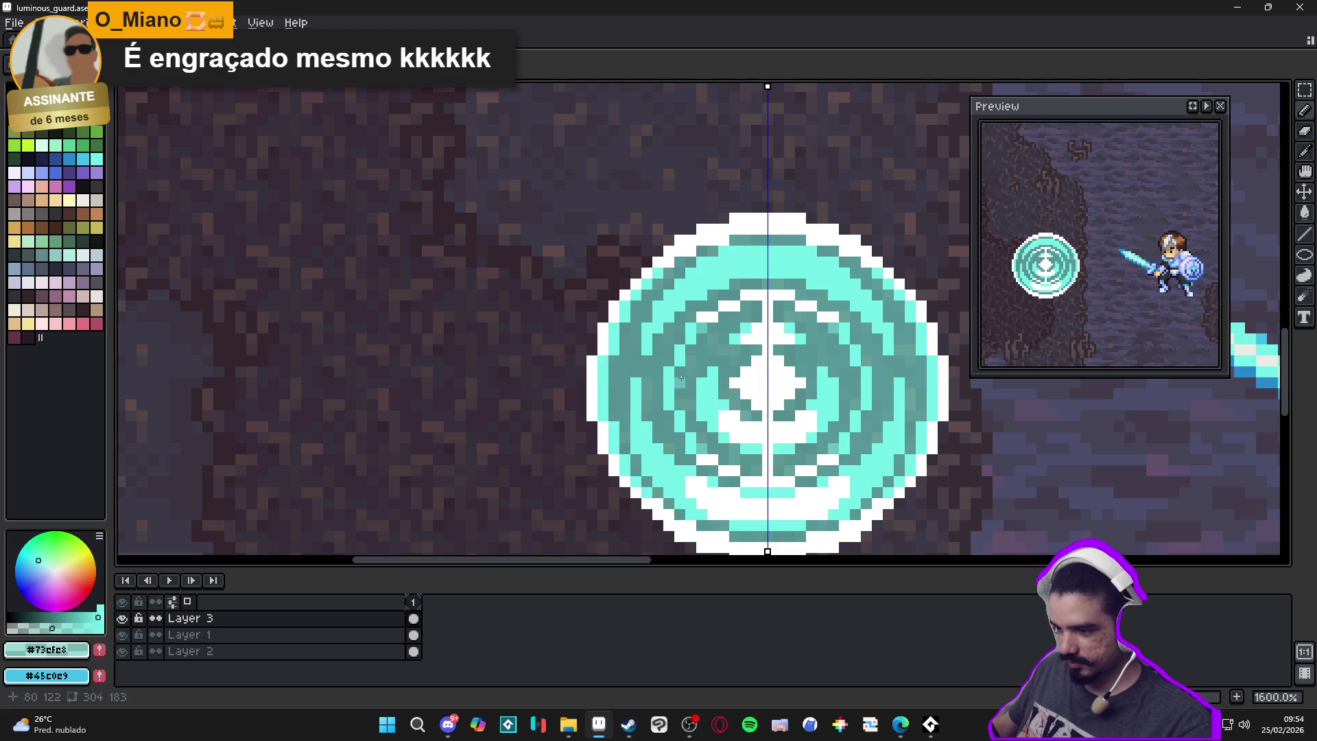
scroll(771, 412, "down", 1)
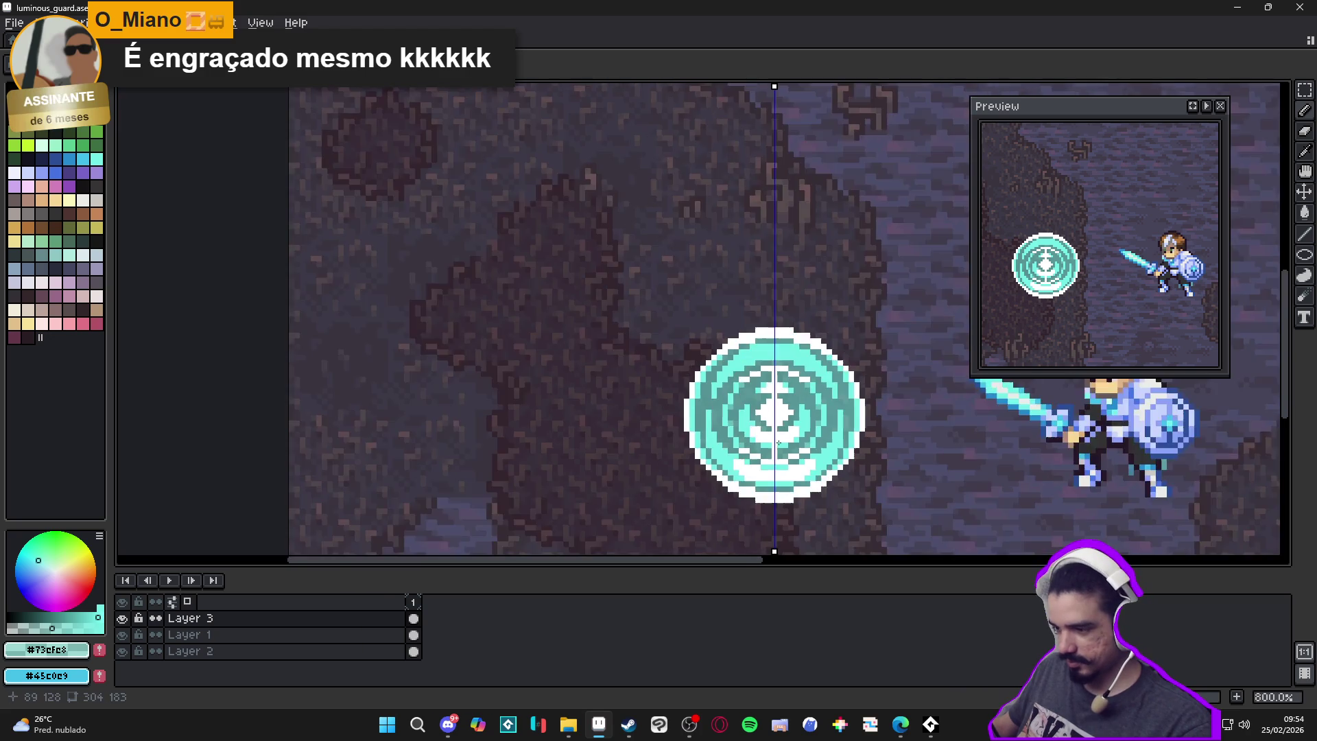
scroll(694, 369, "up", 1)
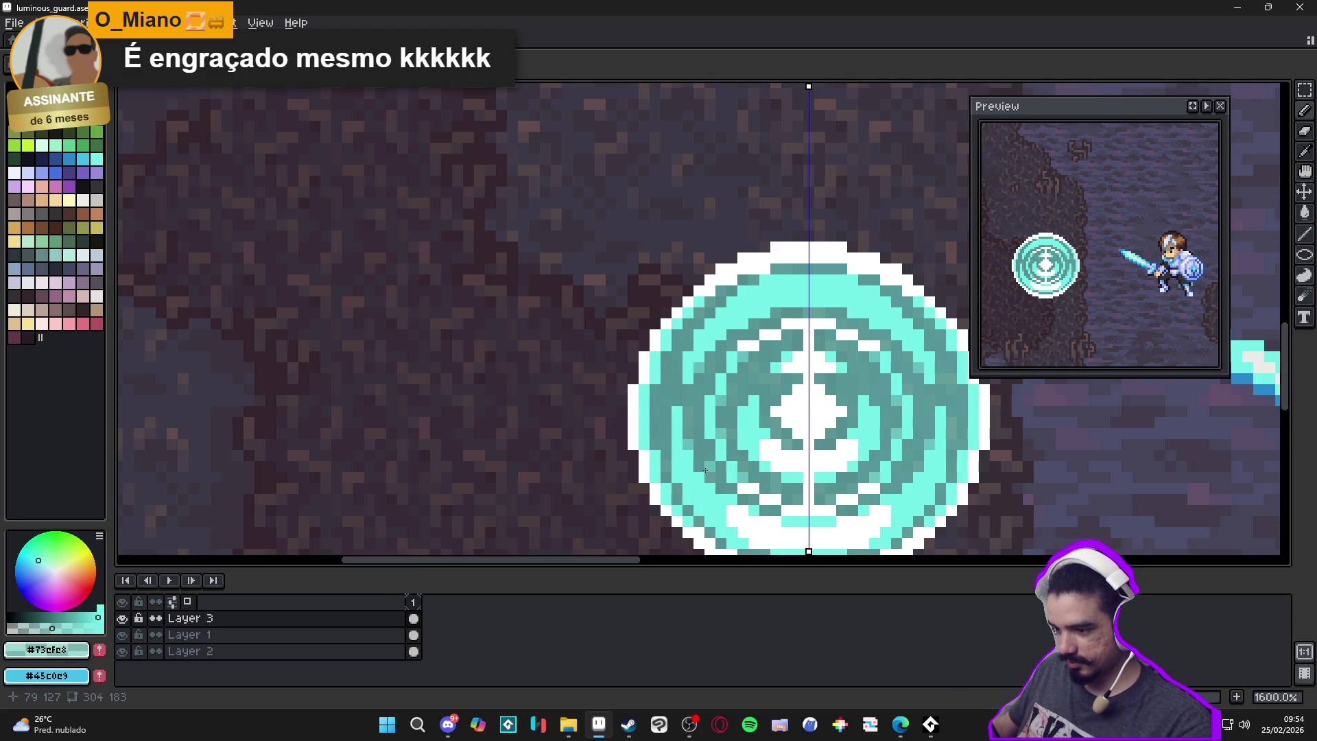
scroll(686, 439, "down", 1)
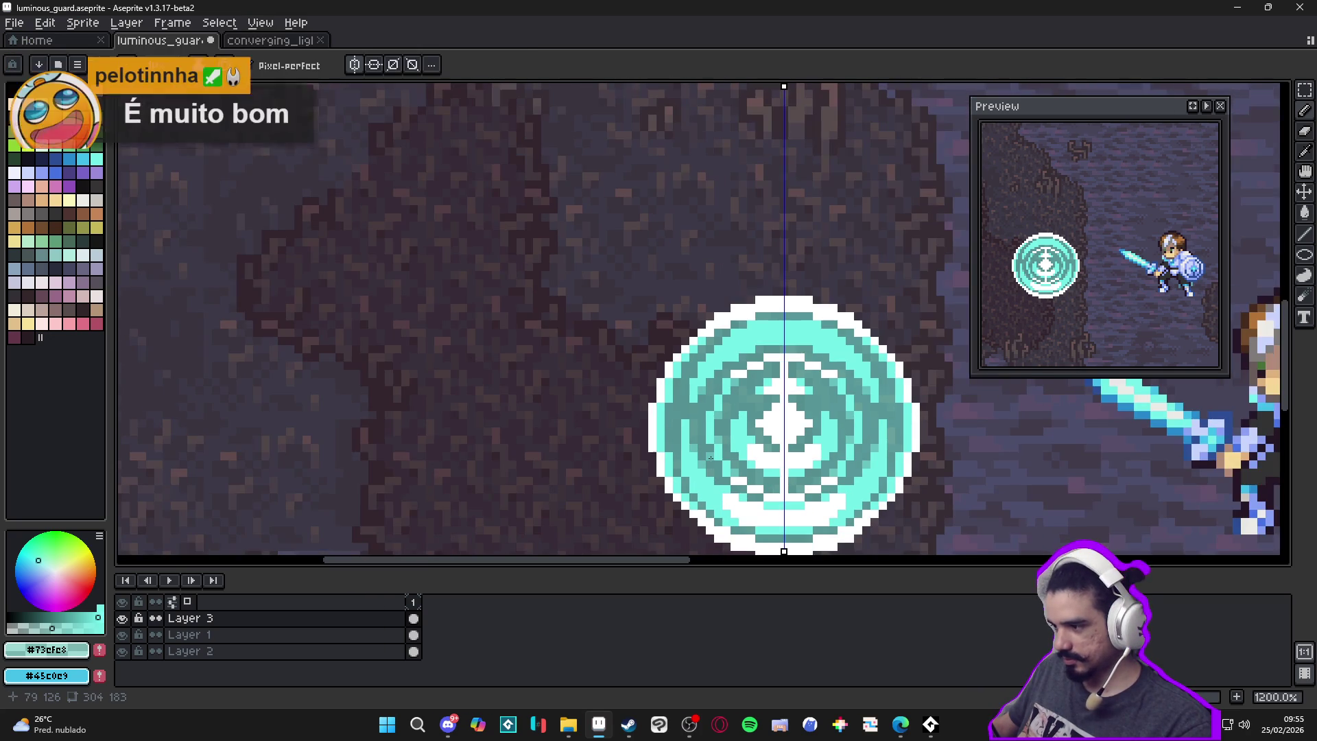
scroll(668, 429, "up", 3)
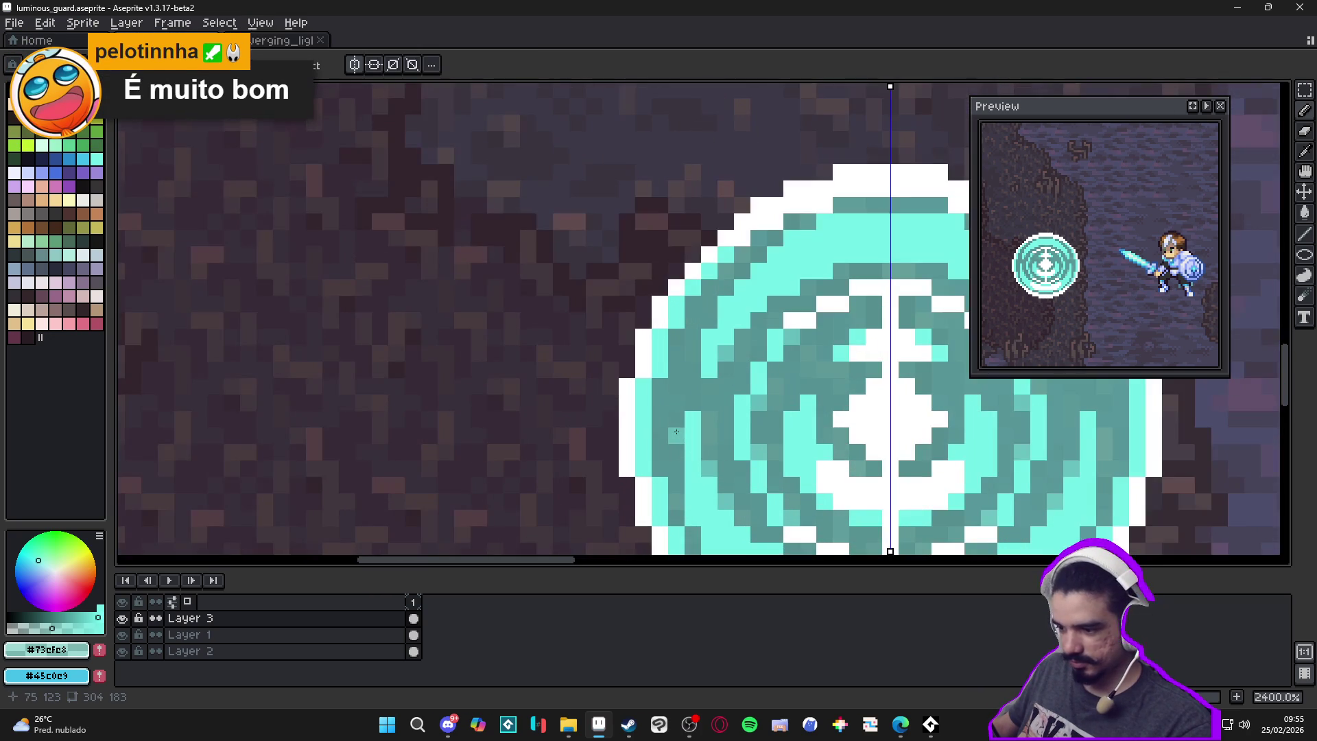
scroll(683, 407, "down", 3)
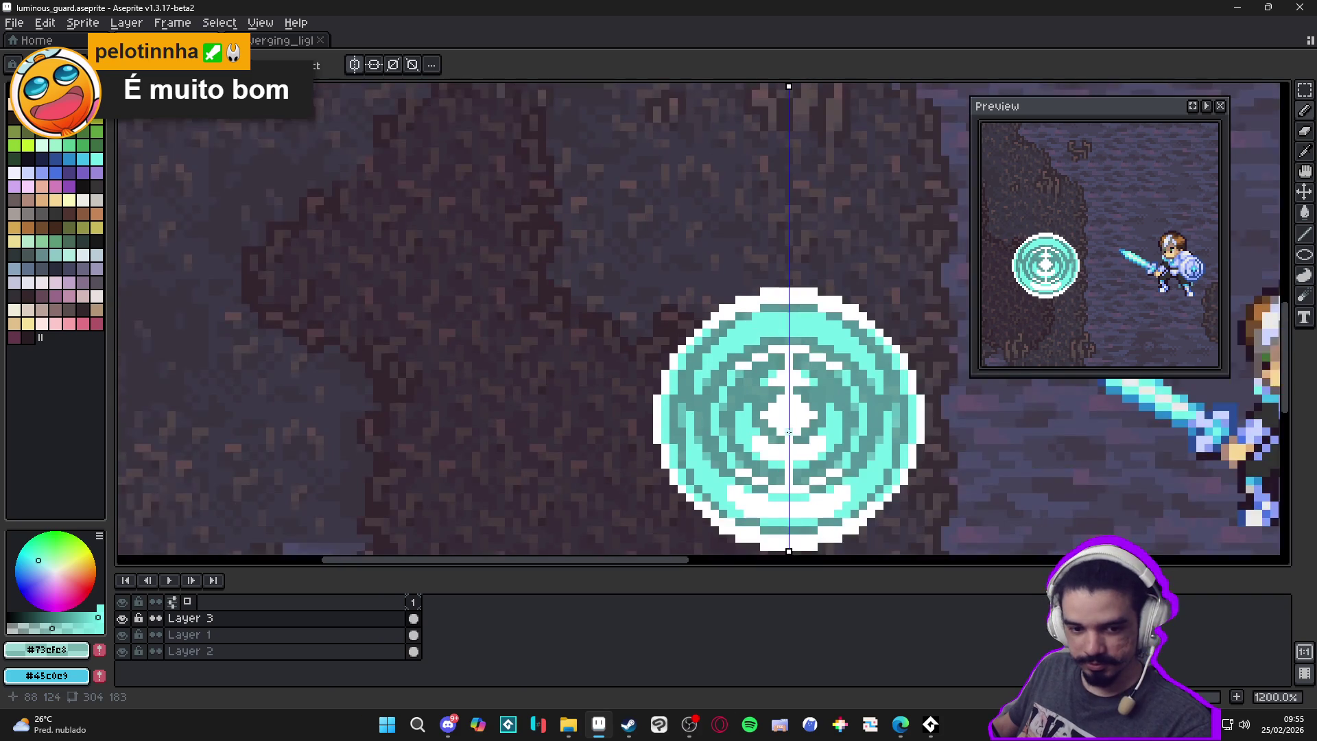
scroll(772, 448, "down", 2)
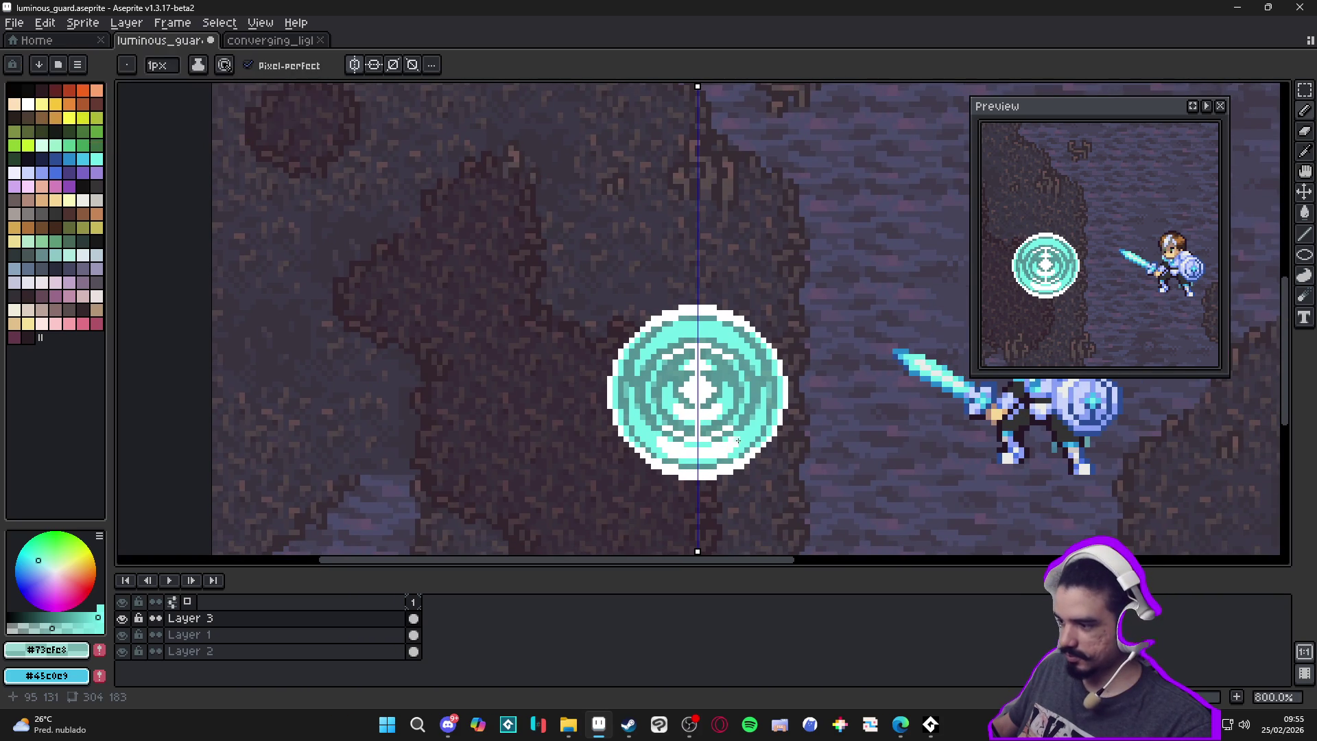
scroll(739, 439, "down", 3)
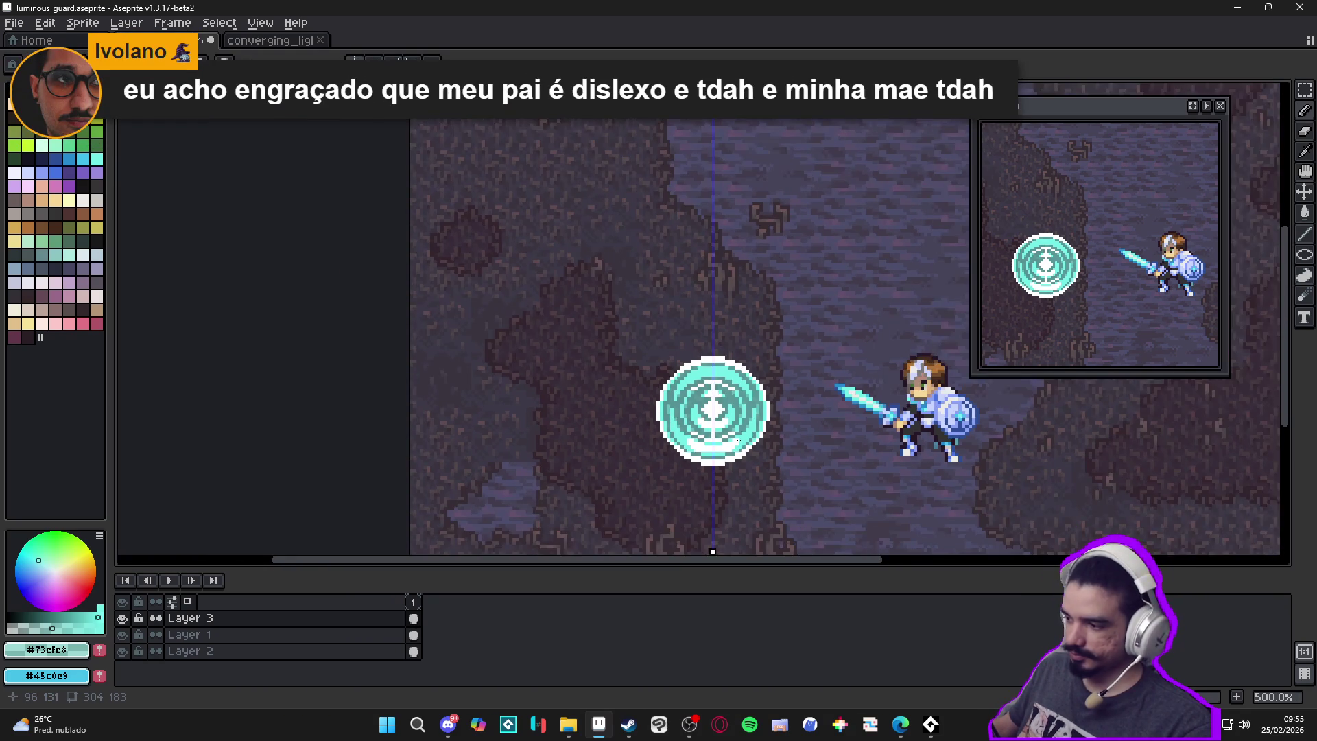
scroll(665, 441, "down", 2)
scroll(666, 441, "up", 2)
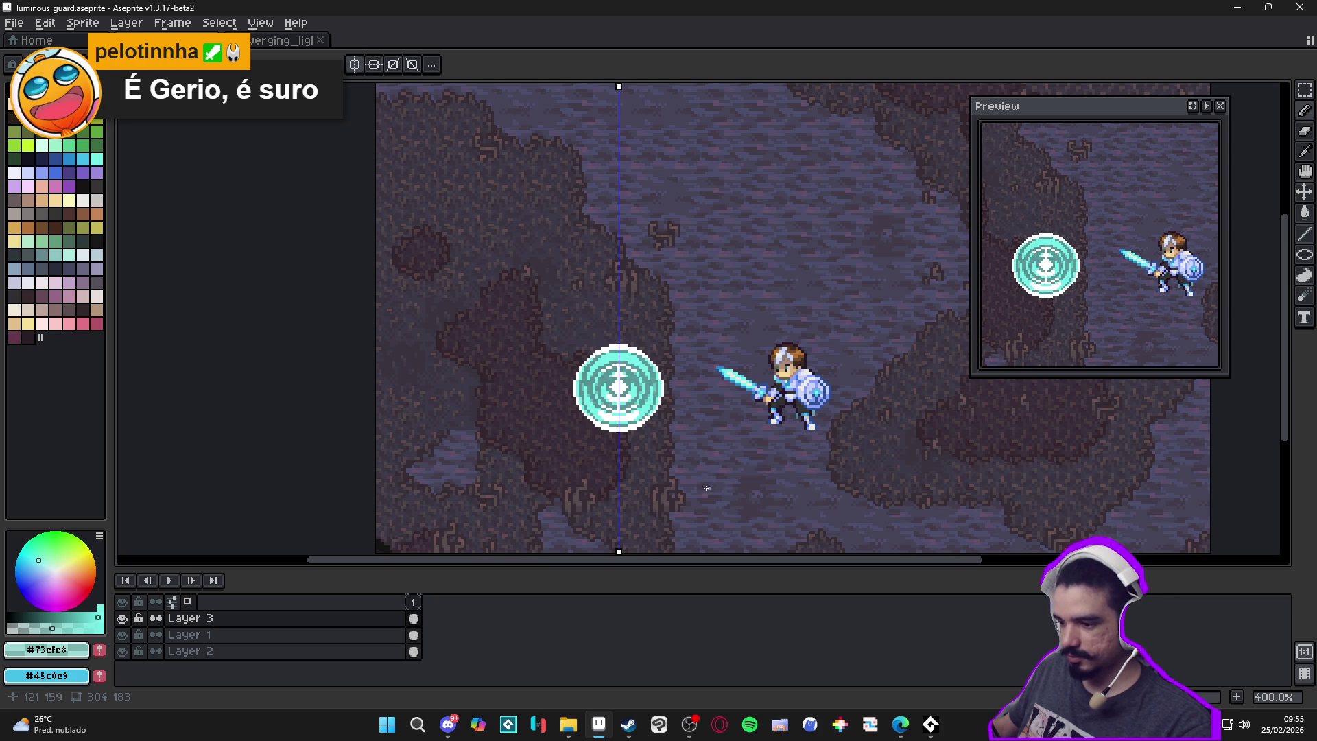
scroll(709, 488, "up", 2)
key("ctrl+z")
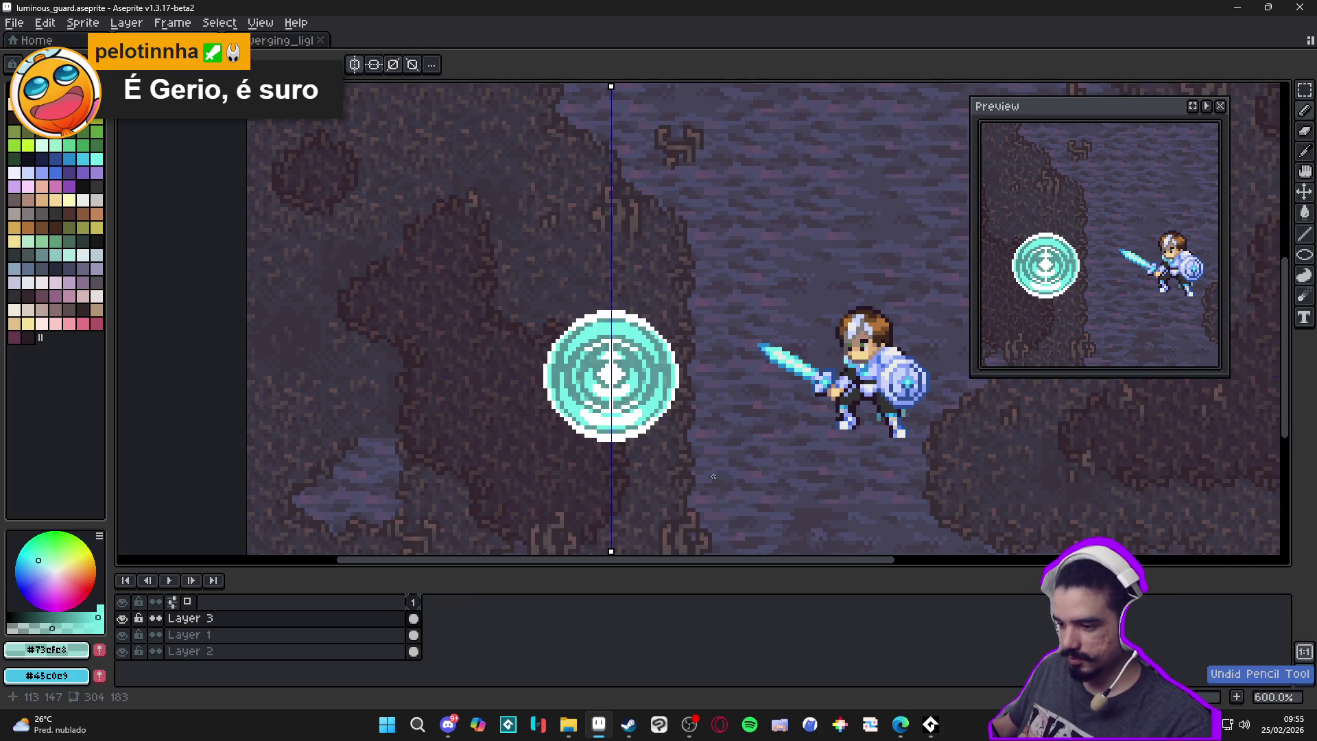
key("ctrl+y")
Repaint the marker's white bottom, left and right edges in light cyan #73efe8
scroll(558, 389, "up", 3)
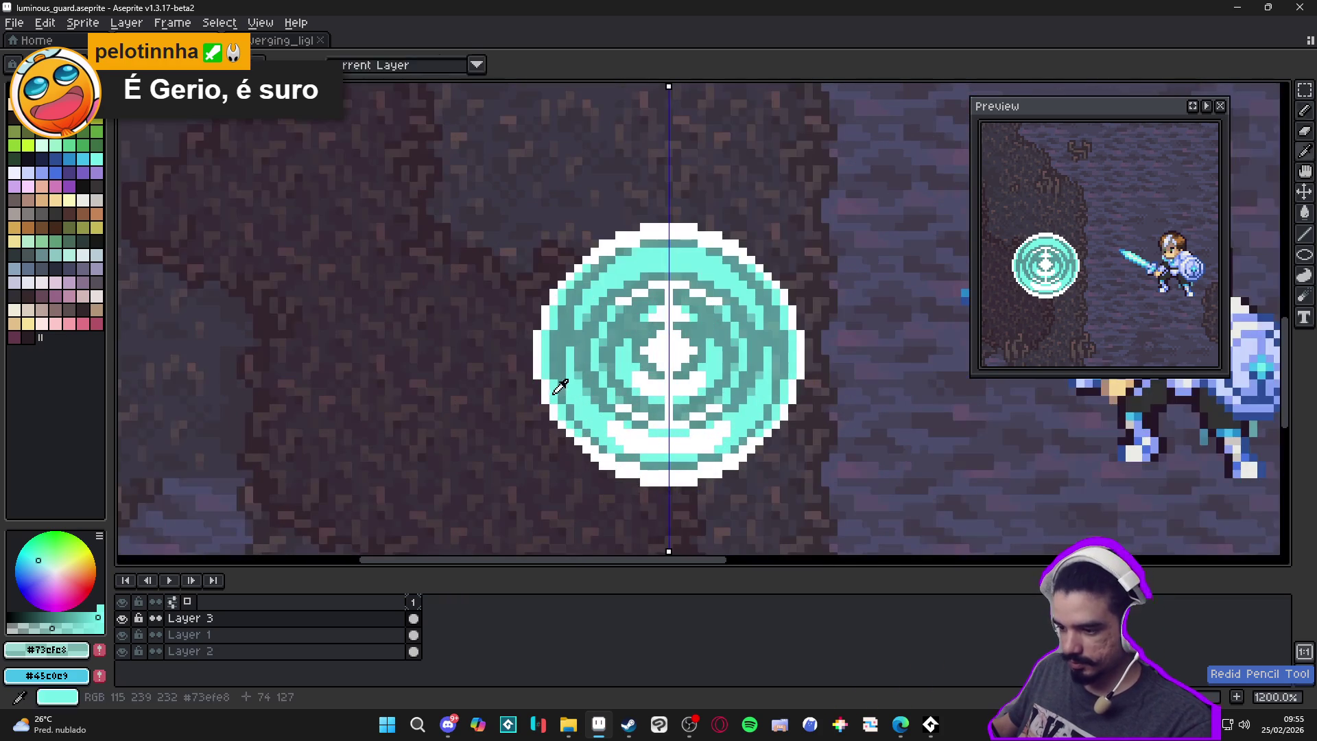
left_click(558, 388, "alt")
left_click_drag(678, 487, 617, 469)
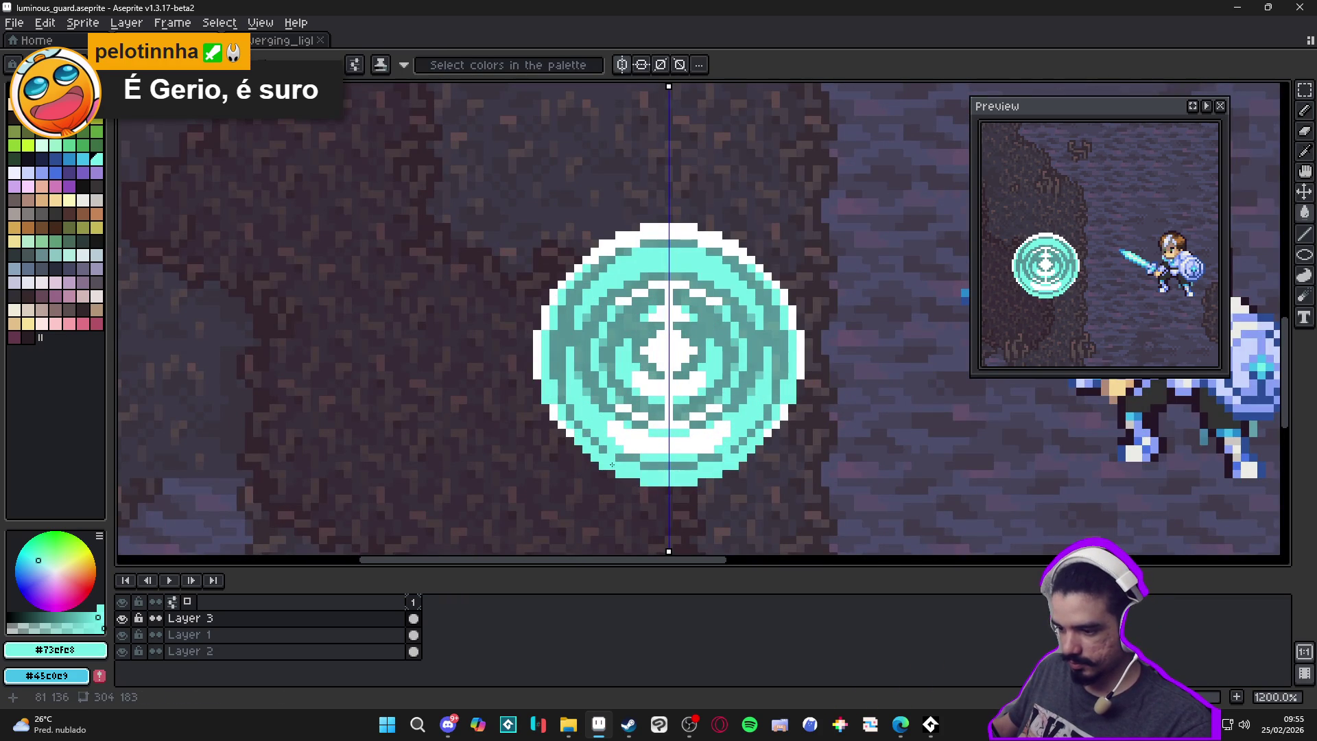
mouse_move(537, 360)
left_mouse_down()
mouse_move(551, 295)
mouse_move(654, 241)
left_mouse_up()
scroll(670, 268, "down", 4)
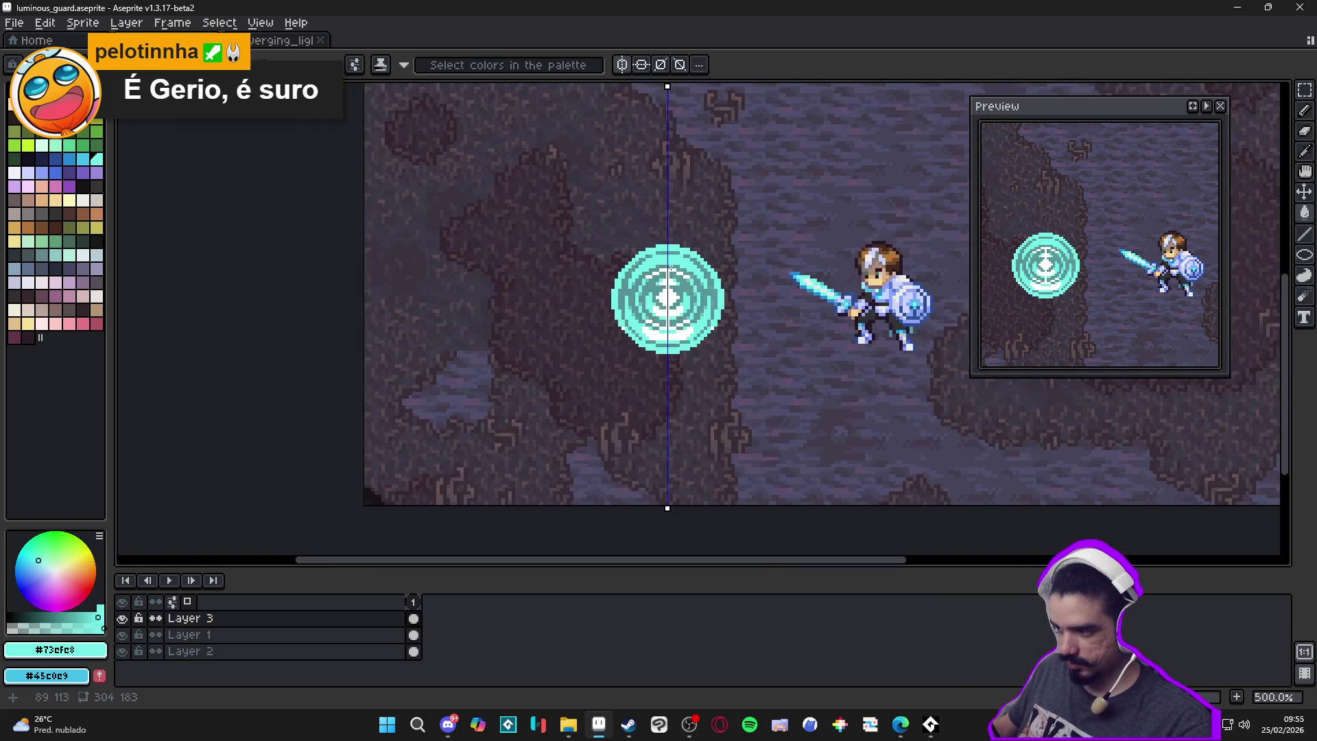
scroll(671, 267, "down", 1)
double_click(353, 618)
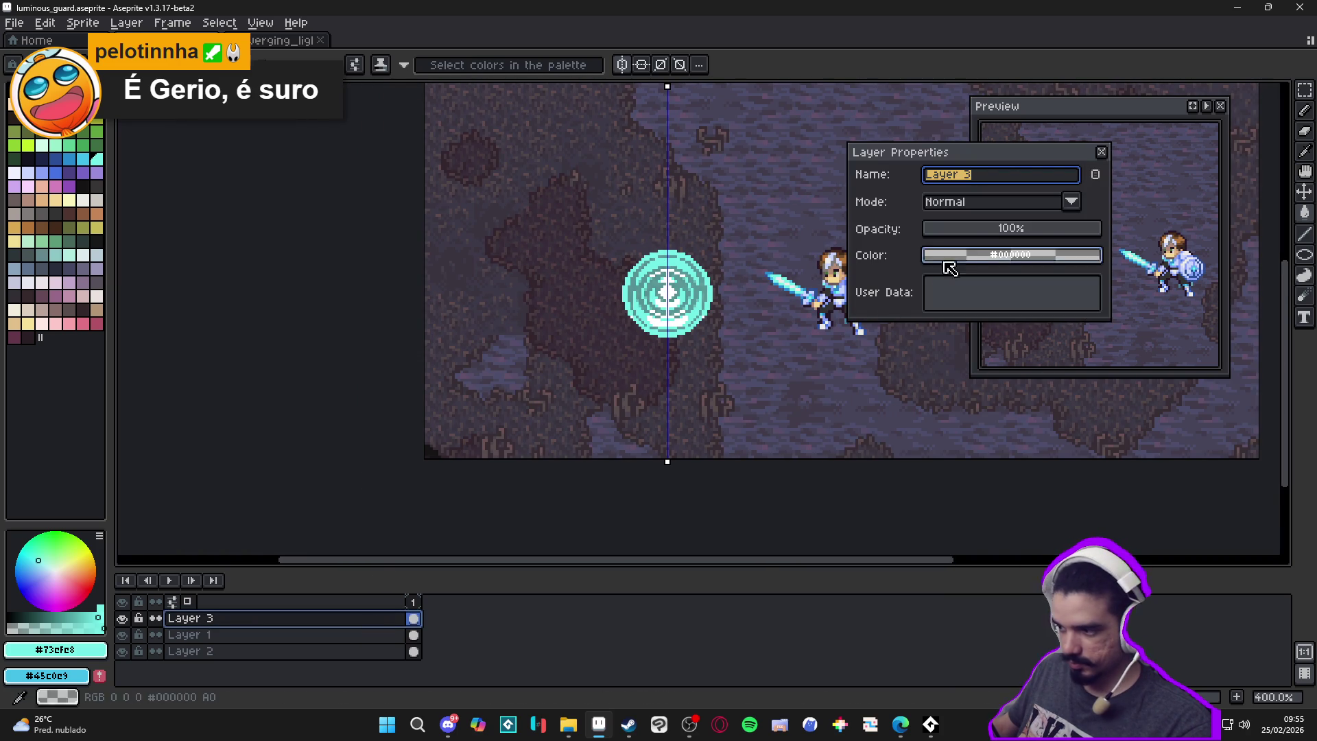
left_click(1017, 234)
left_click_drag(1039, 236, 1050, 234)
left_click(1101, 151)
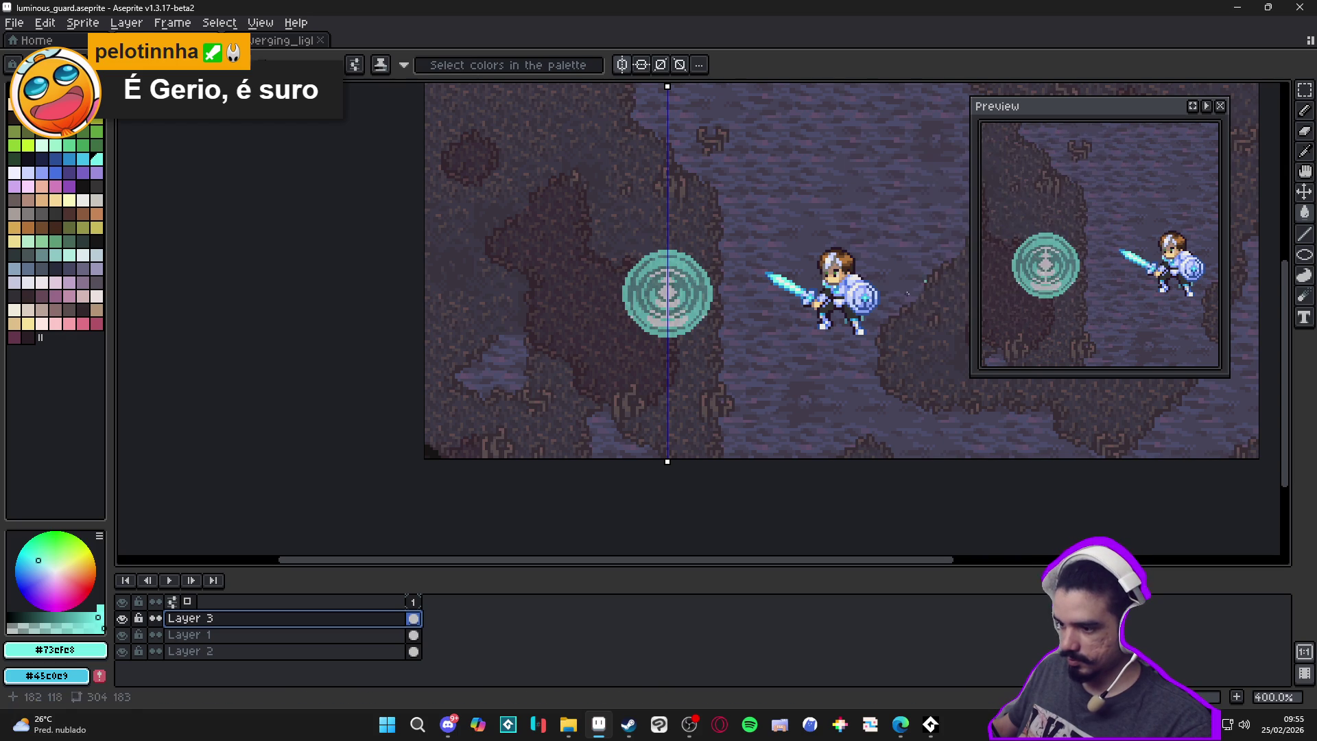
key("ctrl+z")
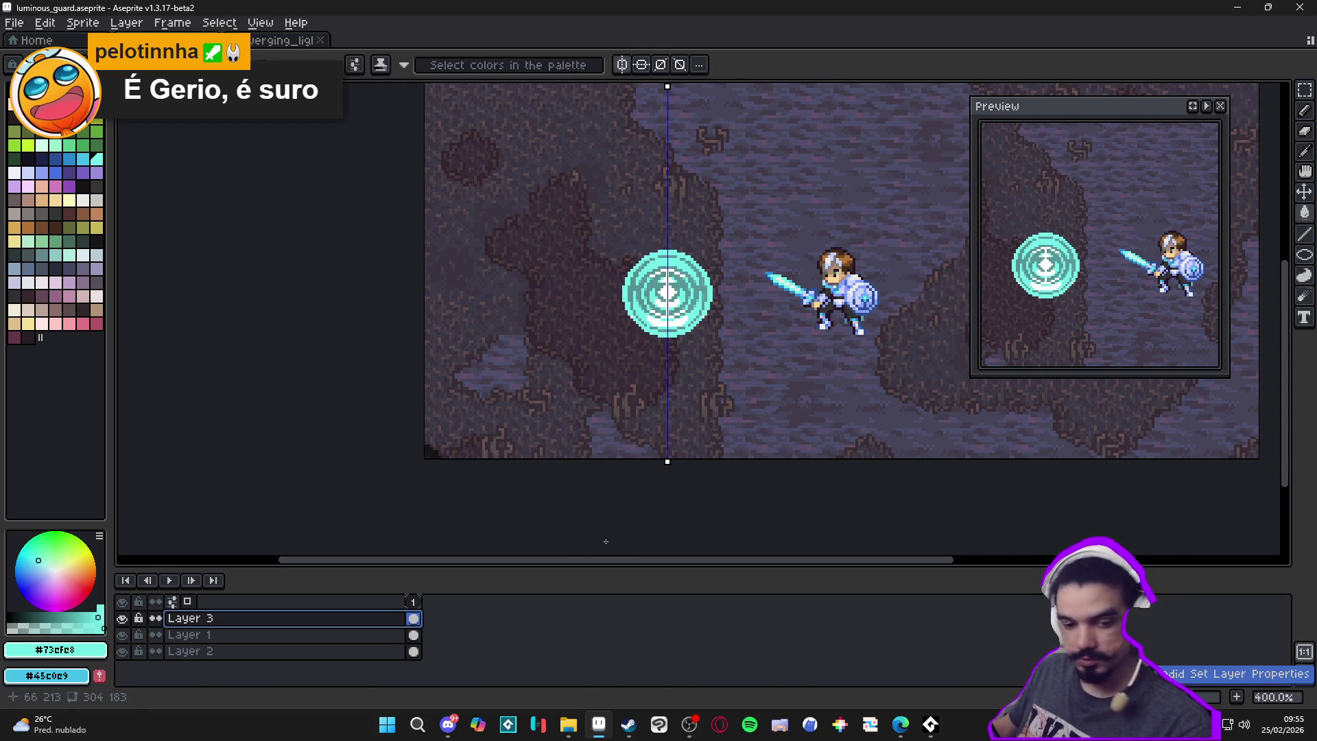
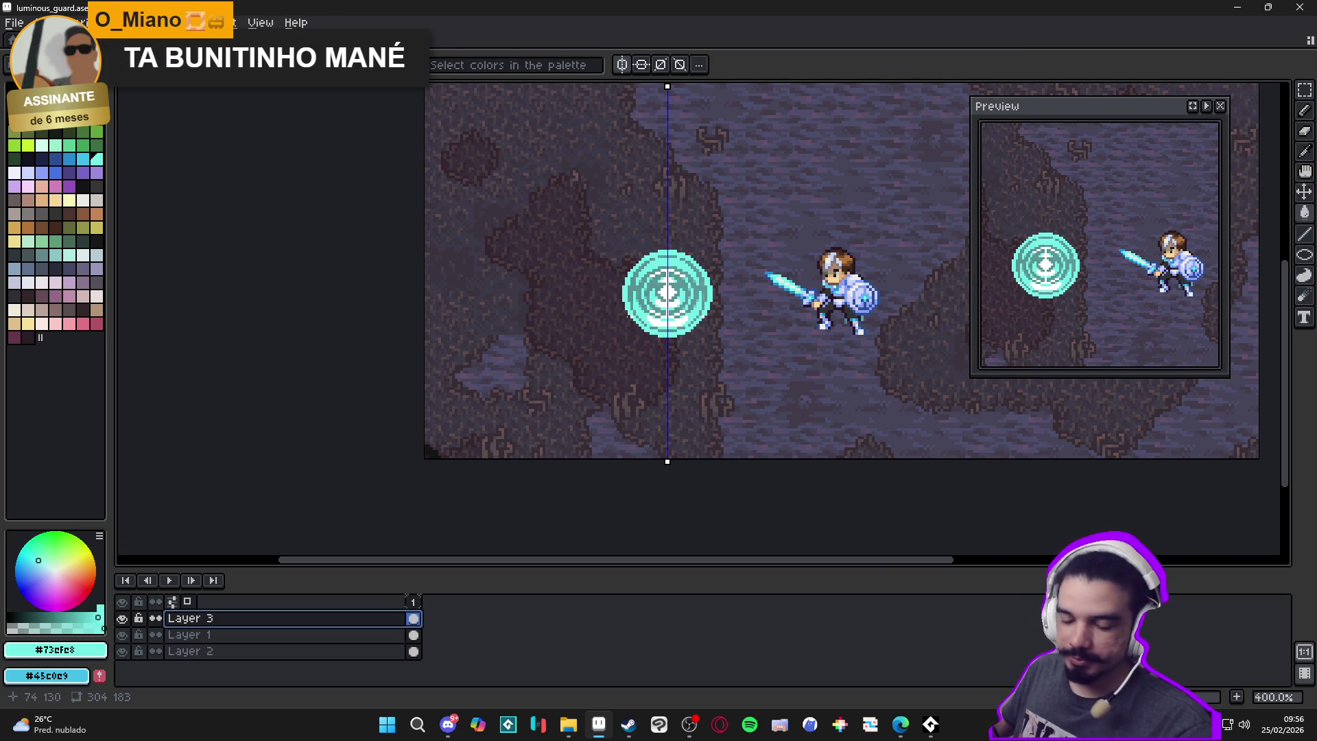
Erase stray cyan and white pixels from the rune's ring and lower band, mirrored
scroll(626, 314, "up", 3)
key("e")
scroll(741, 282, "up", 2)
left_click(731, 280)
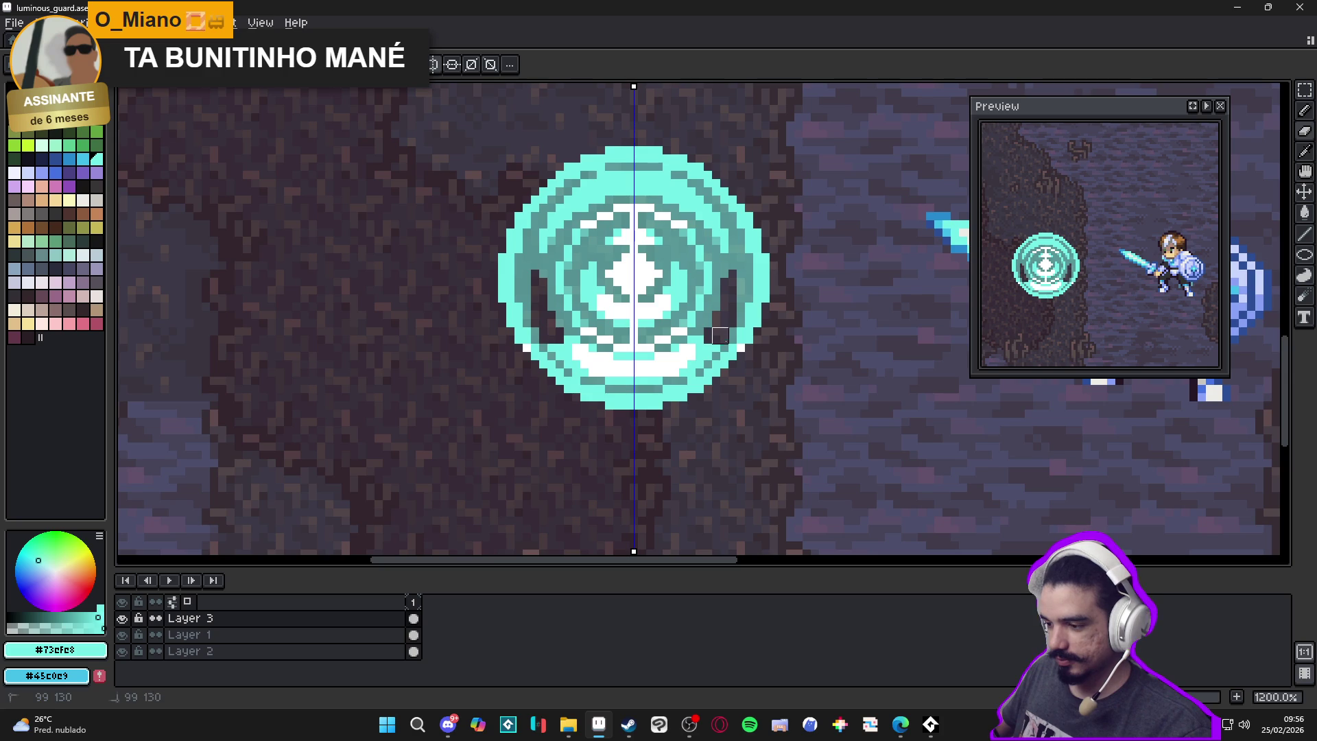
left_click(699, 346)
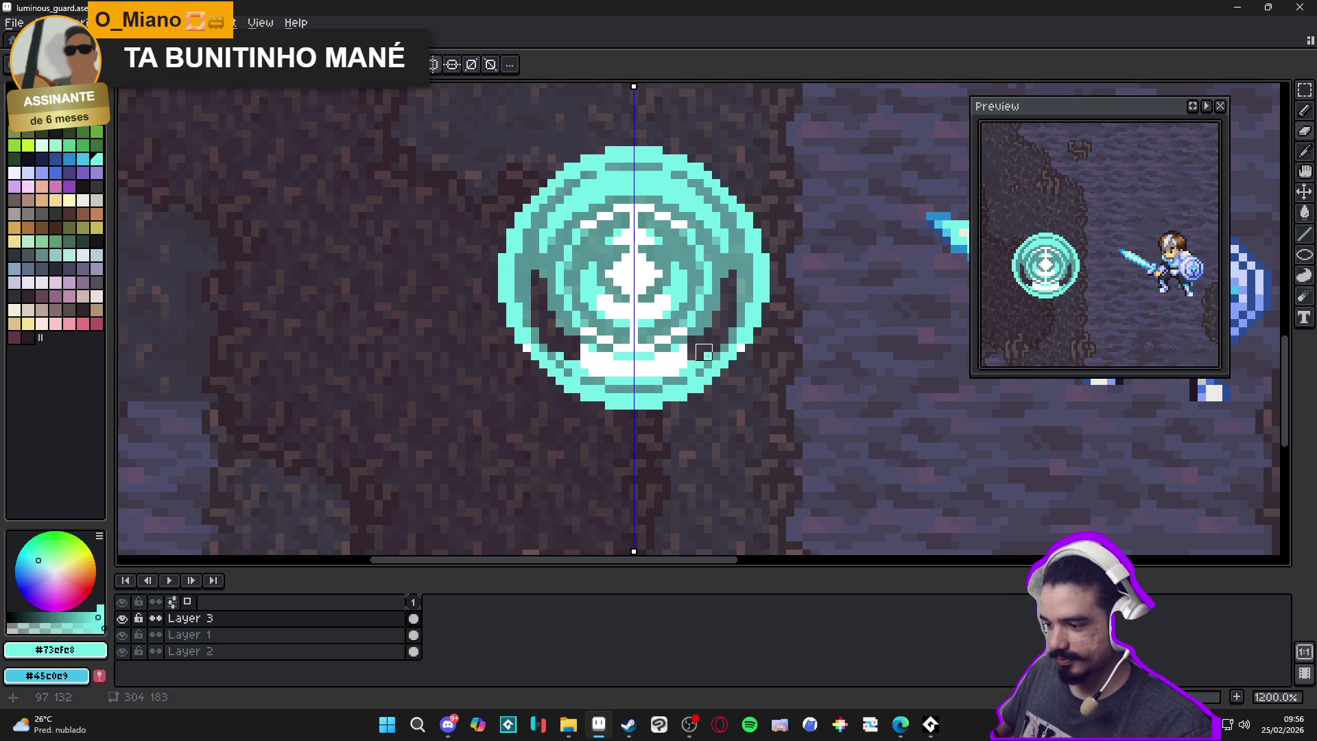
left_click_drag(695, 360, 641, 369)
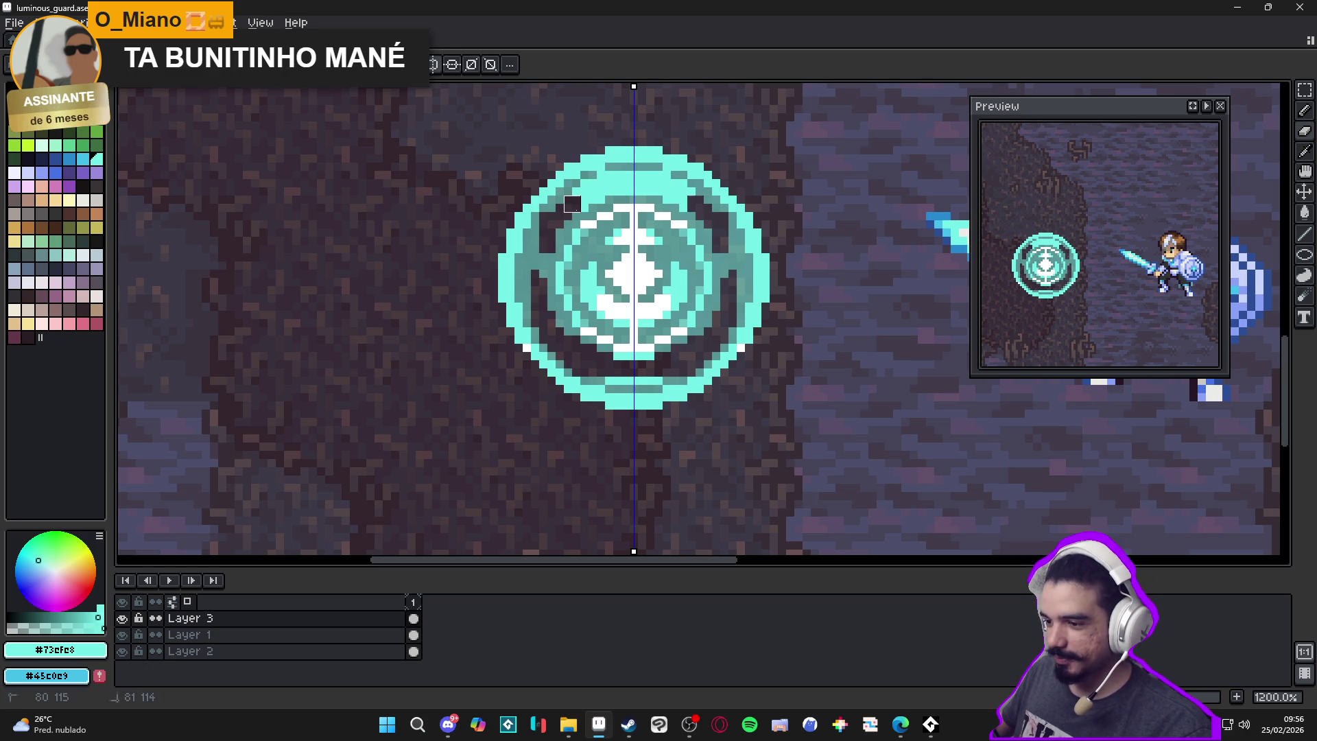
left_click(588, 196)
left_click_drag(588, 195, 652, 184)
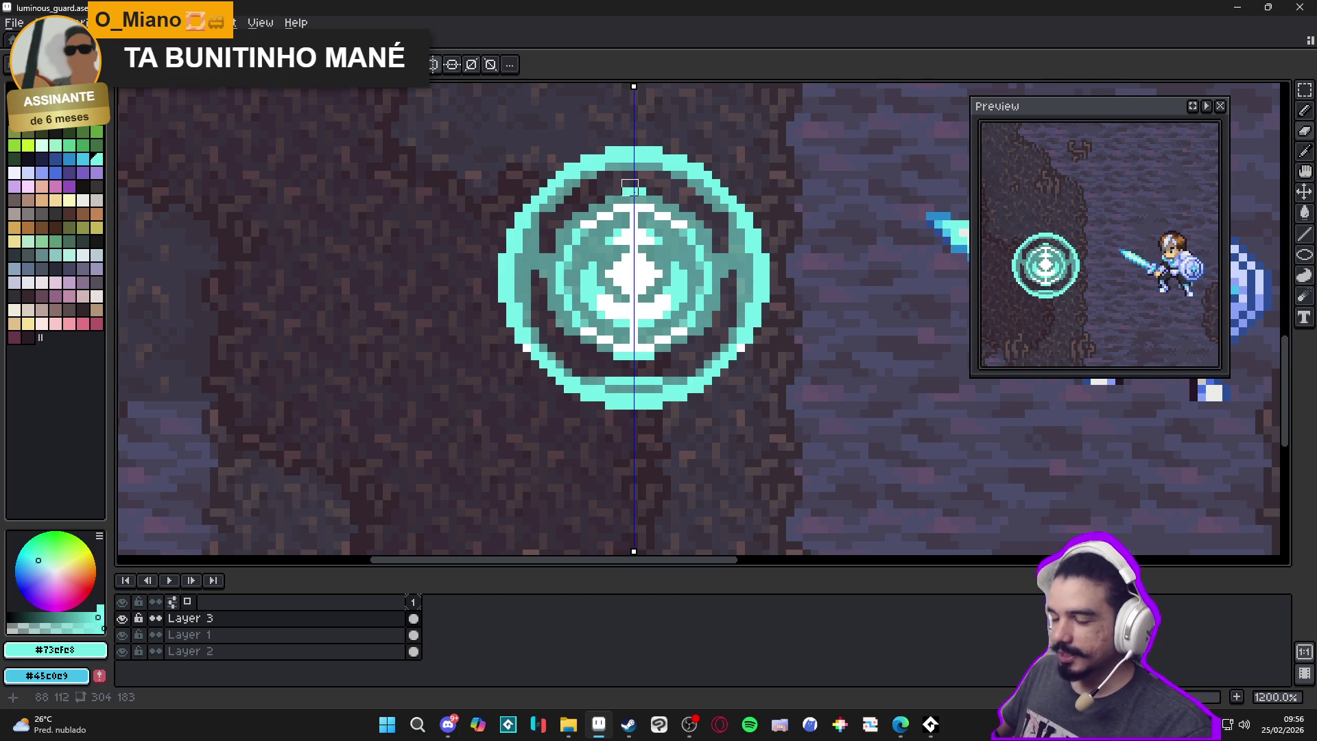
Bucket-fill the dark band and crescent inside the ring
left_click(650, 192, "alt")
left_click(655, 175, "alt")
key("g")
left_click(651, 188)
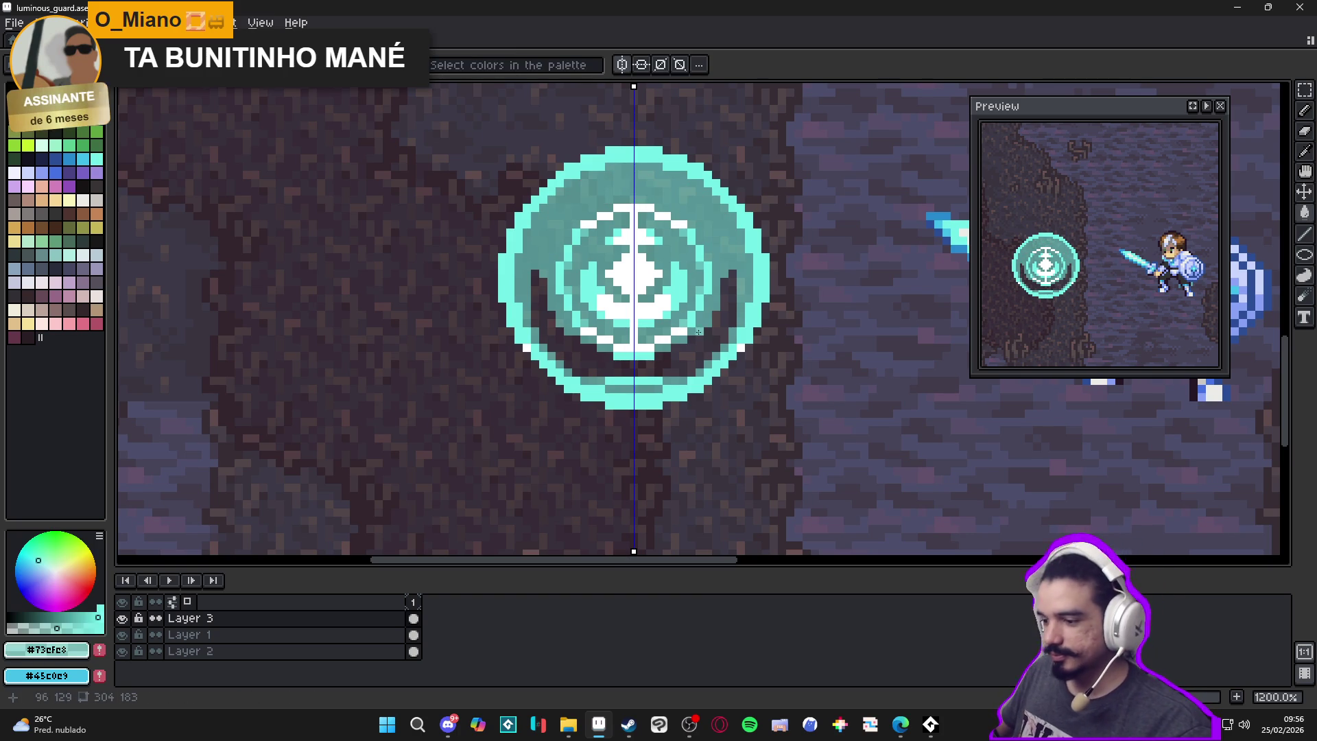
left_click(699, 332)
scroll(698, 332, "down", 3)
scroll(626, 388, "up", 7)
Erase the inner cyan band and refill the emptied area with teal
key("e")
mouse_move(609, 385)
left_mouse_down()
mouse_move(489, 396)
mouse_move(617, 397)
mouse_move(521, 397)
left_mouse_up()
key("g")
right_click(582, 394)
scroll(581, 394, "down", 1)
scroll(583, 392, "down", 3)
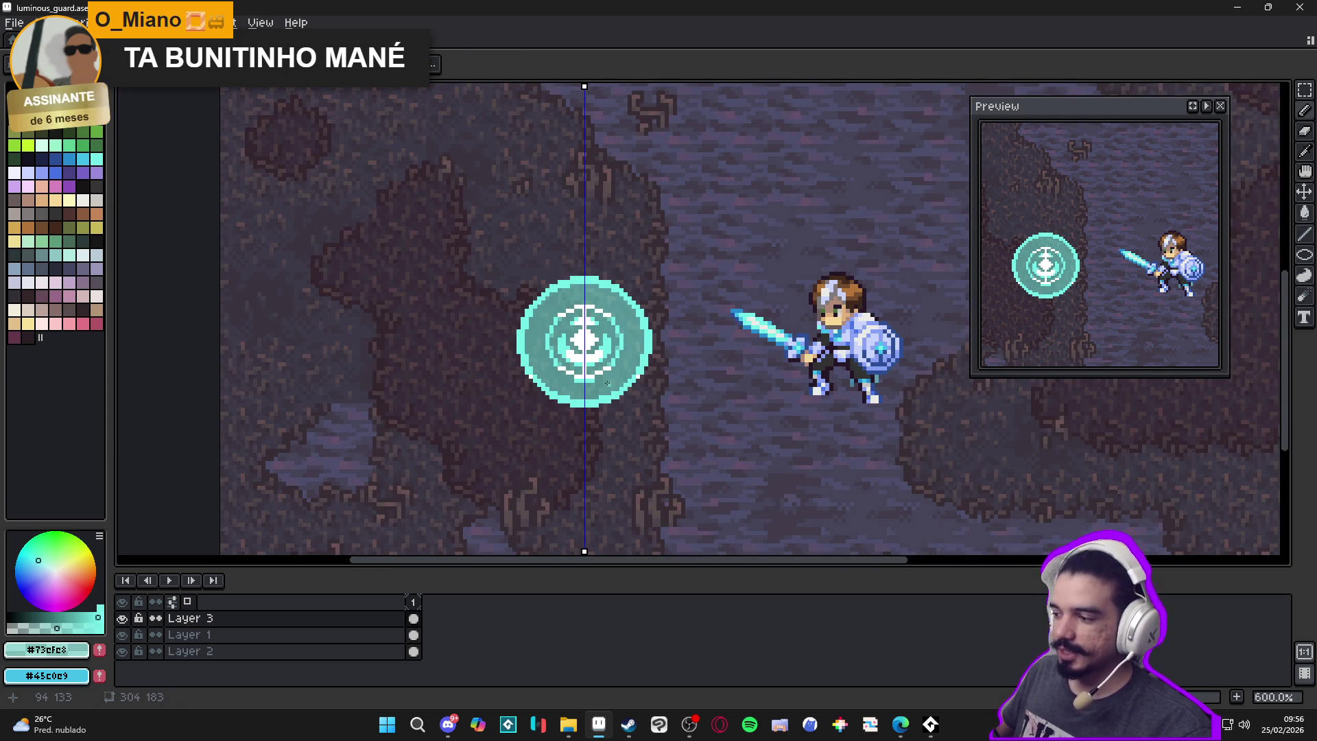
scroll(607, 382, "up", 1)
scroll(590, 372, "up", 2)
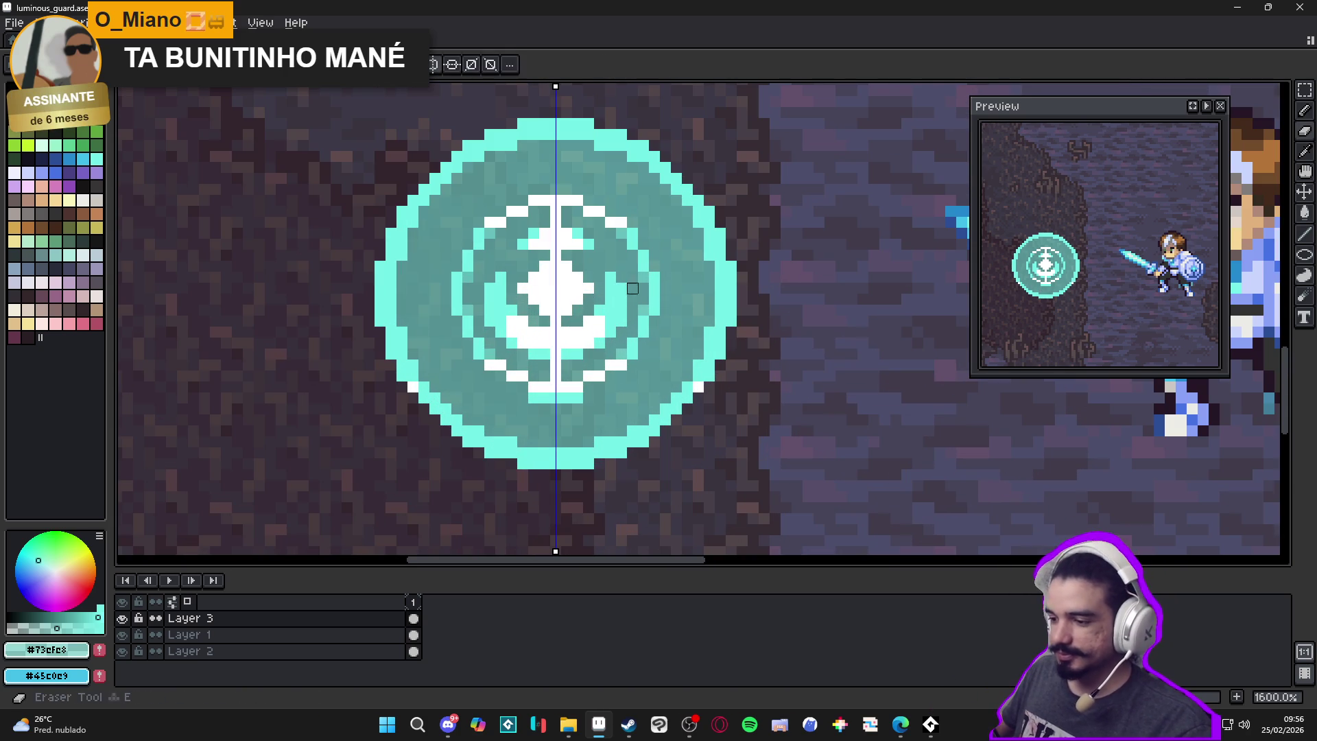
Undo the stray dark pixels and turn the white bits beside the centre line's top teal
mouse_move(610, 277)
left_mouse_down()
mouse_move(621, 288)
mouse_move(589, 333)
mouse_move(600, 344)
mouse_move(555, 353)
mouse_move(578, 354)
mouse_move(582, 397)
mouse_move(561, 397)
left_mouse_up()
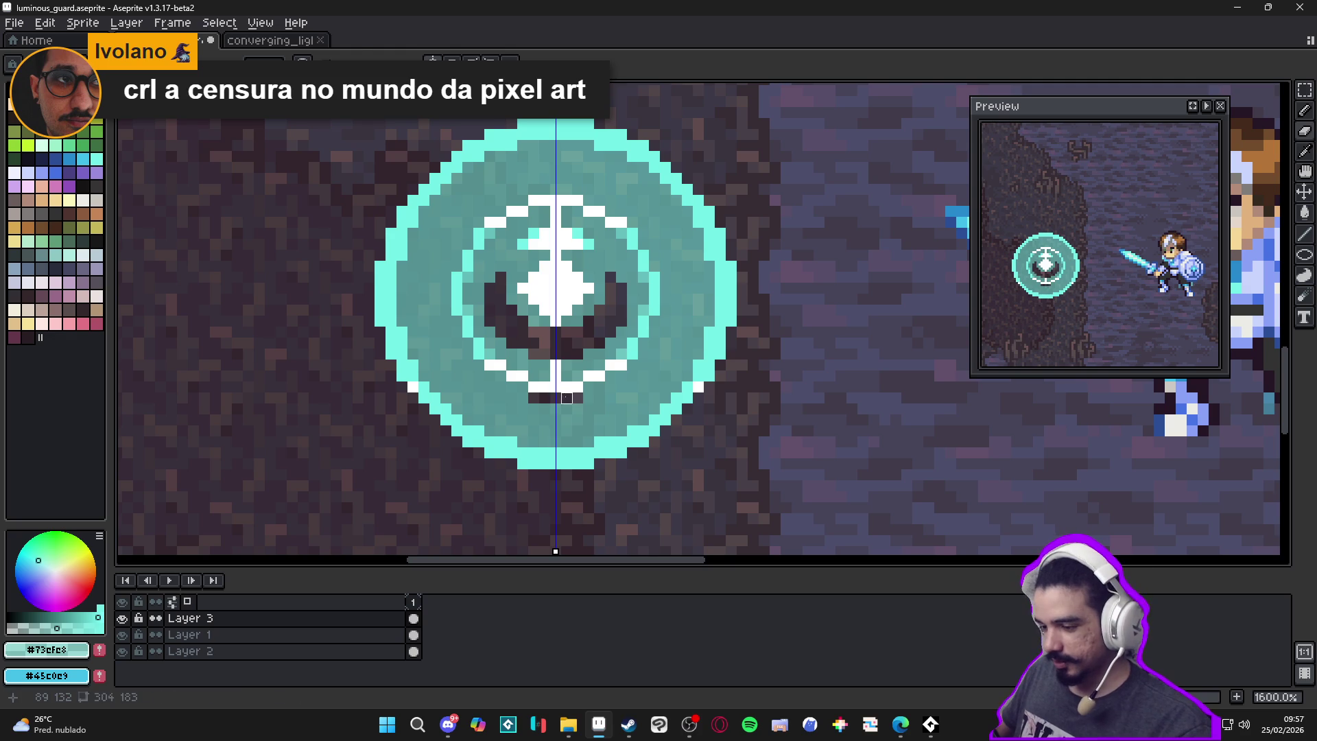
key("ctrl+z")
key("ctrl+z")
key("ctrl+z")
key("e")
left_click_drag(578, 234, 588, 245)
key("g")
left_click(578, 244)
Pencil white pixels to complete the vertical centre line, then pick the light teal
scroll(577, 244, "down", 5)
key("b")
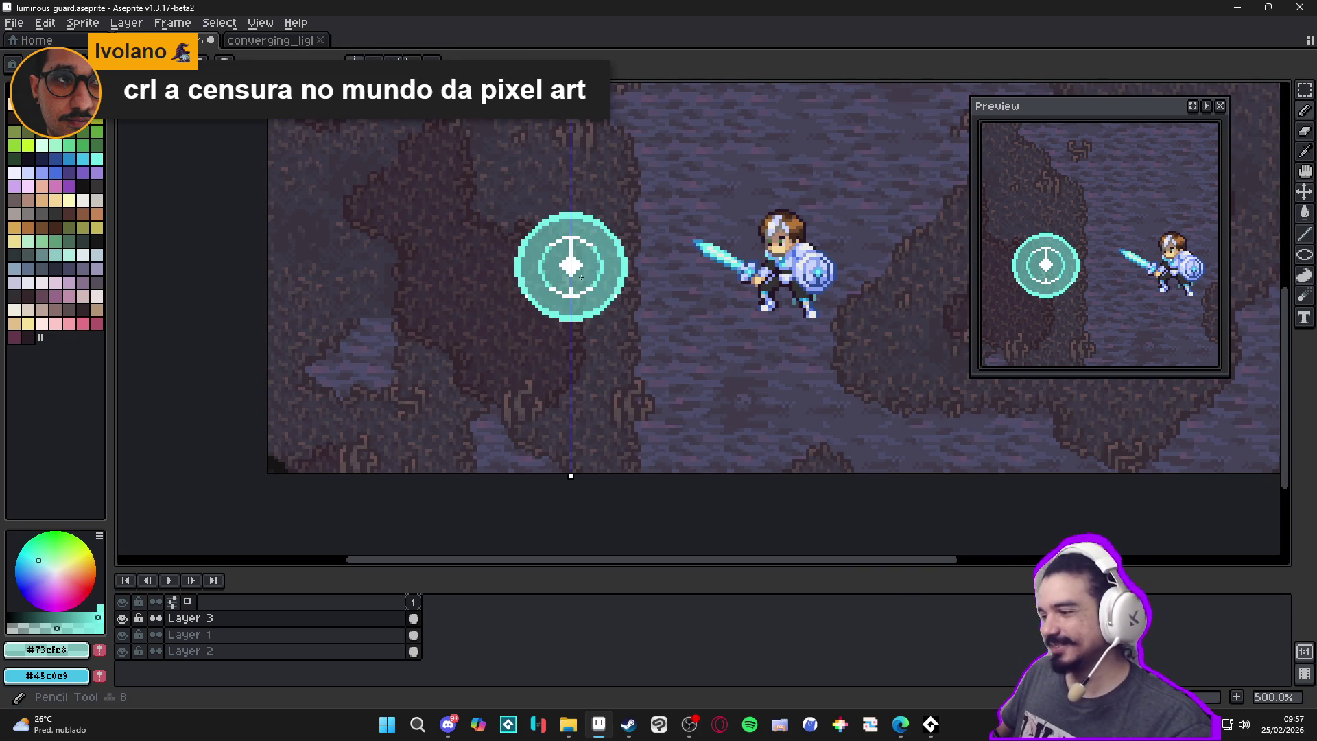
scroll(583, 275, "up", 5)
left_click(546, 312, "alt")
left_click(548, 276)
left_click(546, 292)
left_click(548, 260)
scroll(548, 274, "down", 3)
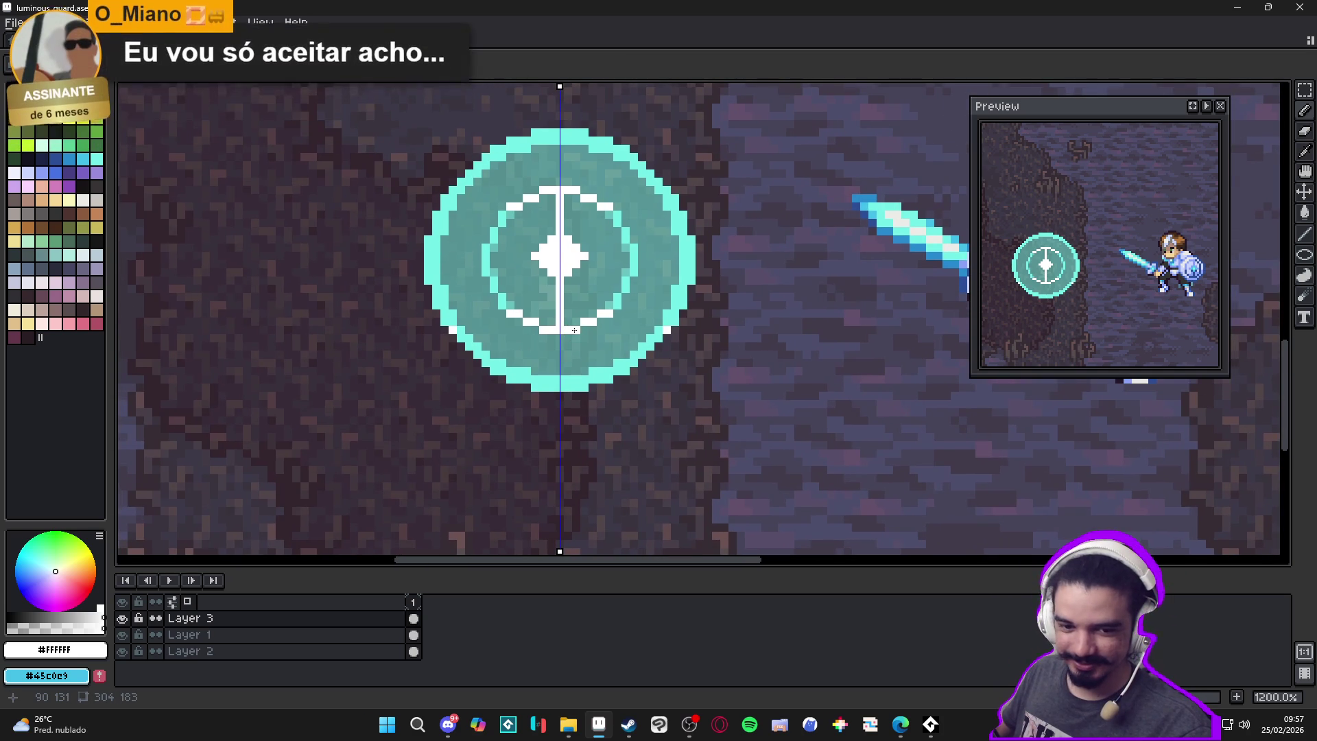
scroll(578, 329, "up", 1)
left_click(591, 294, "alt")
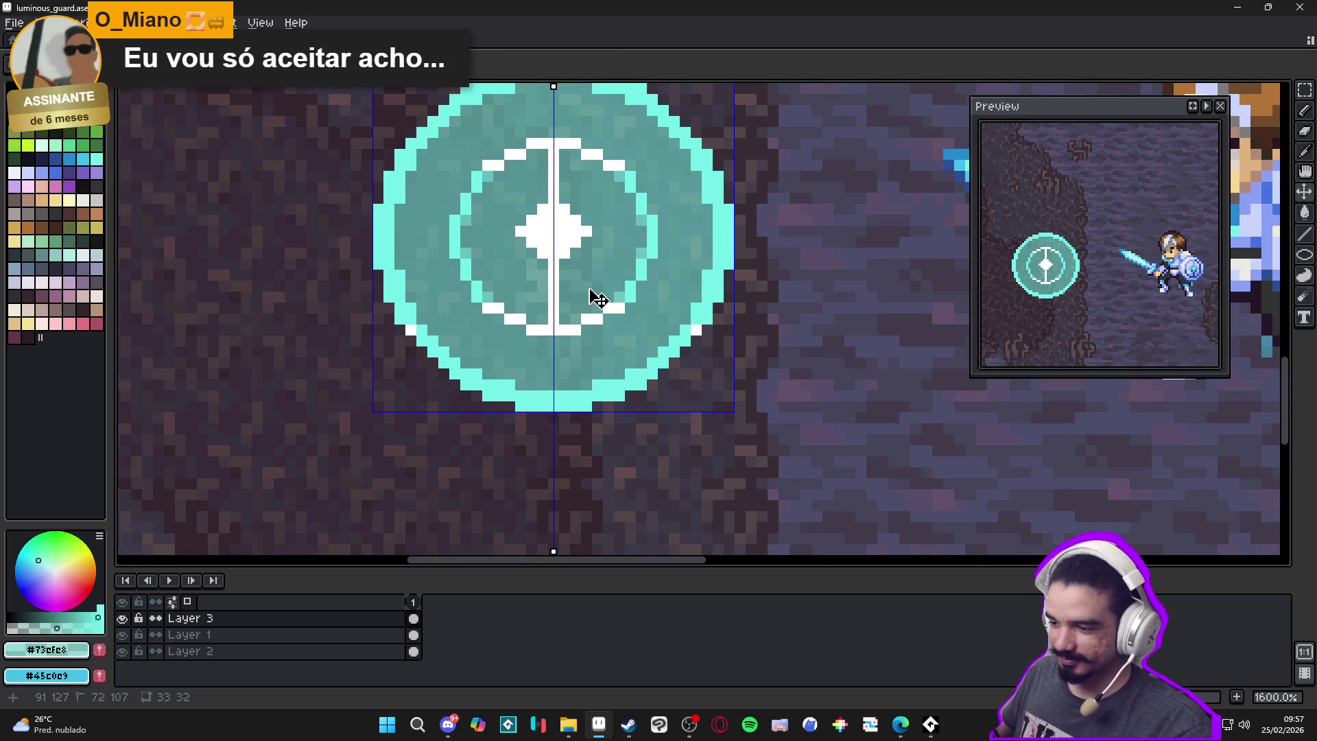
Paint mirrored light-teal shading just below the rune's centre
left_click(587, 295)
left_click(563, 292)
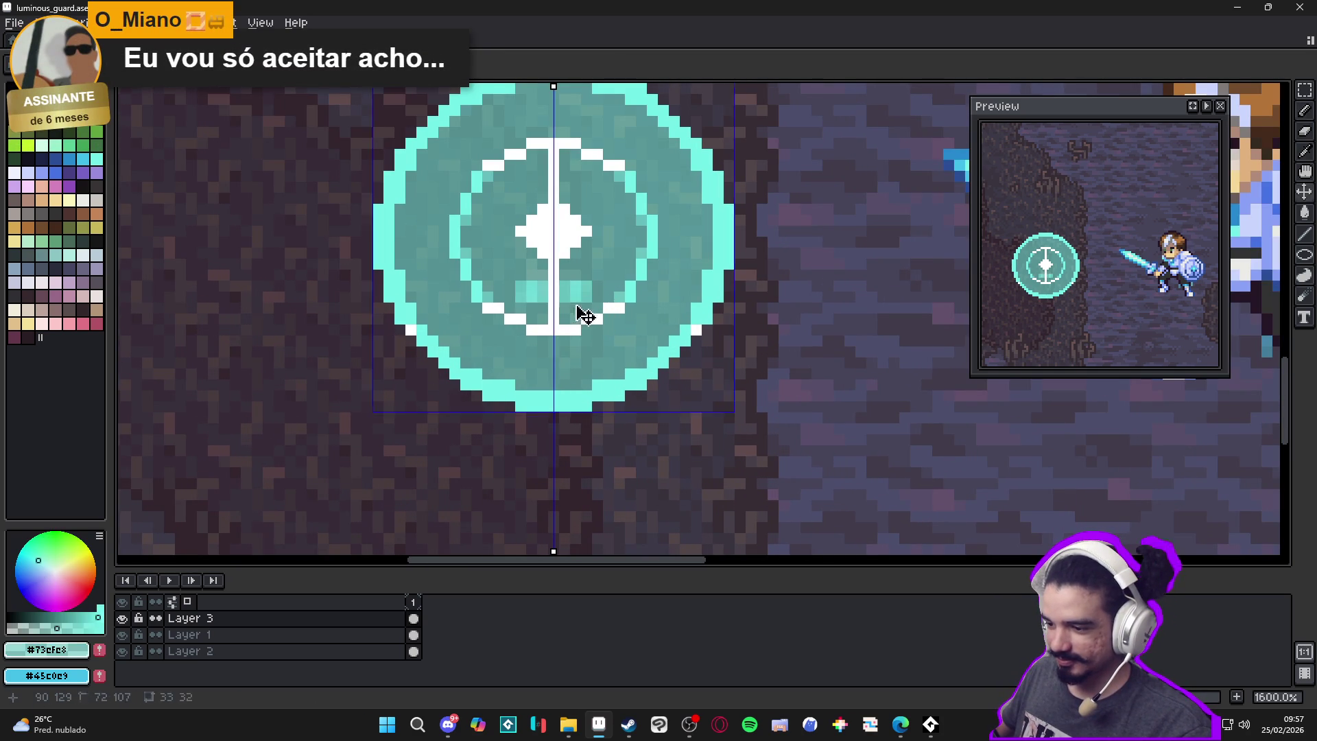
key("ctrl+z")
mouse_move(569, 286)
left_mouse_down()
mouse_move(570, 309)
mouse_move(602, 269)
left_mouse_up()
left_click(599, 284)
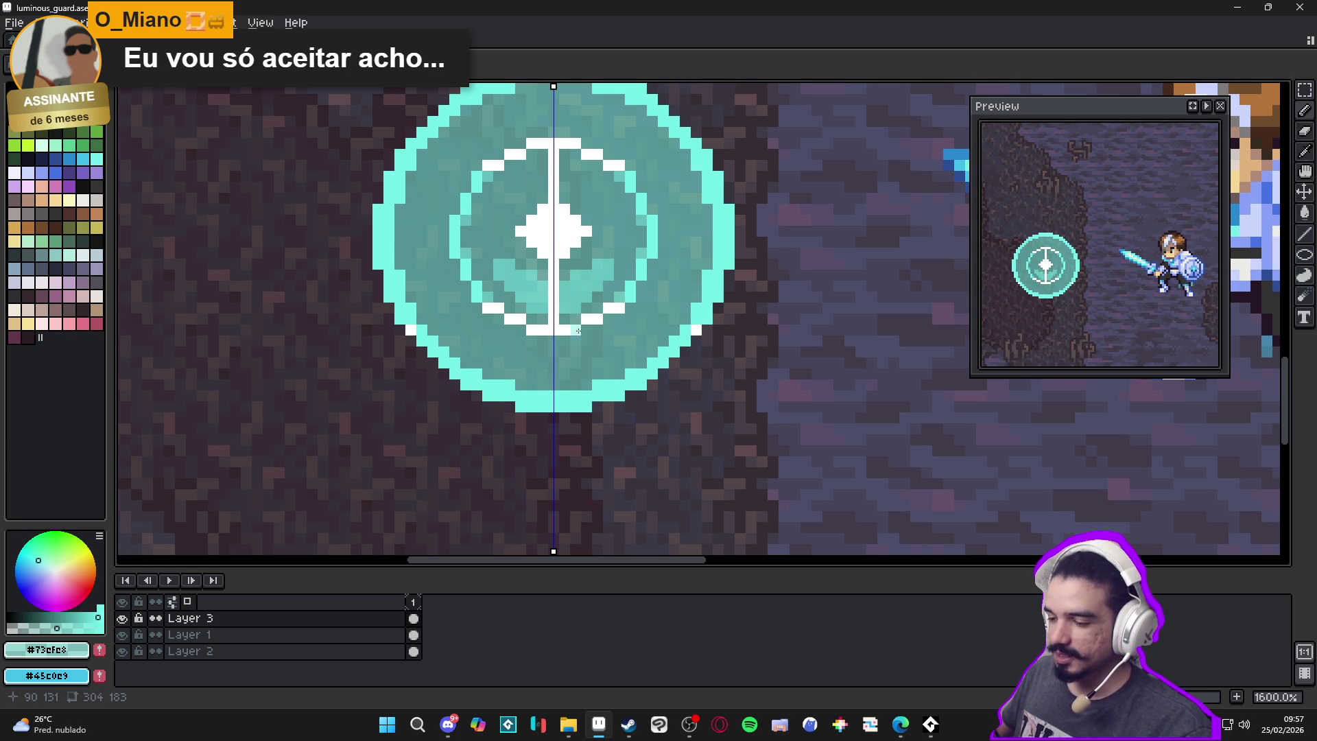
scroll(577, 344, "down", 3)
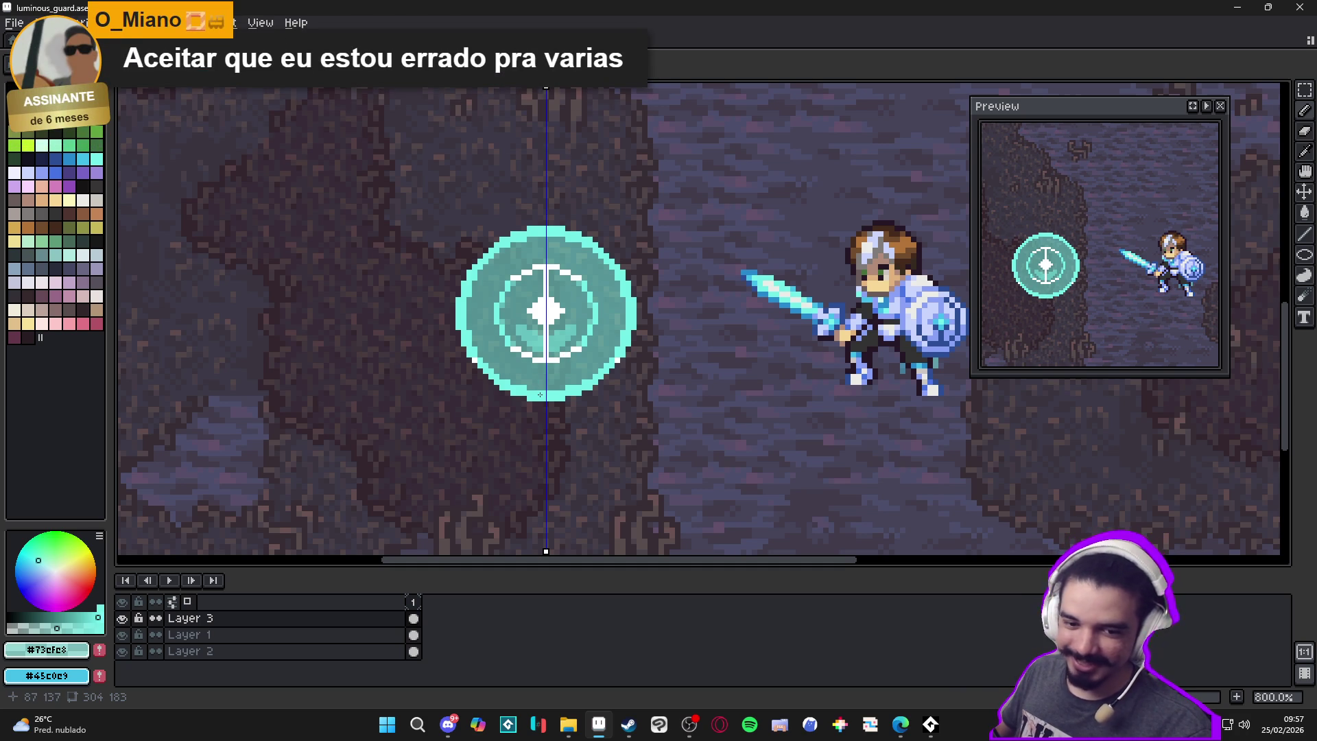
scroll(540, 395, "up", 5)
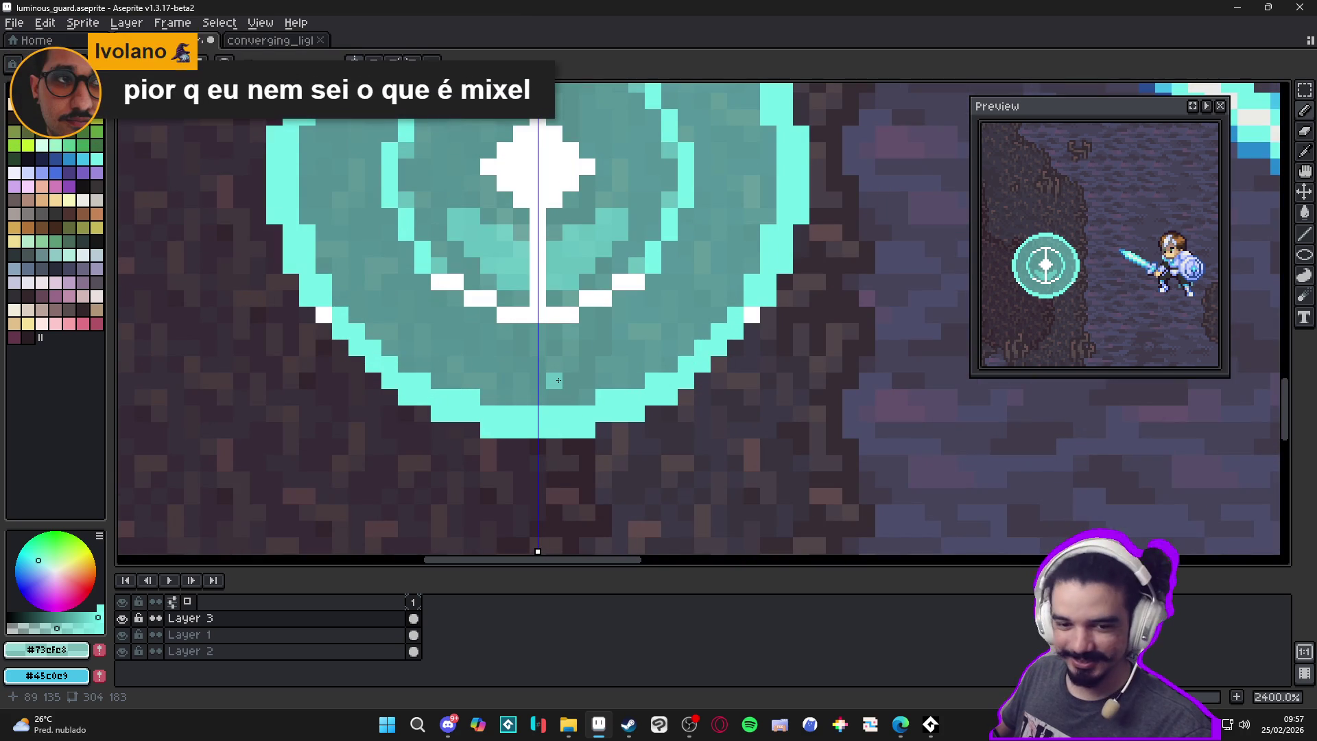
Add lighter teal below the white emblem and along the ring's inner edge
mouse_move(573, 385)
left_mouse_down()
mouse_move(507, 374)
mouse_move(559, 356)
left_mouse_up()
mouse_move(552, 355)
left_mouse_down()
mouse_move(574, 349)
mouse_move(621, 377)
mouse_move(619, 342)
mouse_move(653, 333)
mouse_move(652, 348)
mouse_move(642, 315)
mouse_move(672, 329)
mouse_move(699, 303)
left_mouse_up()
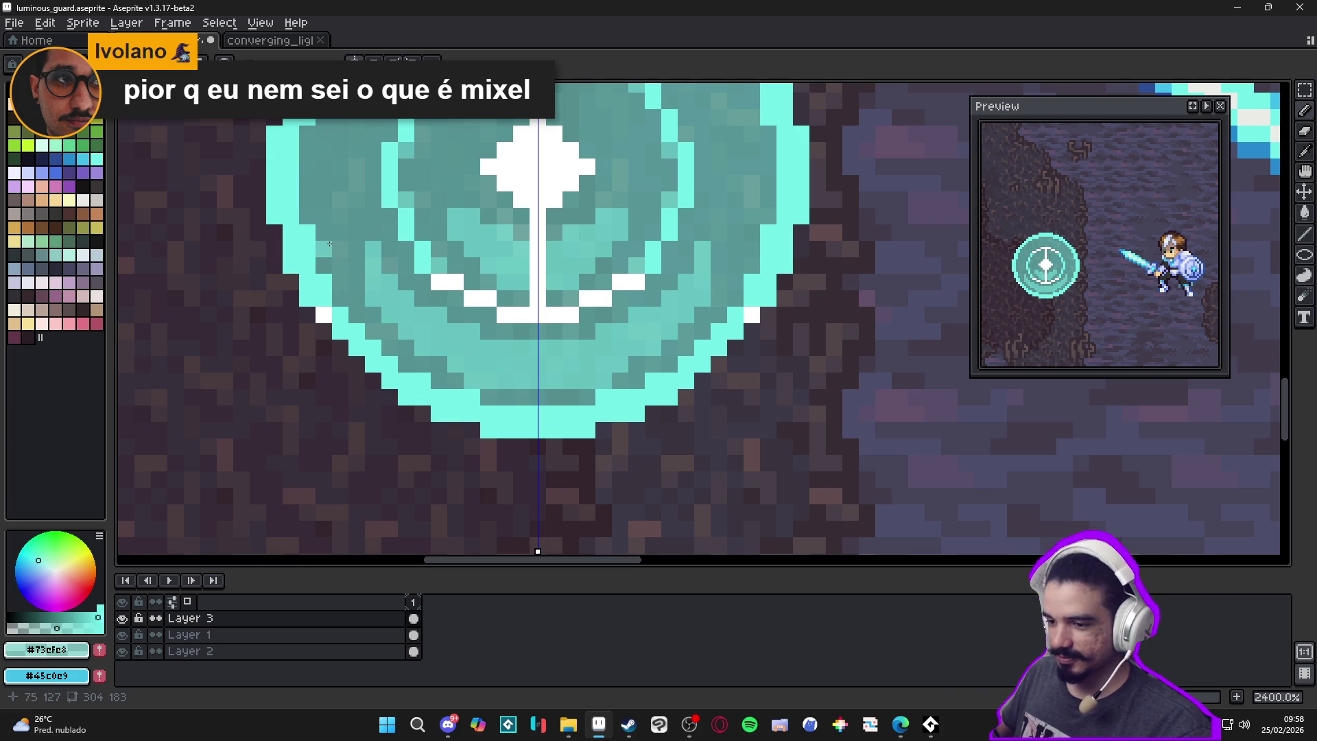
left_click_drag(354, 247, 365, 197)
key("ctrl+z")
mouse_move(357, 267)
left_mouse_down()
mouse_move(356, 197)
mouse_move(356, 247)
mouse_move(342, 212)
left_mouse_up()
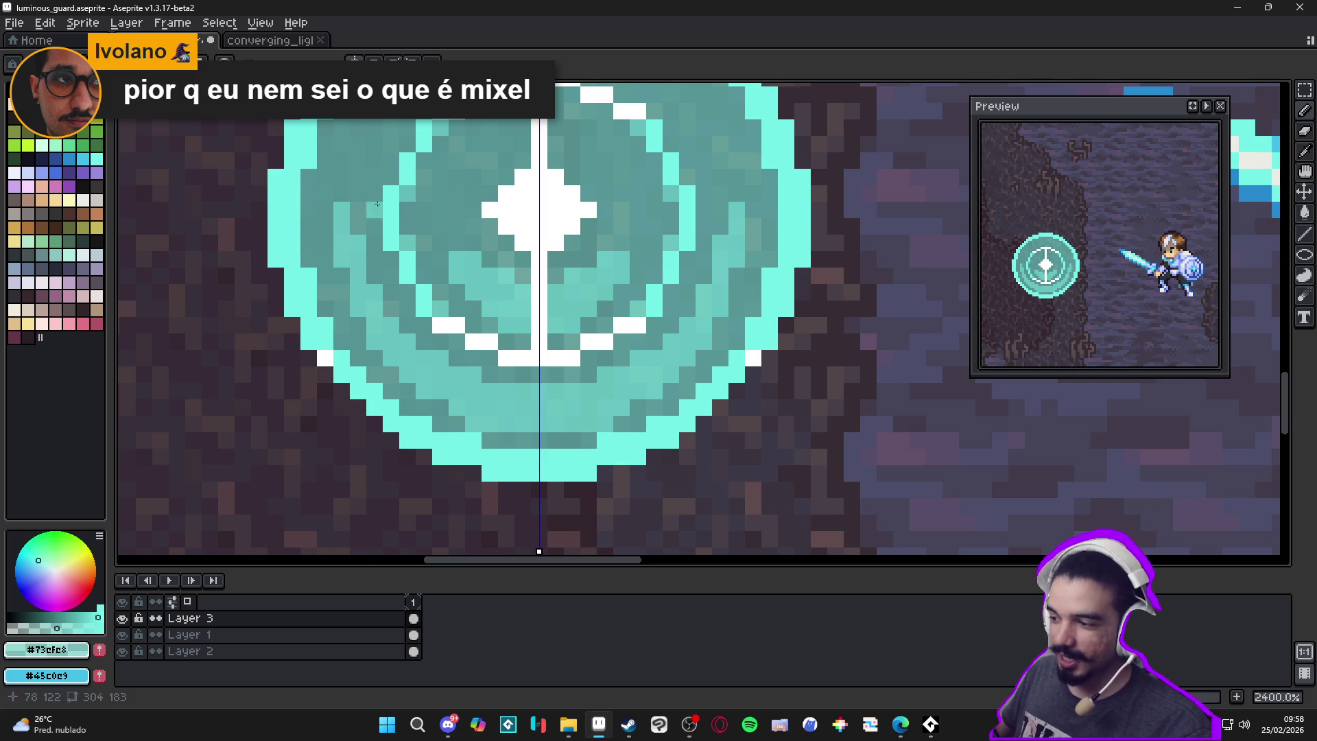
Lighten teal pixels near the rune's top
scroll(363, 199, "down", 2)
mouse_move(477, 238)
left_mouse_down()
mouse_move(481, 316)
mouse_move(475, 305)
left_mouse_up()
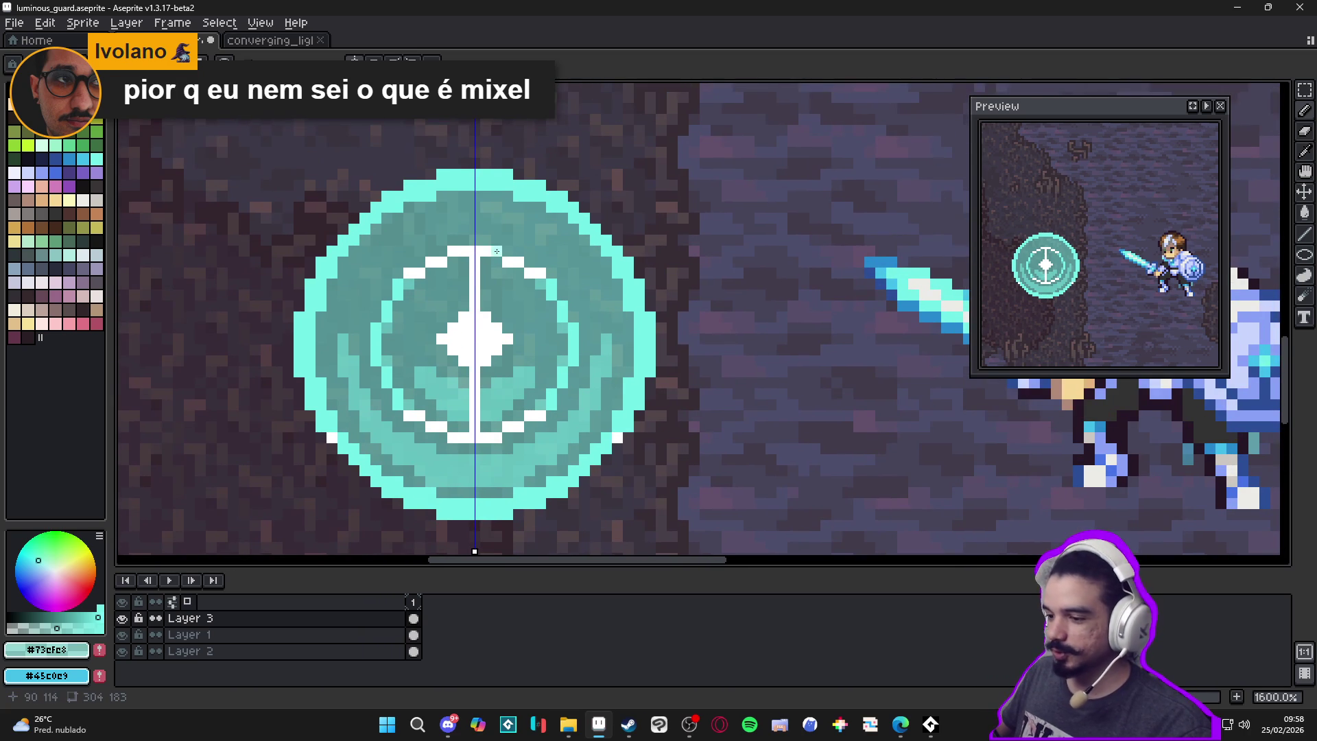
left_click_drag(480, 230, 487, 255)
key("ctrl")
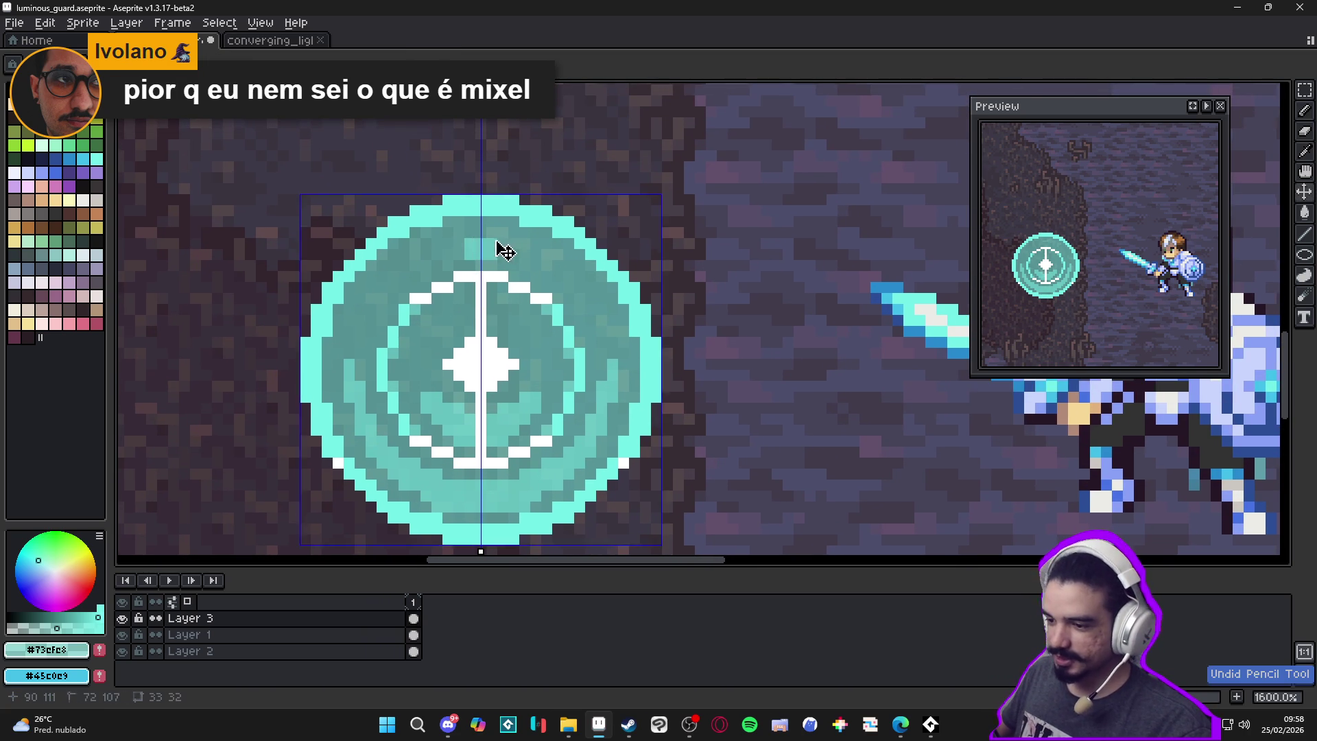
left_click(500, 239)
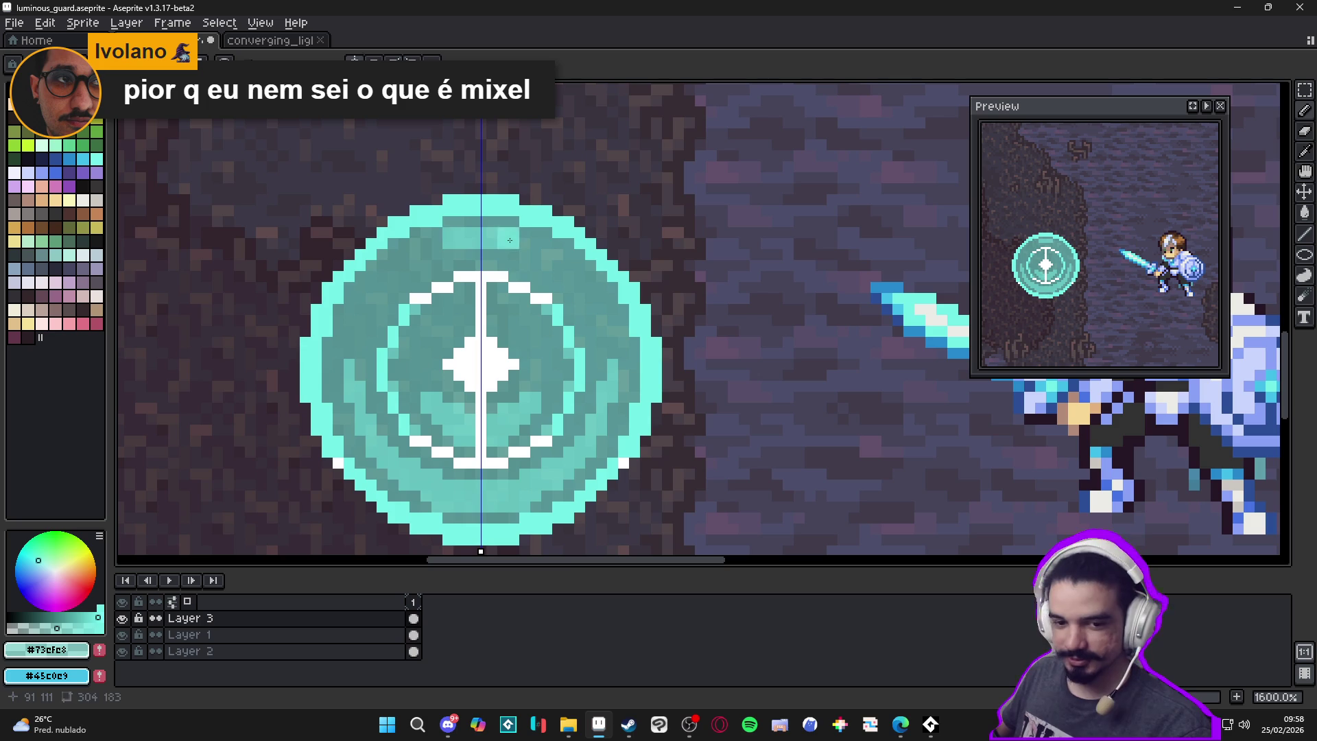
left_click_drag(495, 256, 506, 258)
left_click(533, 243)
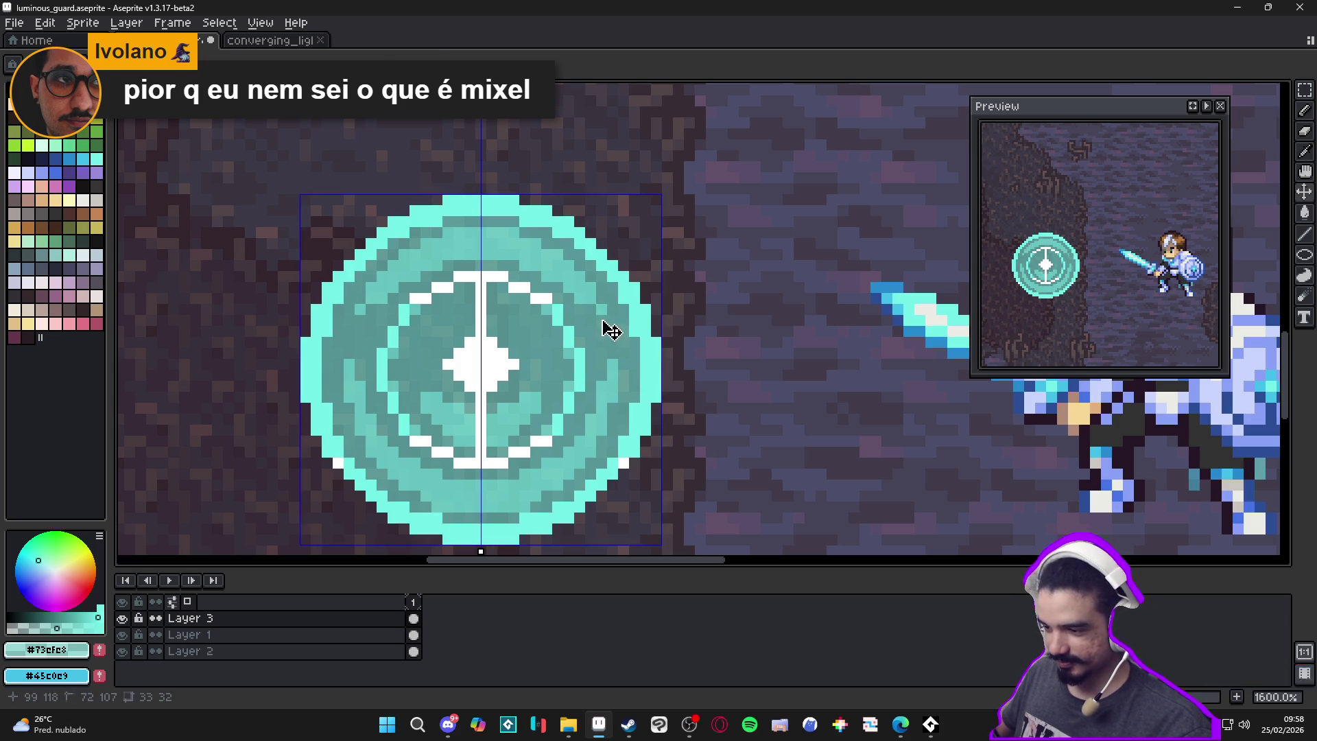
scroll(589, 313, "down", 3)
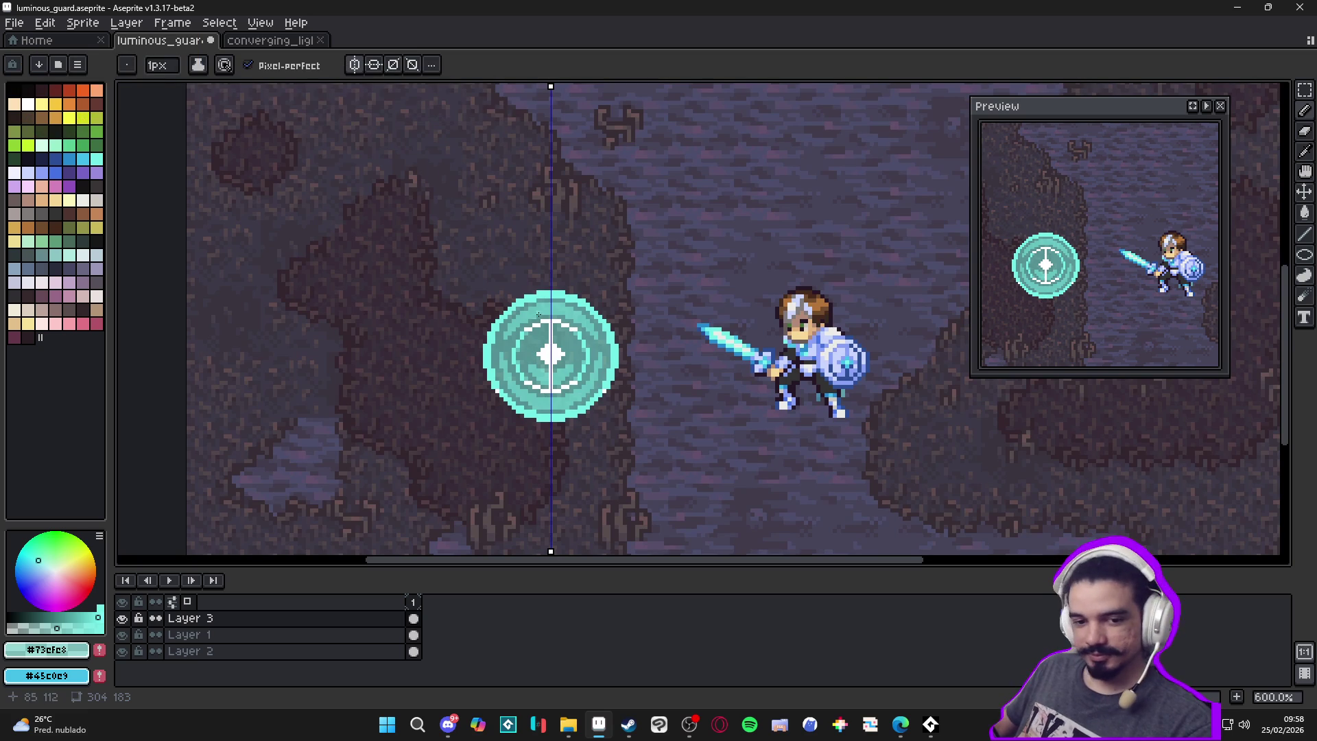
Add a mirrored 2px block and a 1px pixel of lighter teal shading
scroll(542, 336, "up", 3)
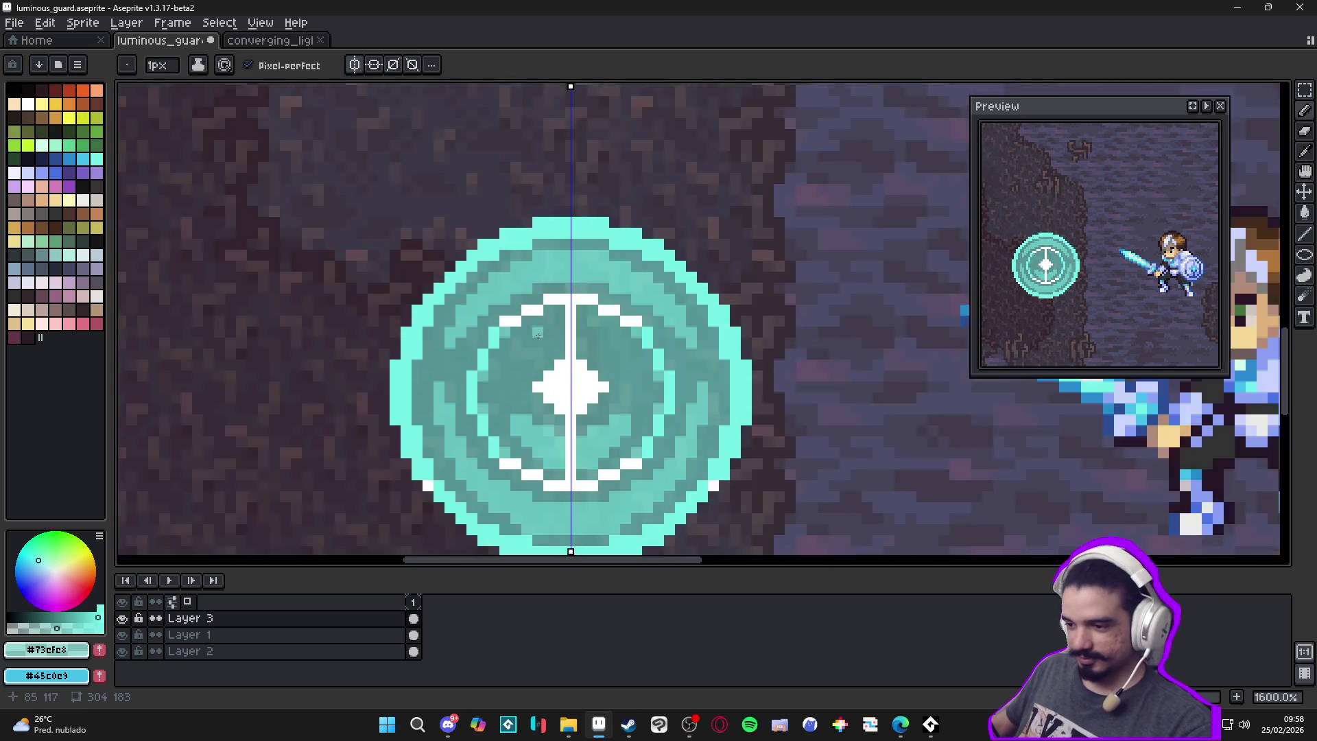
key("plus")
key("minus")
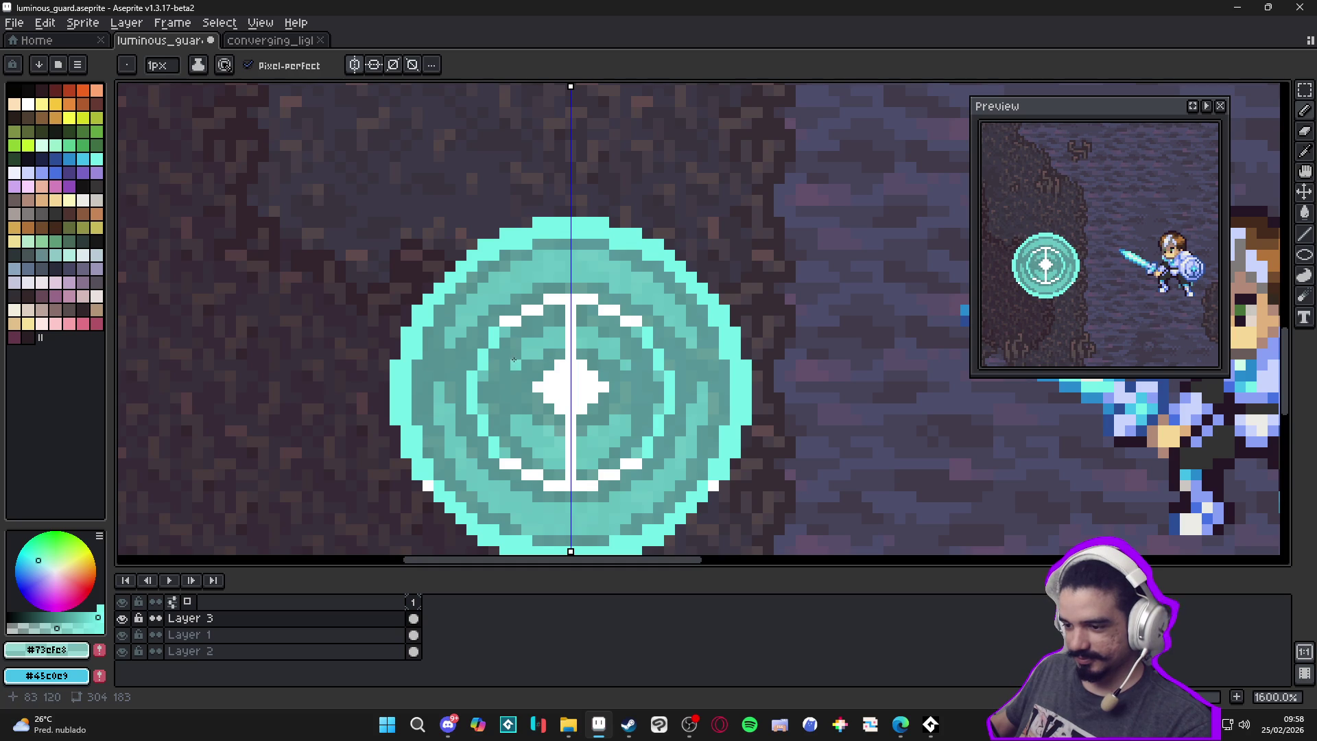
scroll(515, 377, "down", 3)
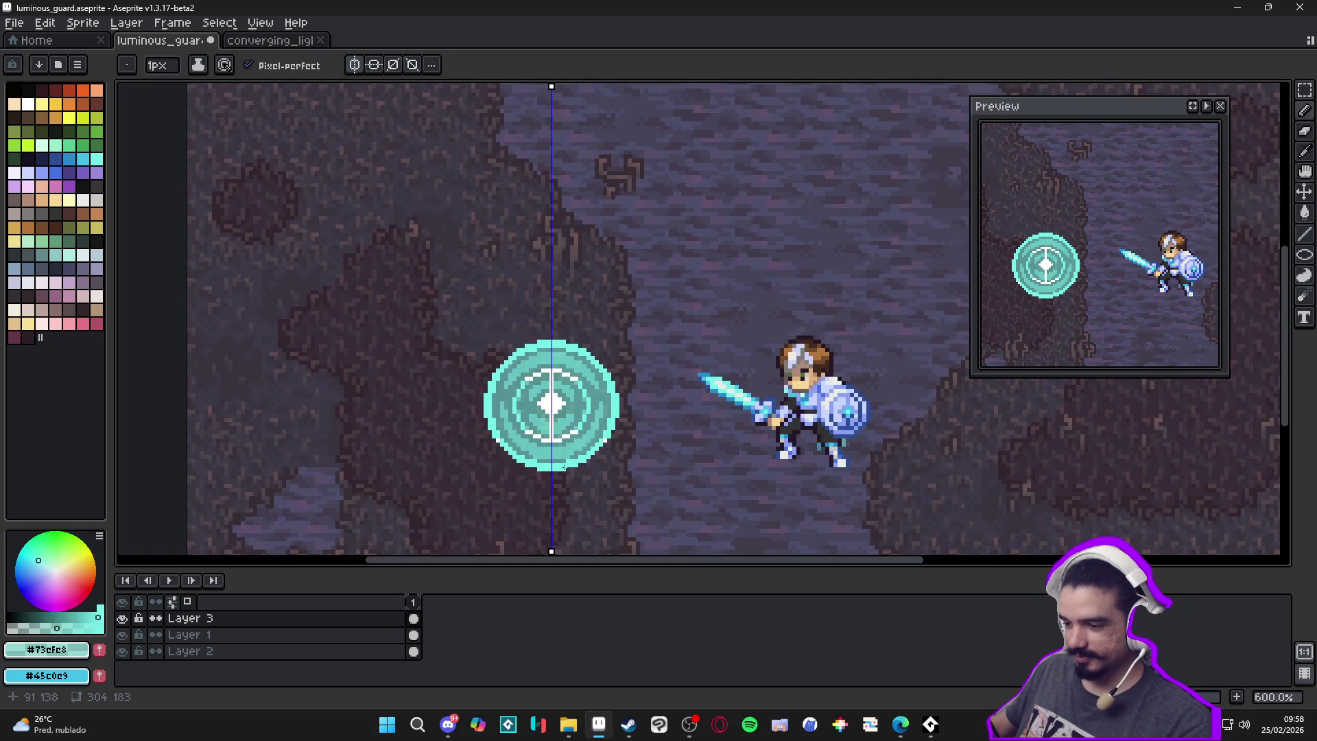
scroll(563, 460, "up", 5)
key("plus")
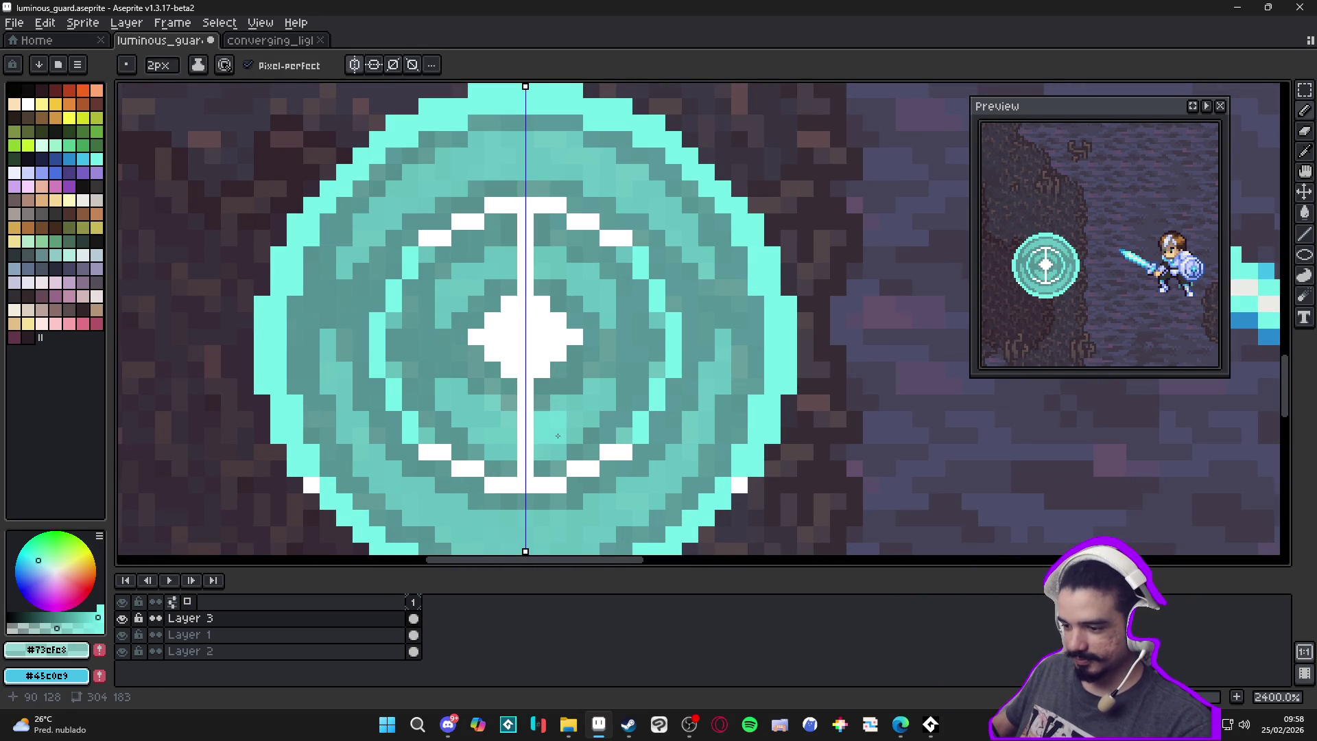
left_click(557, 435)
key("minus")
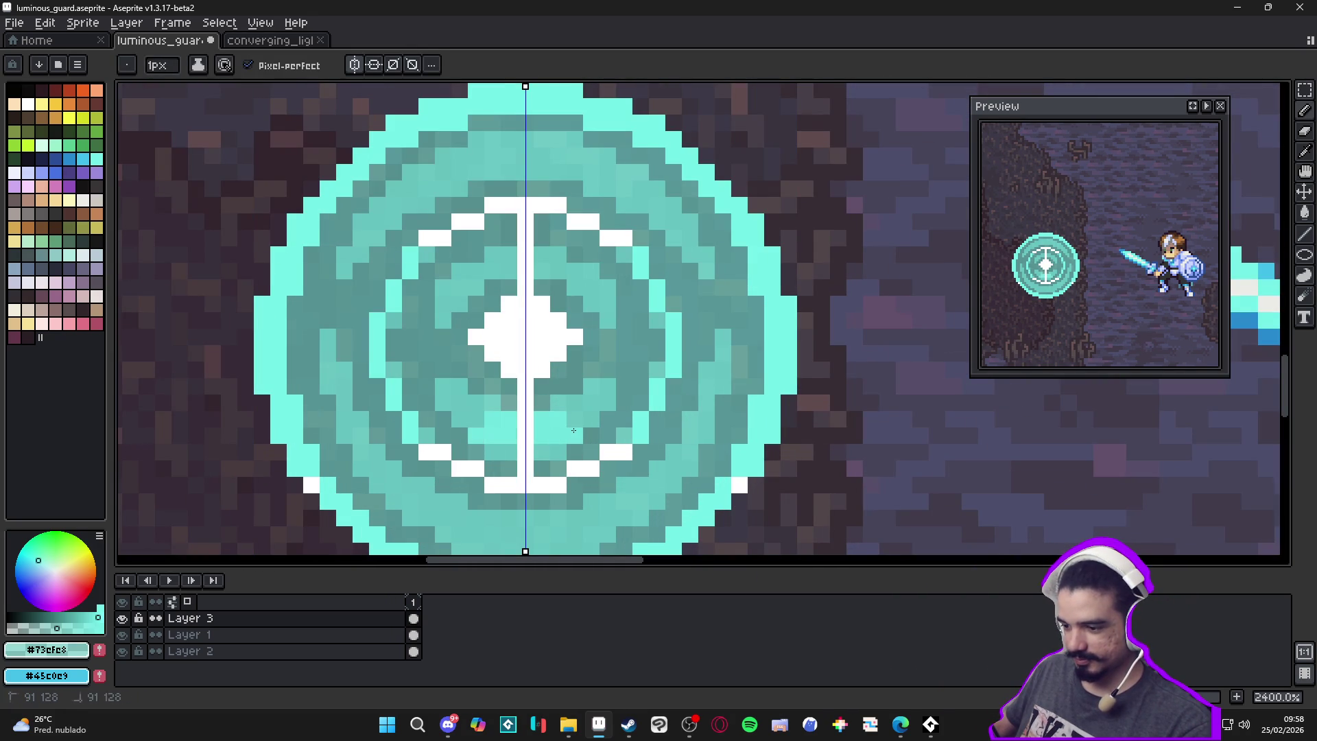
left_click(575, 419)
scroll(576, 420, "down", 5)
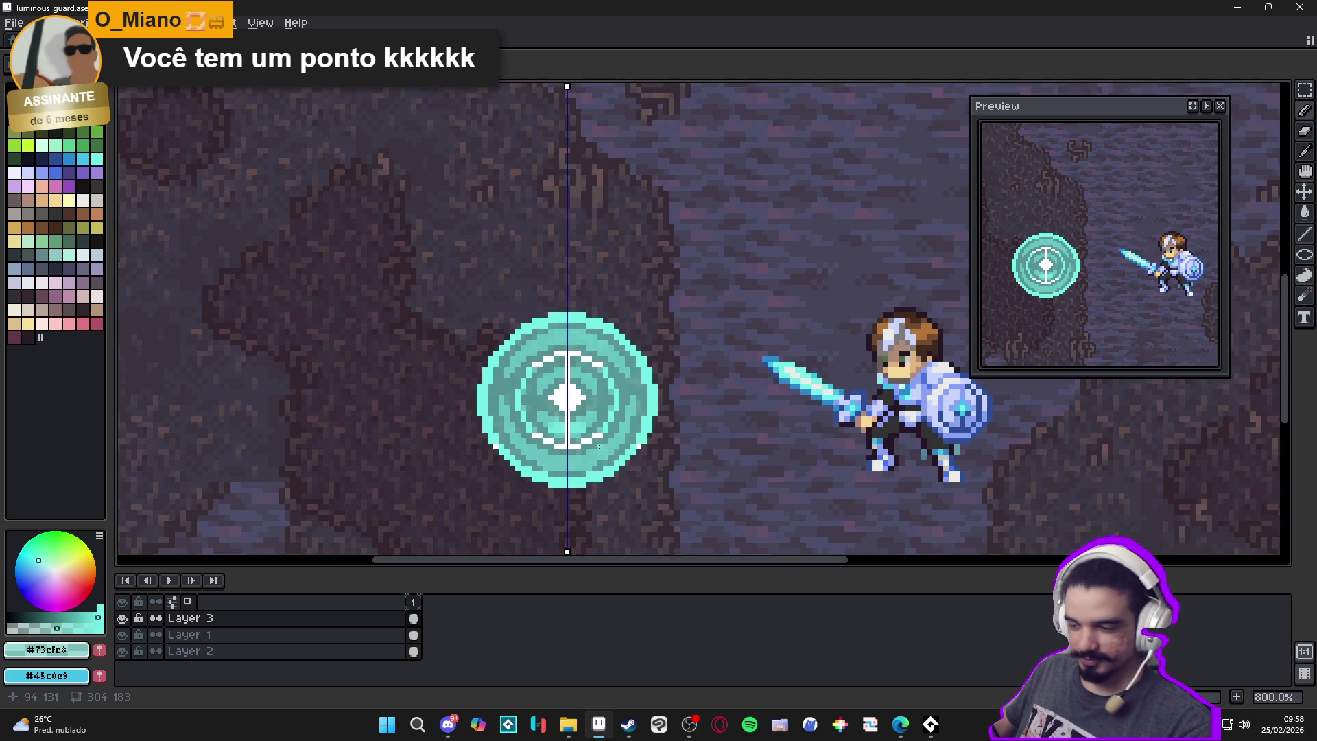
key("ctrl+z")
key("ctrl+z")
key("ctrl+y")
Lighten shading pixels near the rune's centre axis
scroll(590, 413, "down", 3)
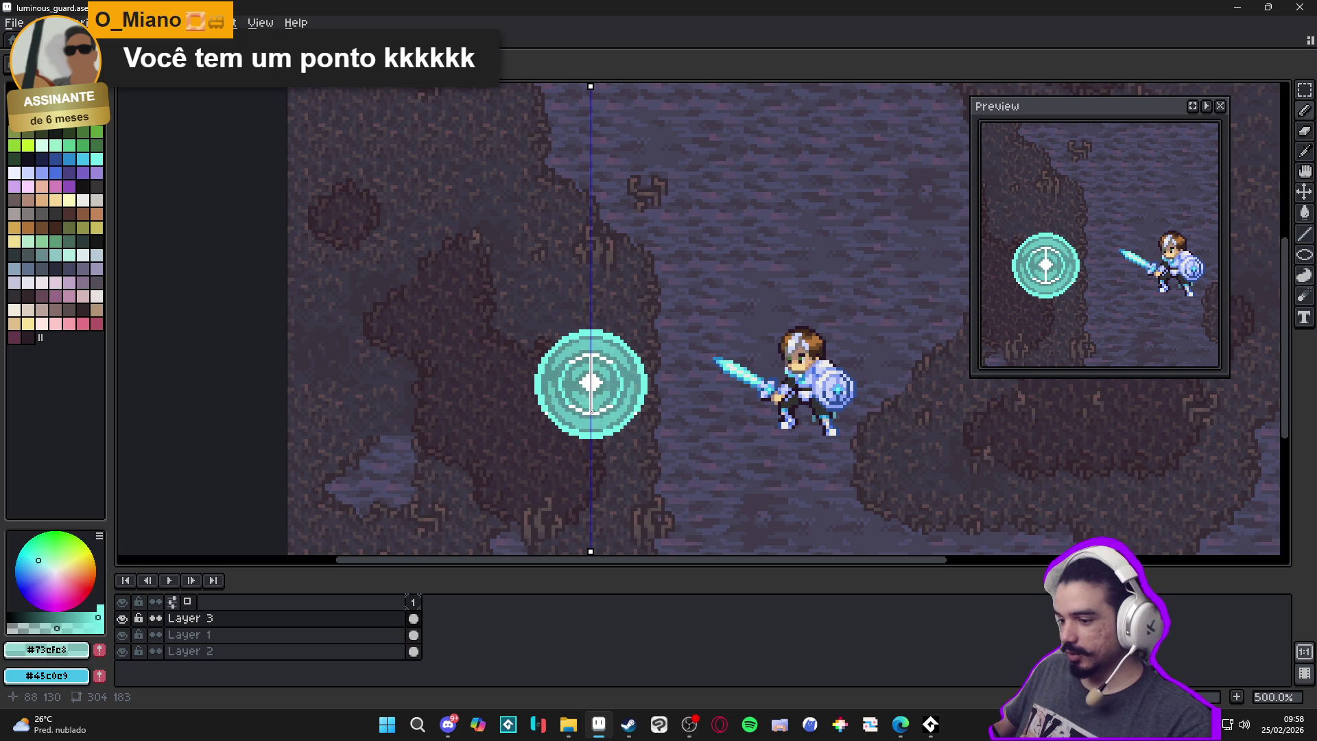
scroll(559, 370, "up", 5)
scroll(697, 427, "down", 4)
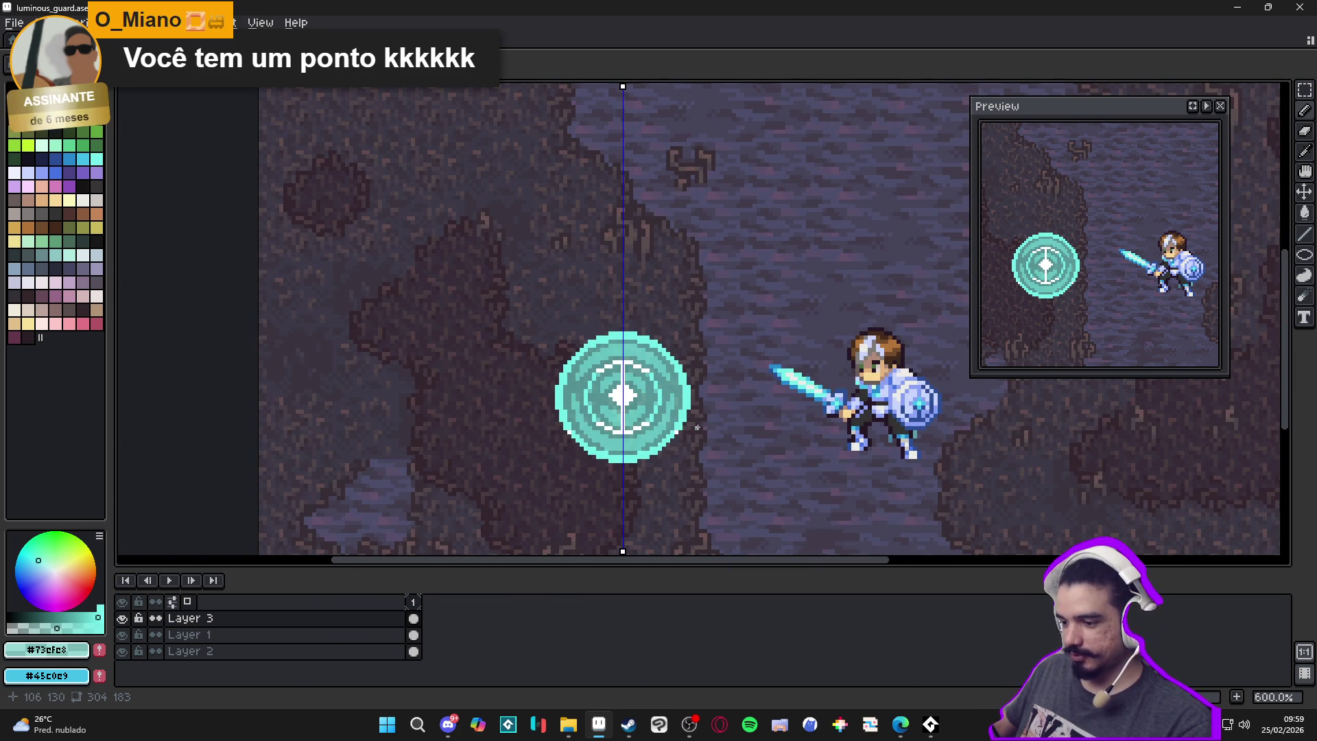
scroll(619, 443, "up", 7)
mouse_move(663, 469)
left_mouse_down()
mouse_move(663, 456)
mouse_move(684, 456)
mouse_move(662, 483)
mouse_move(681, 483)
mouse_move(727, 441)
mouse_move(727, 463)
mouse_move(756, 420)
left_mouse_up()
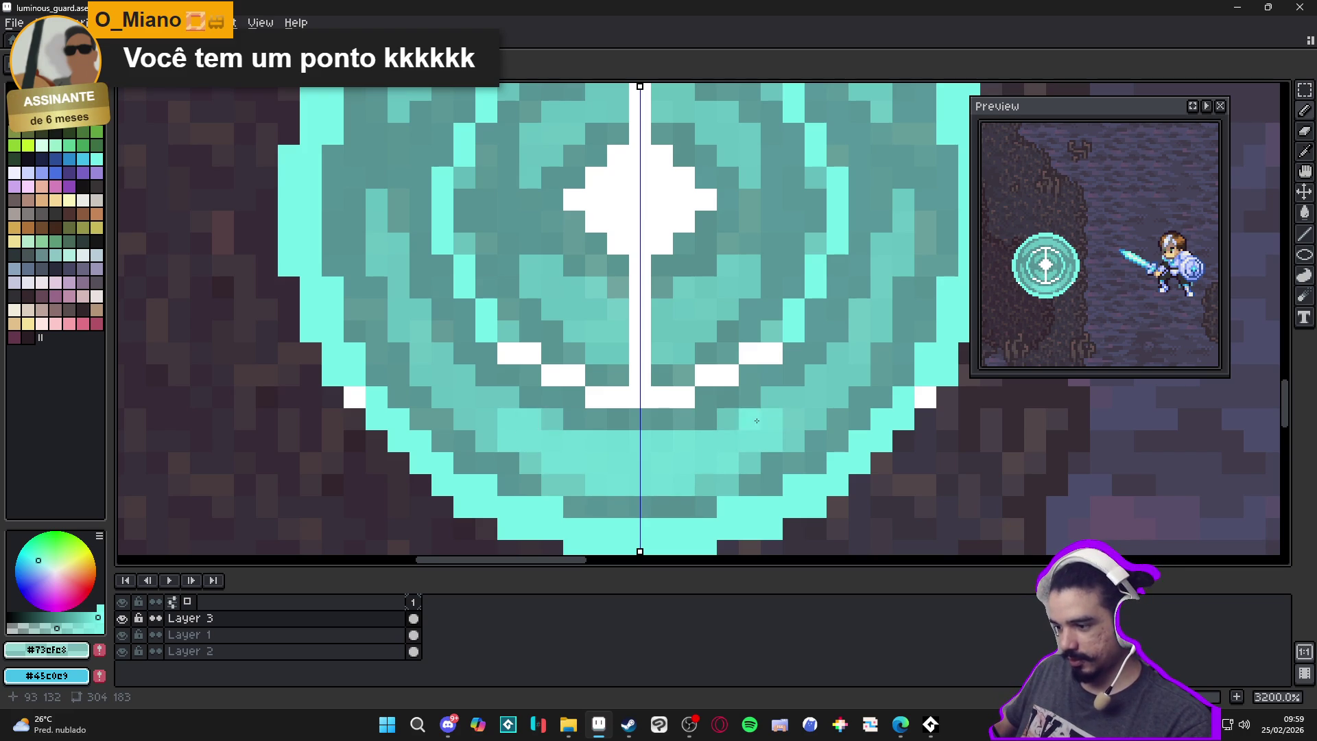
left_click(705, 484)
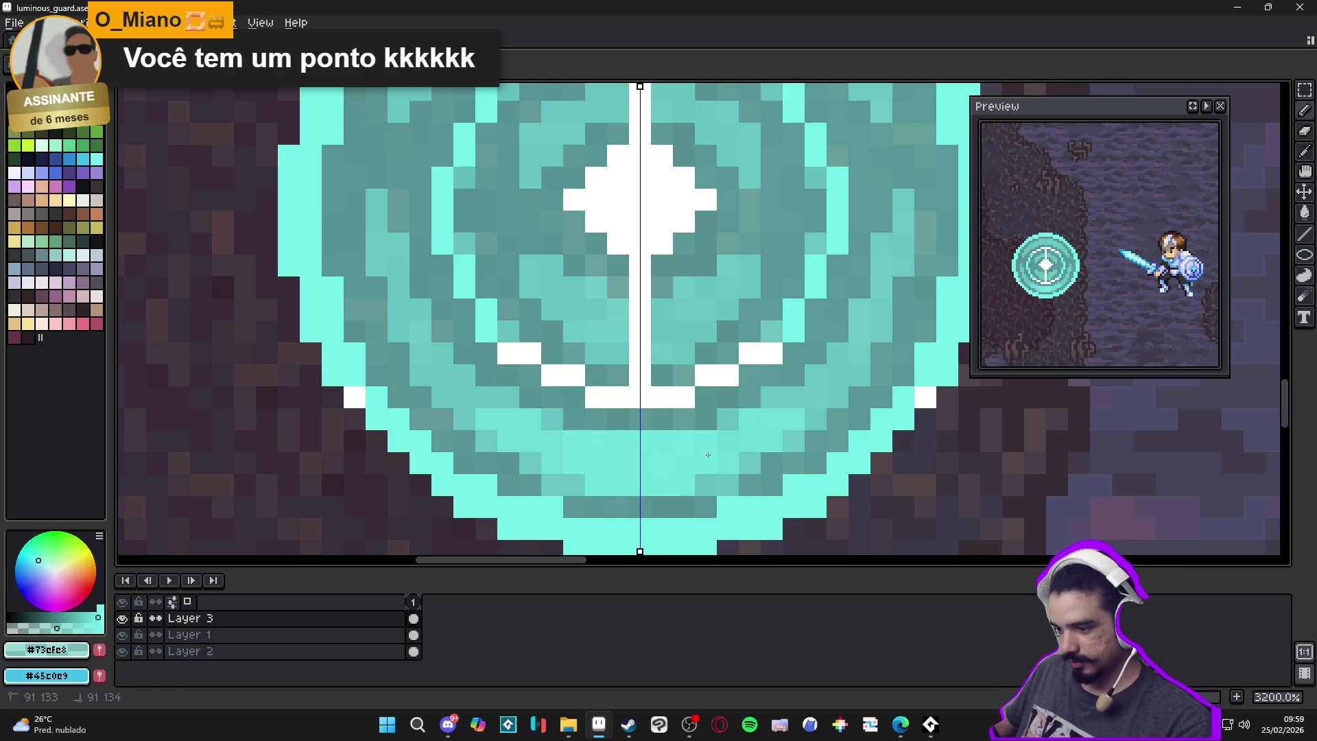
scroll(709, 467, "down", 5)
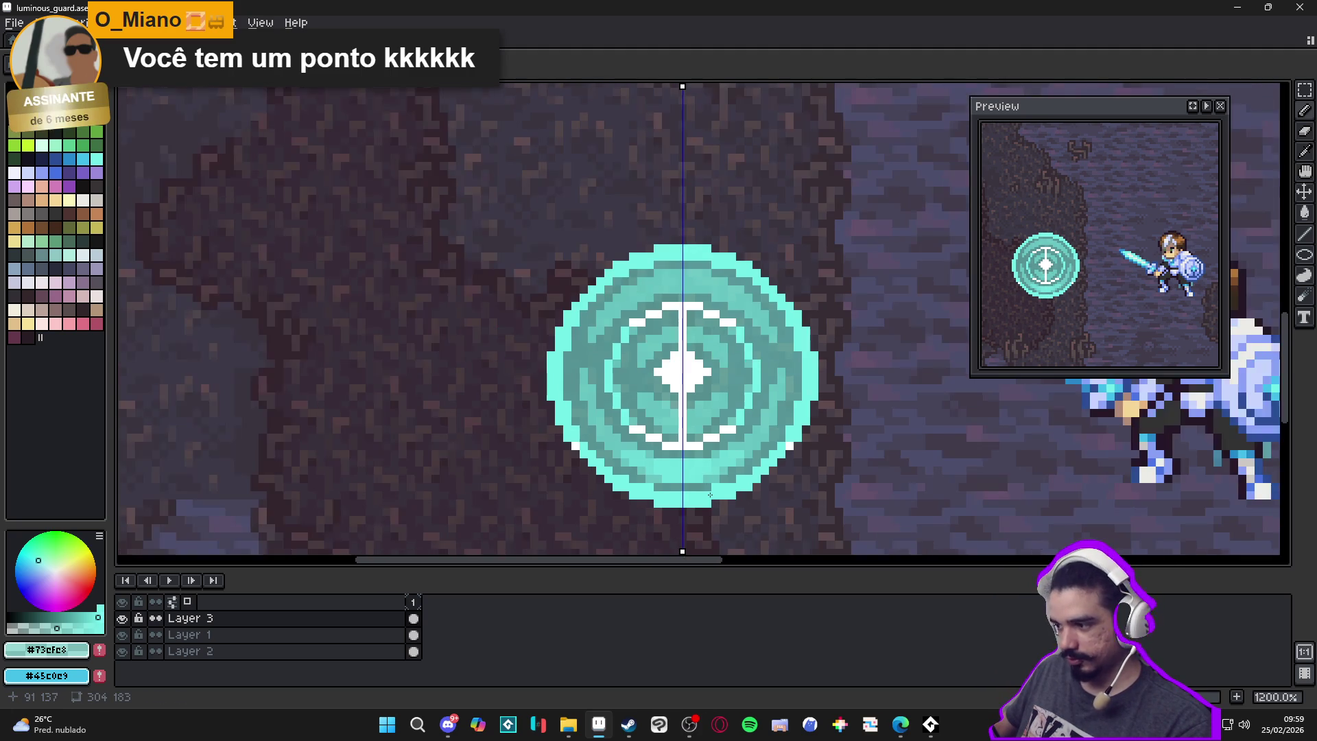
Zoom out to check the rune beside the knight and sample its white #FFFFFF
scroll(701, 492, "down", 2)
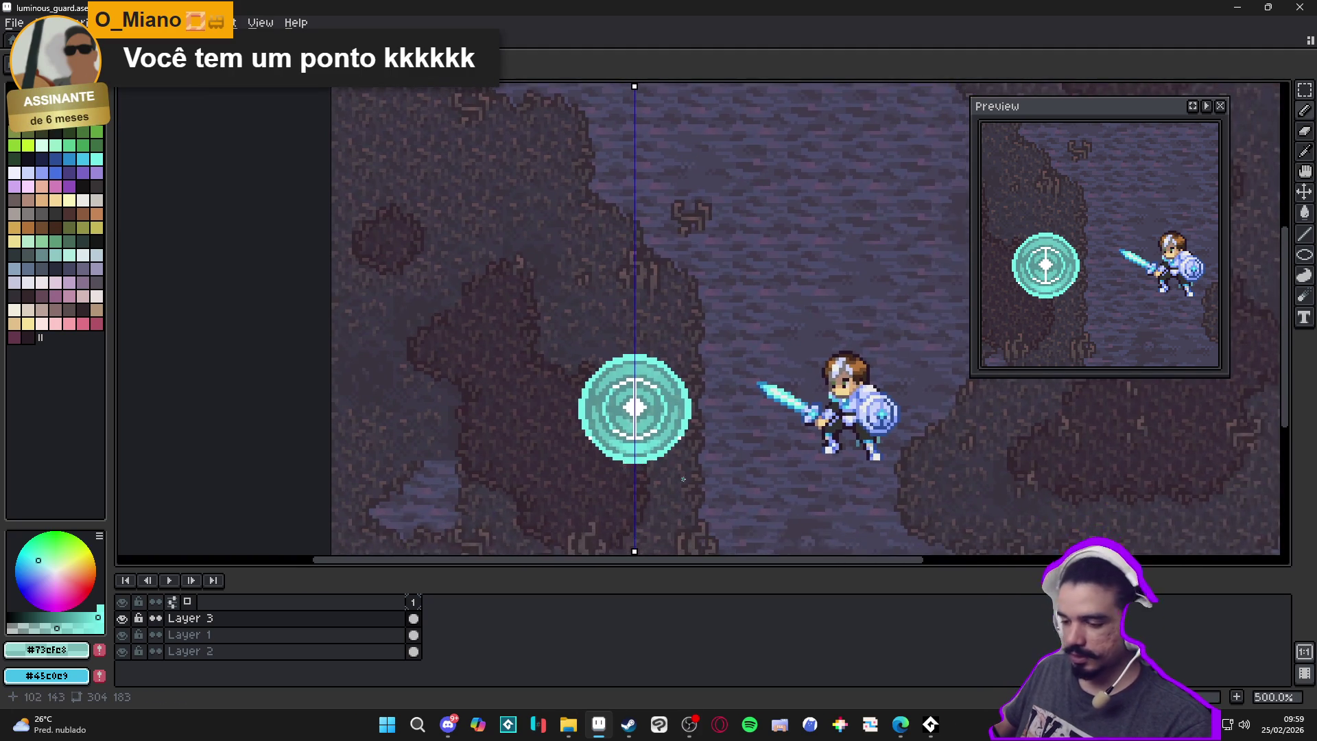
scroll(578, 273, "down", 1)
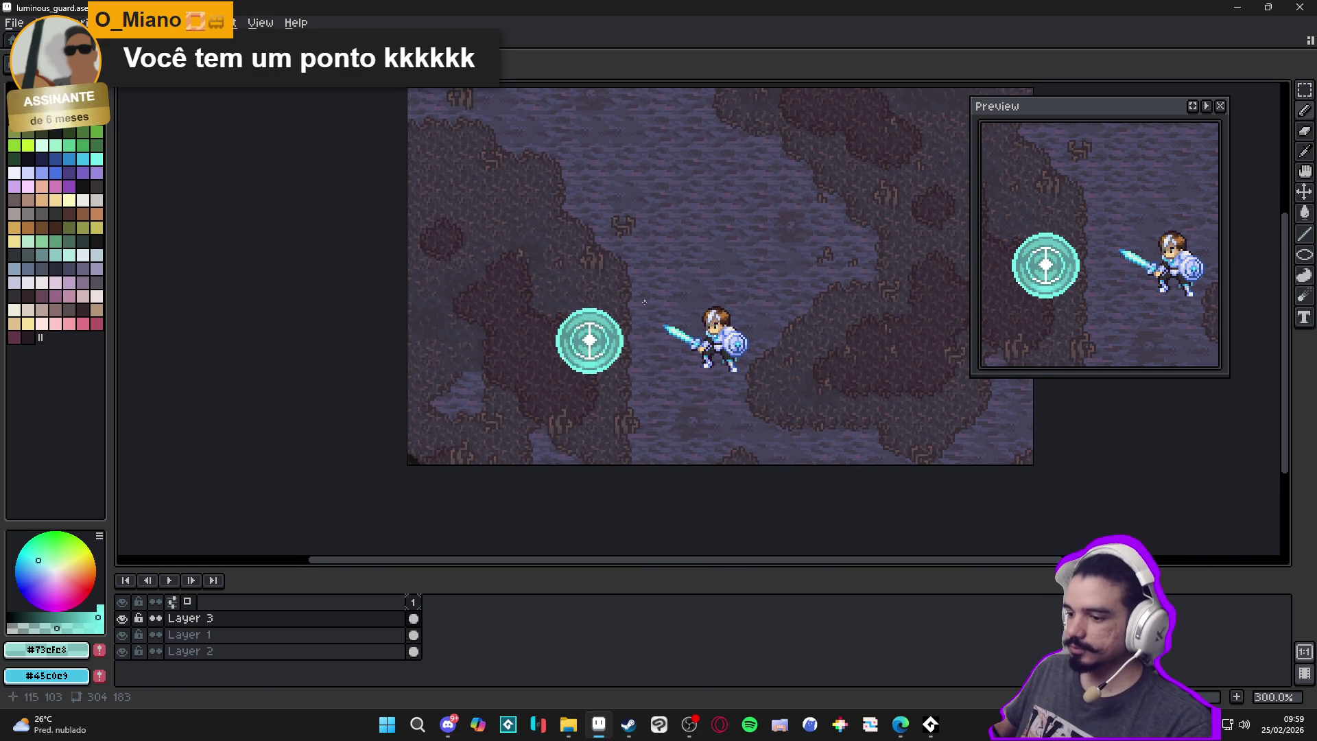
scroll(619, 314, "up", 2)
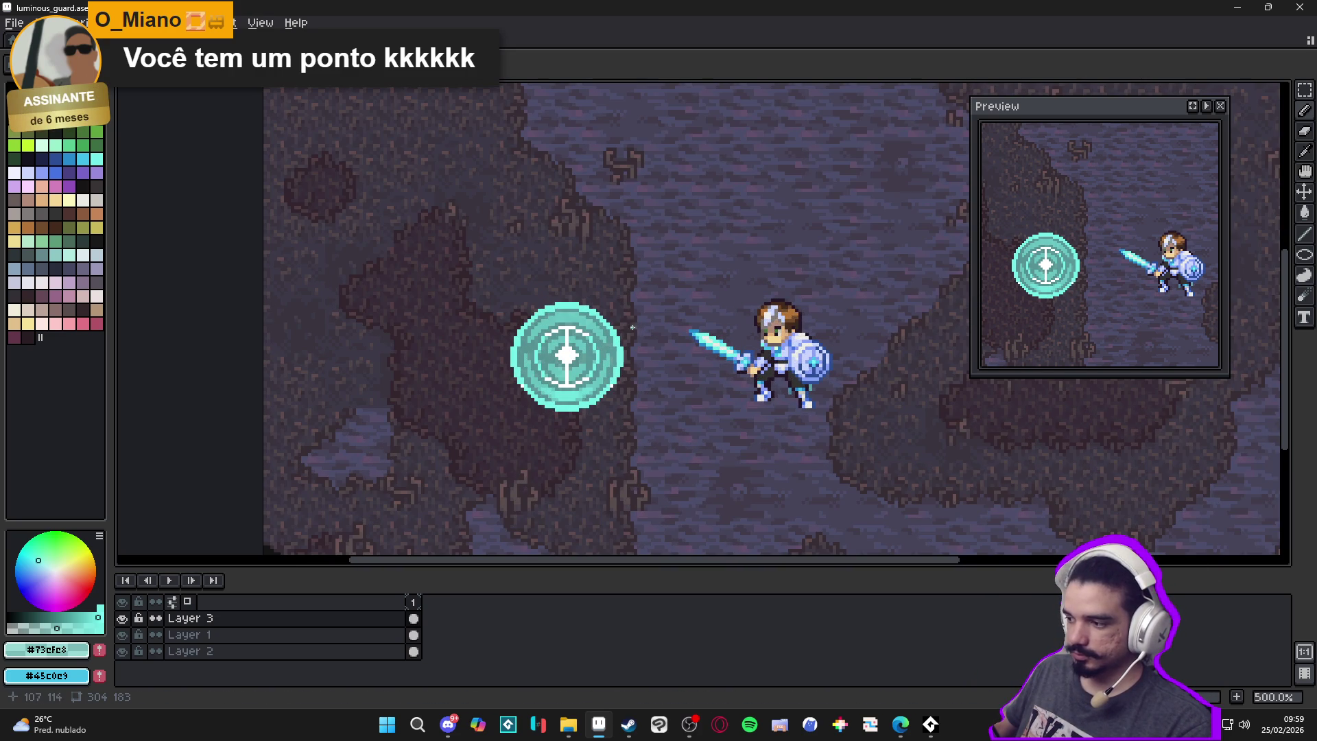
scroll(615, 333, "up", 5)
left_click(588, 318, "alt")
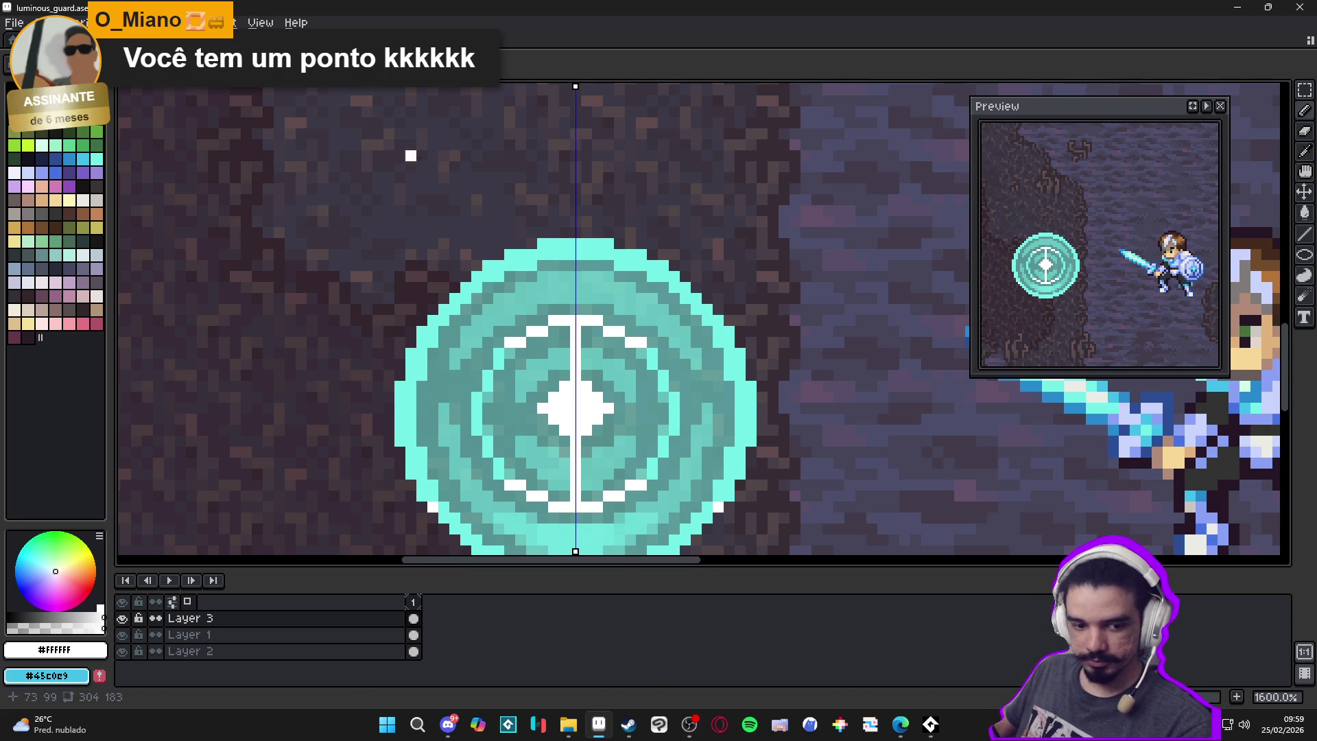
Highlight the rune's top-centre rim pixels with pale #b6f5f2
scroll(506, 237, "down", 3)
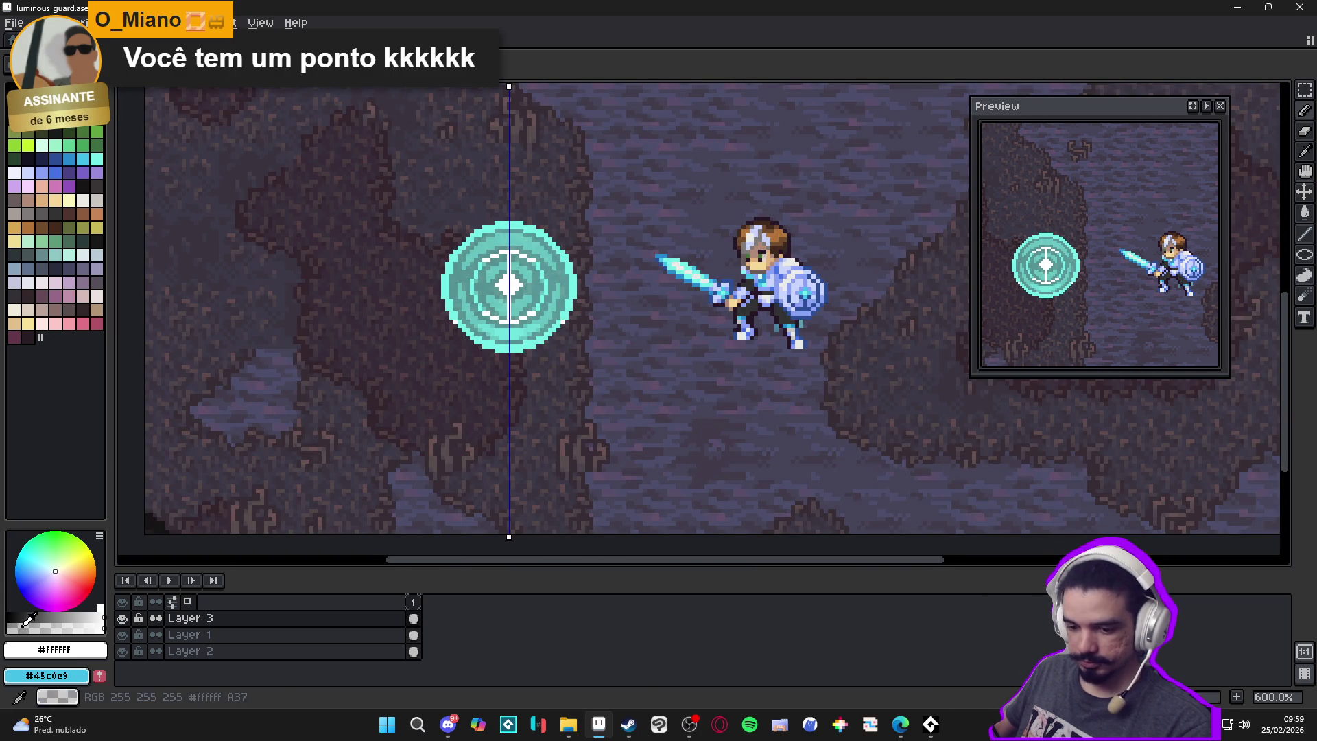
scroll(588, 152, "up", 3)
scroll(588, 152, "up", 3)
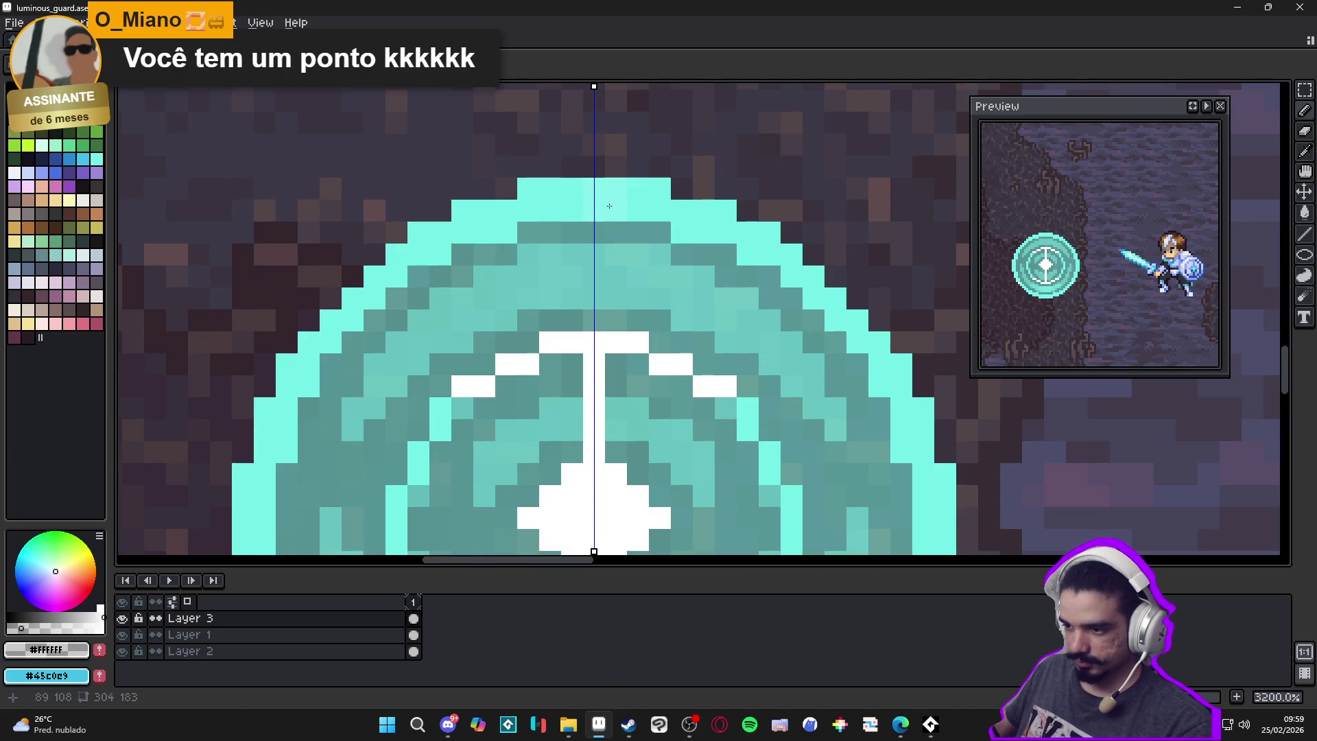
left_click(556, 206, "alt")
left_click(565, 209)
key("ctrl+z")
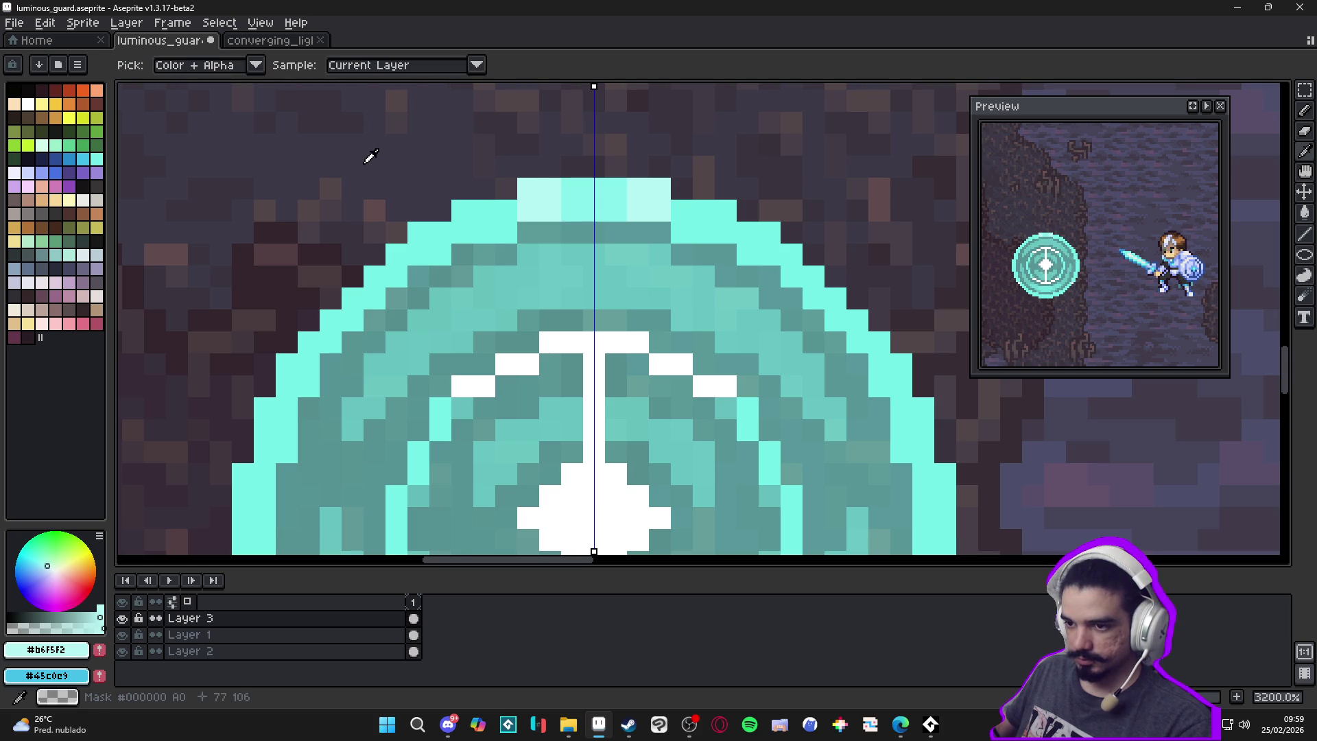
left_click(412, 65)
left_click(356, 85)
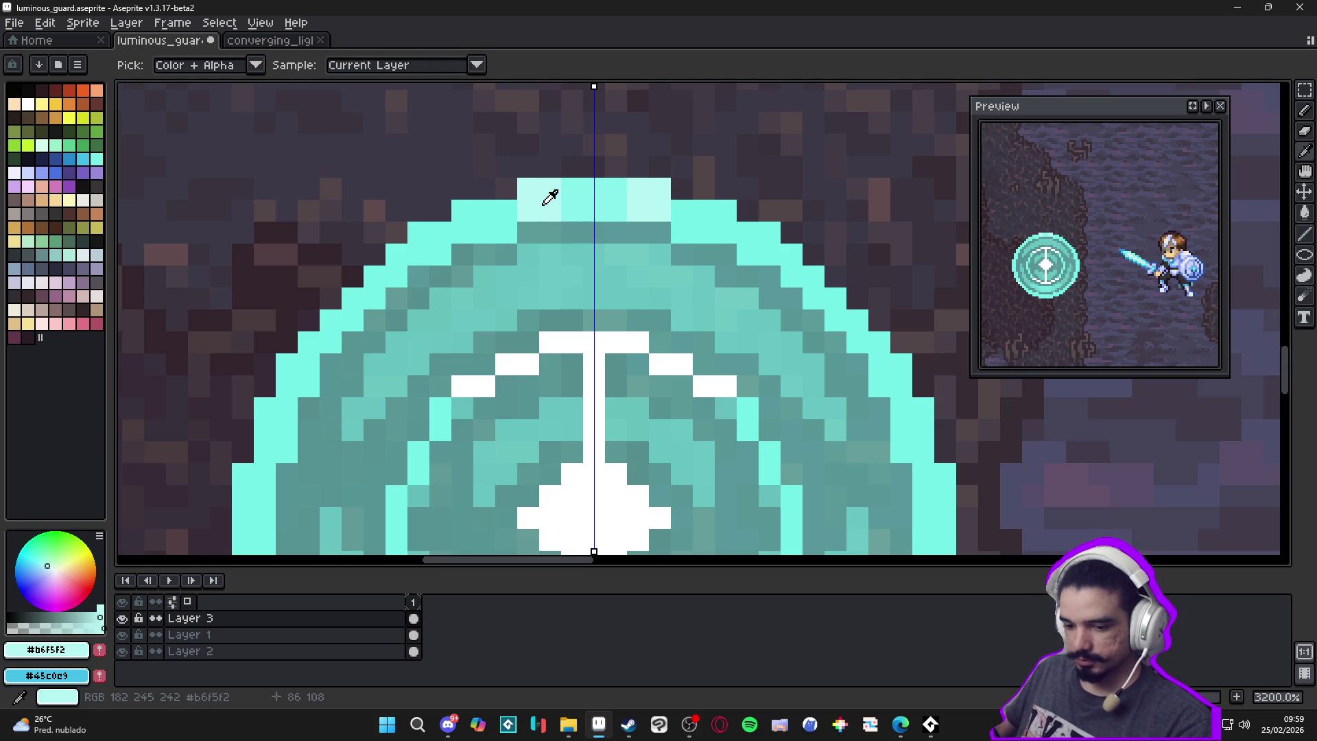
left_click(605, 200)
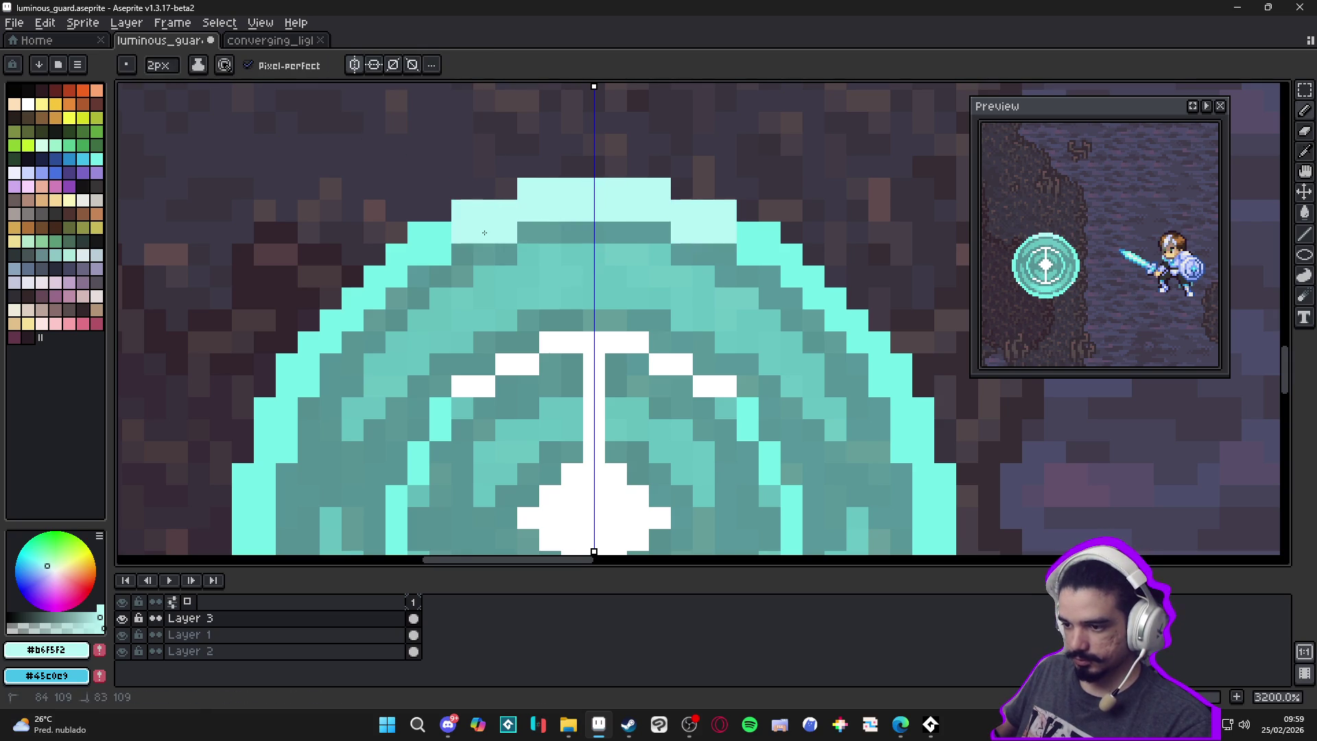
scroll(521, 253, "down", 5)
scroll(565, 371, "up", 3)
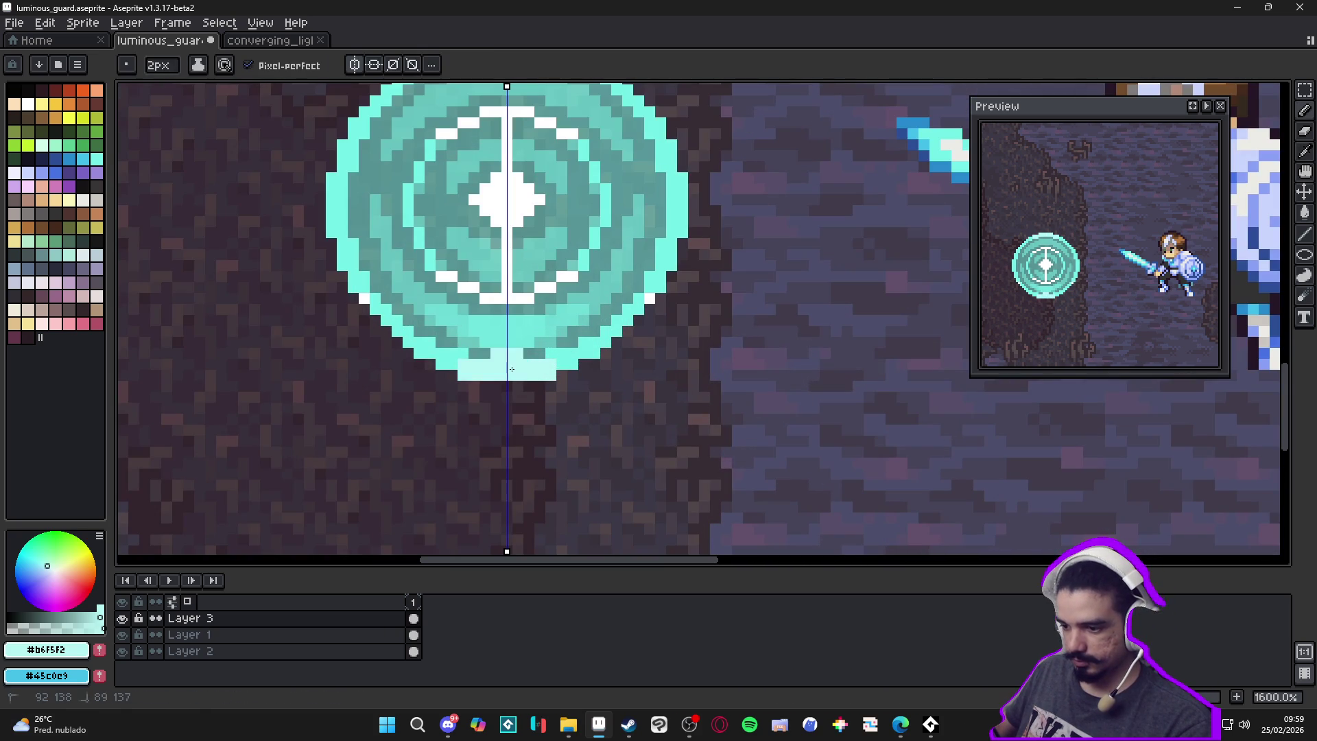
key("ctrl+z")
scroll(536, 377, "down", 5)
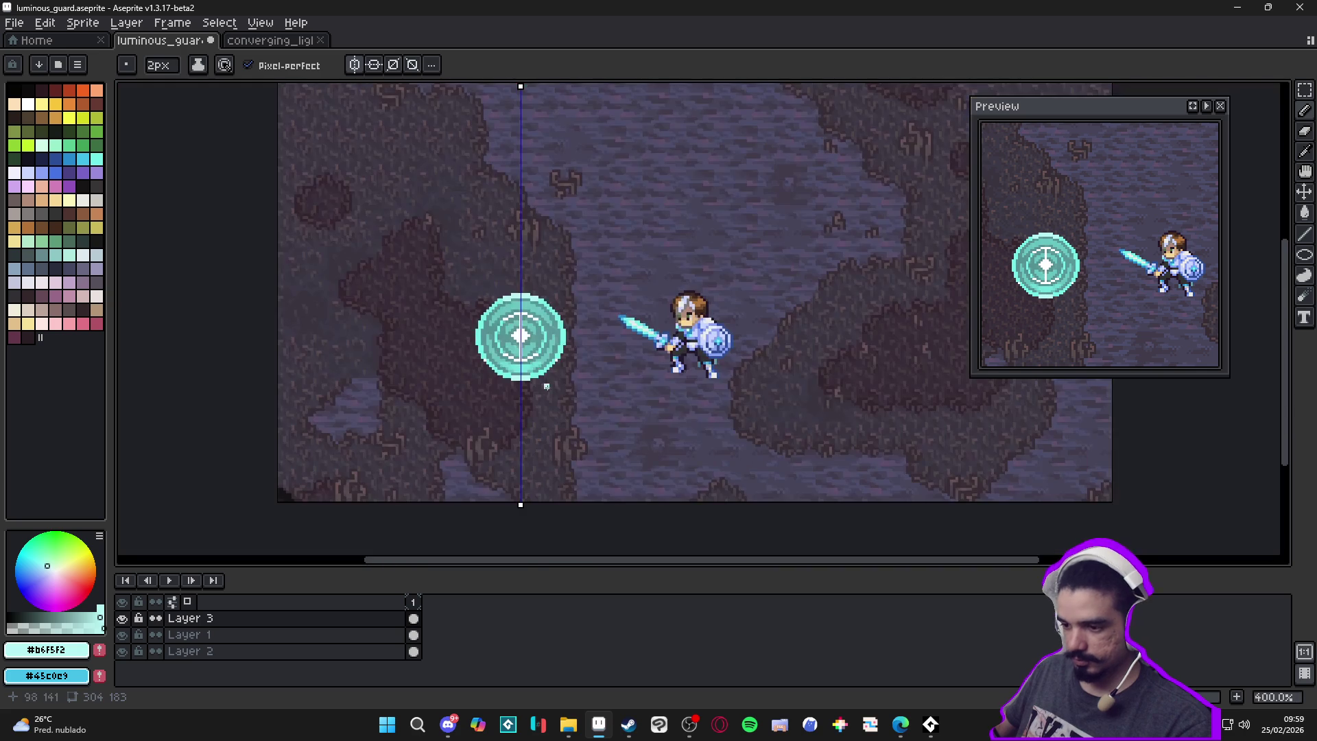
Turn off vertical symmetry and save luminous_guard.aseprite
left_click(356, 66)
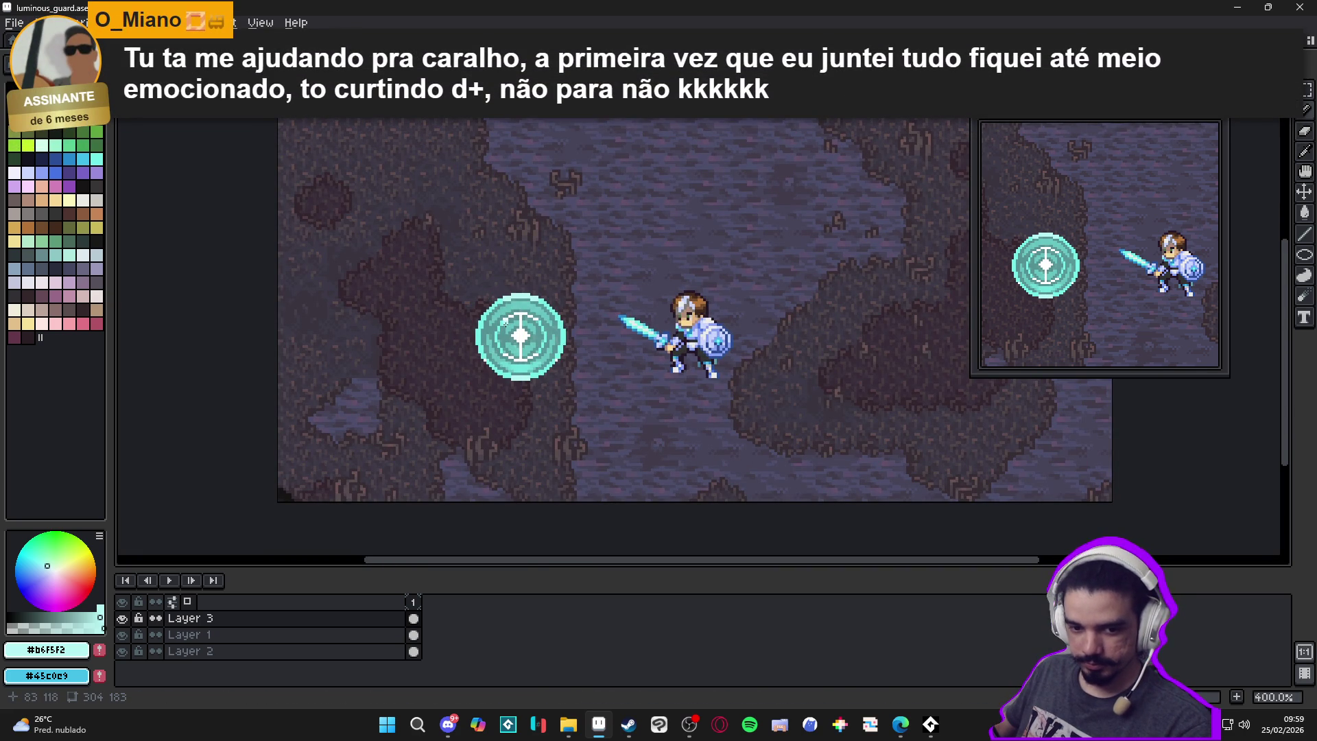
scroll(507, 326, "right", 1)
key("ctrl+s")
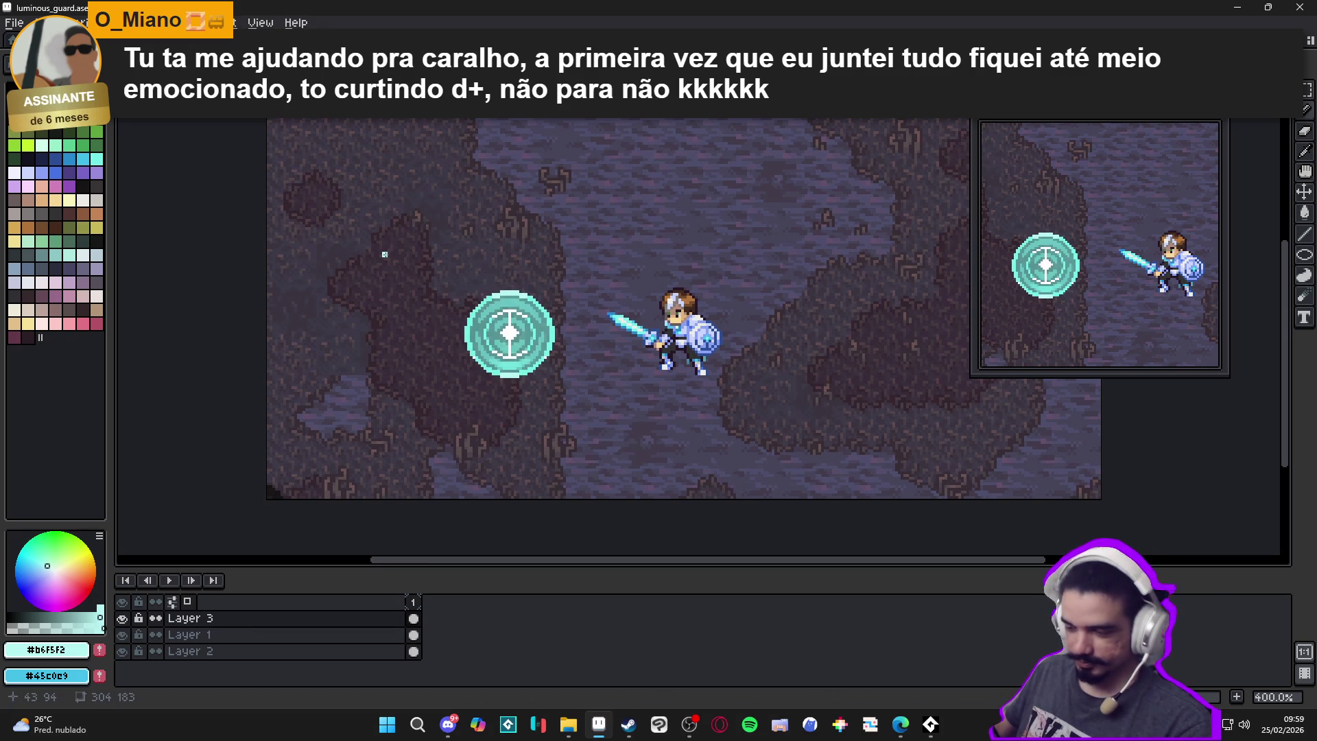
Marquee the rune left of the knight, duplicate it, and drop the copy up and right
key("m")
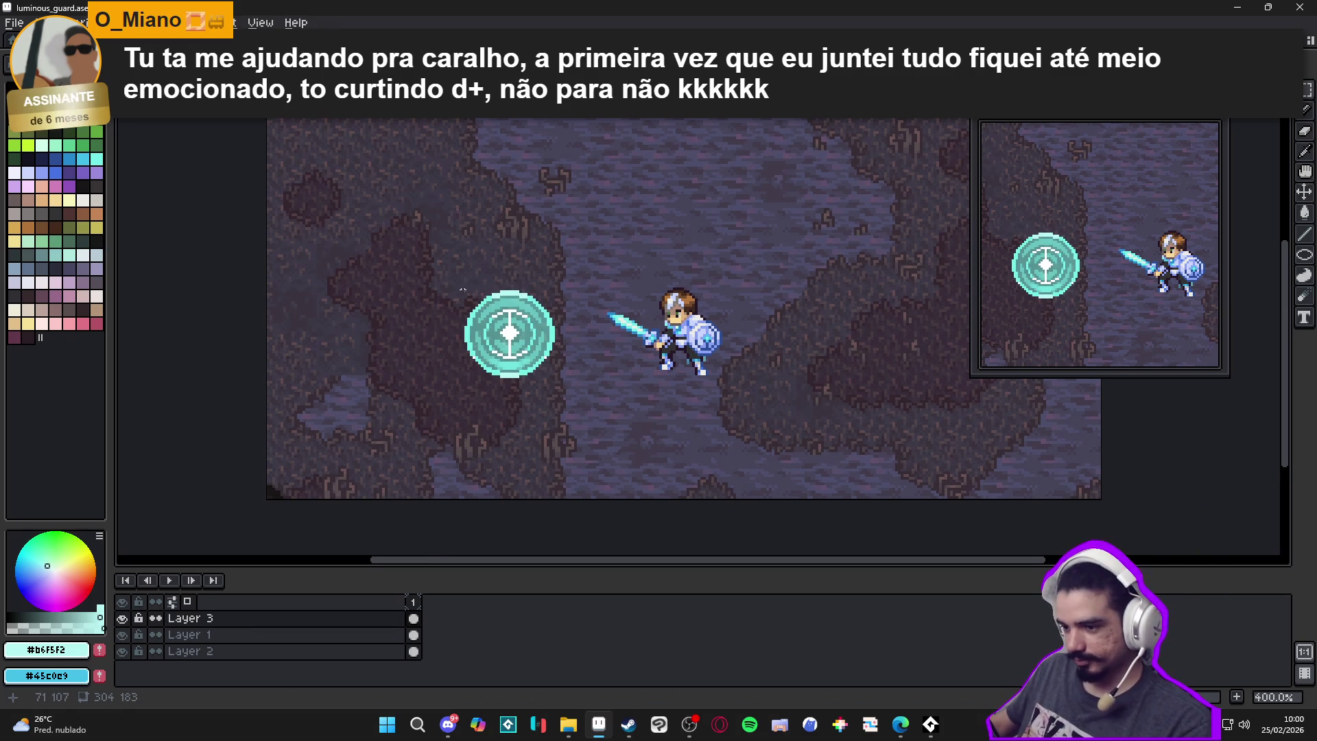
scroll(457, 282, "up", 1)
mouse_move(437, 290)
left_mouse_down()
mouse_move(500, 331)
mouse_move(597, 437)
left_mouse_up()
left_click_drag(482, 236, 568, 295)
mouse_move(547, 364)
left_mouse_down()
mouse_move(489, 465)
mouse_move(602, 368)
mouse_move(882, 309)
left_mouse_up()
key("ctrl+d")
key("u")
mouse_move(382, 343)
left_mouse_down()
mouse_move(534, 528)
mouse_move(502, 368)
mouse_move(532, 308)
left_mouse_up()
key("ctrl+z")
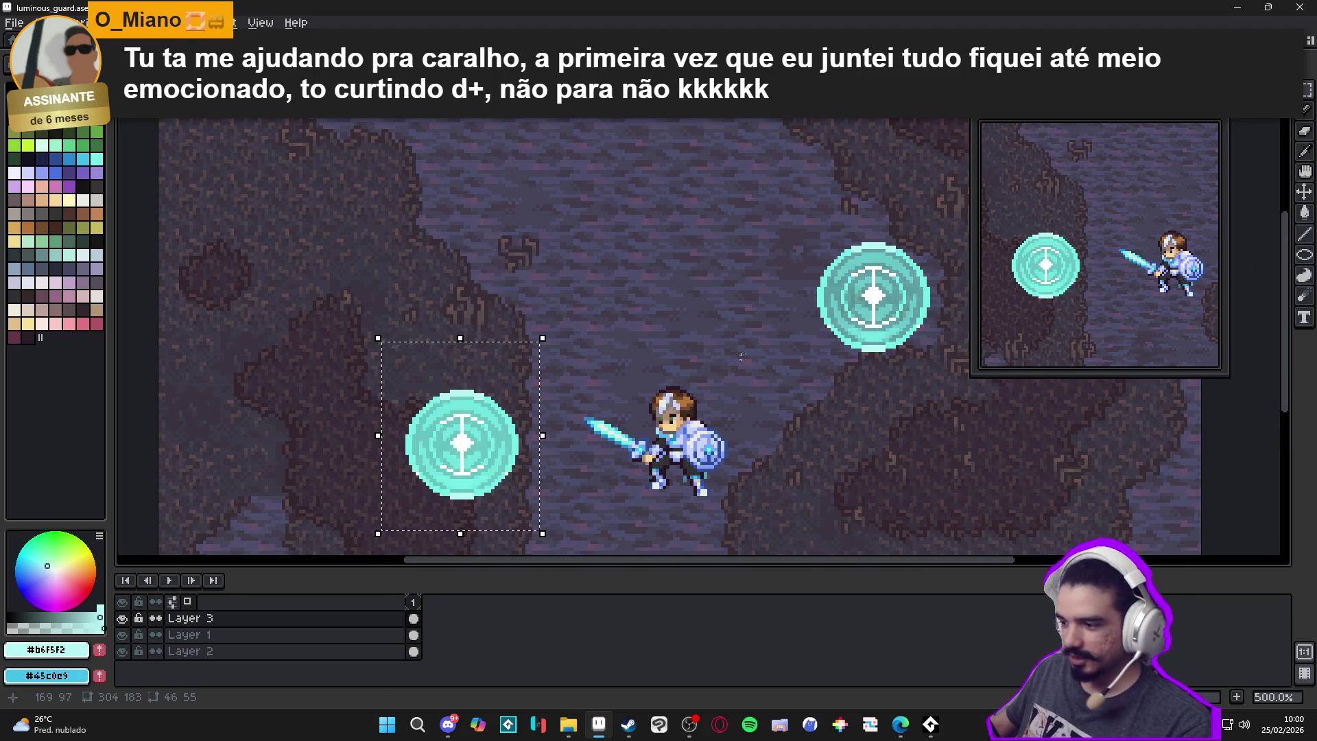
scroll(729, 357, "down", 1)
mouse_move(573, 441)
left_mouse_down()
mouse_move(811, 315)
mouse_move(873, 388)
mouse_move(873, 344)
mouse_move(673, 314)
mouse_move(574, 441)
mouse_move(570, 475)
left_mouse_up()
key("ctrl+d")
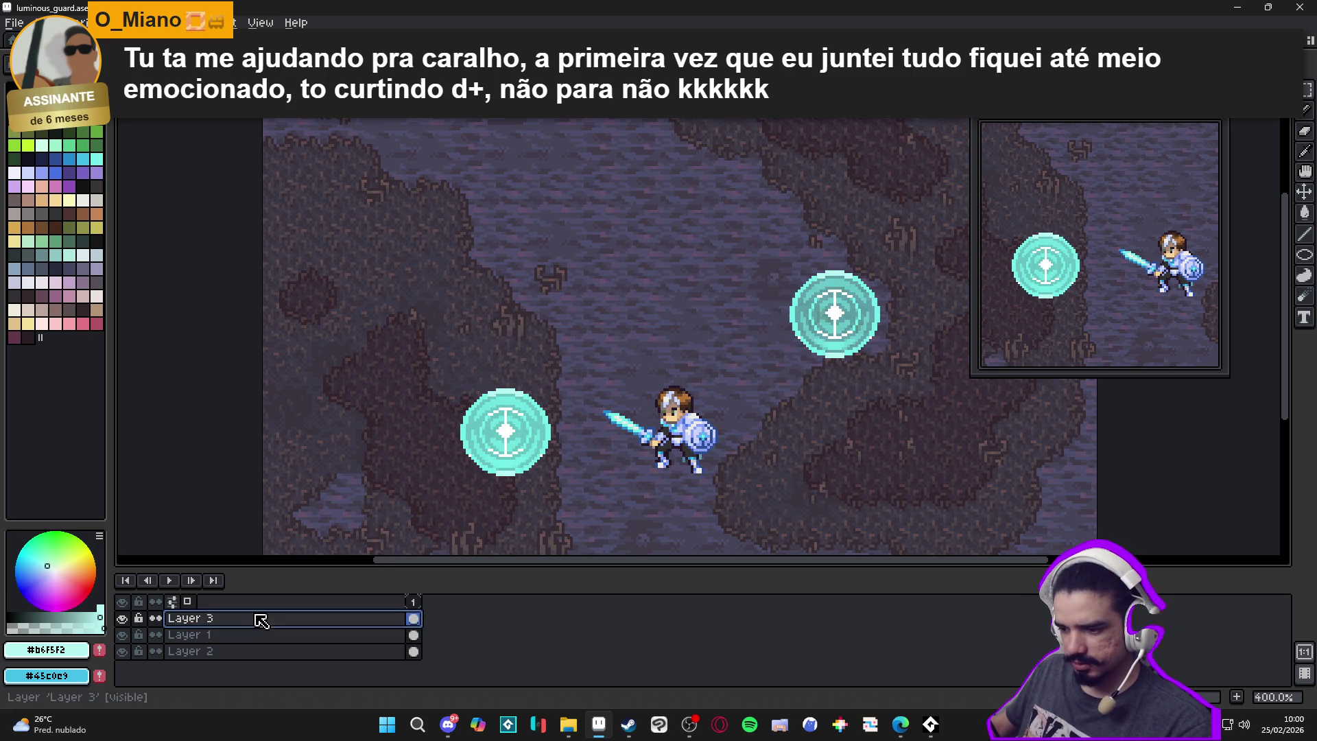
Open the layer's properties and close them unchanged
double_click(261, 619)
left_click(1097, 148)
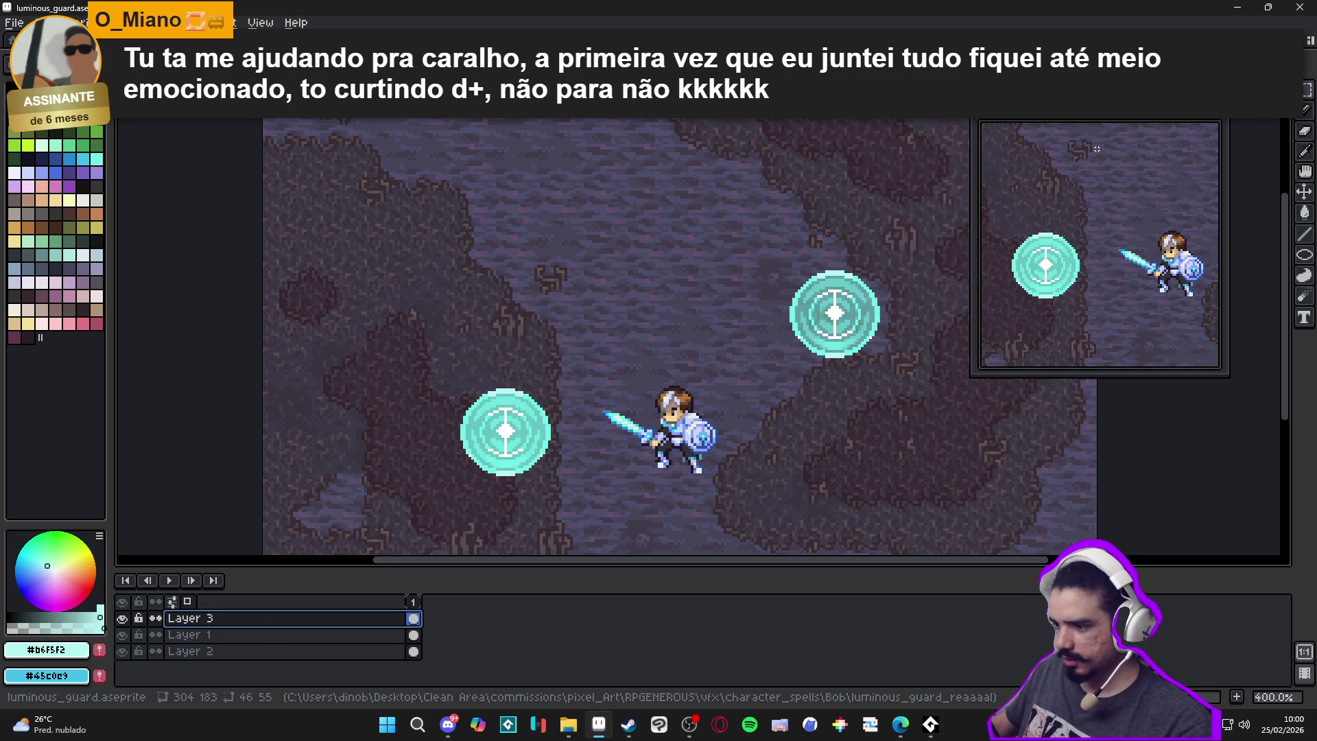
scroll(483, 430, "up", 2)
double_click(288, 619)
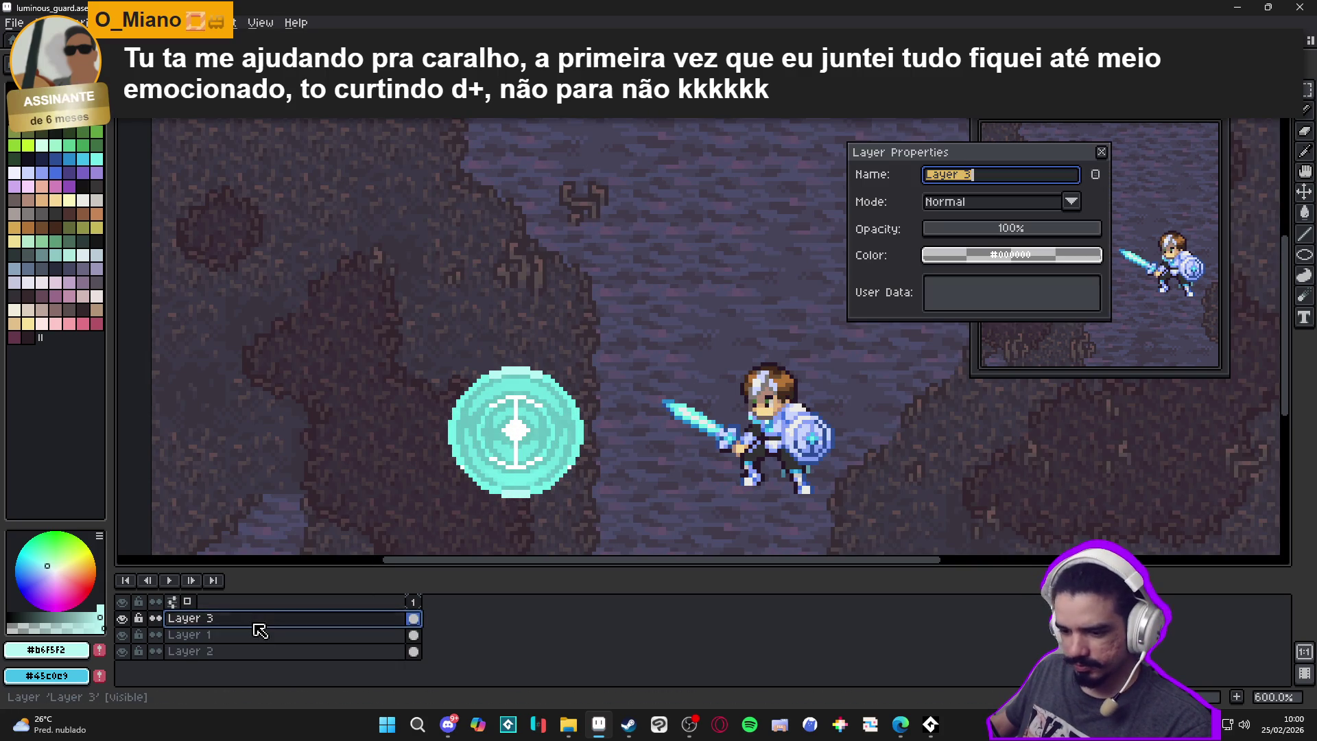
left_click(1101, 152)
Paste another rune above the original, delete the lower one, and copy one rightward
key("ctrl+v")
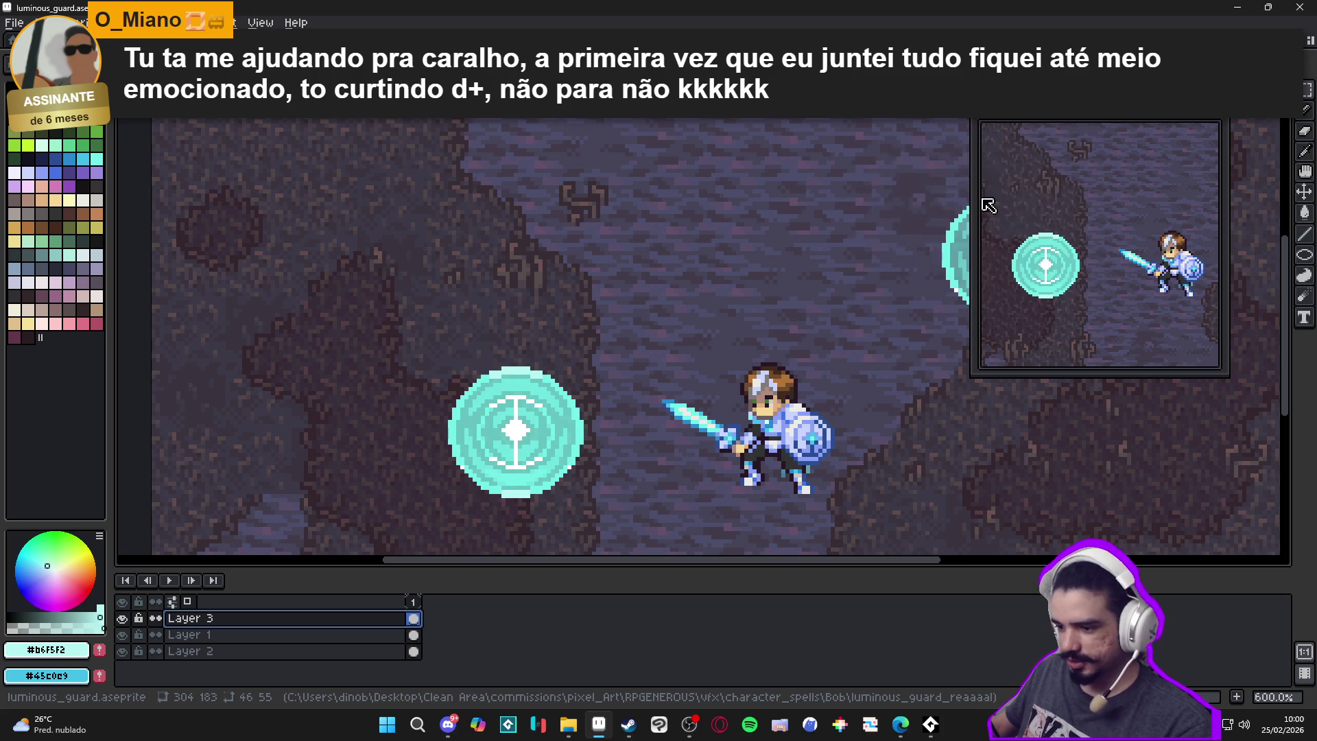
scroll(610, 378, "down", 2)
mouse_move(887, 328)
left_mouse_down()
mouse_move(616, 308)
mouse_move(556, 440)
mouse_move(533, 299)
mouse_move(617, 494)
left_mouse_up()
key("Return")
key("Delete")
left_click_drag(448, 225, 608, 419)
mouse_move(534, 312)
left_mouse_down()
mouse_move(494, 452)
mouse_move(569, 409)
mouse_move(865, 313)
mouse_move(933, 379)
left_mouse_up()
left_click(747, 515)
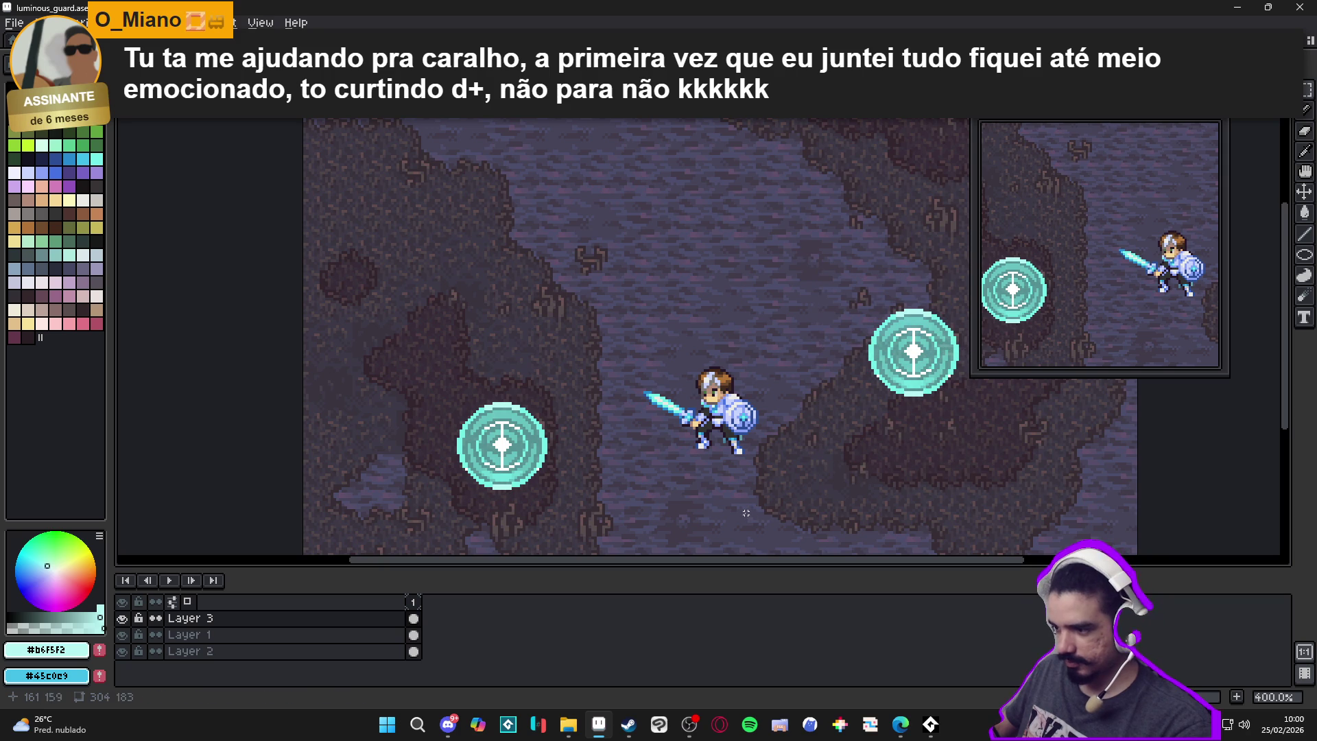
Reposition the right-hand rune and save the file
scroll(743, 511, "down", 1)
left_click_drag(816, 327, 919, 470)
mouse_move(910, 375)
left_mouse_down()
mouse_move(577, 521)
mouse_move(589, 327)
mouse_move(599, 354)
mouse_move(870, 355)
mouse_move(903, 380)
left_mouse_up()
scroll(902, 379, "up", 1)
key("ctrl+s")
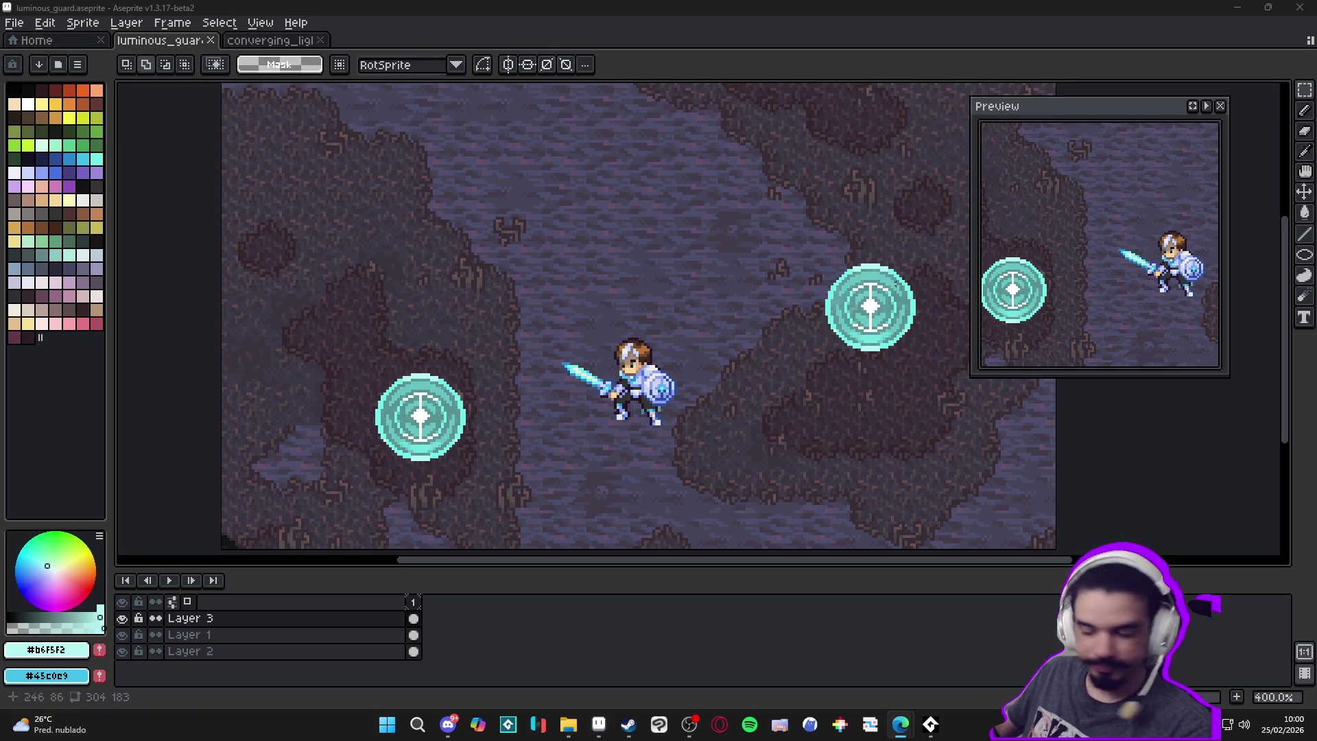
Marquee the rune left of the knight and add a second animation frame
scroll(430, 393, "up", 1)
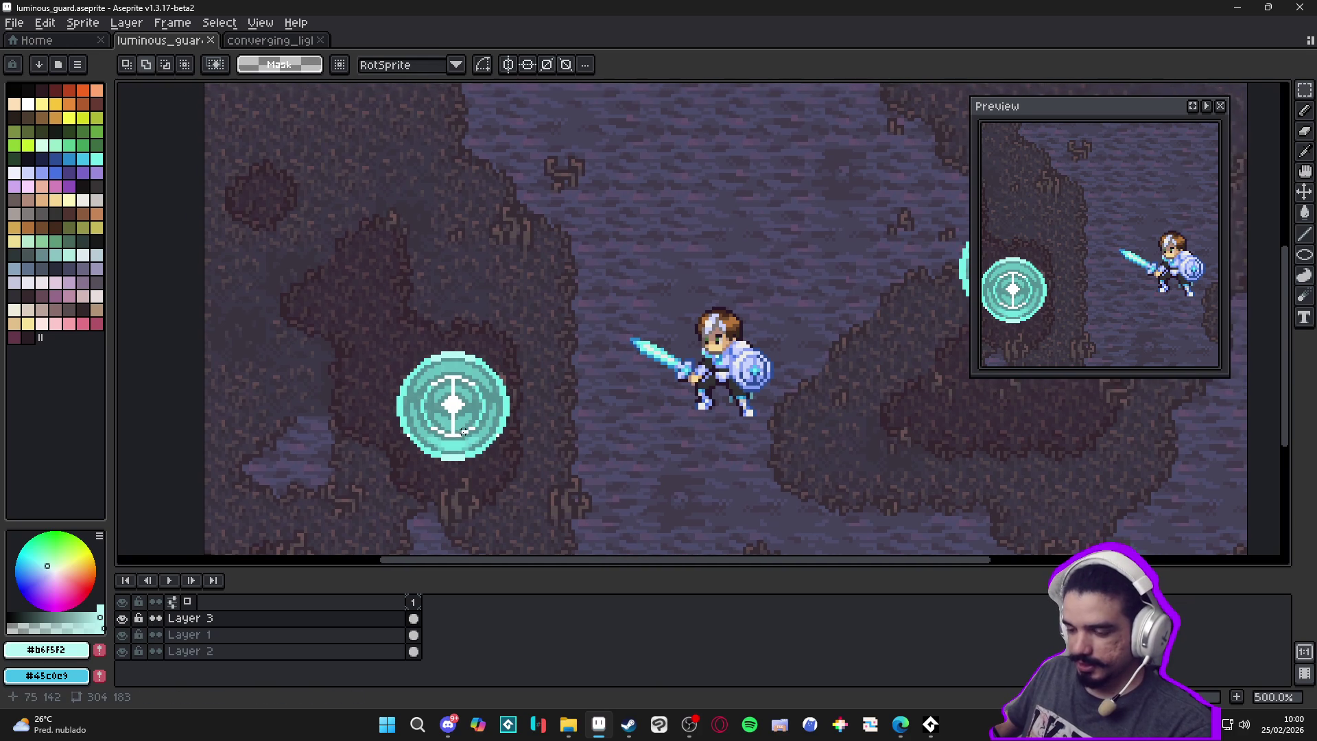
key("v")
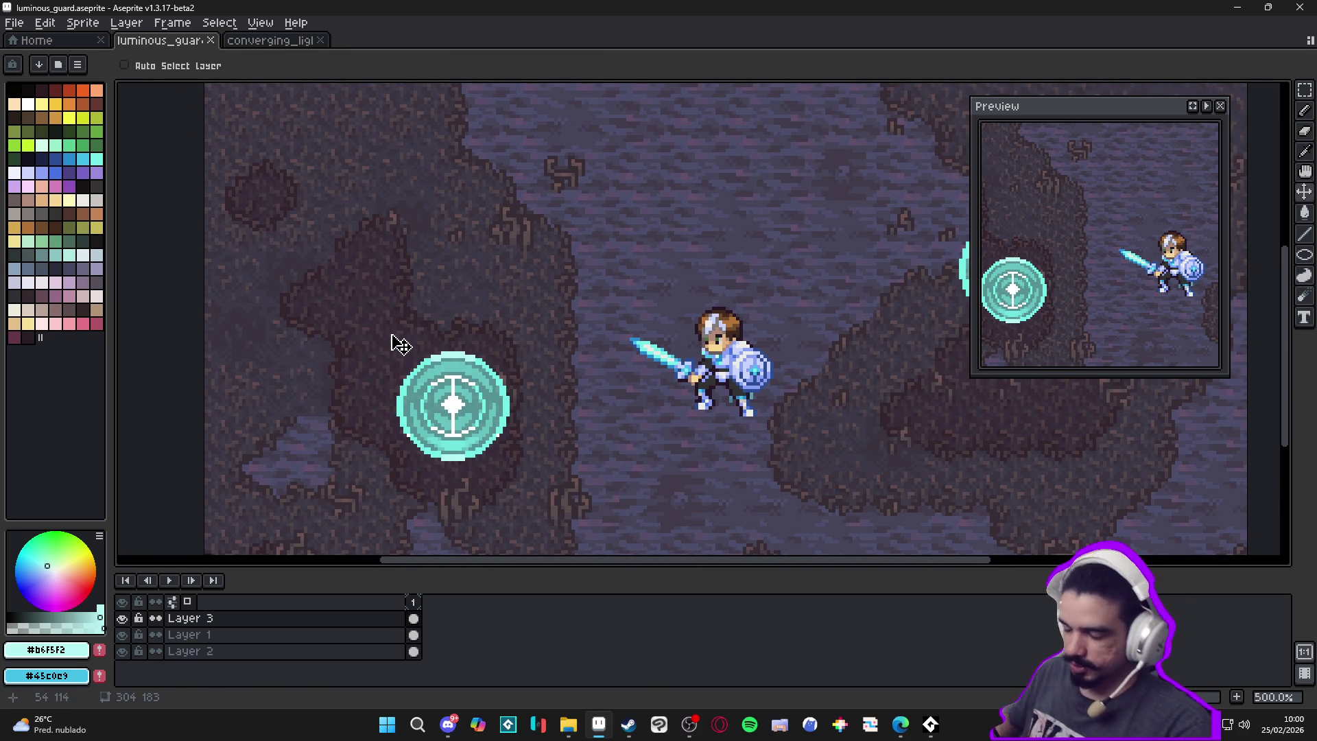
key("m")
left_click_drag(370, 326, 590, 510)
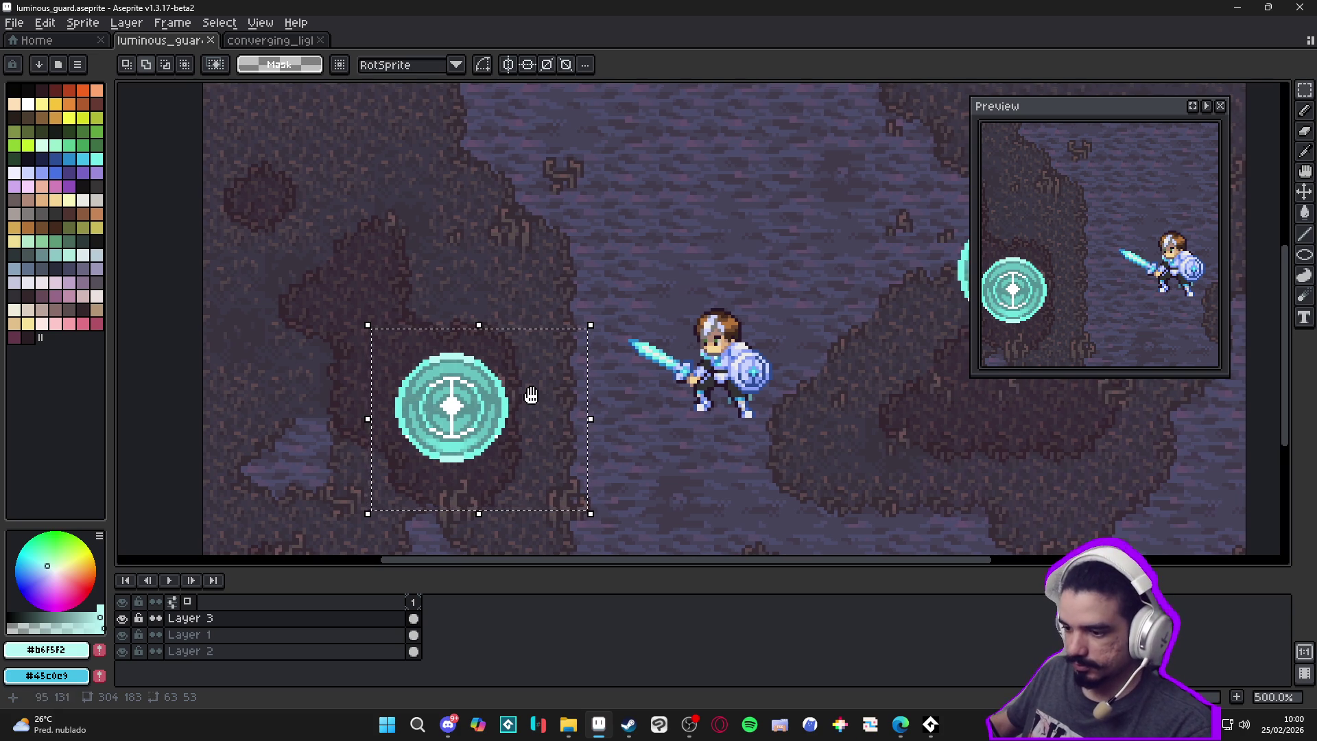
scroll(529, 406, "left", 1)
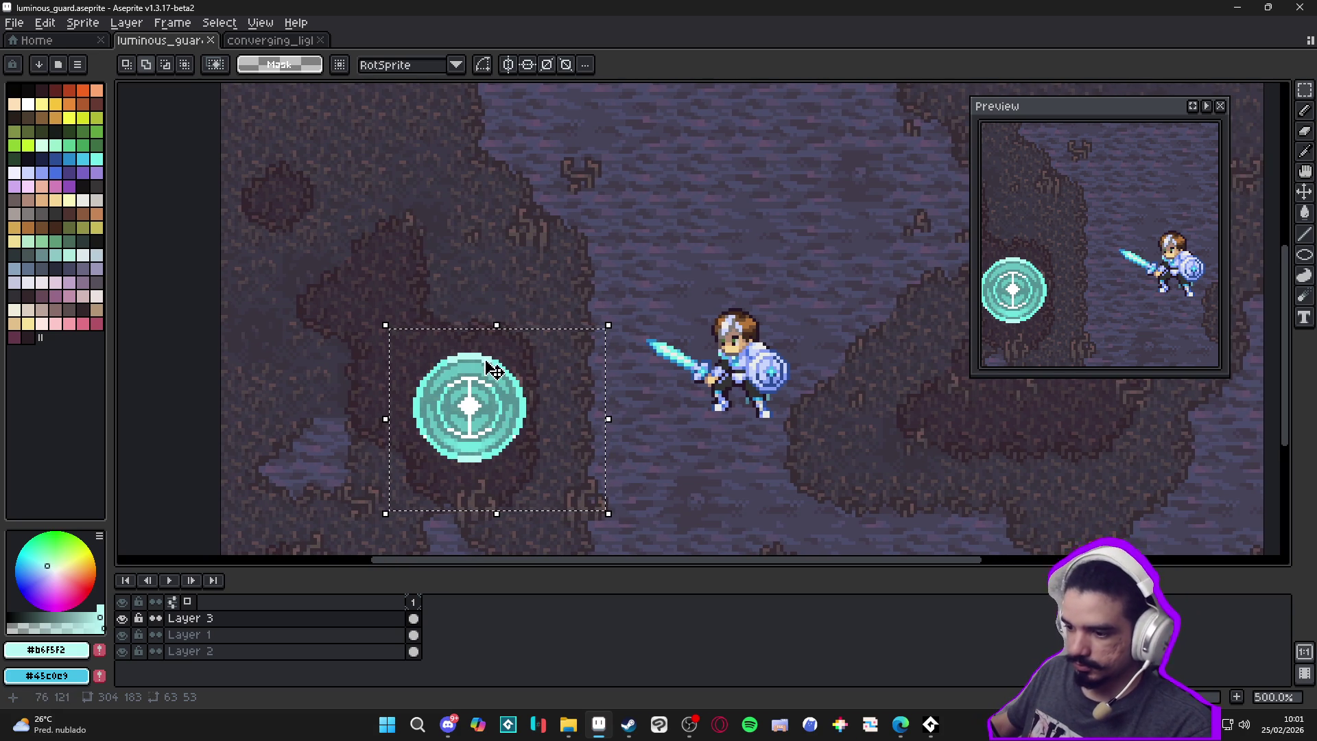
scroll(491, 368, "down", 1)
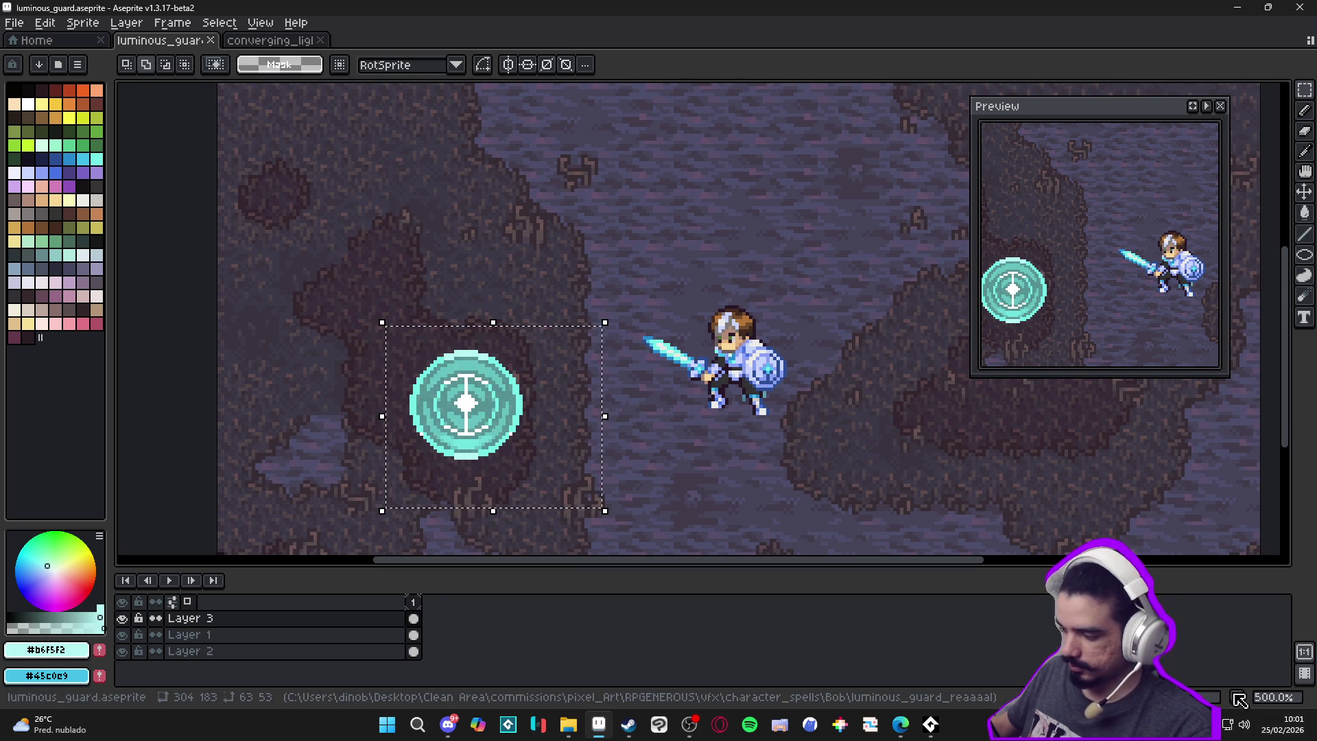
key("alt+n")
scroll(484, 412, "up", 5)
Switch to the Eraser with vertical mirror symmetry, its axis centred on the rune
key("b")
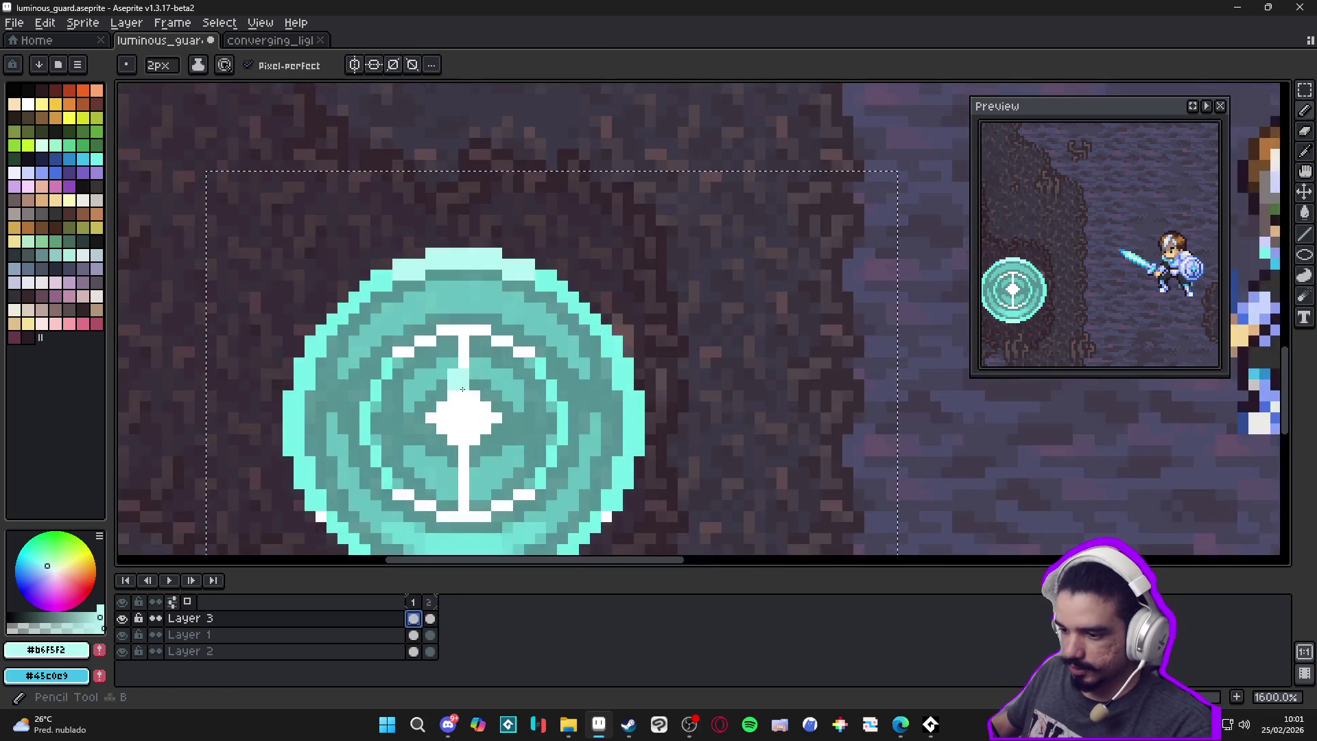
key("e")
left_click(432, 65)
left_click_drag(638, 86, 475, 165)
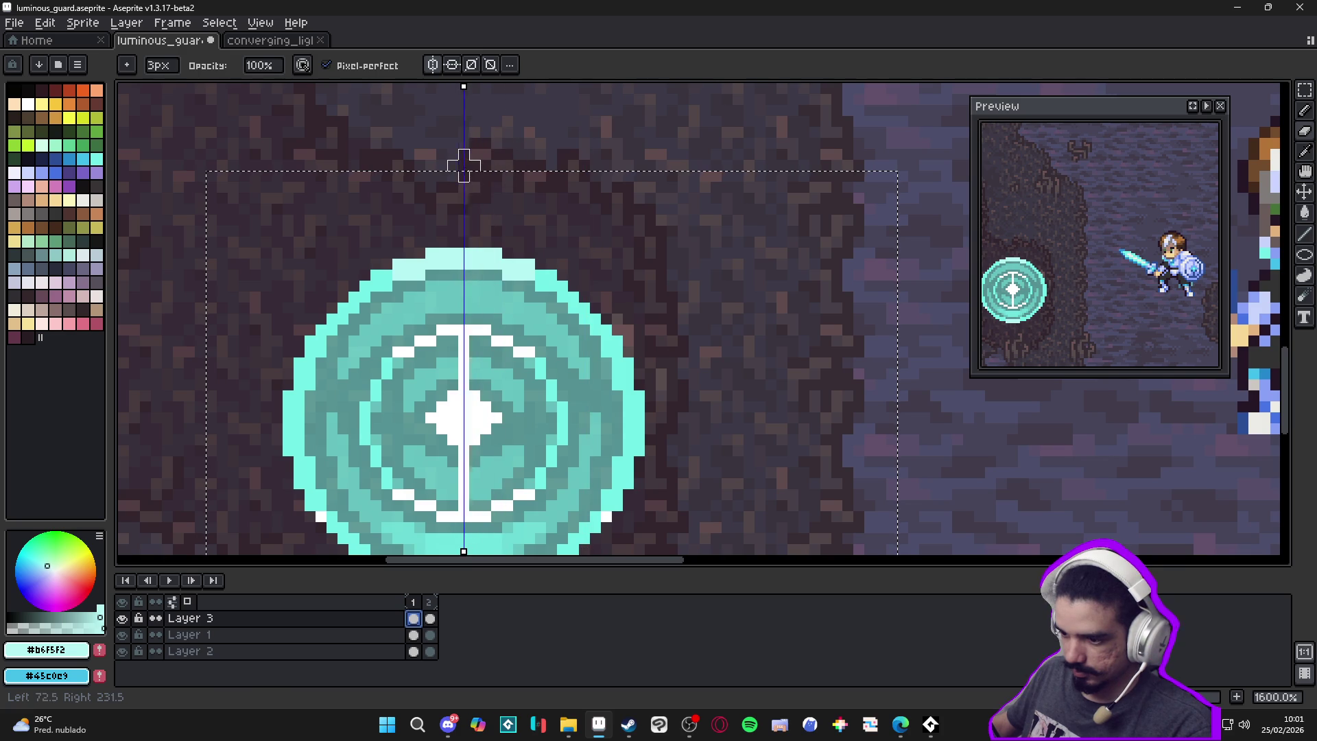
key("ctrl+d")
scroll(474, 274, "down", 2)
key("v")
key("e")
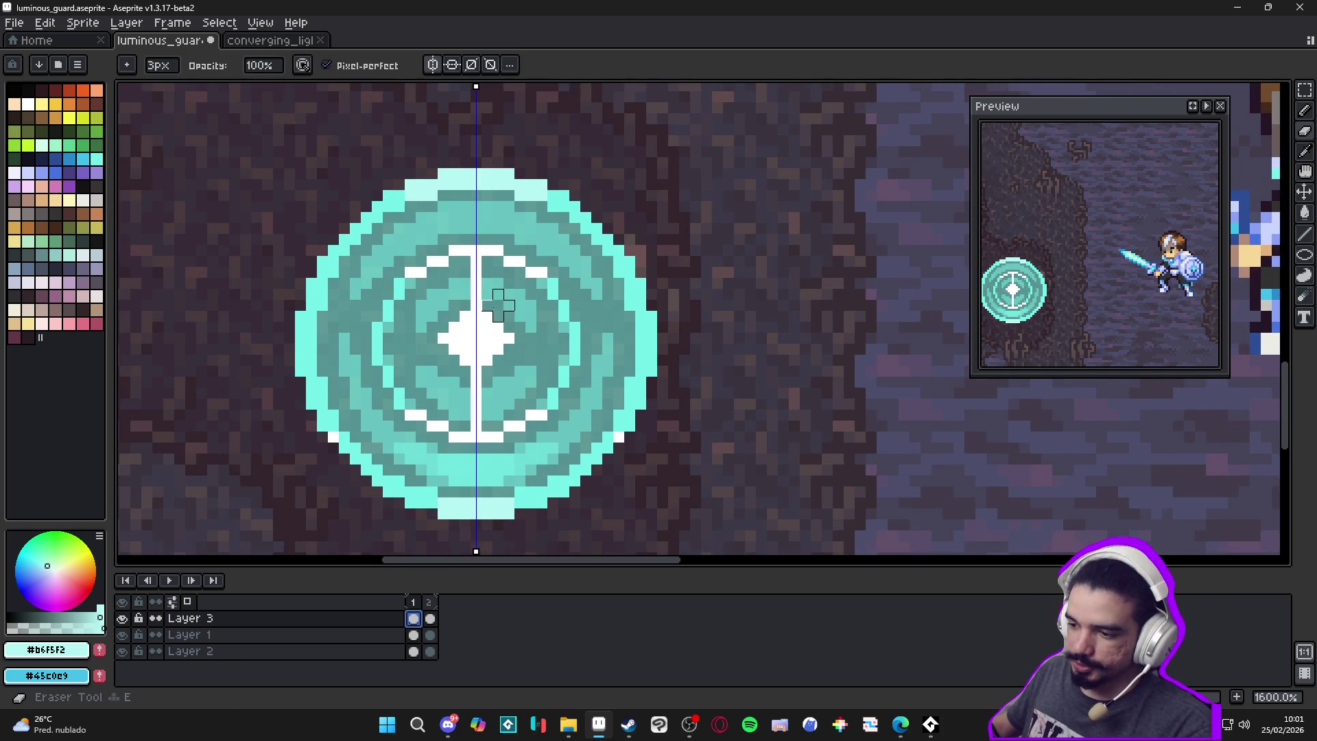
Erase the shield's centre strips and upper half, enlarging the eraser to 4px
left_click_drag(493, 308, 492, 146)
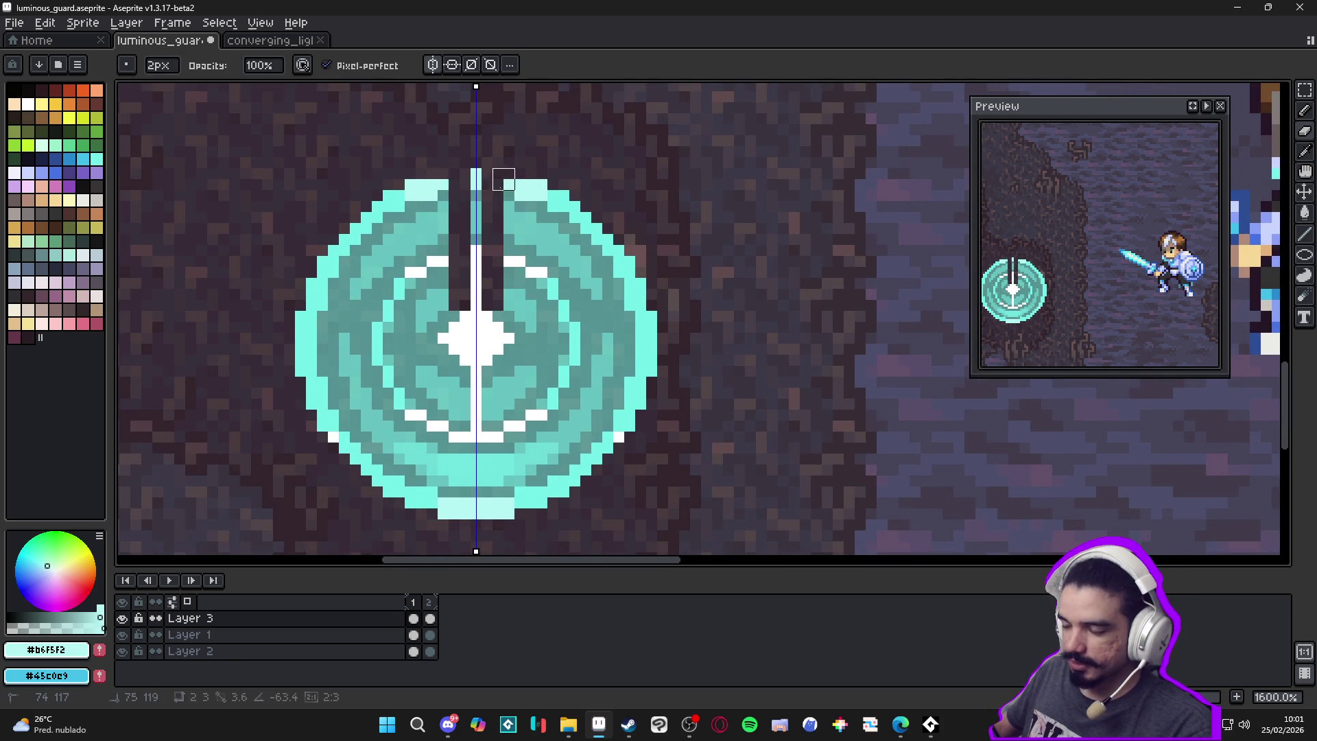
left_click_drag(481, 227, 481, 212)
left_click_drag(515, 322, 669, 322)
key("plus")
key("plus")
mouse_move(525, 300)
left_mouse_down()
mouse_move(597, 285)
mouse_move(544, 274)
mouse_move(535, 153)
mouse_move(515, 278)
mouse_move(602, 255)
mouse_move(583, 271)
left_mouse_up()
left_click(536, 344)
left_click_drag(537, 344, 690, 355)
left_click_drag(515, 370, 708, 374)
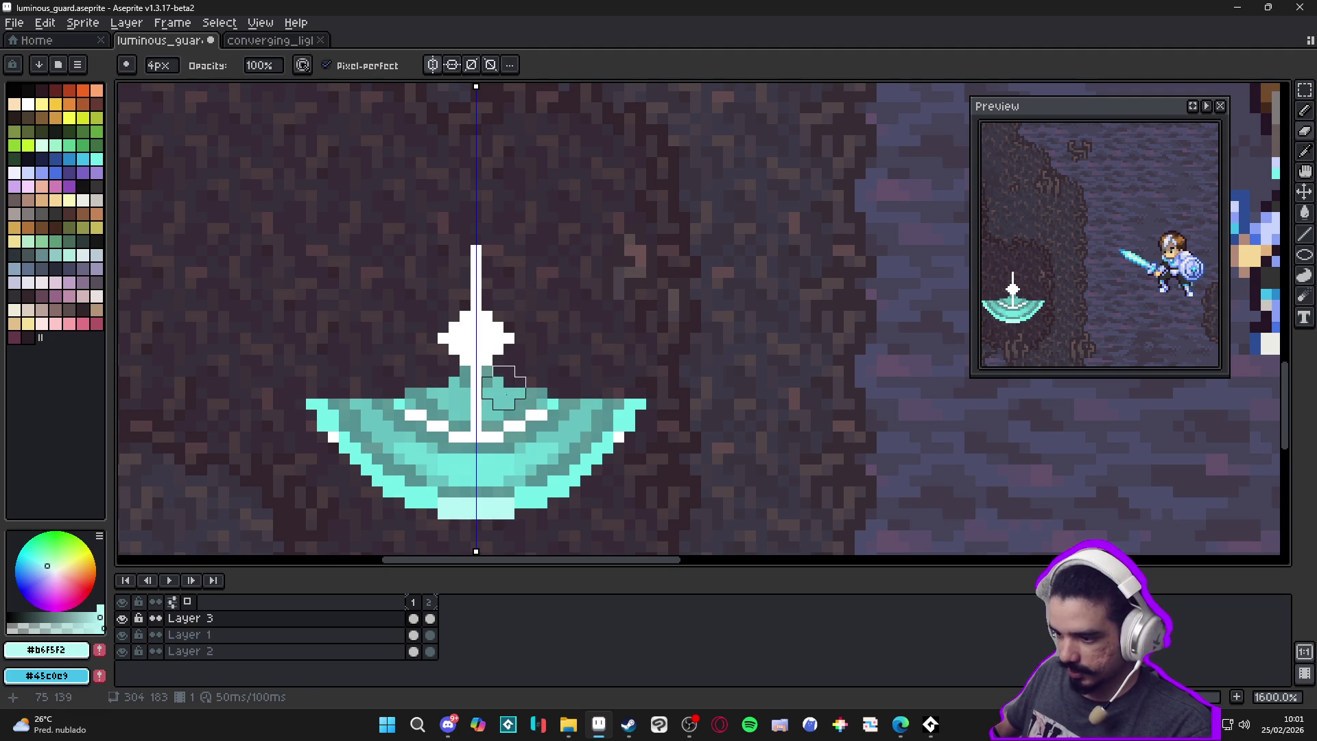
left_click(504, 393)
Split and erase both shield wings with a 2px eraser
key("minus")
key("minus")
key("minus")
key("plus")
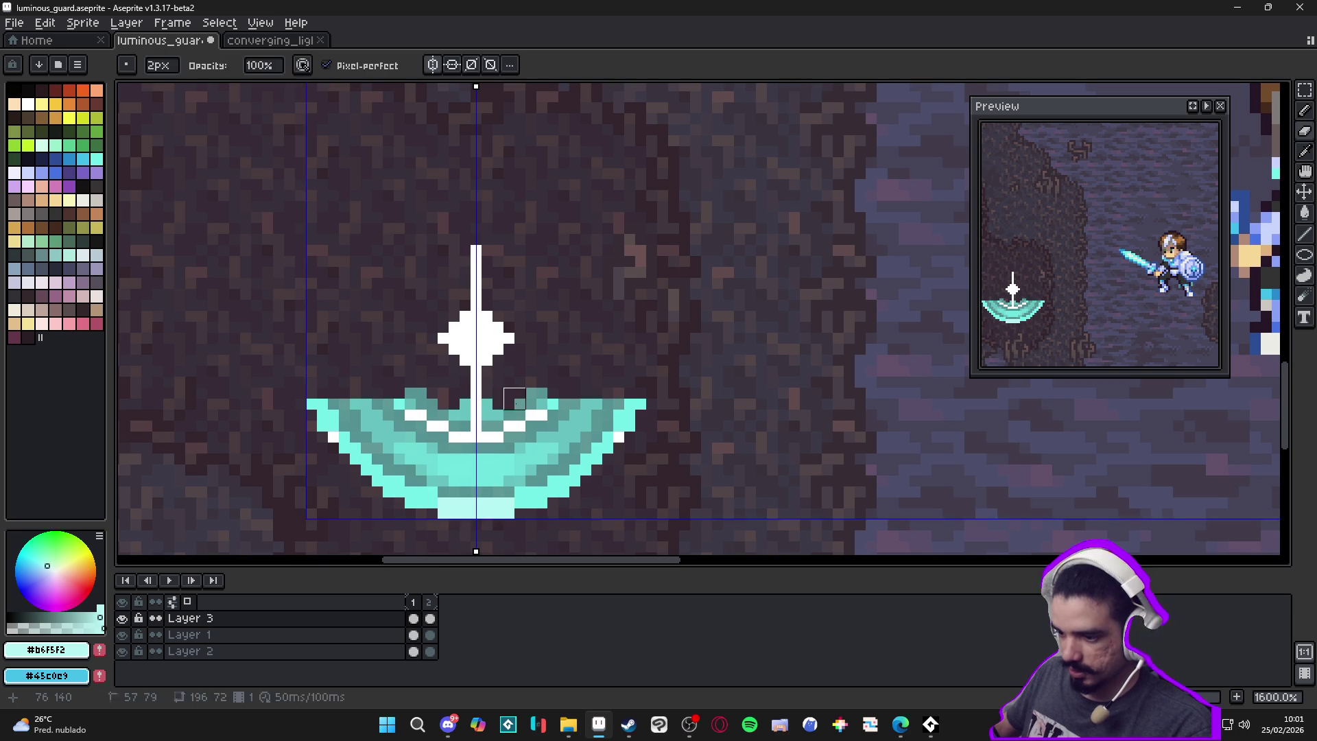
left_click_drag(492, 404, 492, 524)
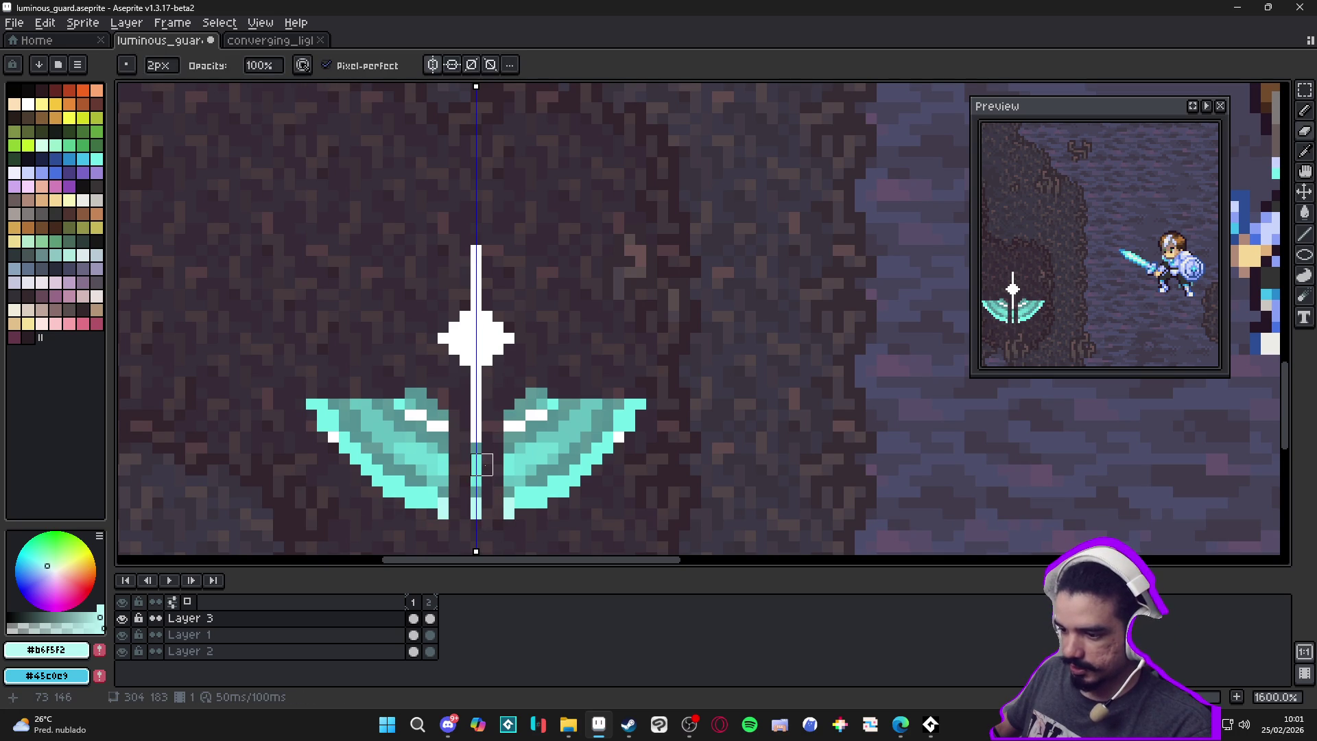
left_click_drag(482, 453, 481, 519)
left_click_drag(514, 405, 515, 490)
scroll(547, 384, "down", 1)
mouse_move(603, 412)
left_mouse_down()
mouse_move(546, 377)
mouse_move(613, 367)
mouse_move(635, 397)
left_mouse_up()
Trim the white line's top and bottom with a 1px eraser, then take white from the star
scroll(544, 376, "up", 2)
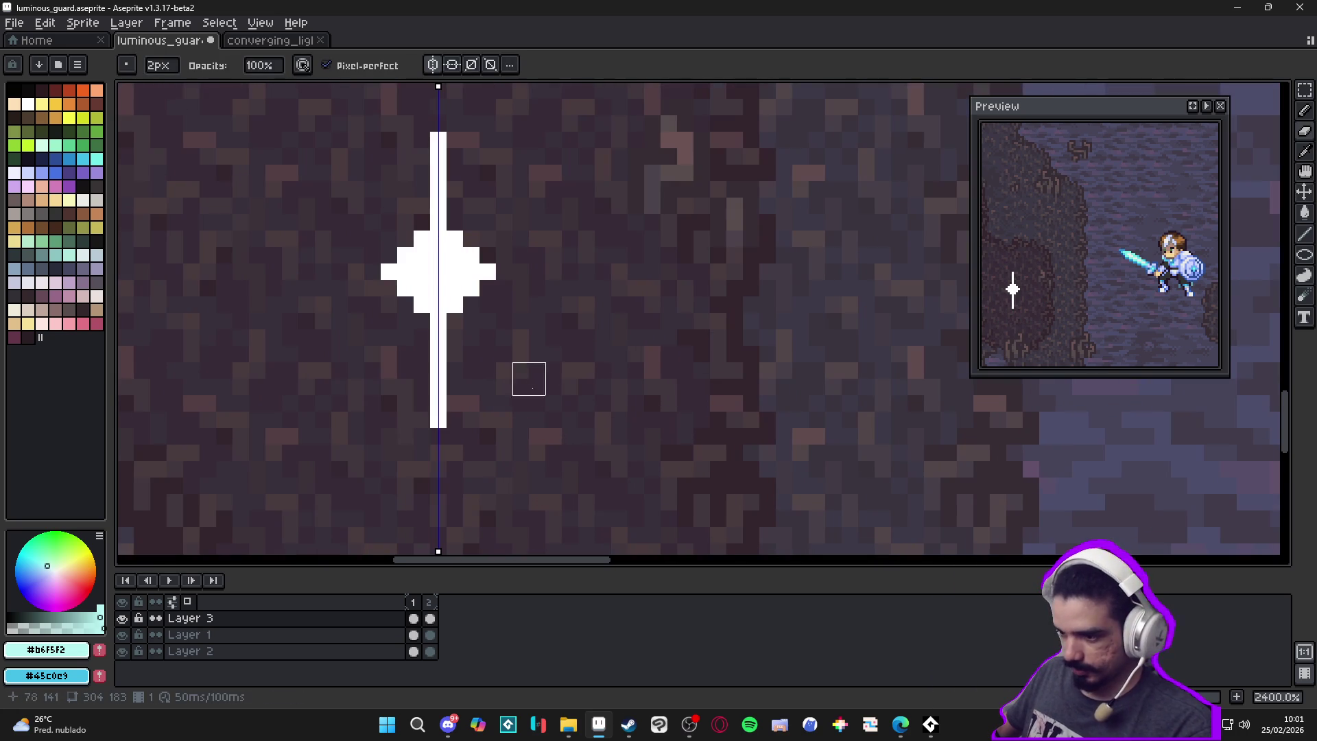
key("minus")
left_click_drag(439, 420, 438, 403)
left_click(439, 140)
key("b")
left_click(474, 268, "alt")
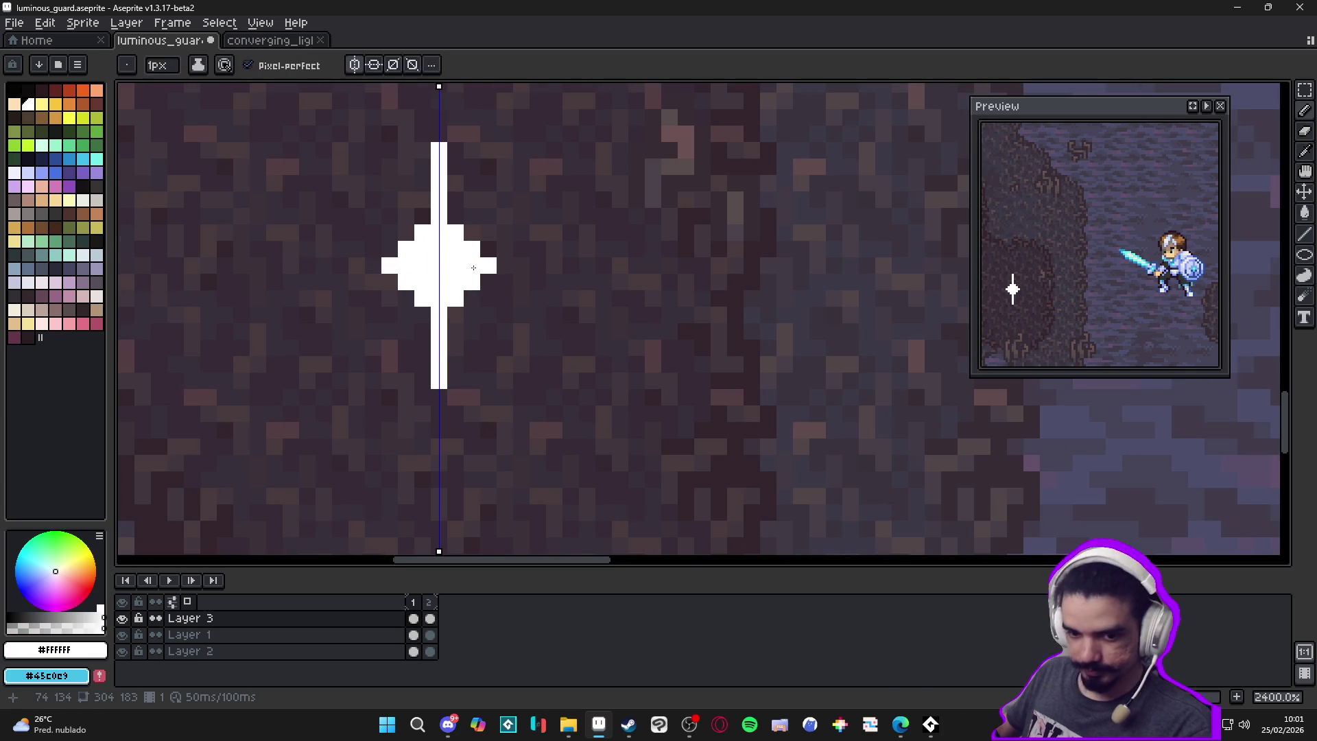
Extend the star's horizontal arm in white and pick the cyan from the circle
left_click_drag(498, 269, 538, 267)
scroll(559, 295, "down", 6)
scroll(765, 322, "right", 5)
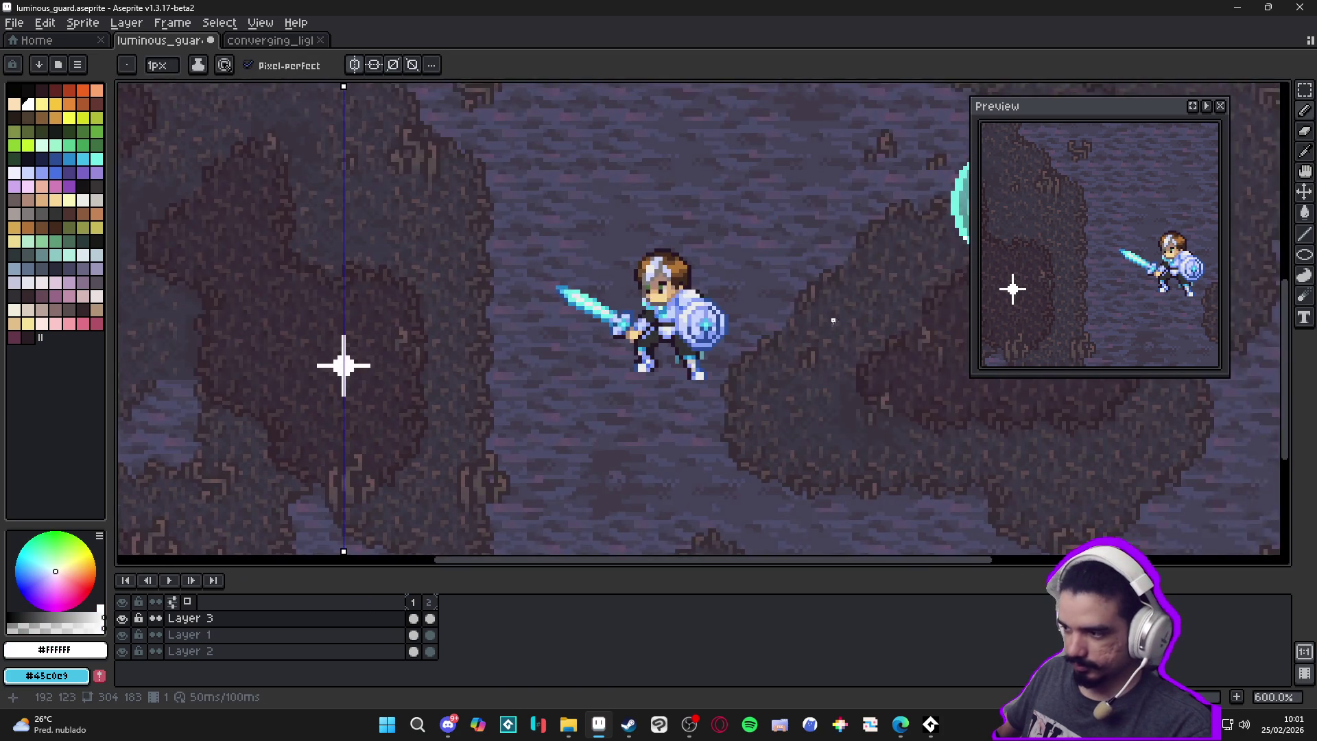
key("alt")
left_click(765, 322, "alt")
scroll(458, 420, "up", 4)
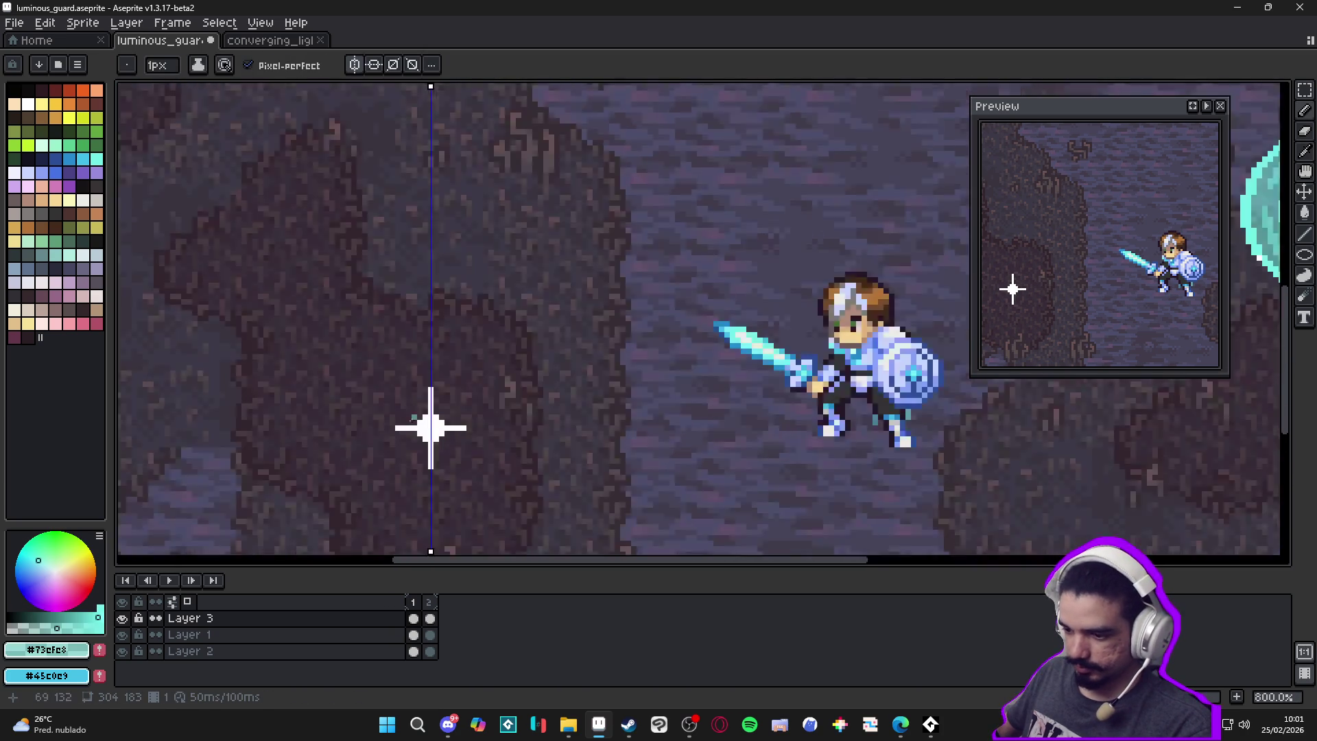
Paint a teal glow along the star's diagonals and around its diamond
mouse_move(458, 409)
left_mouse_down()
mouse_move(451, 383)
mouse_move(493, 420)
mouse_move(467, 415)
mouse_move(458, 463)
left_mouse_up()
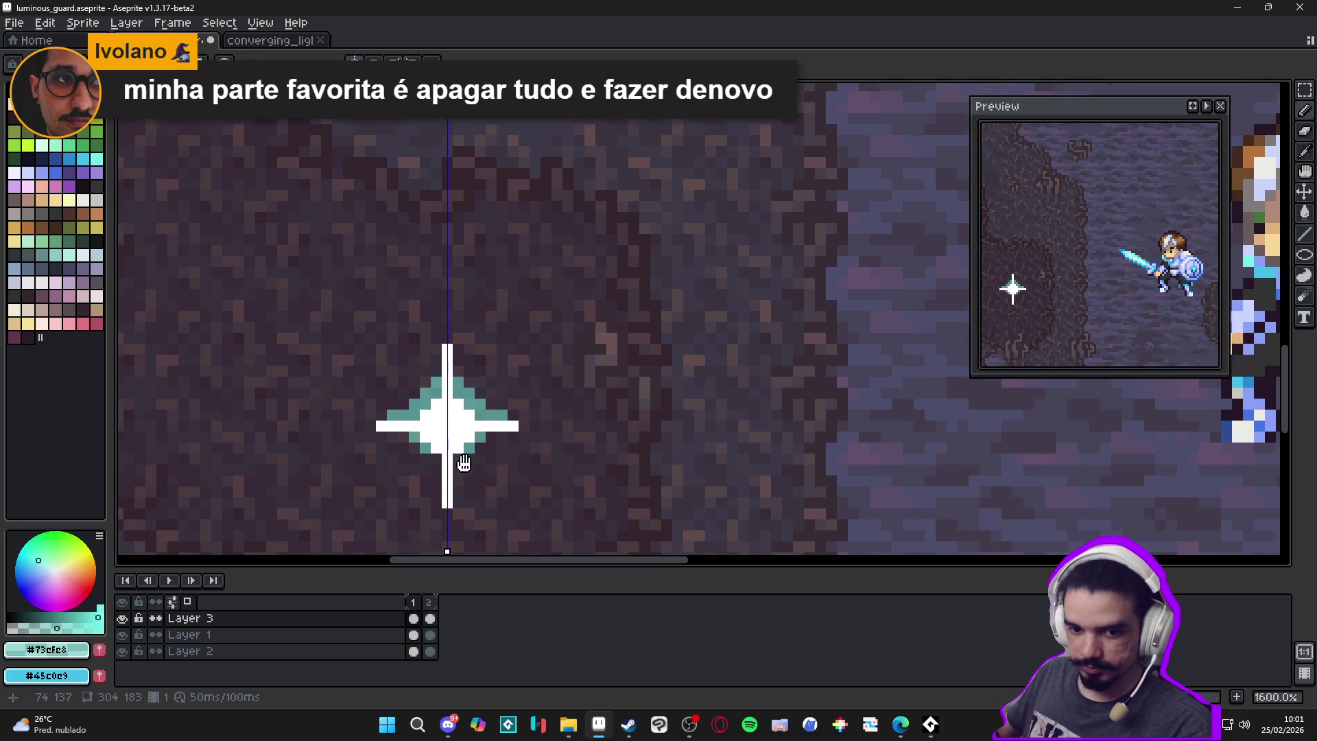
left_click(459, 469)
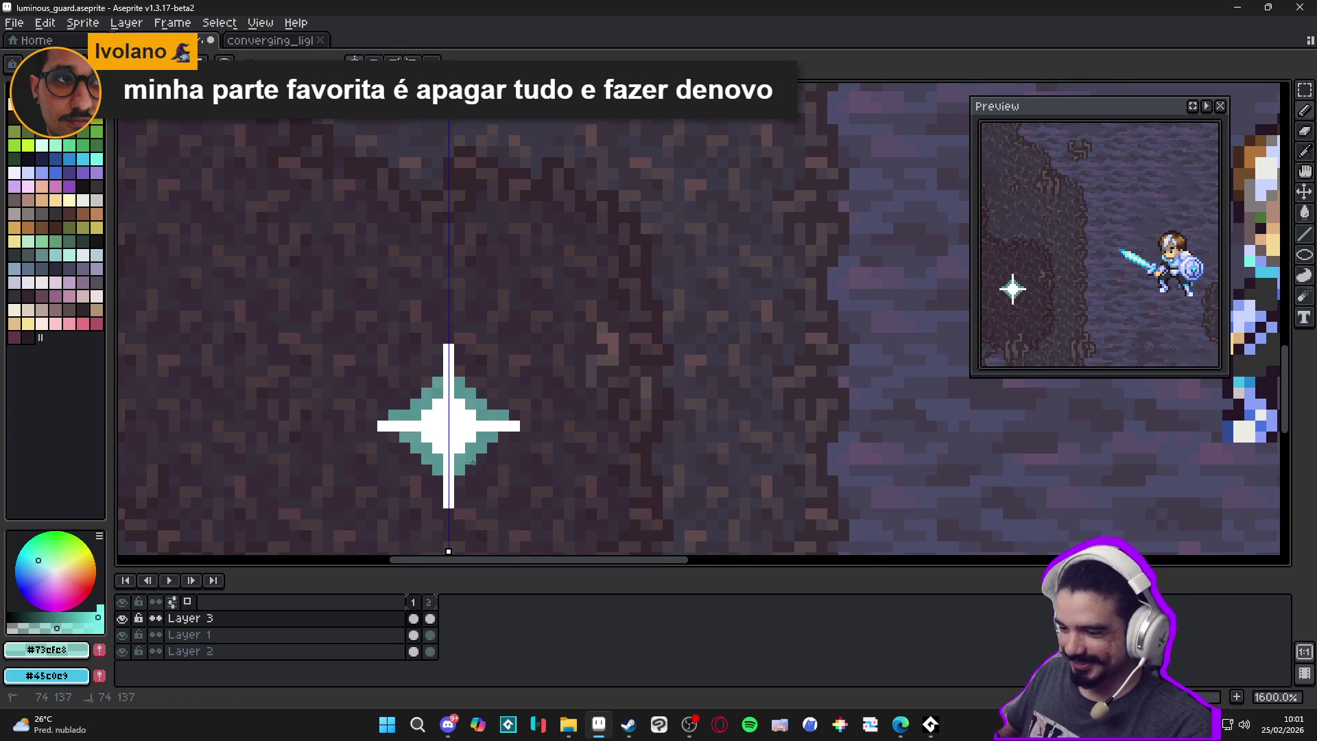
left_click(459, 481)
left_click(466, 375)
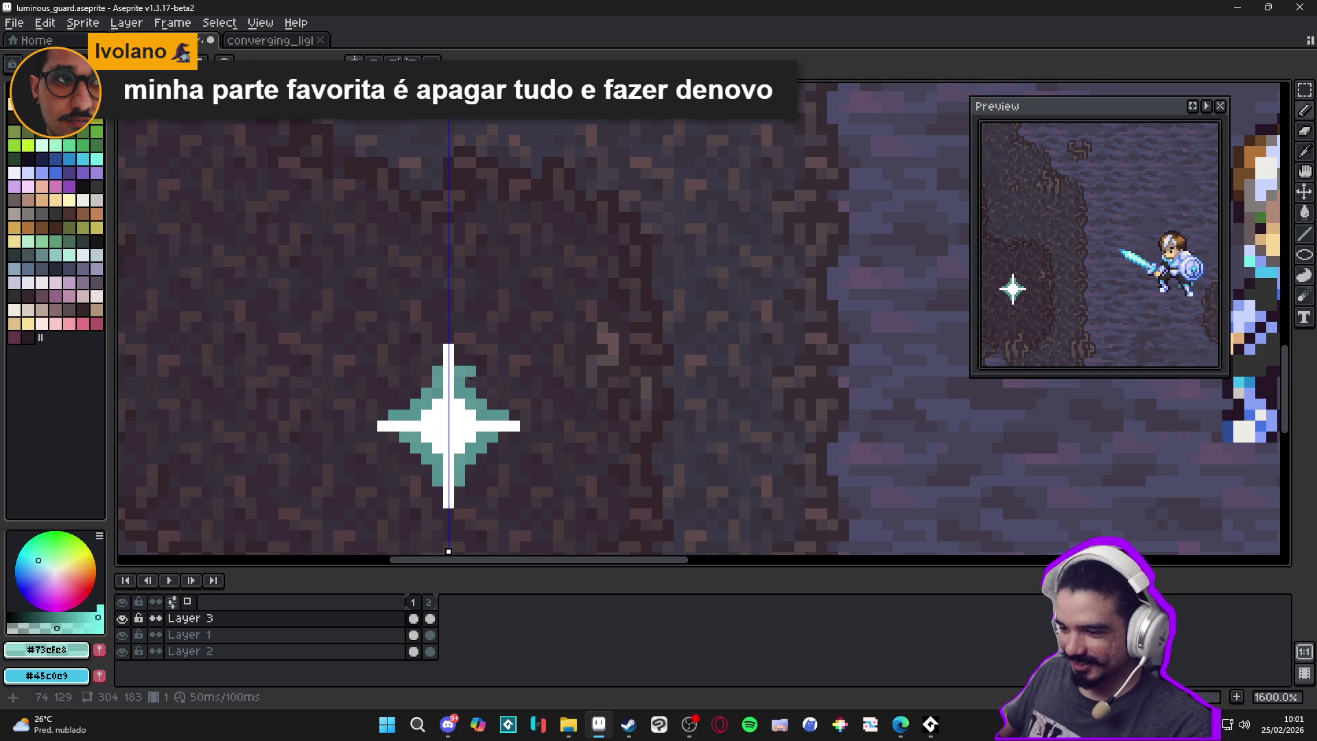
scroll(518, 432, "down", 2)
scroll(515, 431, "up", 3)
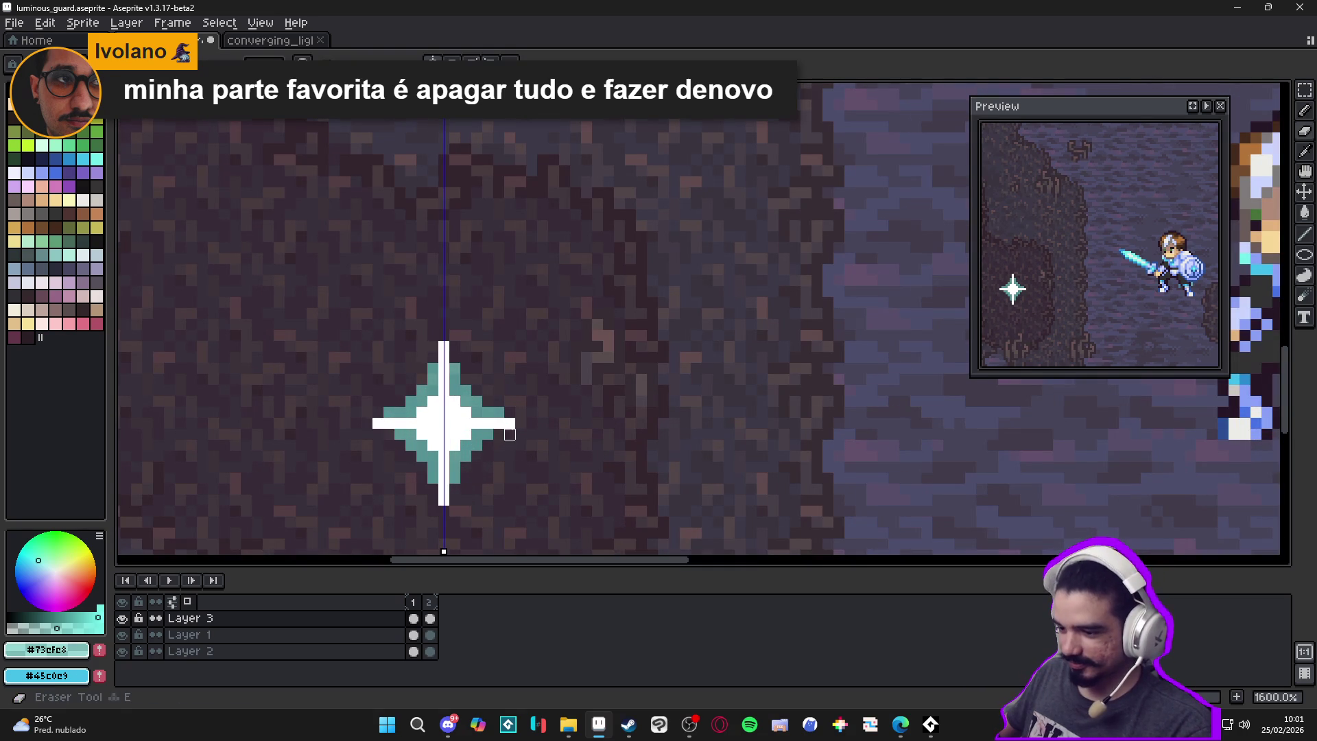
Extend both horizontal arms in teal and tint the bottom of the white column teal
left_click(521, 423)
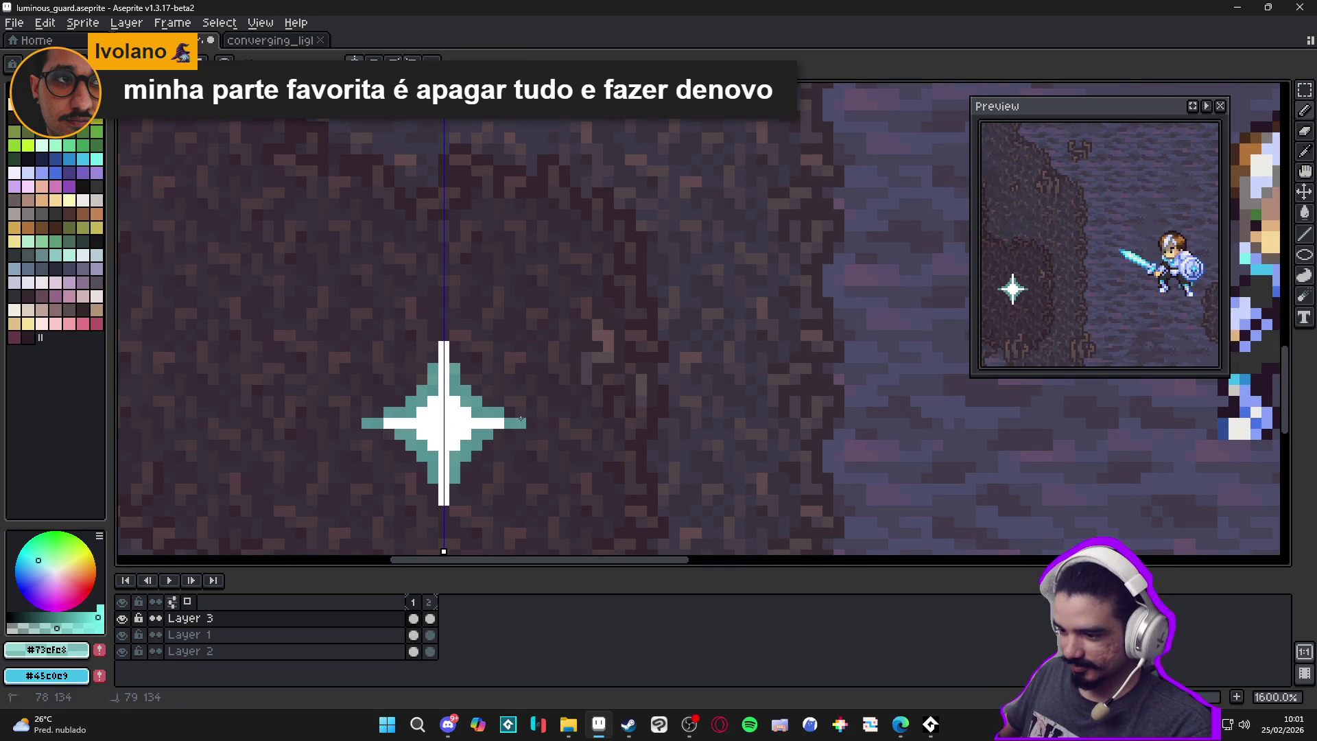
key("e")
key("b")
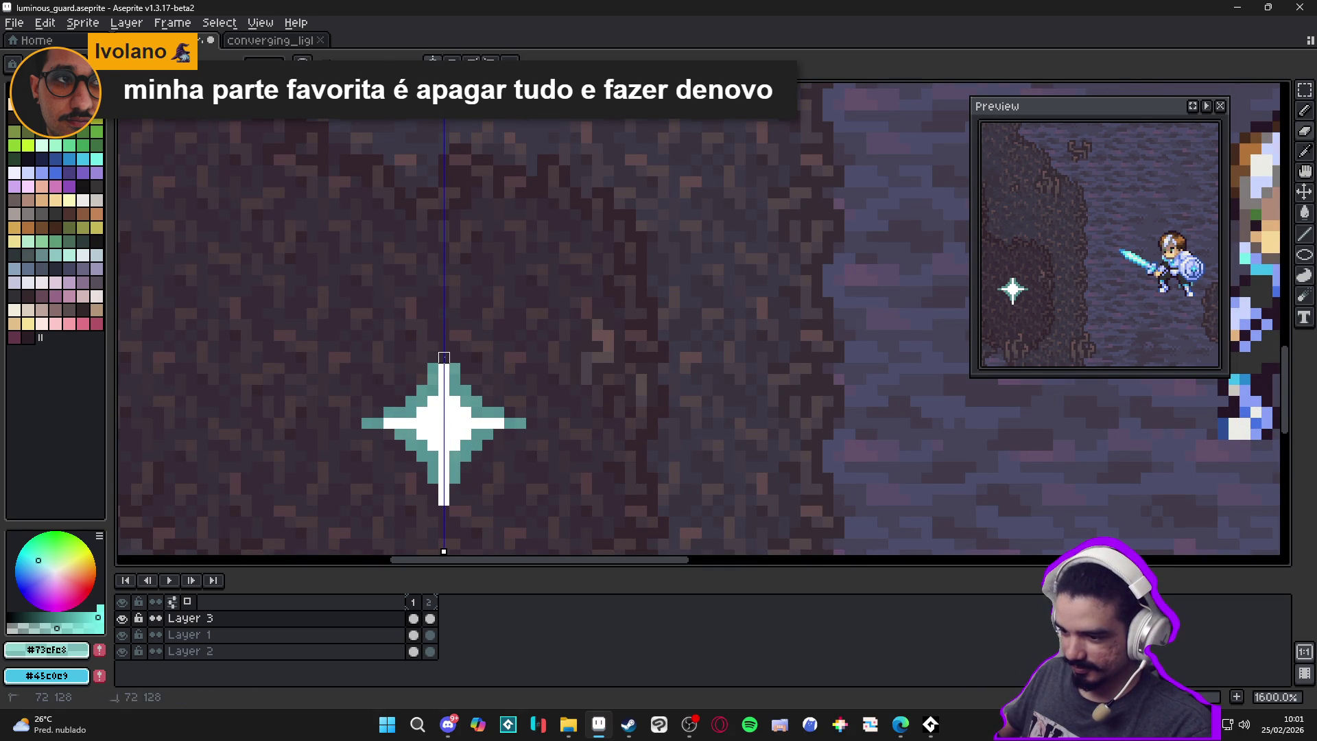
left_click_drag(442, 351, 443, 361)
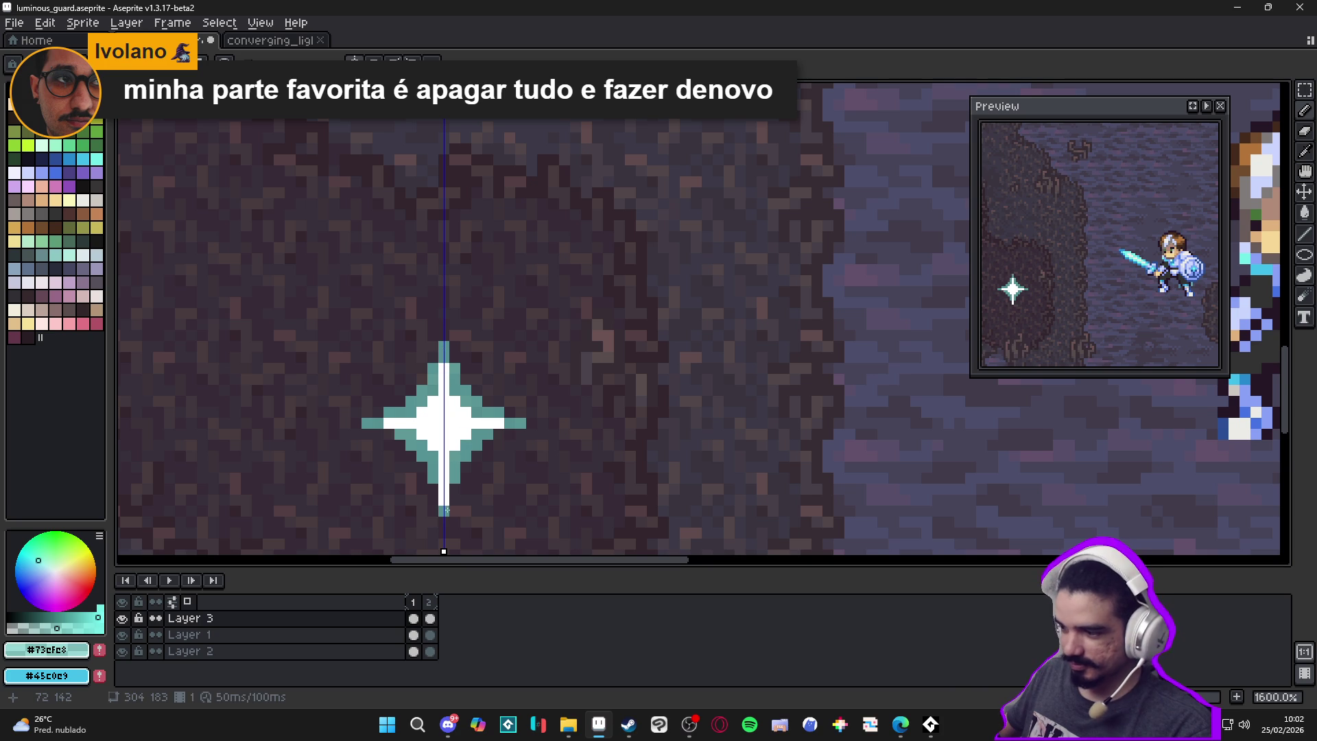
left_click(444, 499)
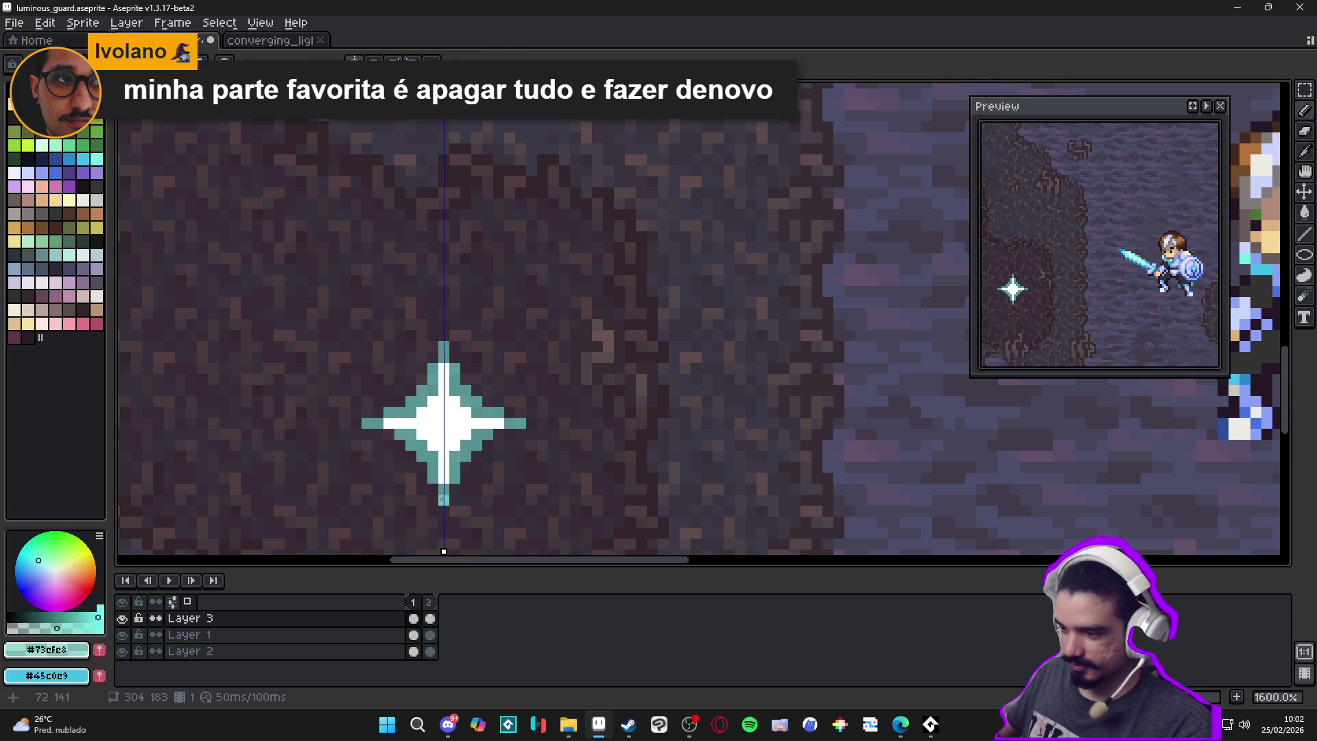
scroll(444, 492, "down", 3)
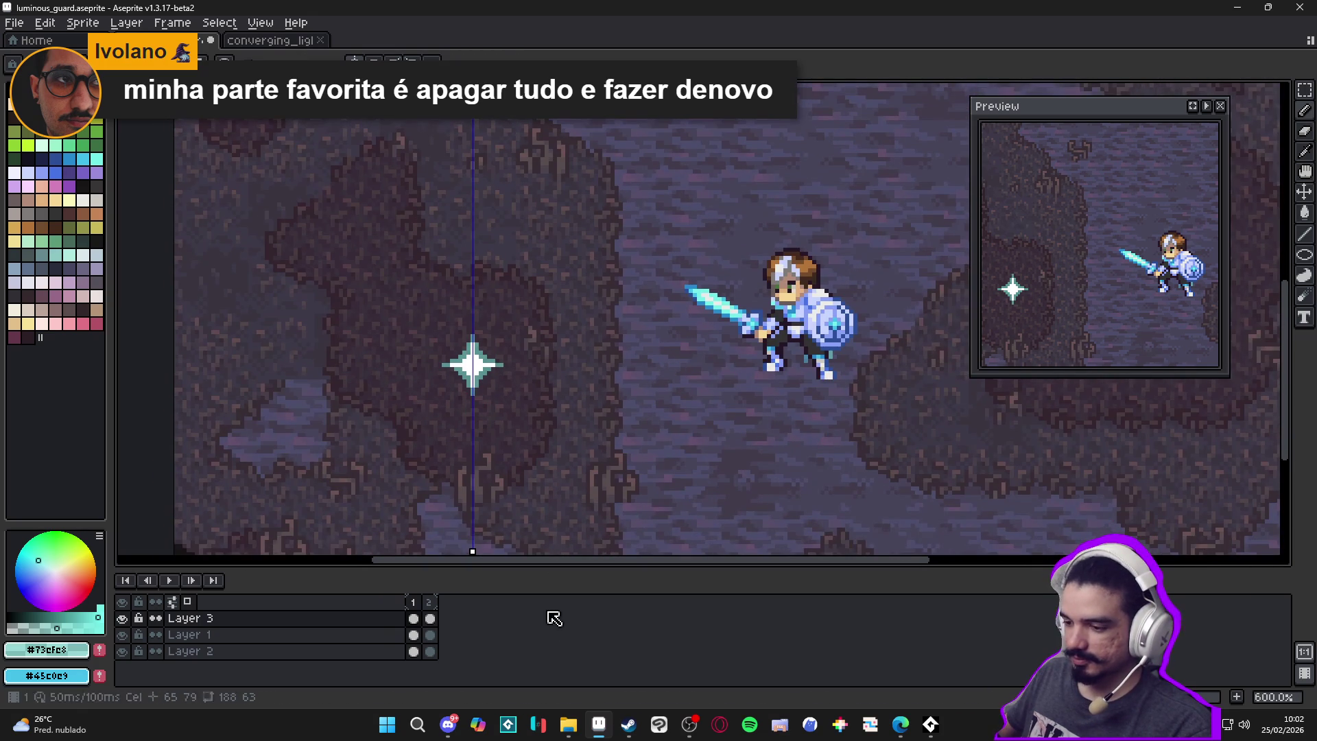
Preview the animation and set the frame duration to 80 ms
left_click(428, 613)
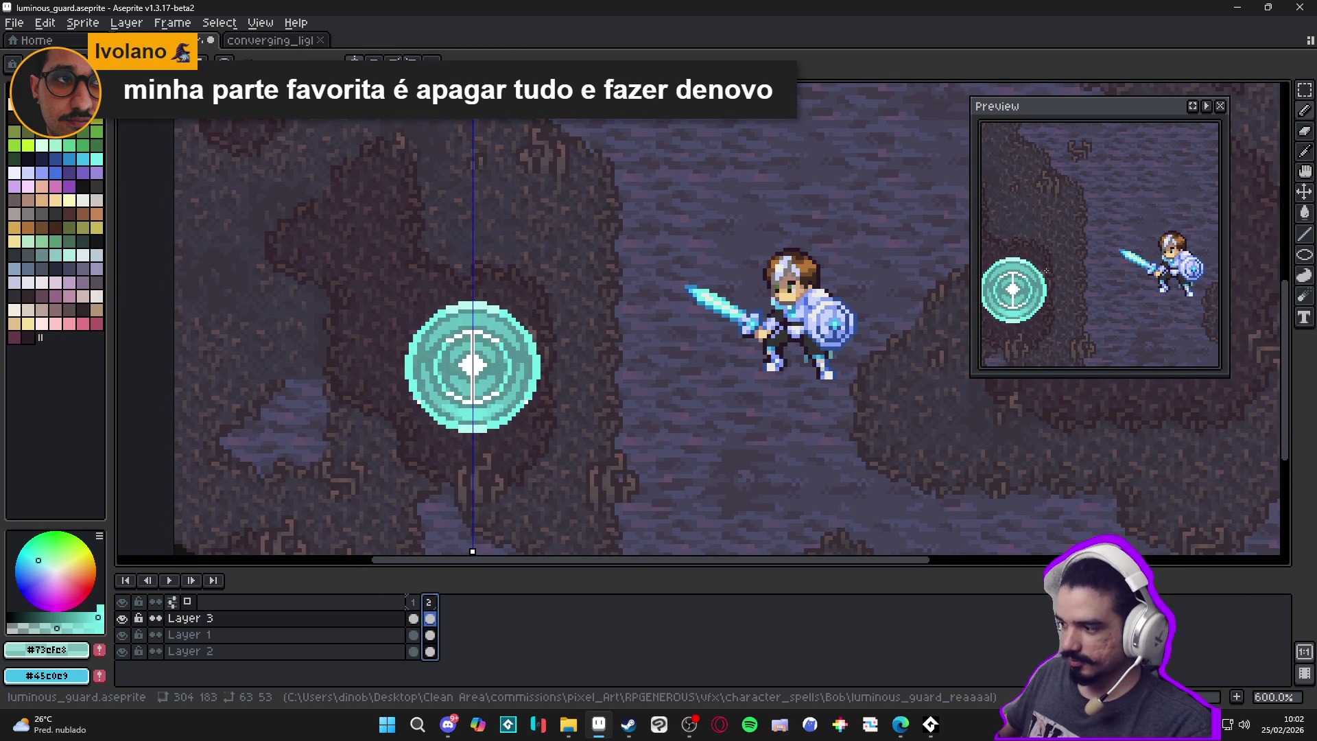
left_click_drag(1152, 205, 1191, 203)
left_click(1206, 106)
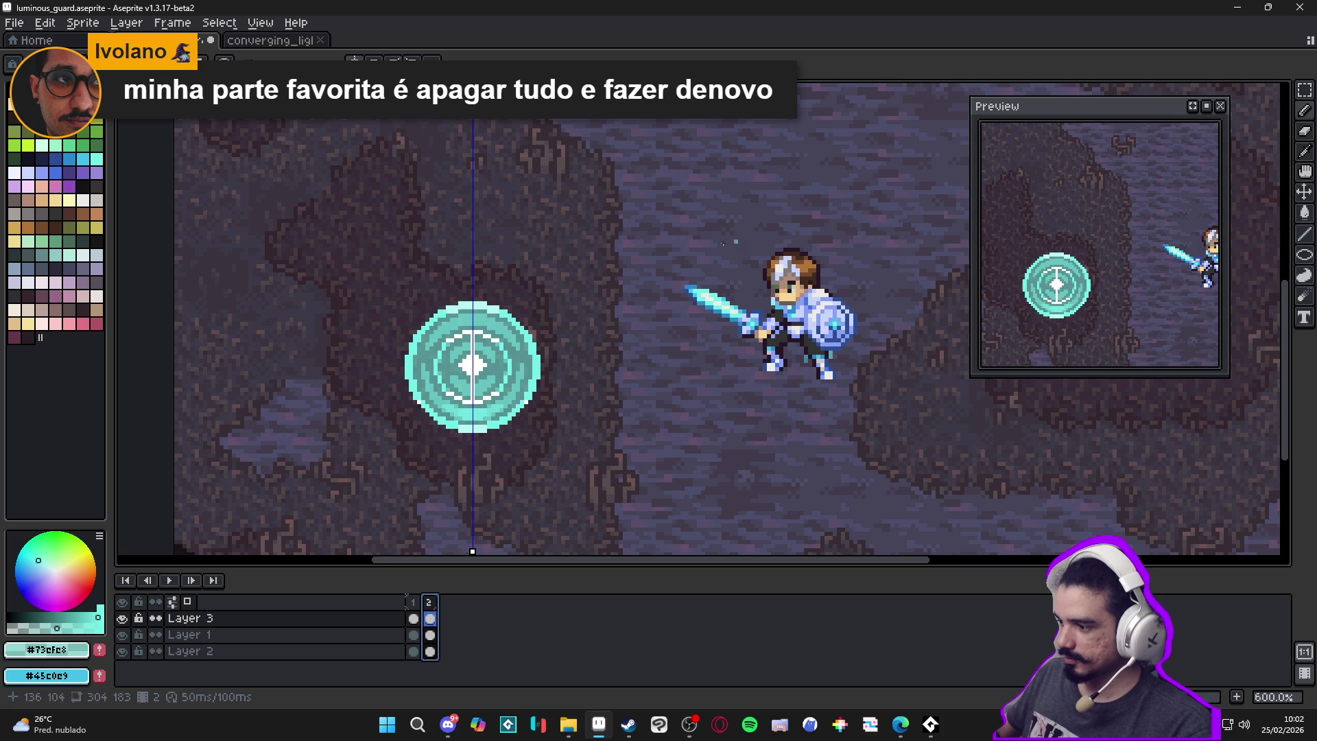
left_click(172, 23)
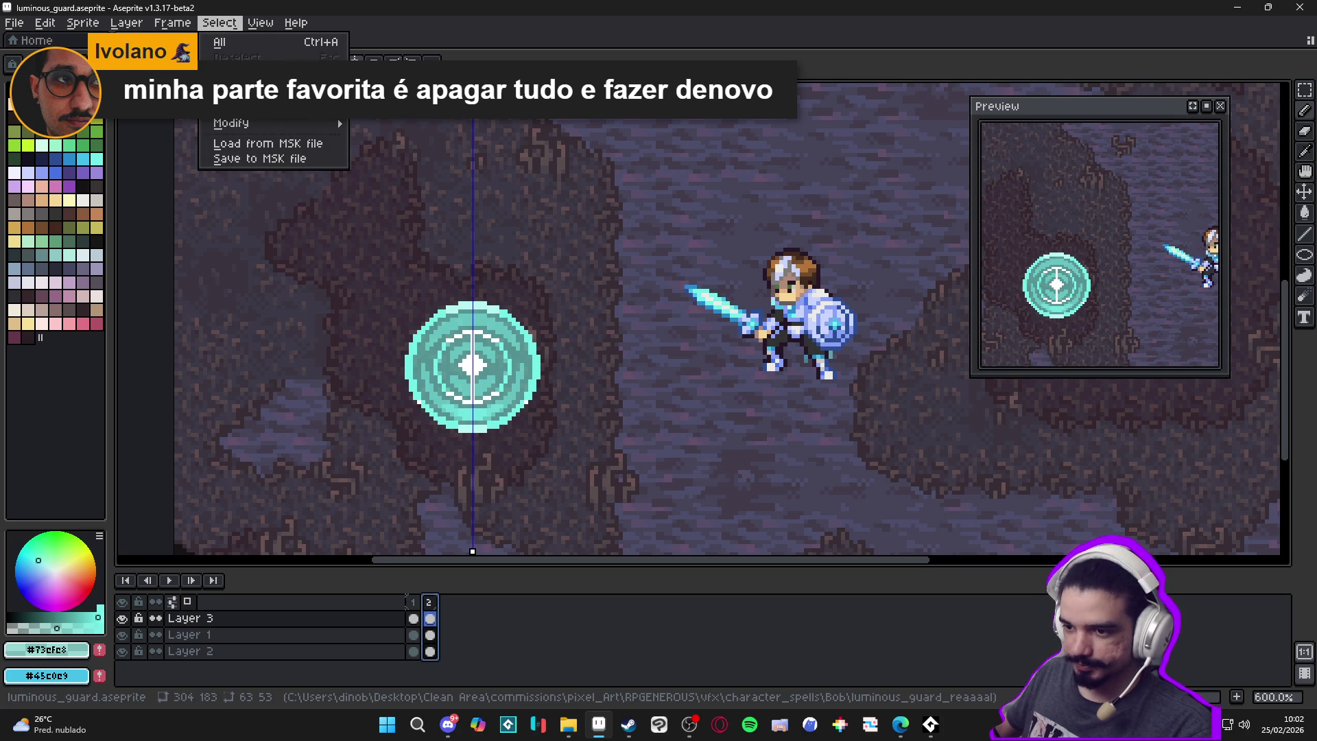
key("p")
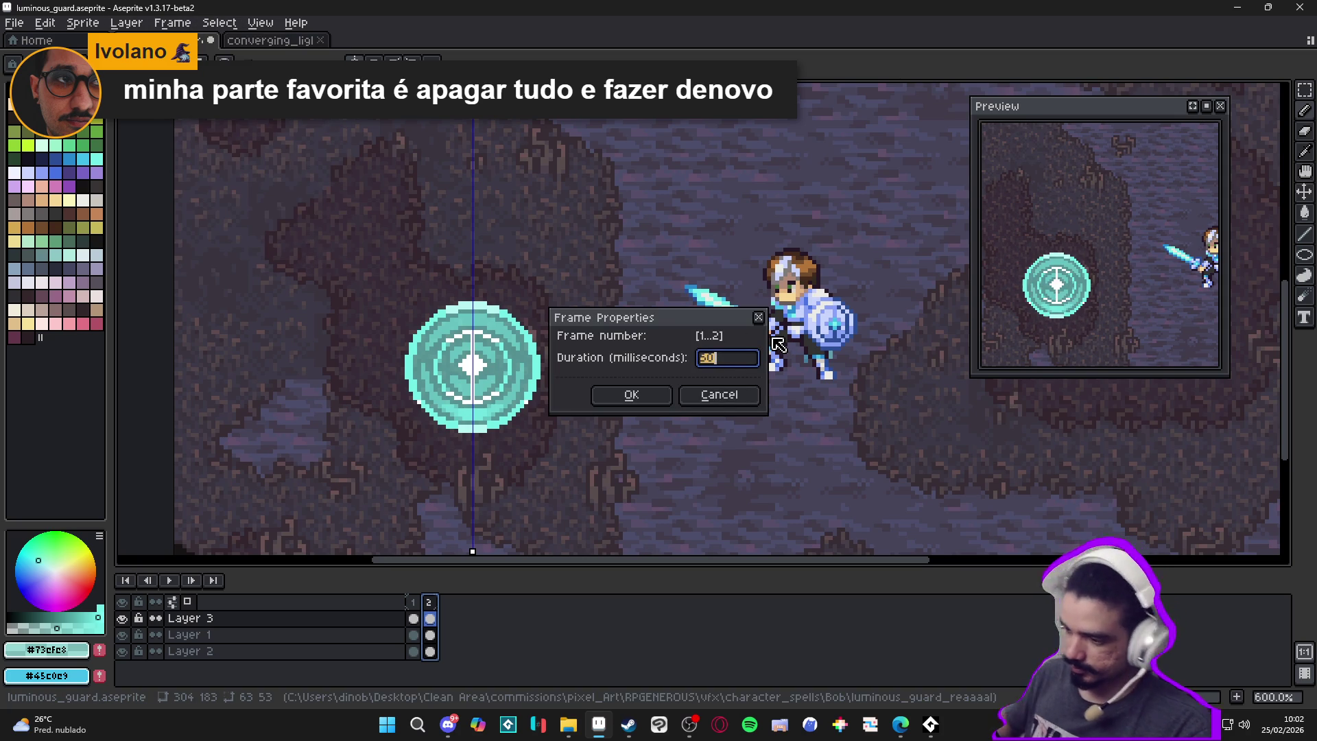
key("Return")
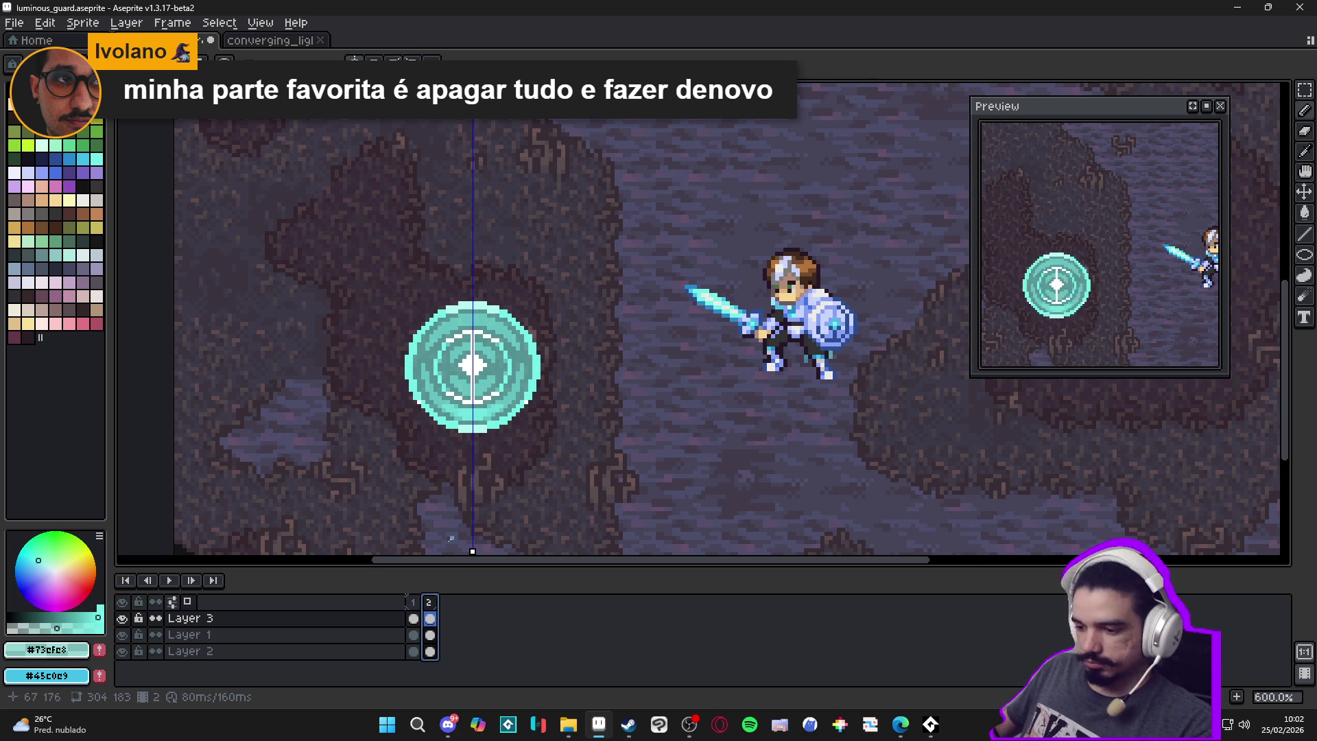
left_click(412, 602)
left_click(428, 602)
Paint the rune's top outline row white, Magic Wand the circle, and add a new layer
key("b")
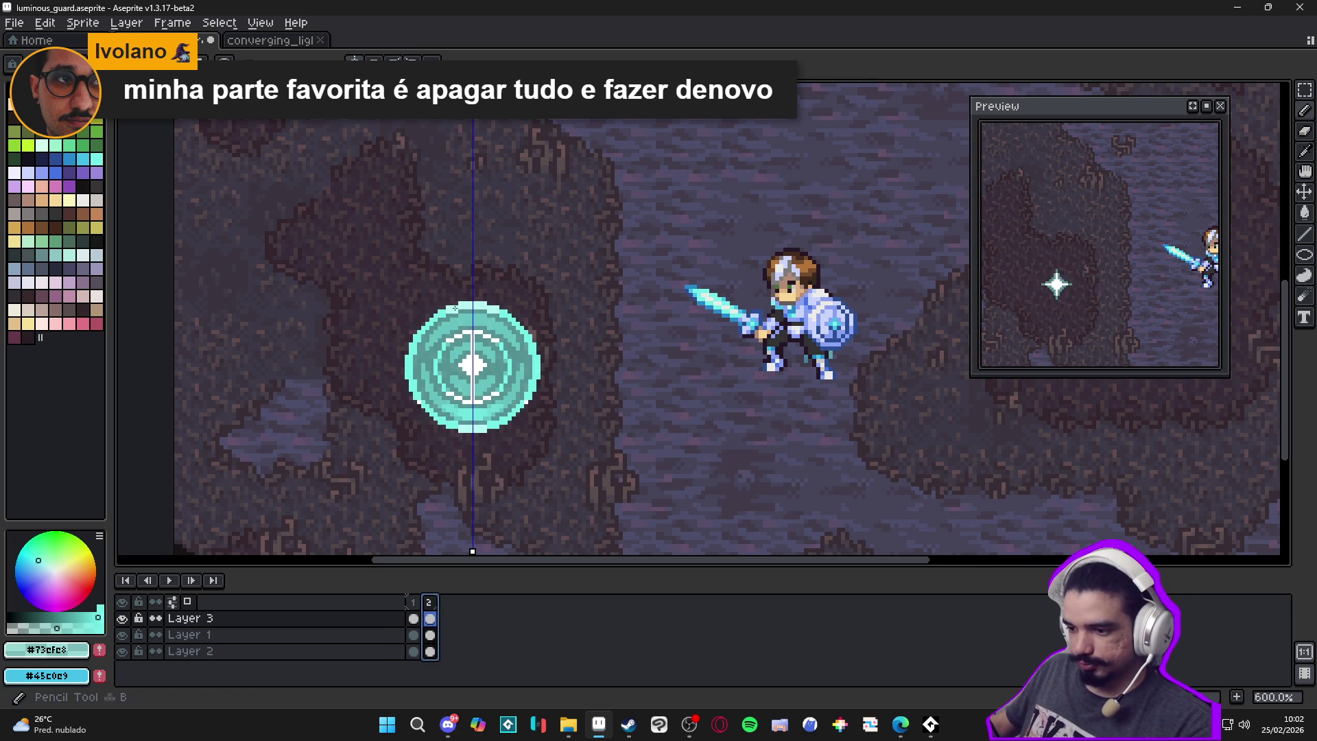
scroll(455, 307, "up", 1)
left_click(480, 299, "alt")
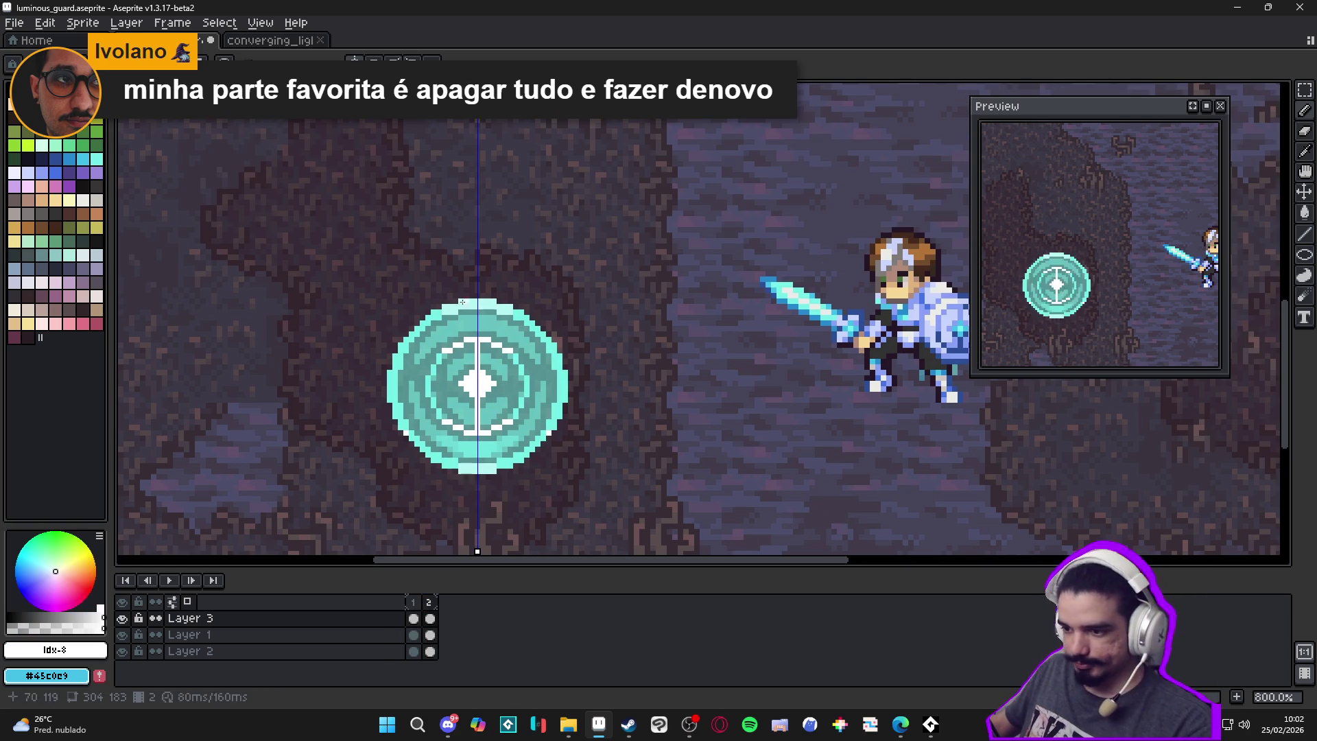
left_click_drag(461, 303, 481, 305)
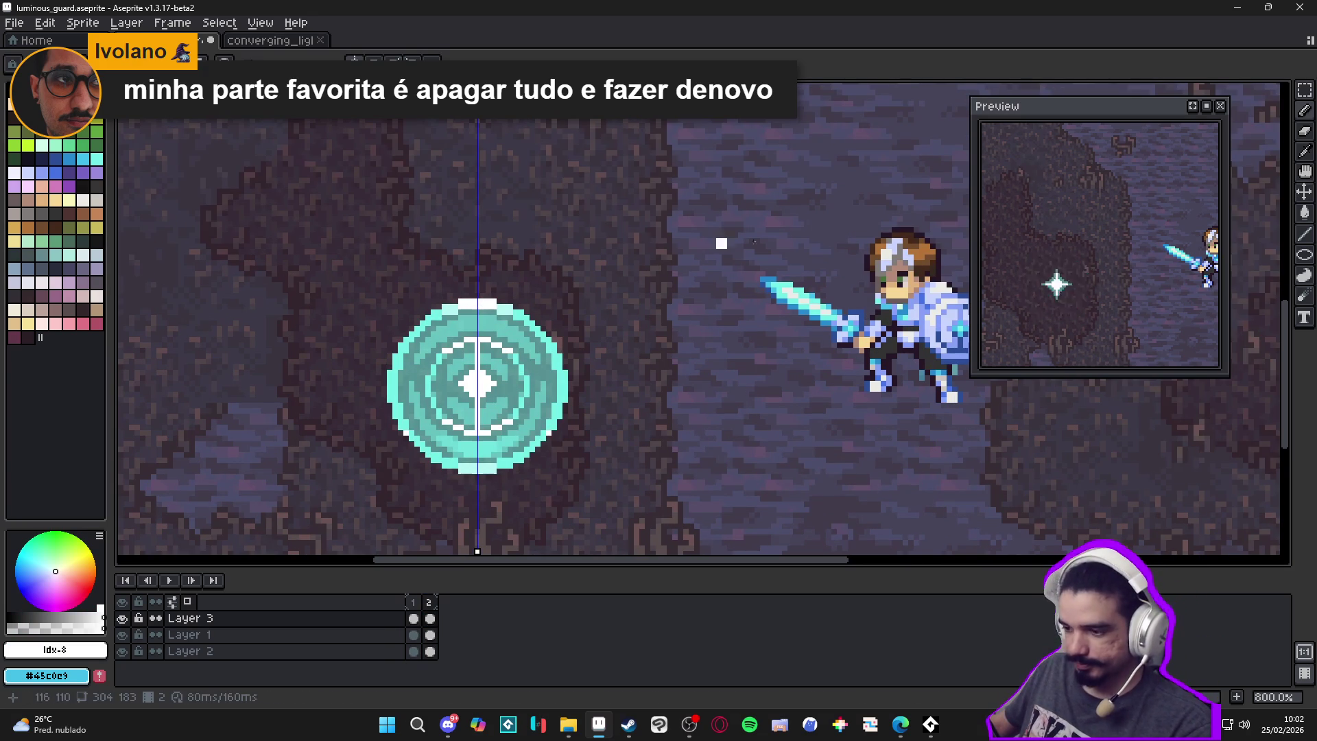
key("w")
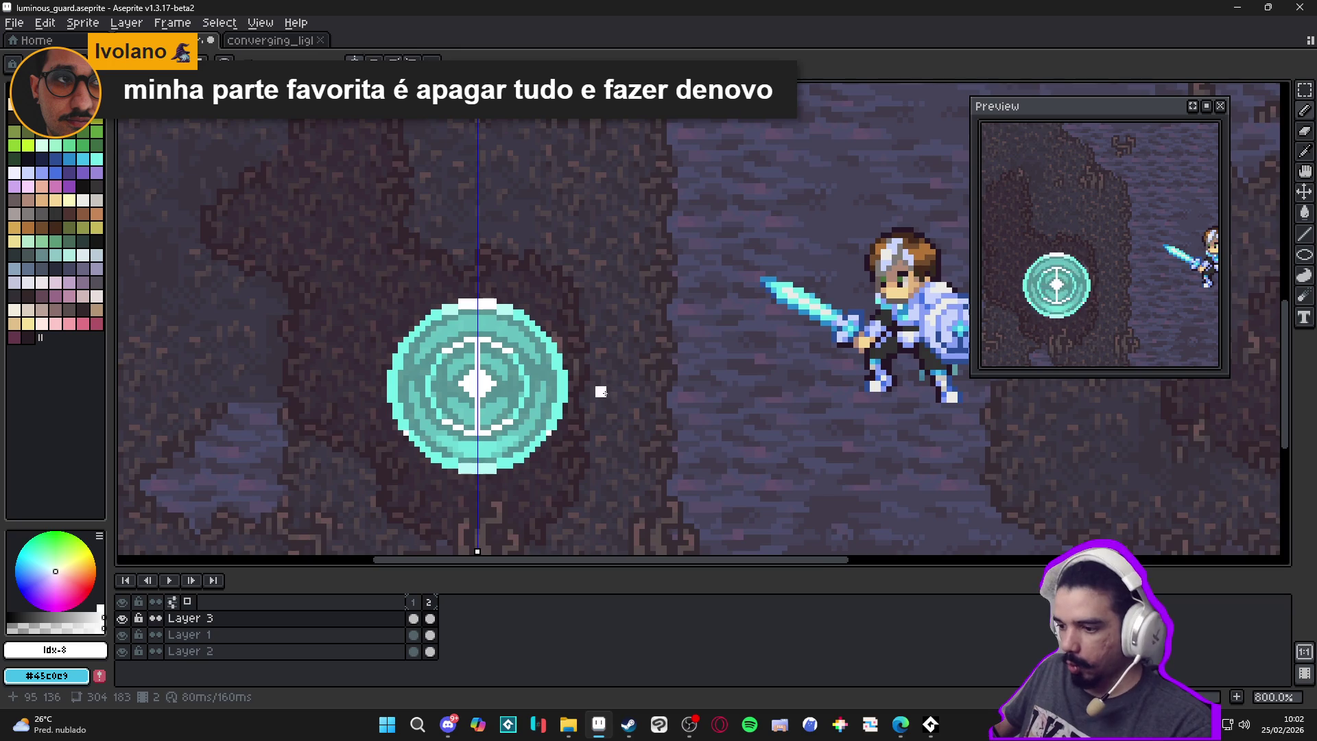
left_click(603, 393)
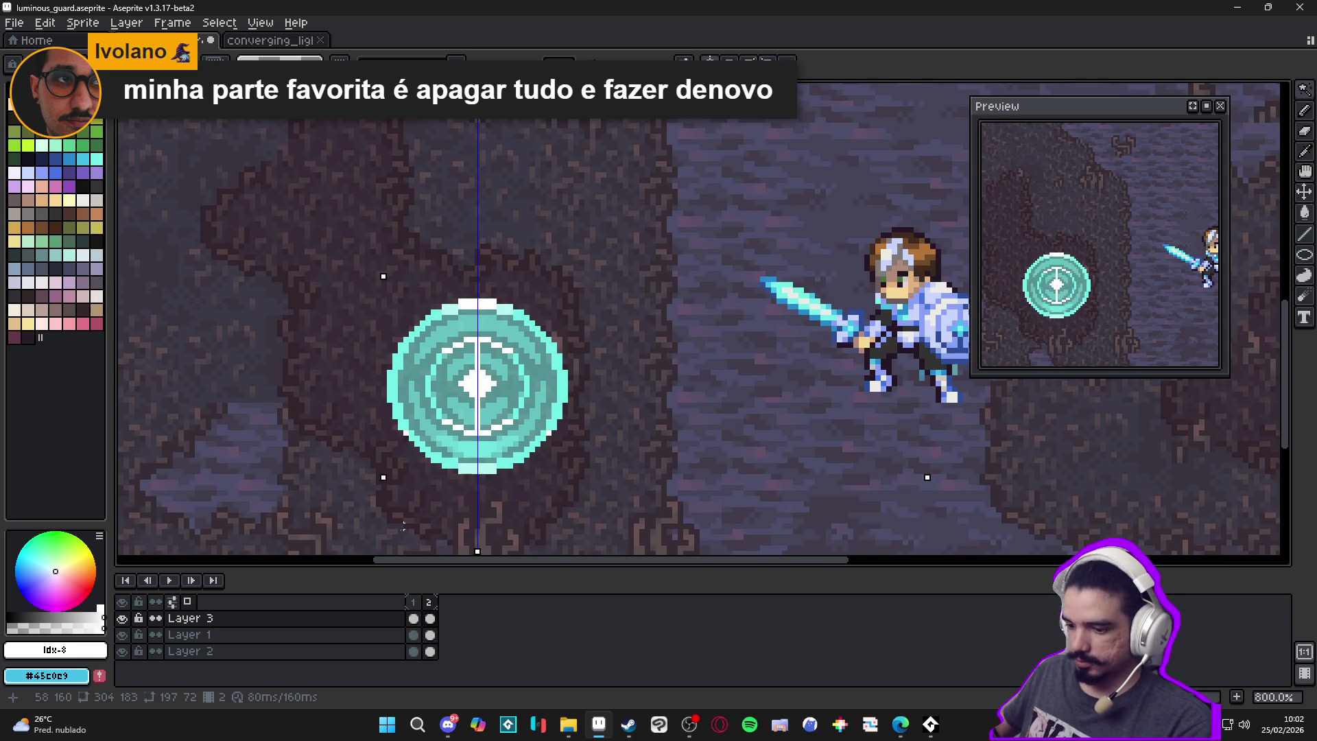
key("shift+n")
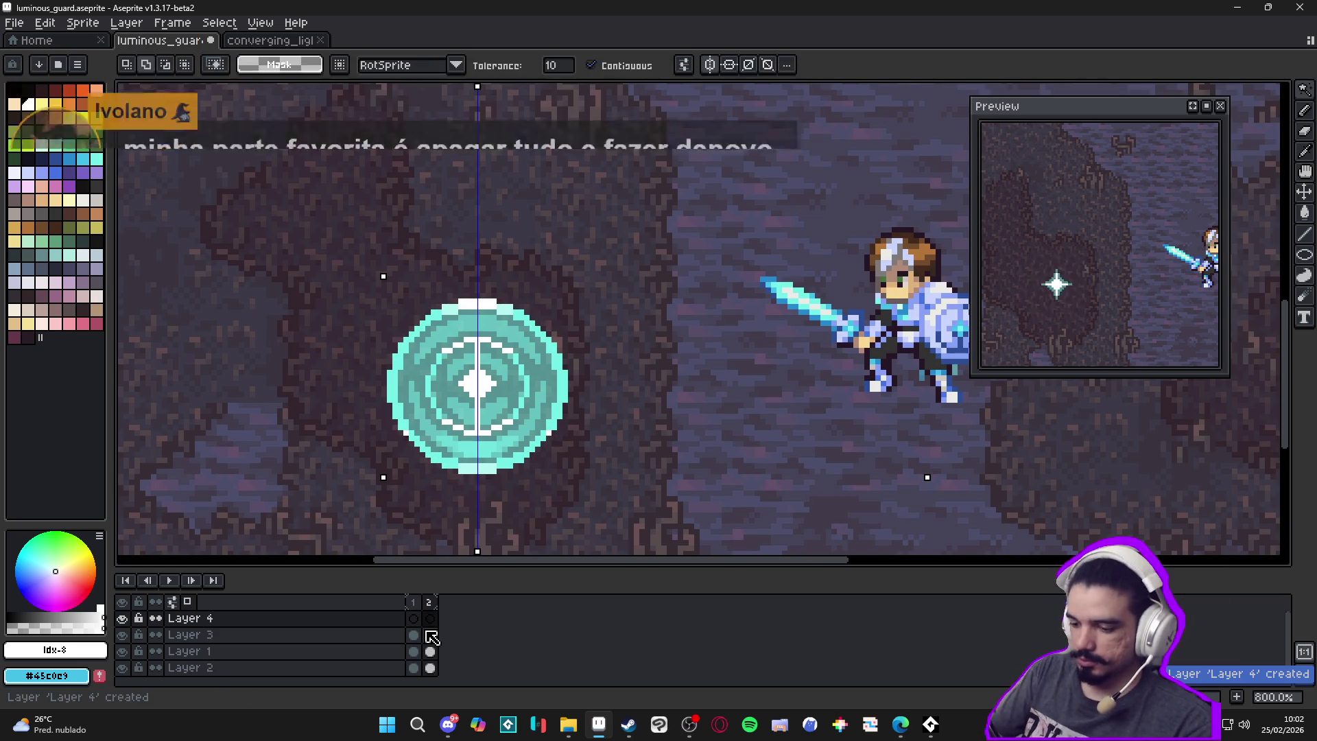
key("f")
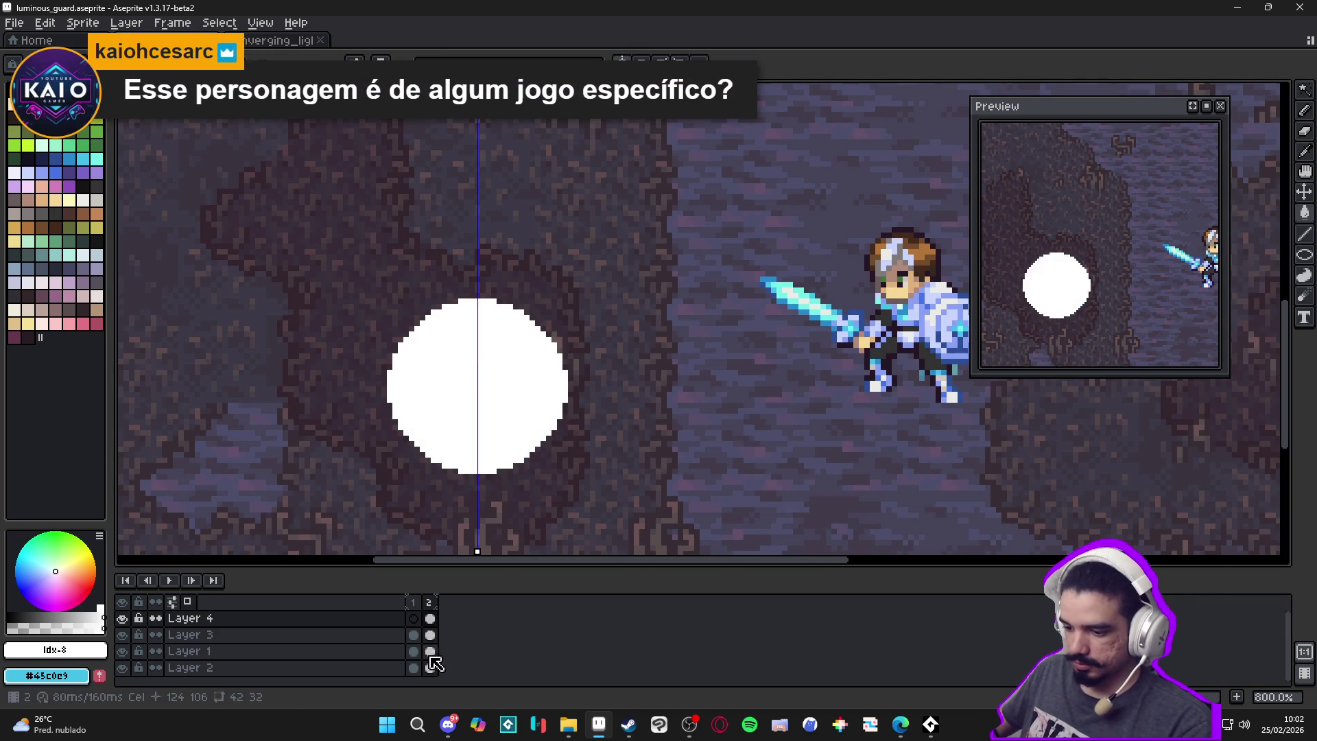
right_click(371, 619)
left_click(415, 665)
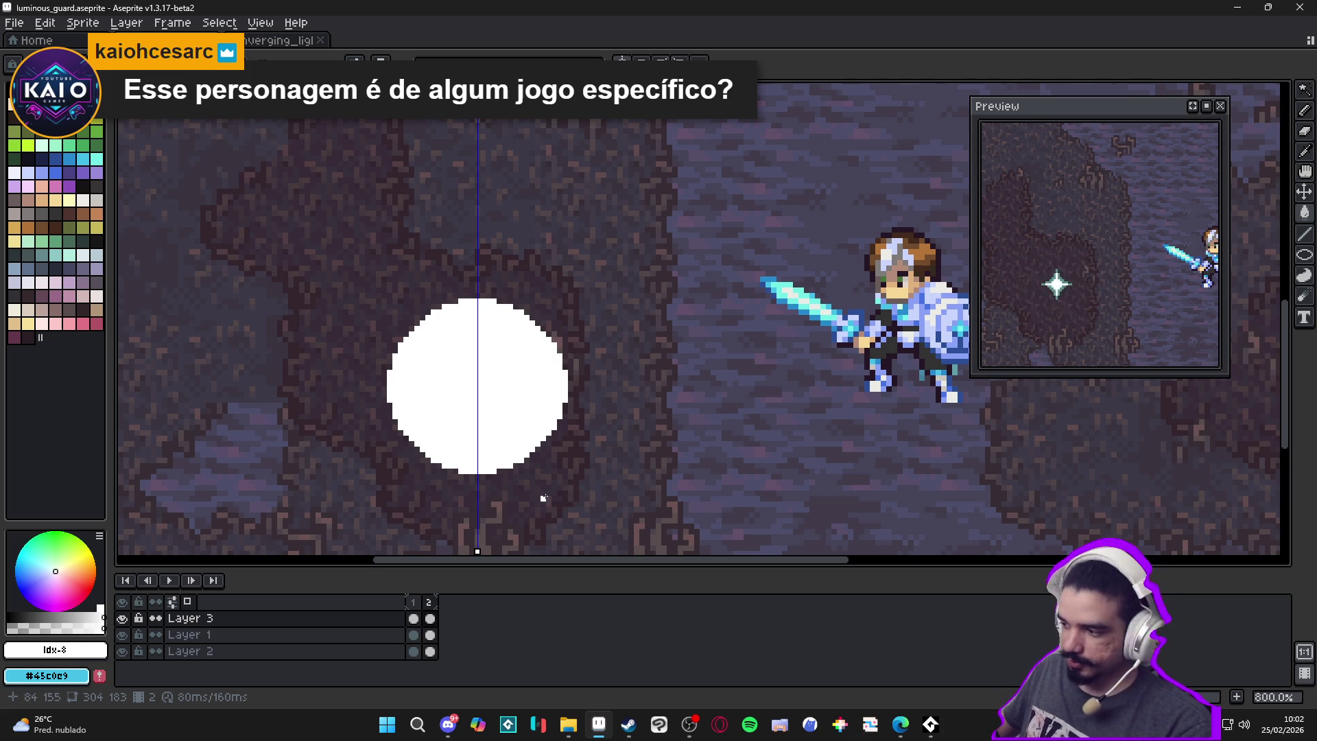
mouse_move(886, 736)
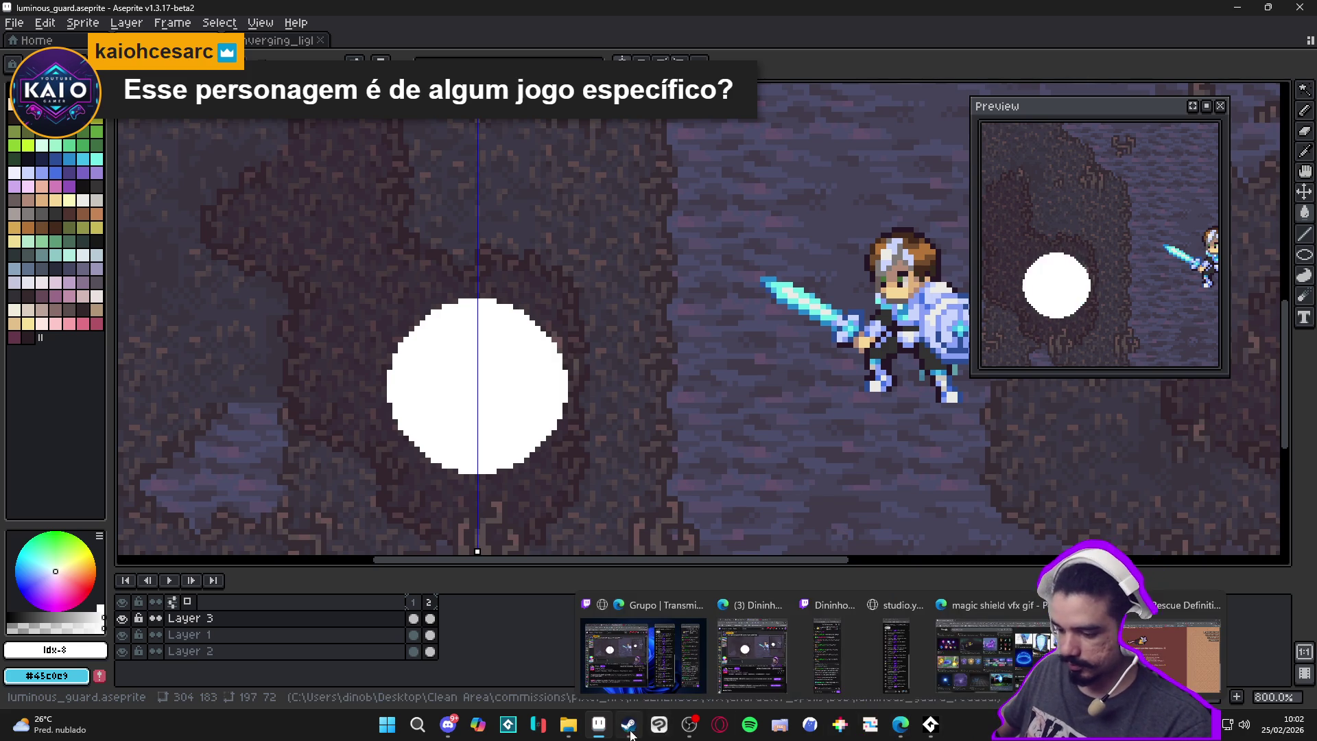
left_click(629, 724)
Search the Steam library for 'game' and launch GameMaker
left_click(321, 32)
left_click(131, 32)
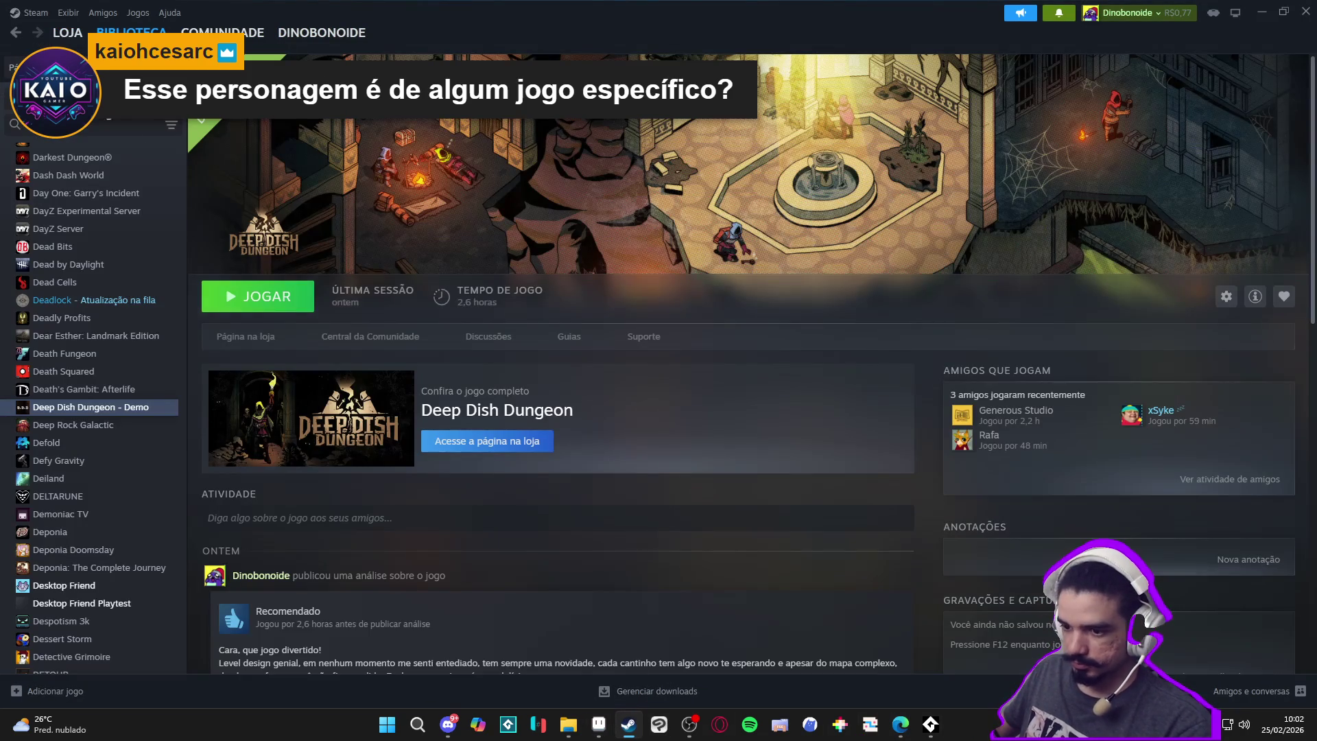
mouse_move(62, 158)
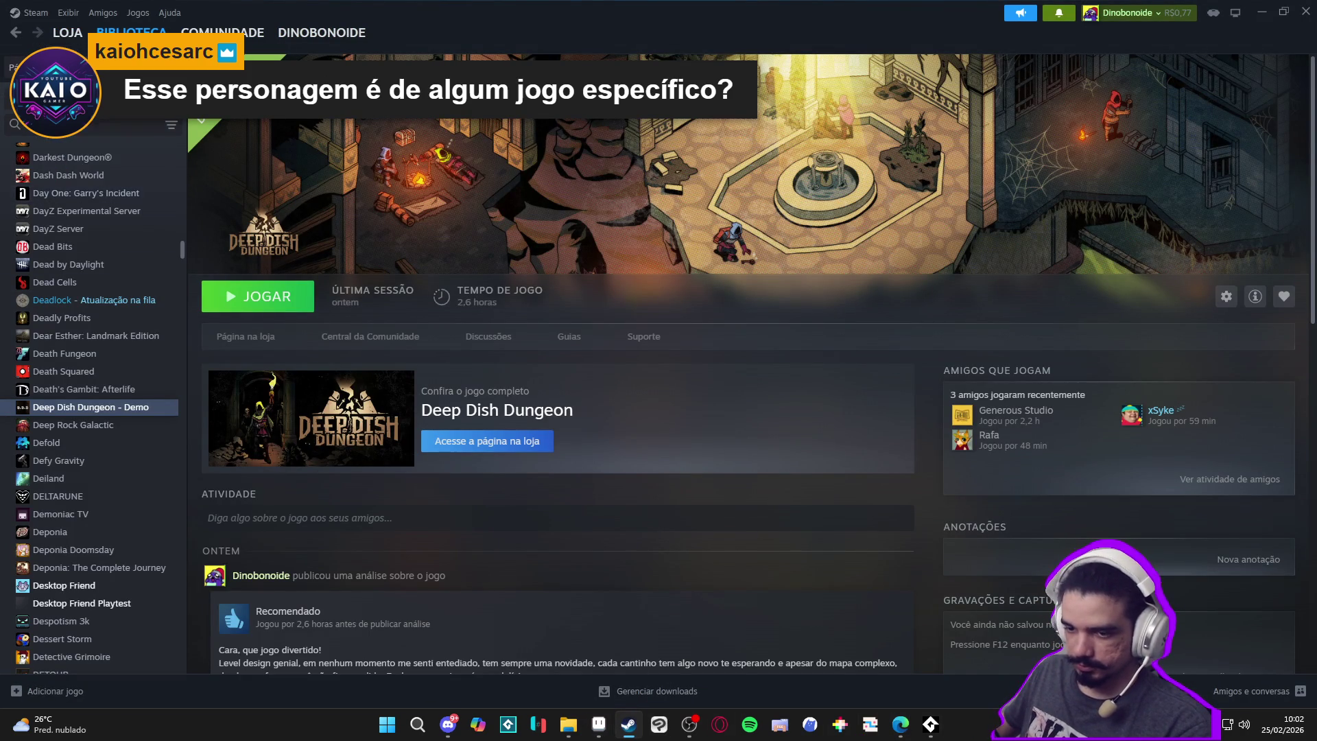
type("ga")
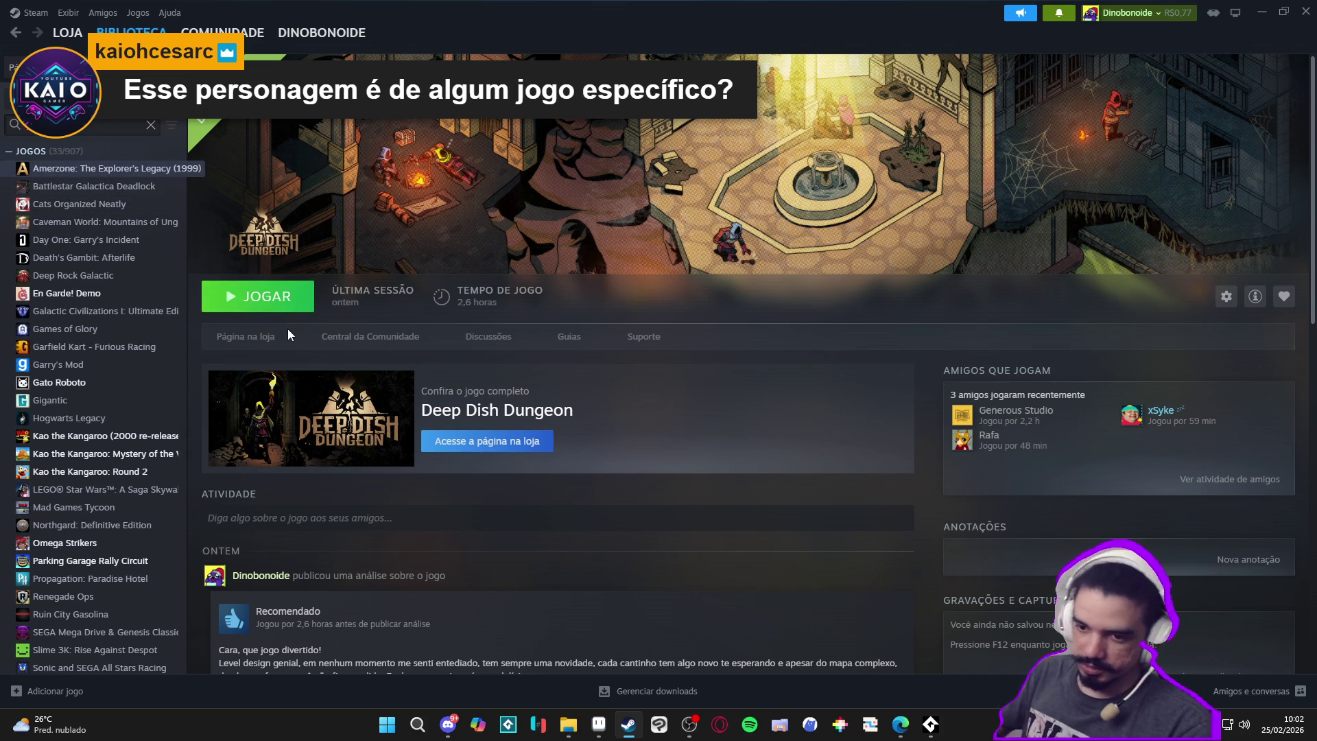
type("me")
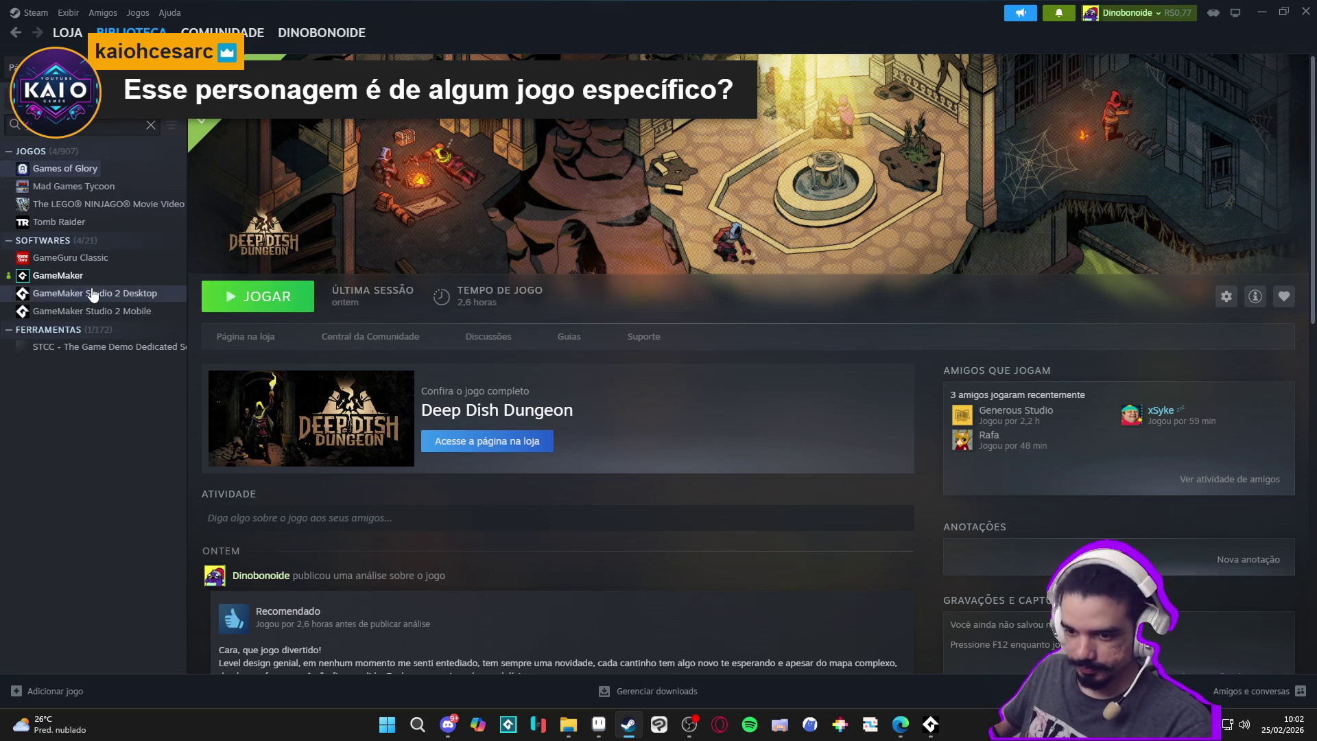
left_click(82, 275)
left_click(268, 301)
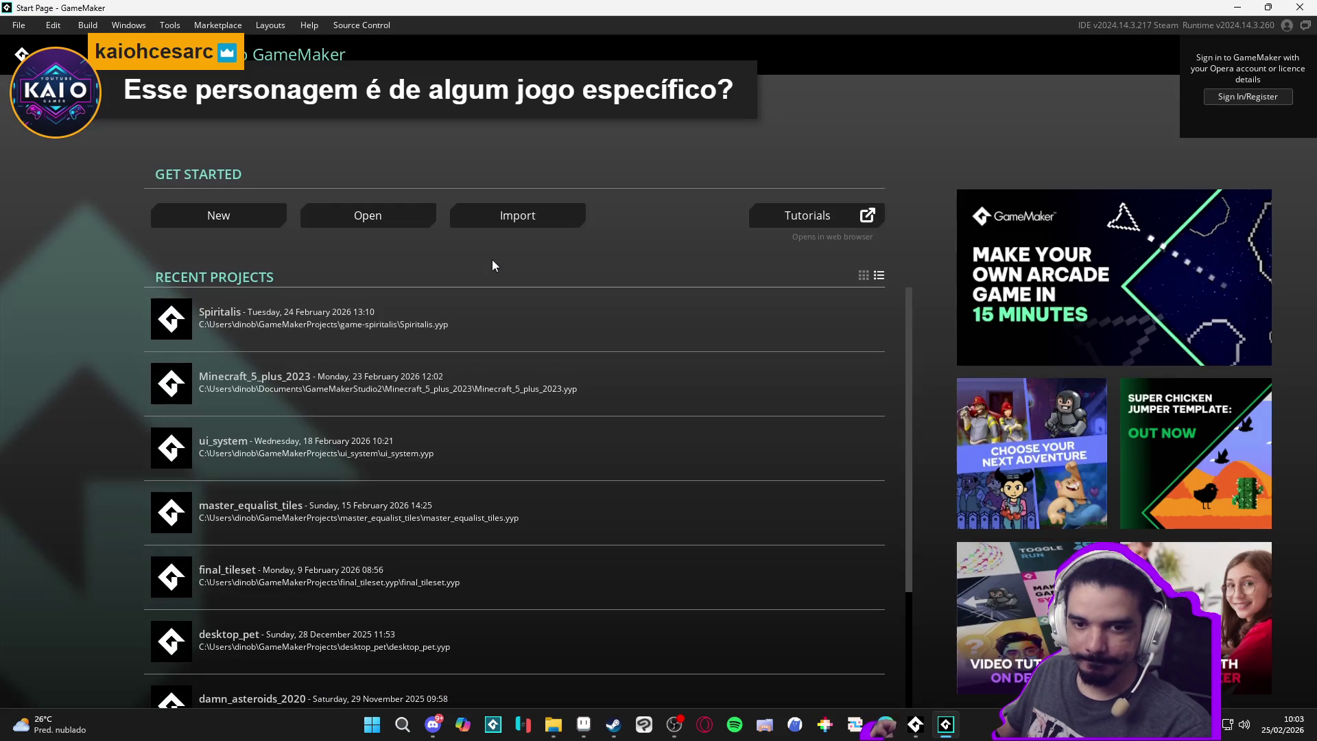
Open Spiritalis, start the game from its title menu, then quit and close GameMaker
left_click(278, 339)
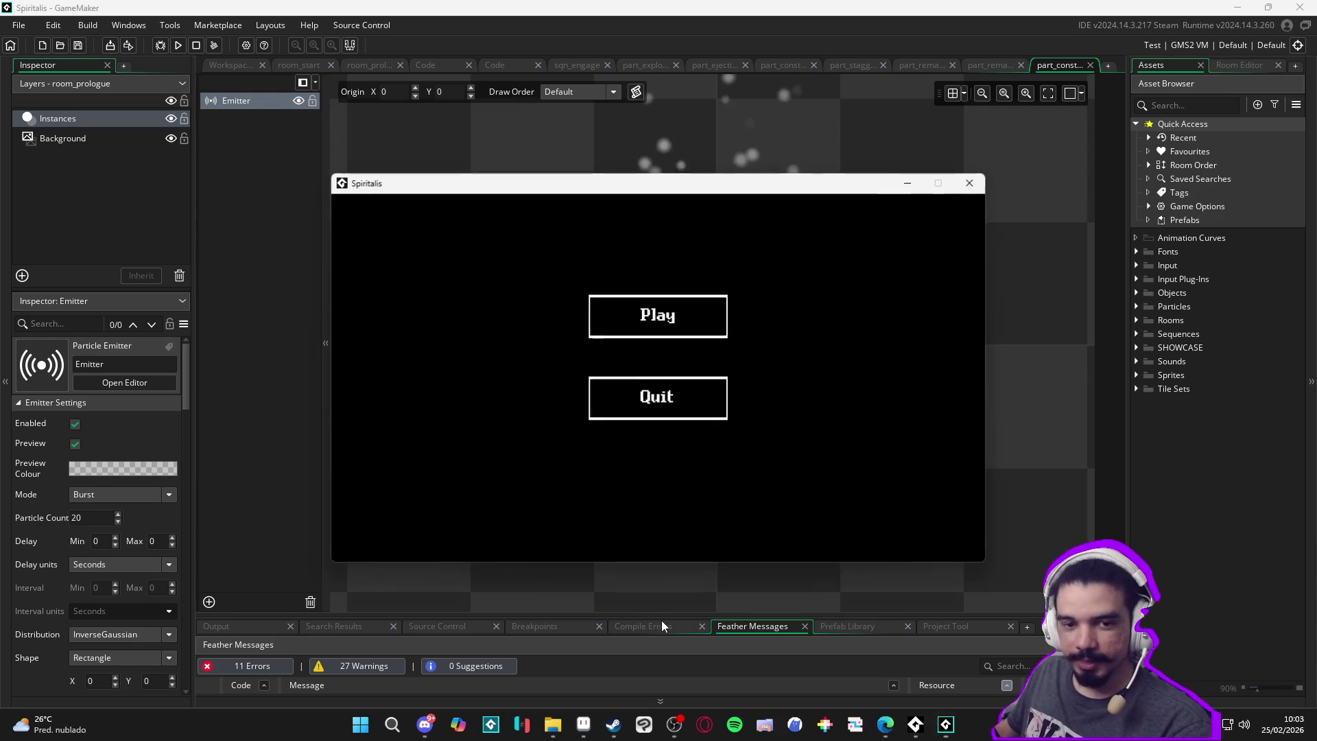
left_click(720, 332)
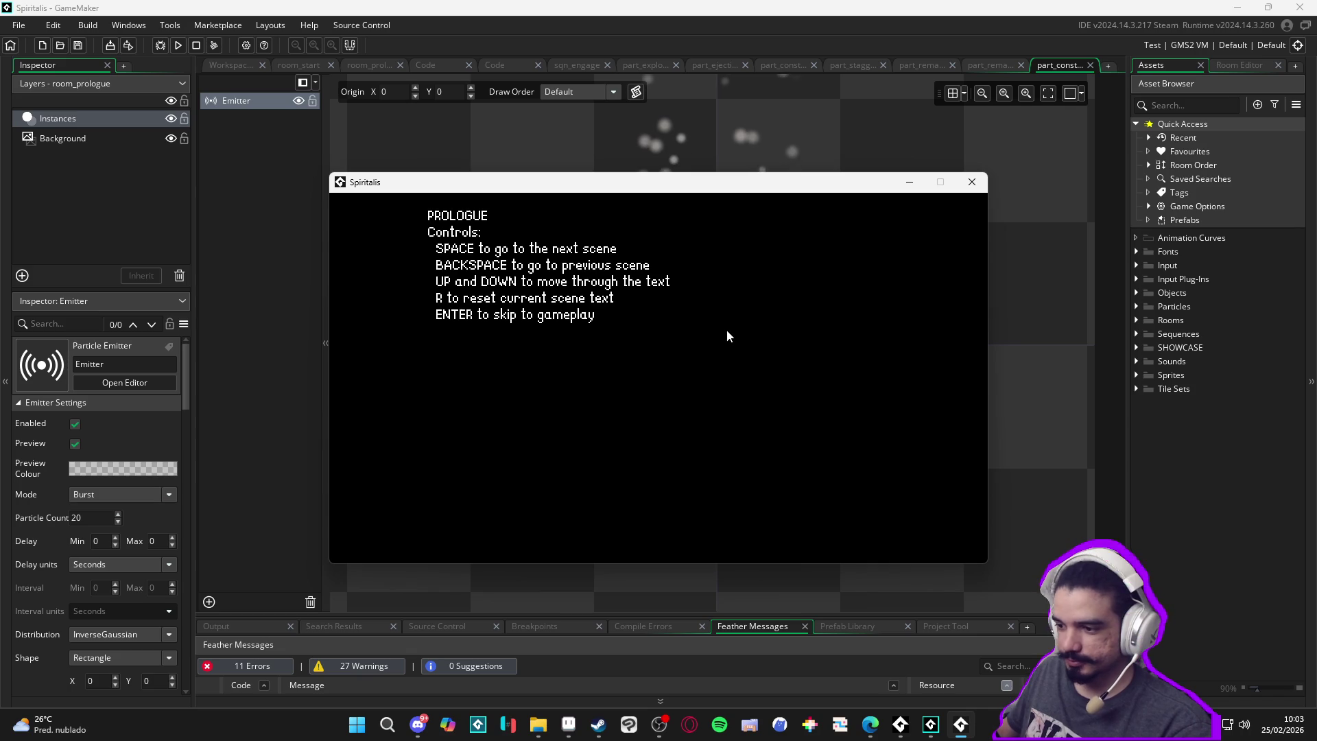
left_click(971, 182)
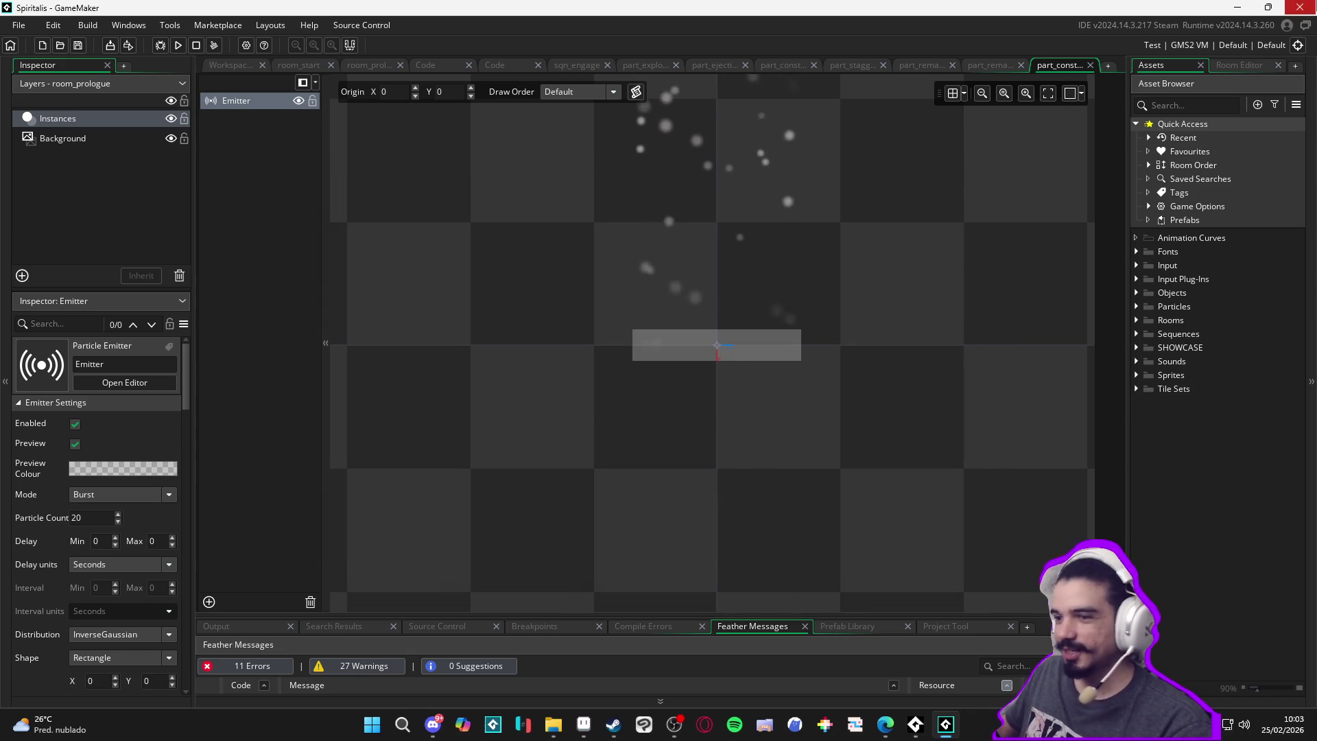
key("Return")
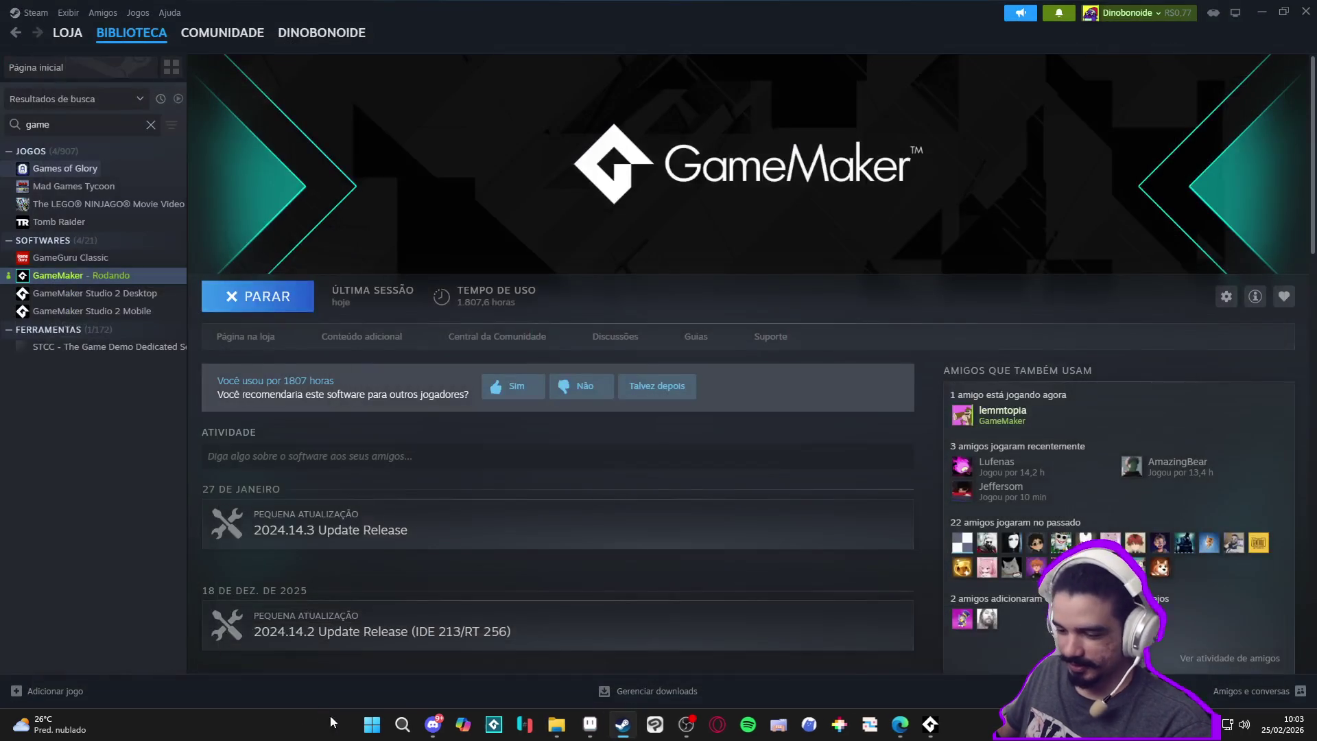
Launch GitHub Desktop by searching 'gi' in the Windows app search
left_click(384, 725)
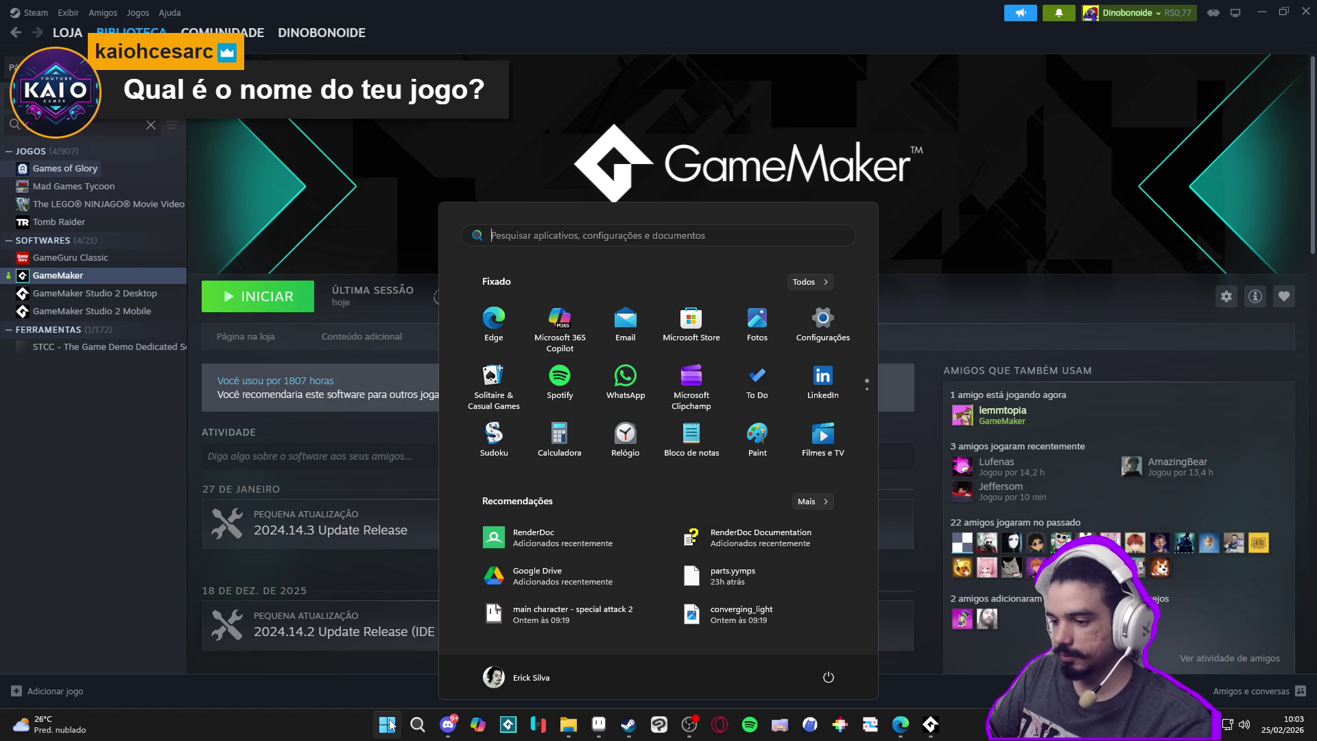
type("gi")
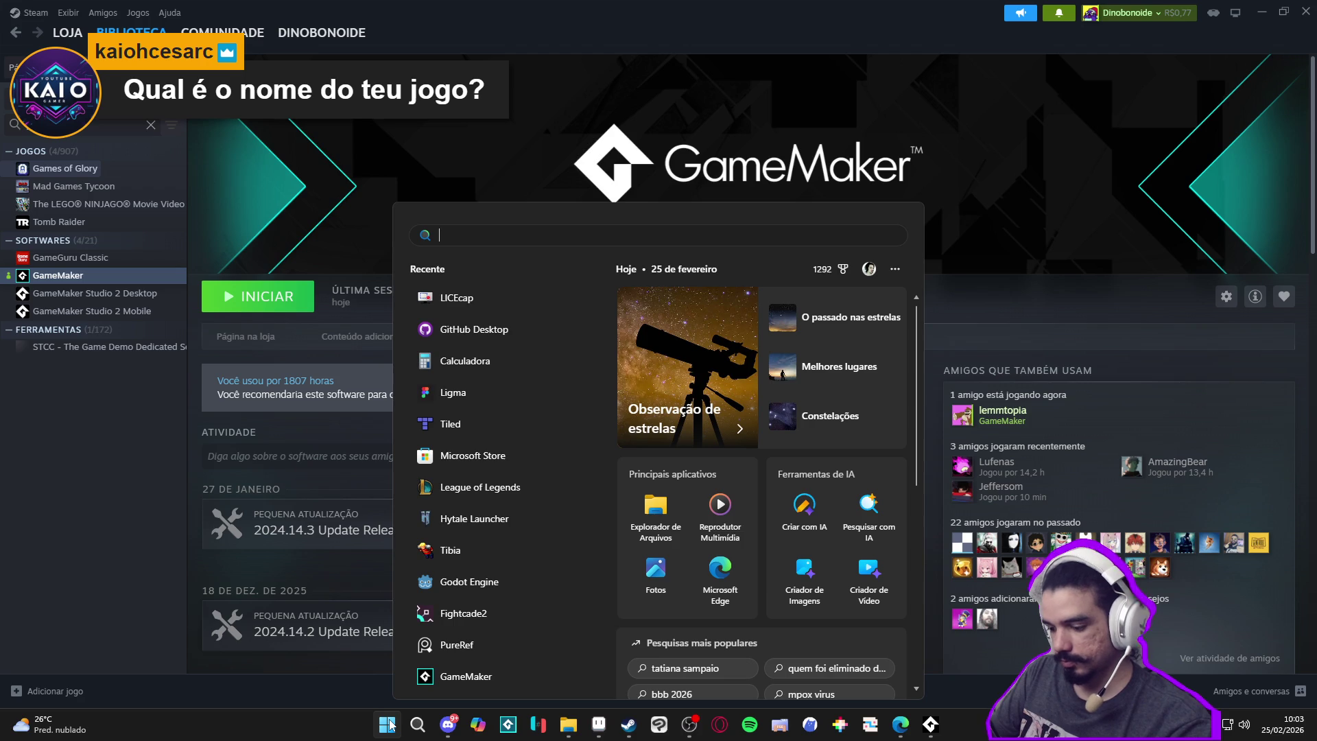
key("Return")
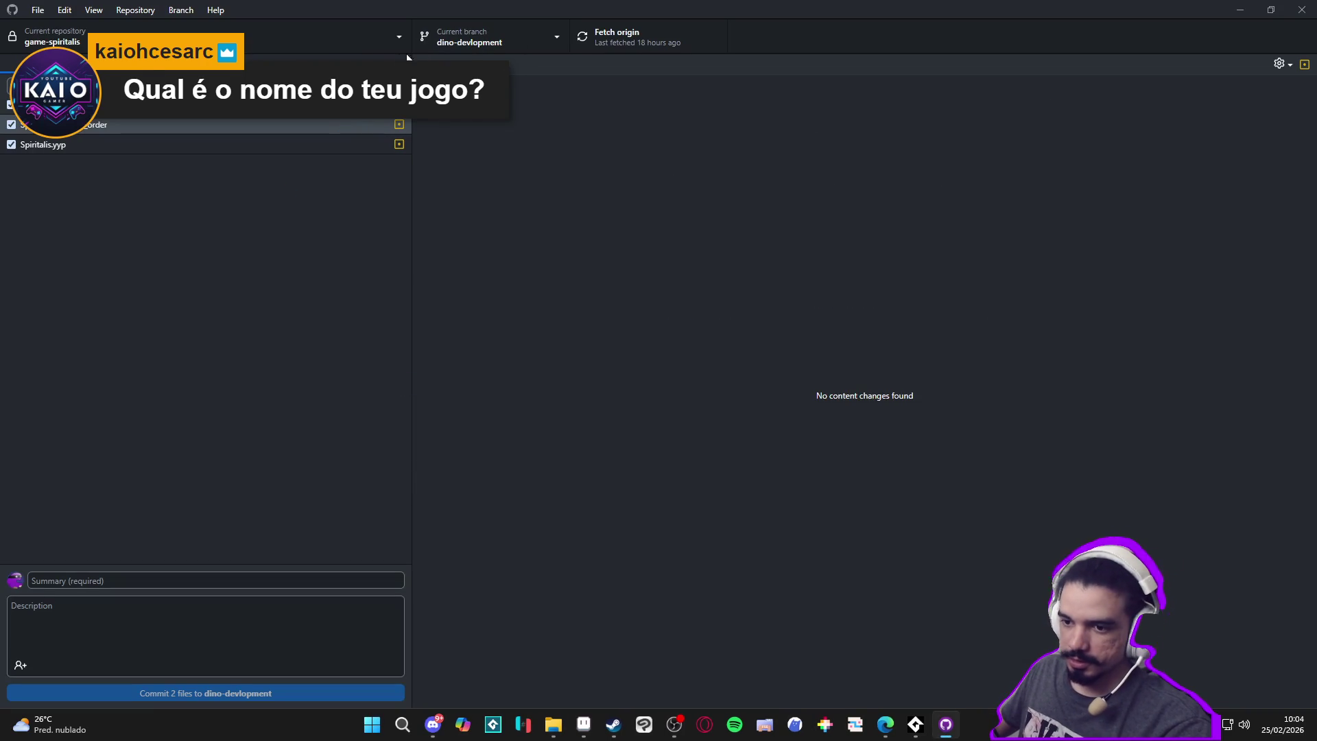
Discard all changes to the two modified Spiritalis files
left_click(488, 46)
left_click(300, 158)
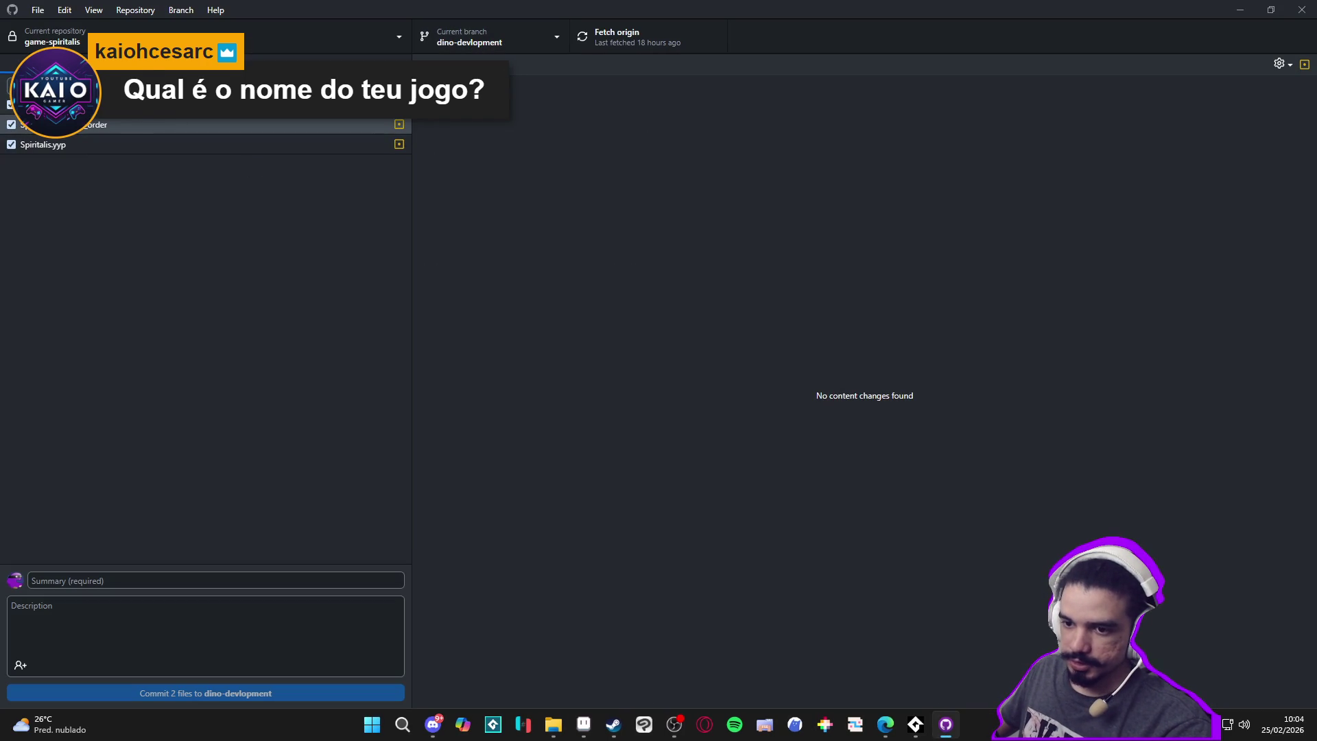
right_click(134, 122)
left_click(183, 127)
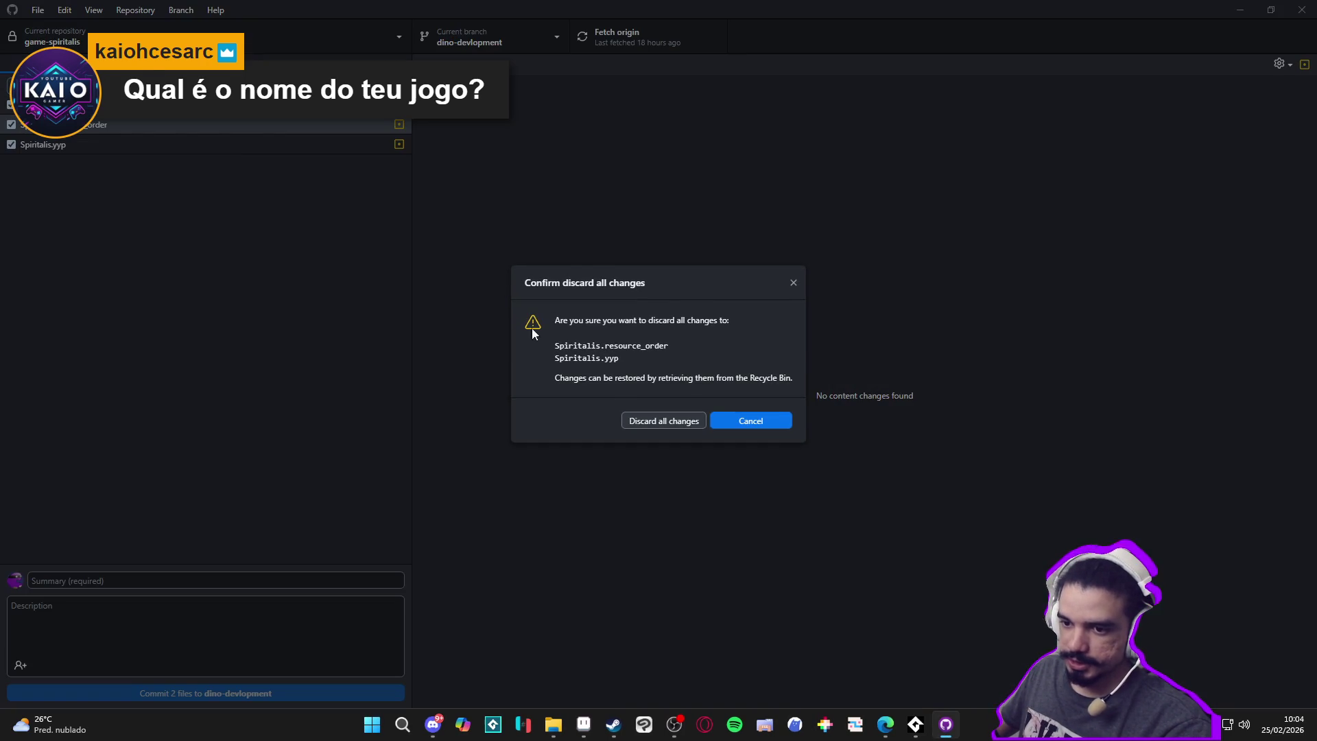
left_click(672, 421)
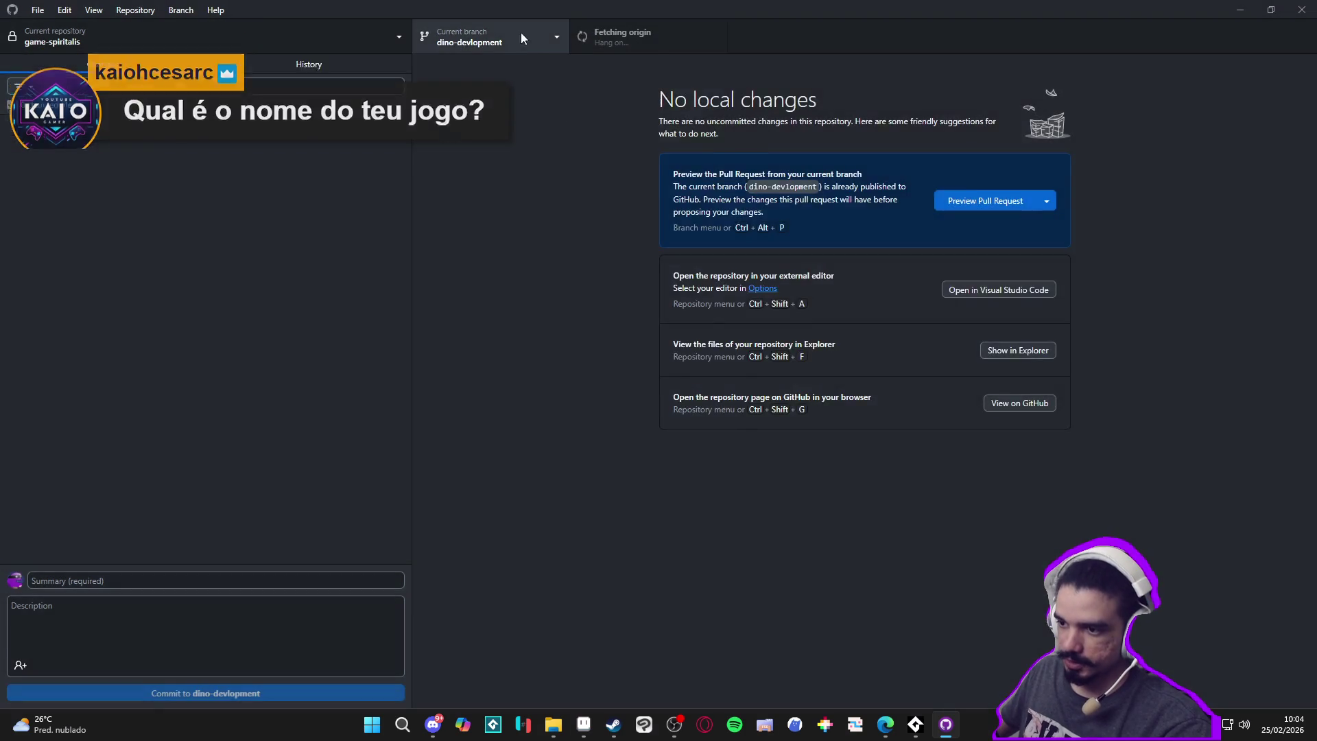
Move the repository to the feat/combat branch and go back to Steam
left_click(521, 34)
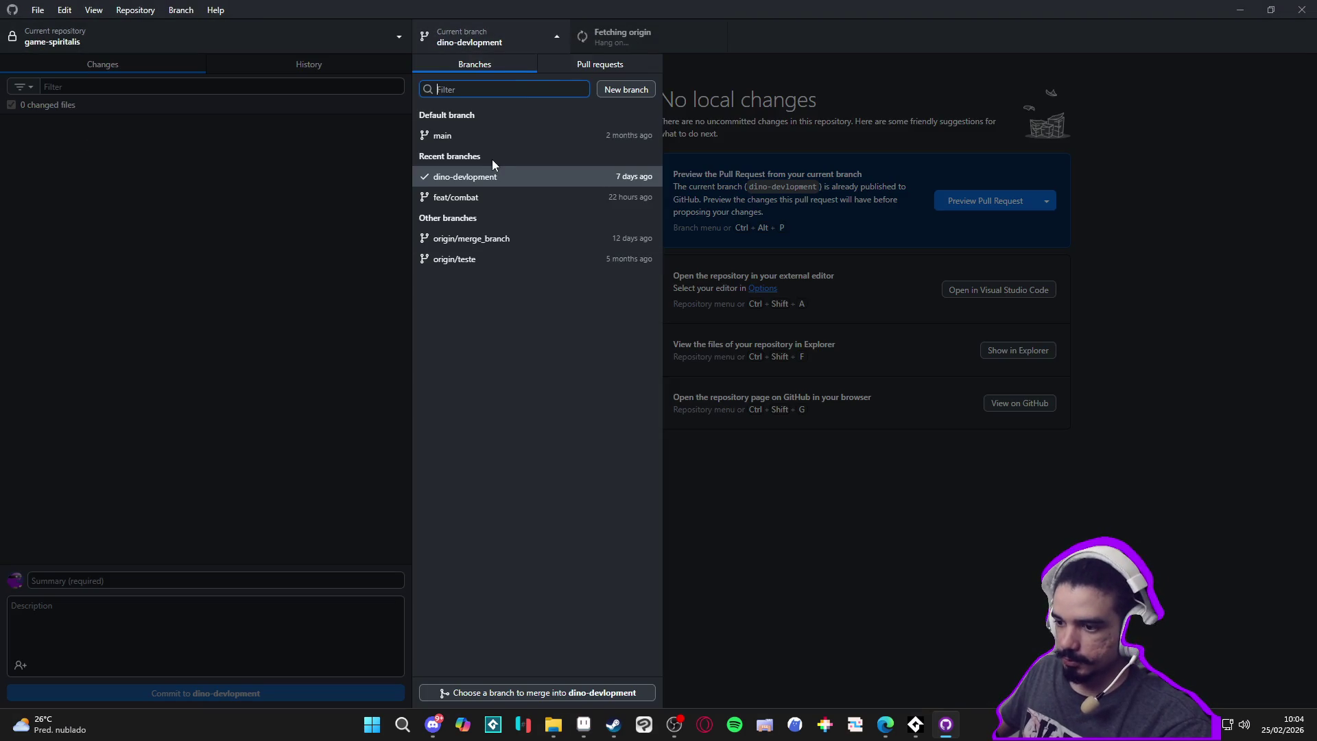
left_click(389, 152)
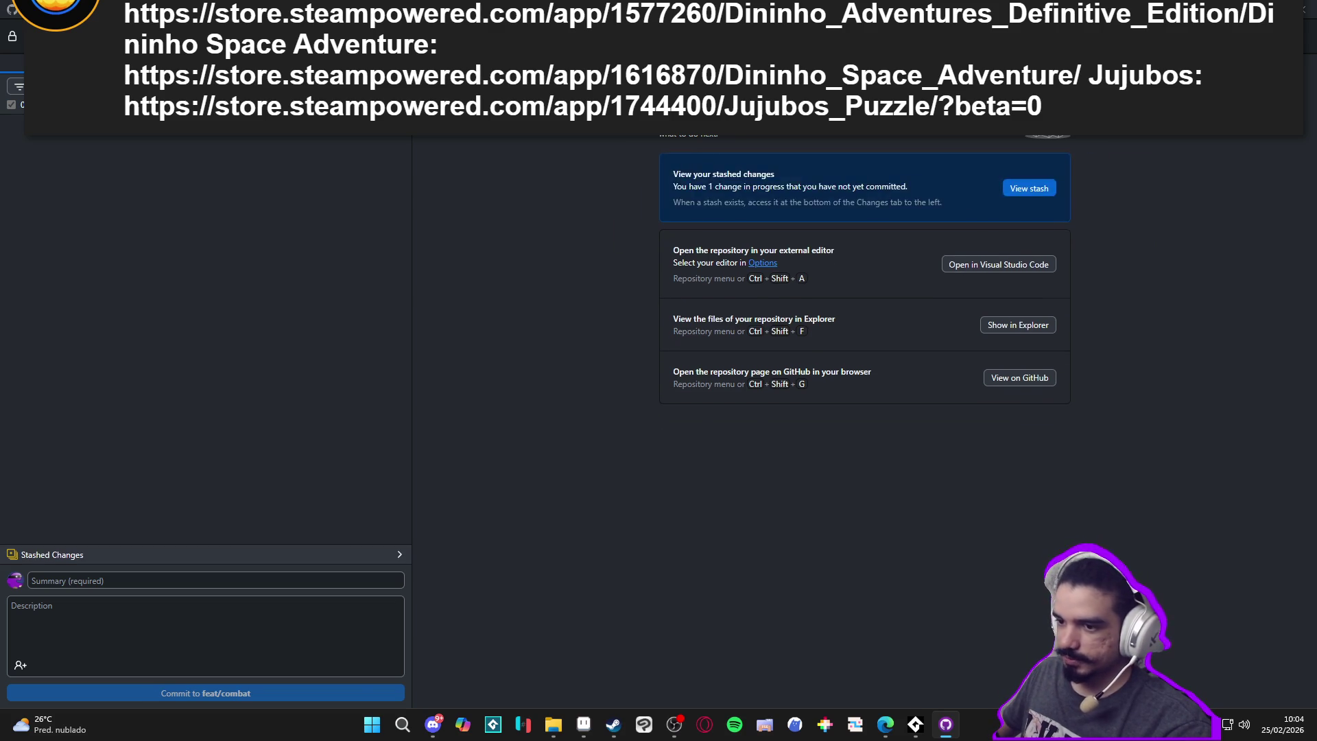
key("ctrl+t")
key("Escape")
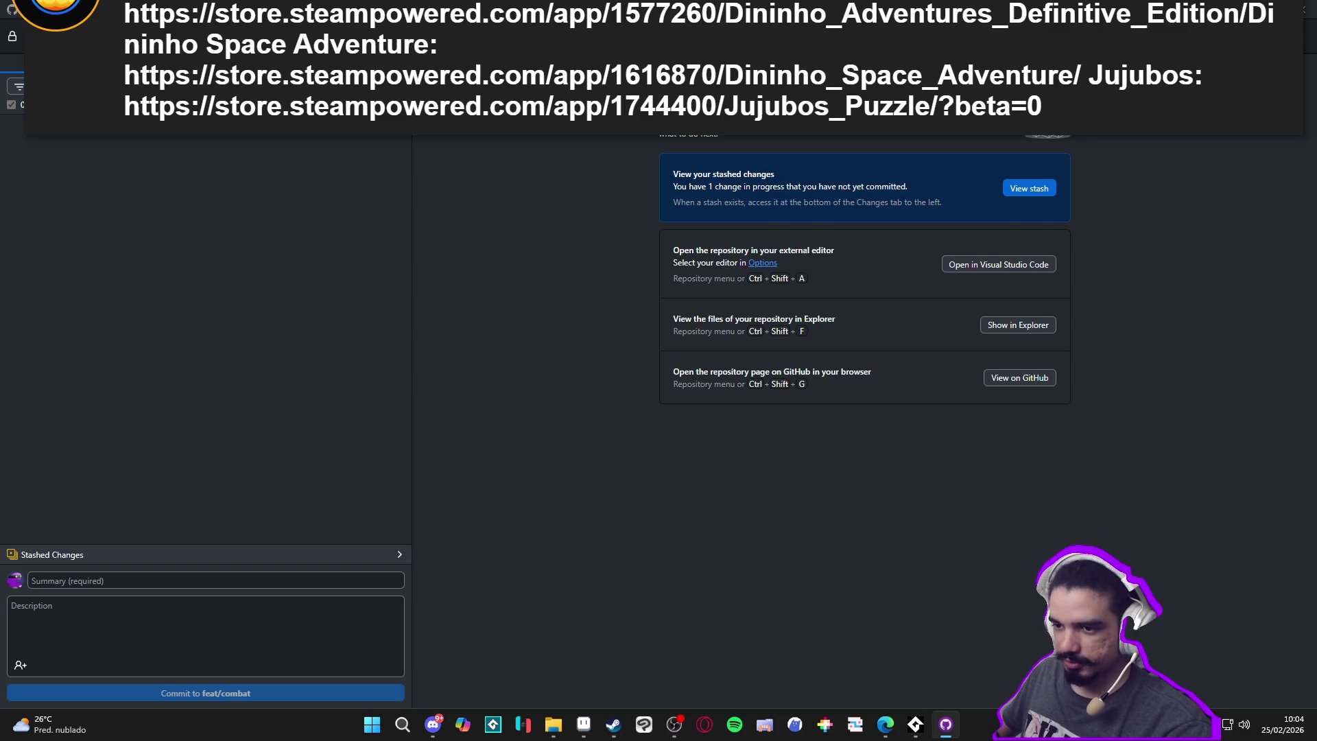
key("ctrl+2")
key("ctrl+1")
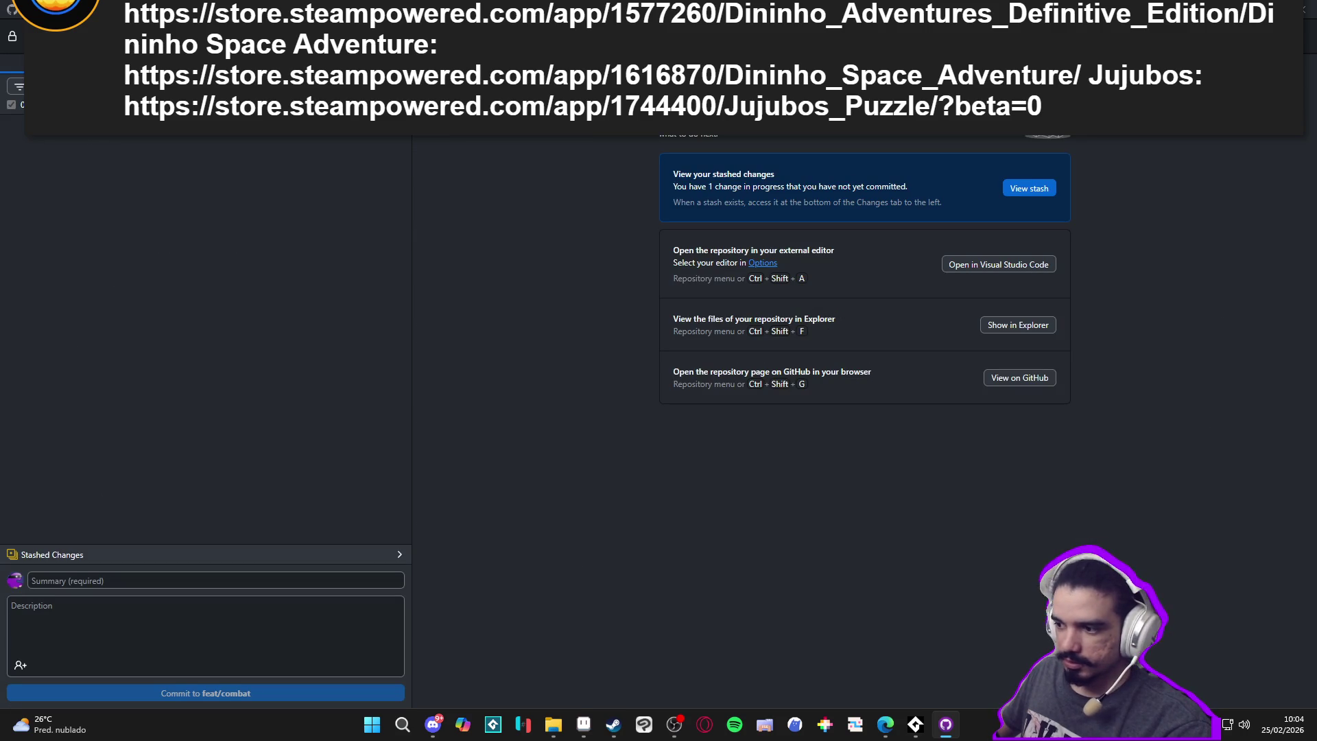
key("ctrl+b")
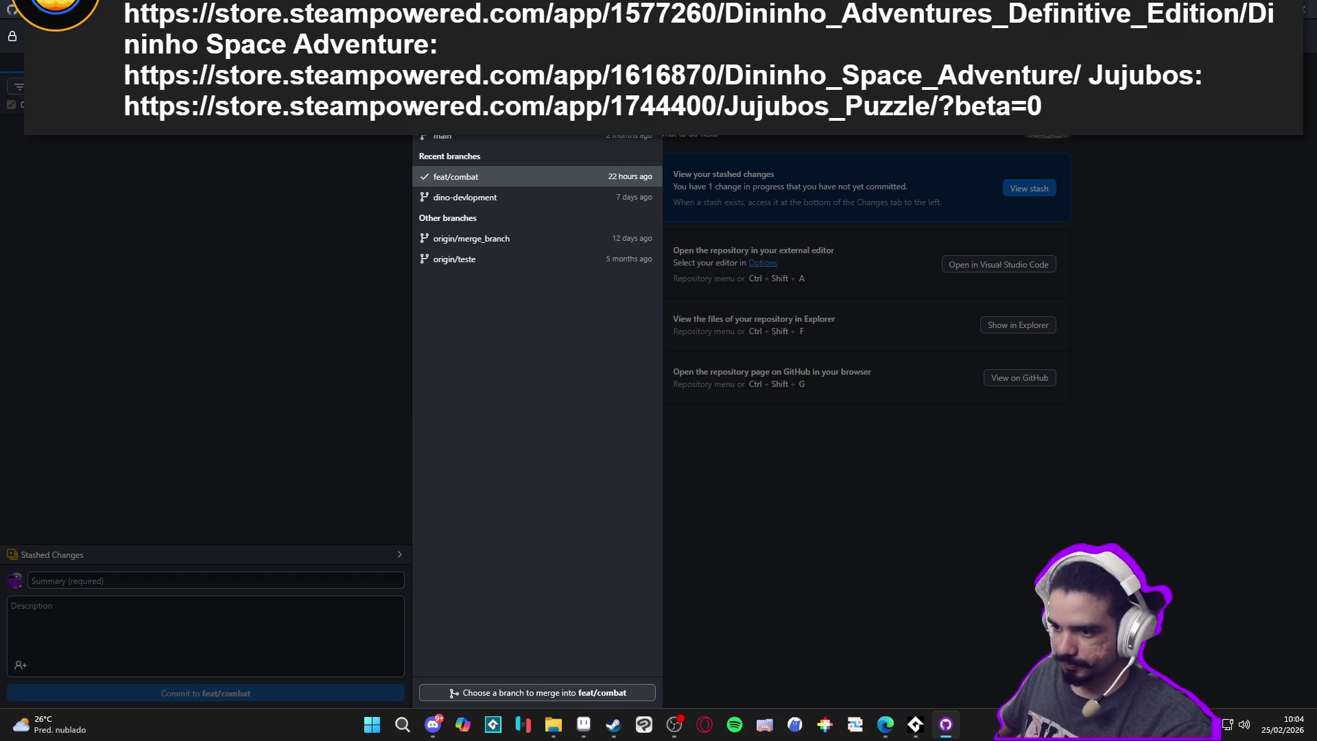
left_click(847, 136)
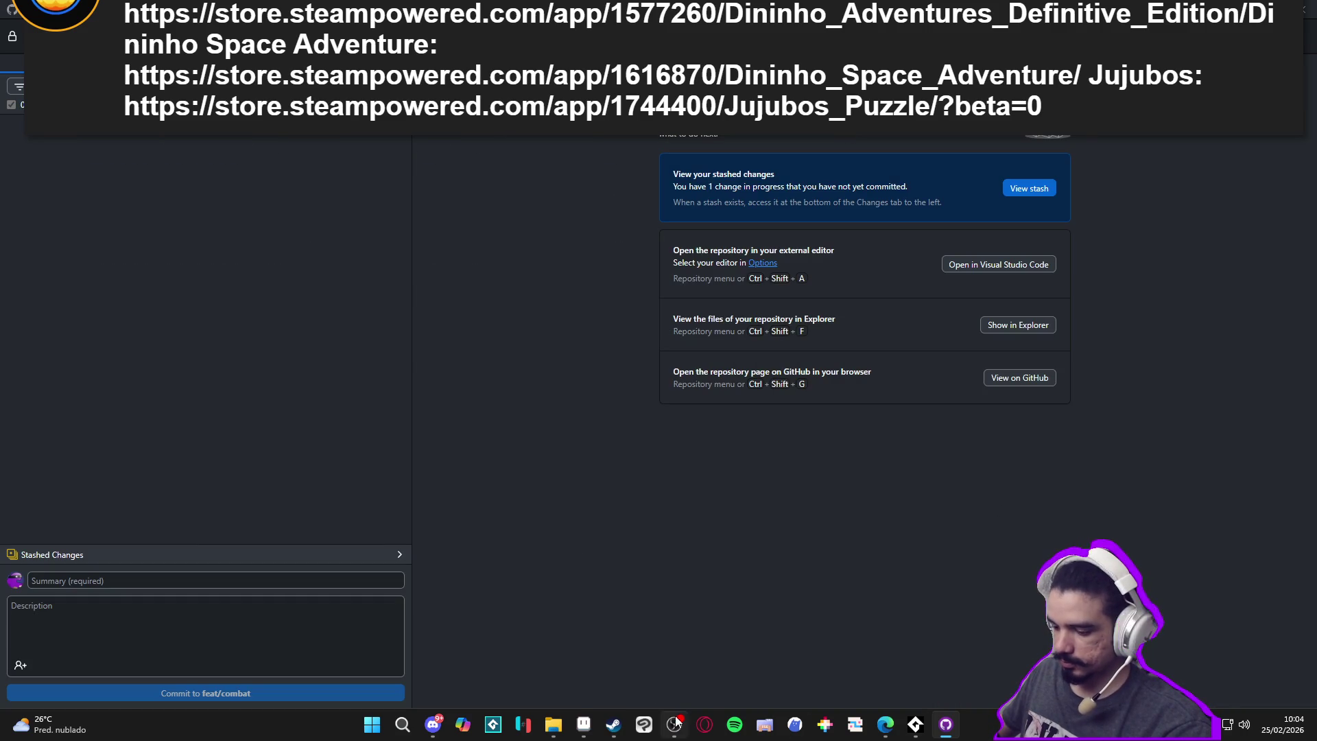
left_click(617, 727)
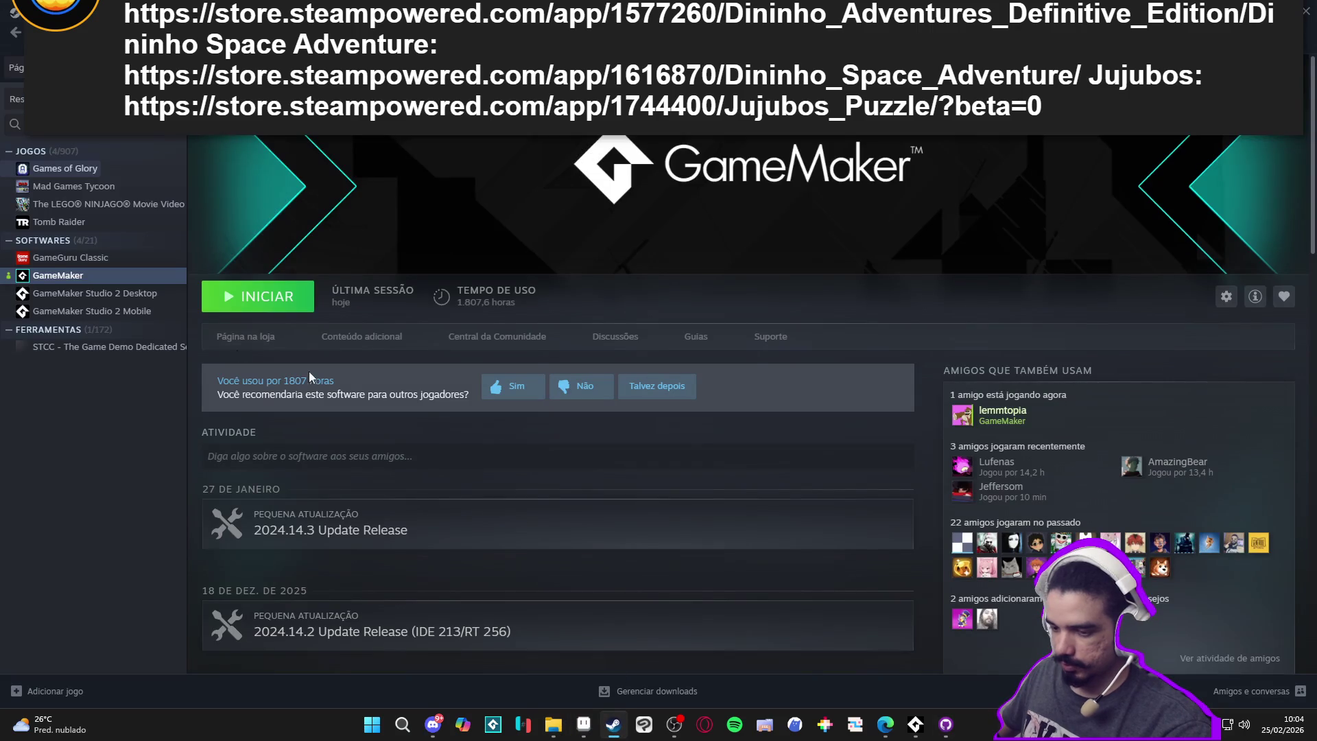
Relaunch GameMaker from its Steam library page
left_click(260, 310)
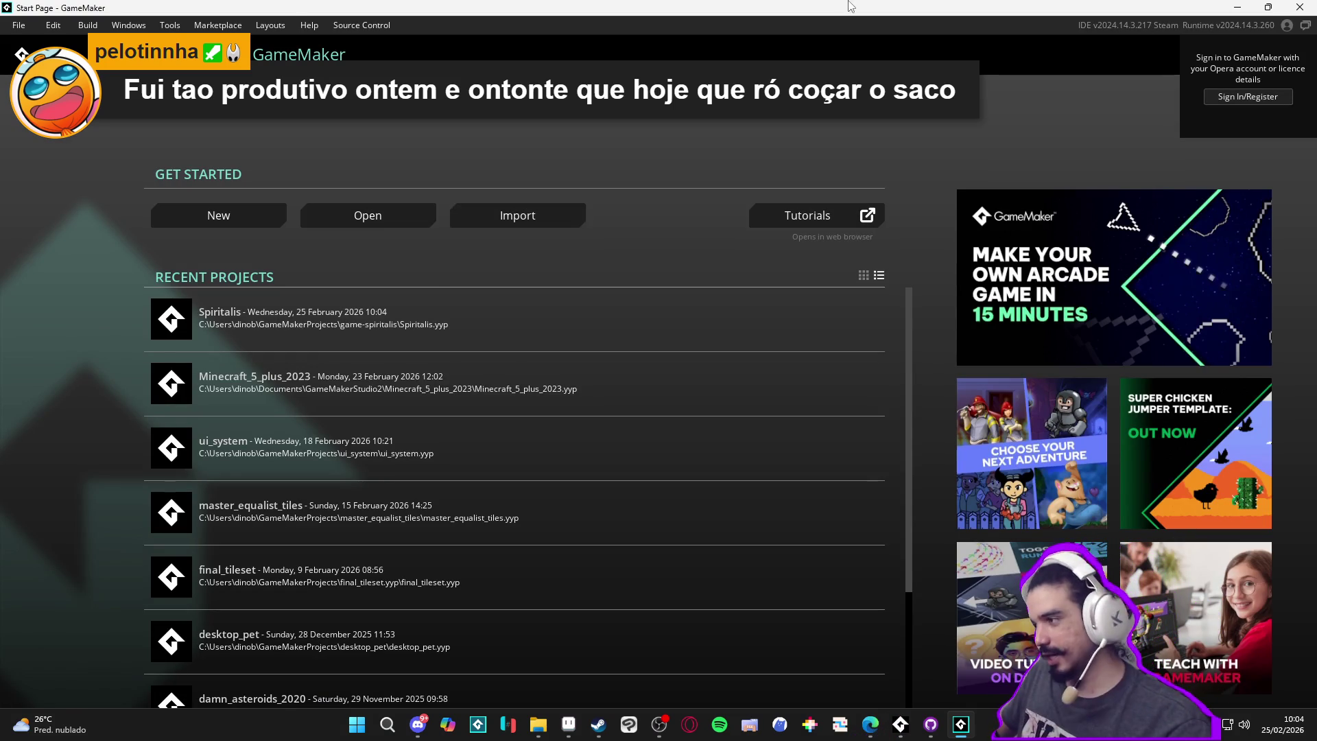
Open Spiritalis, compare the ellipse and rectangle emitter particle systems, and run the game
left_click(269, 339)
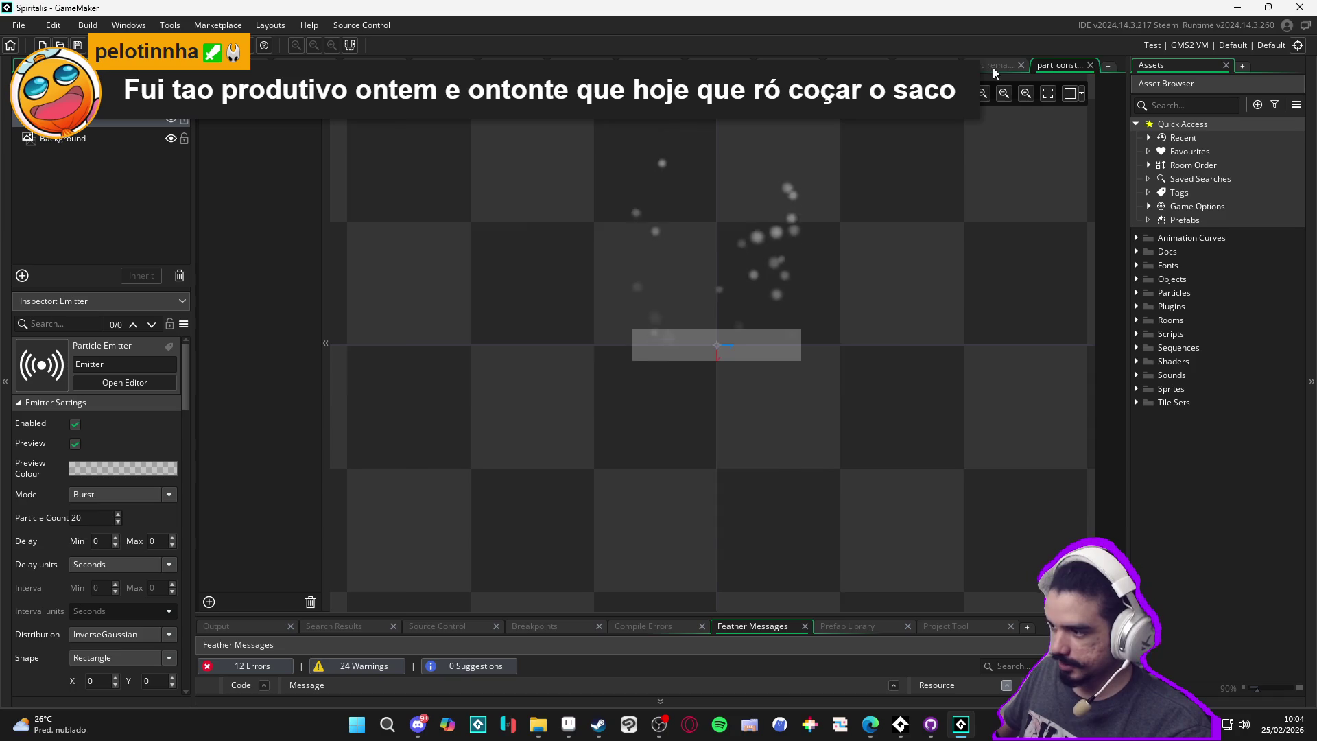
left_click(993, 67)
left_click(927, 62)
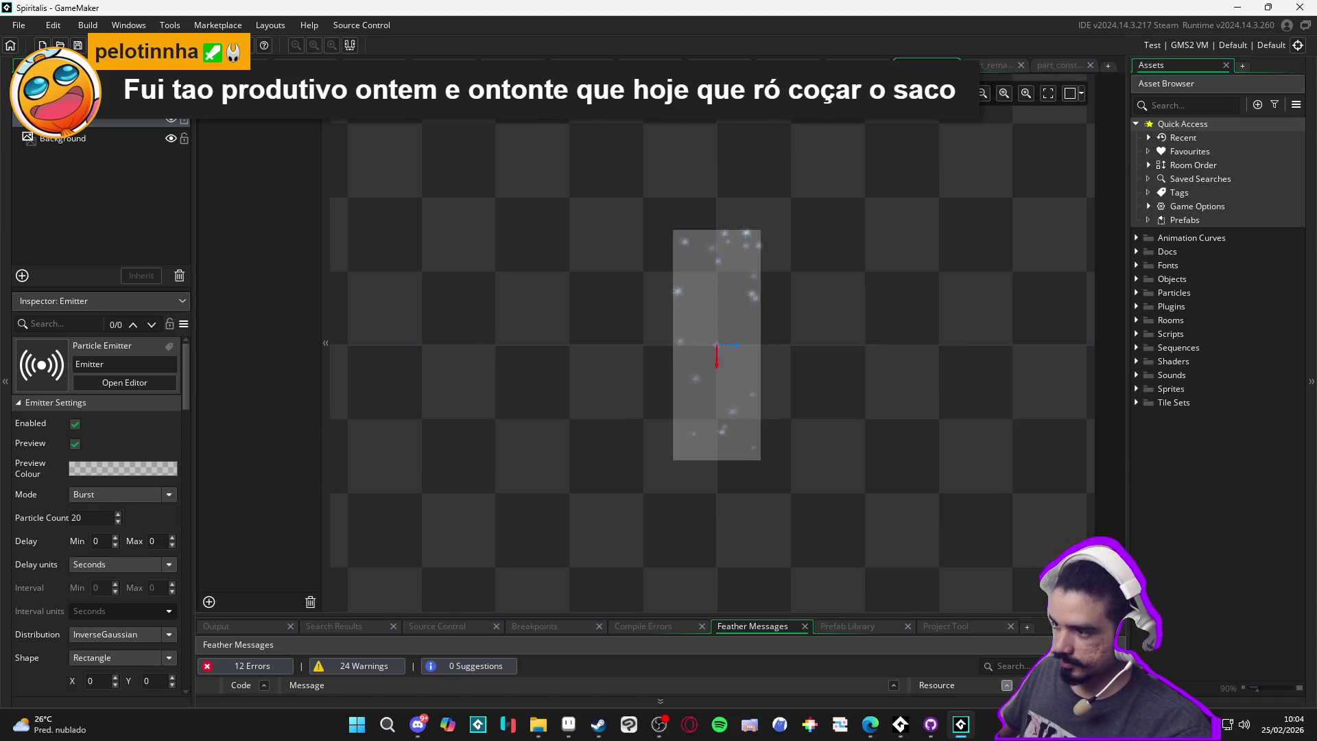
left_click(991, 63)
key("F5")
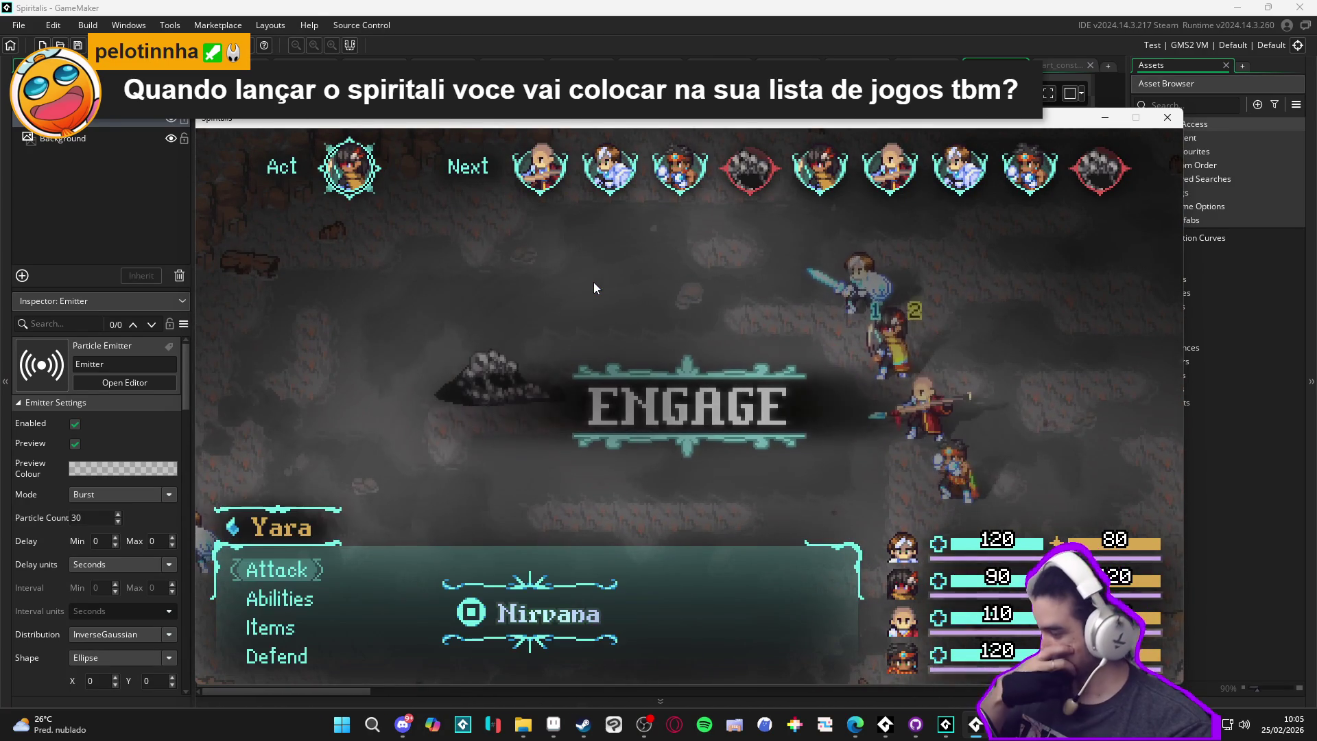
In battle, attack the Sloth Blob, defend, then cast Cryoslash on it
key("Return")
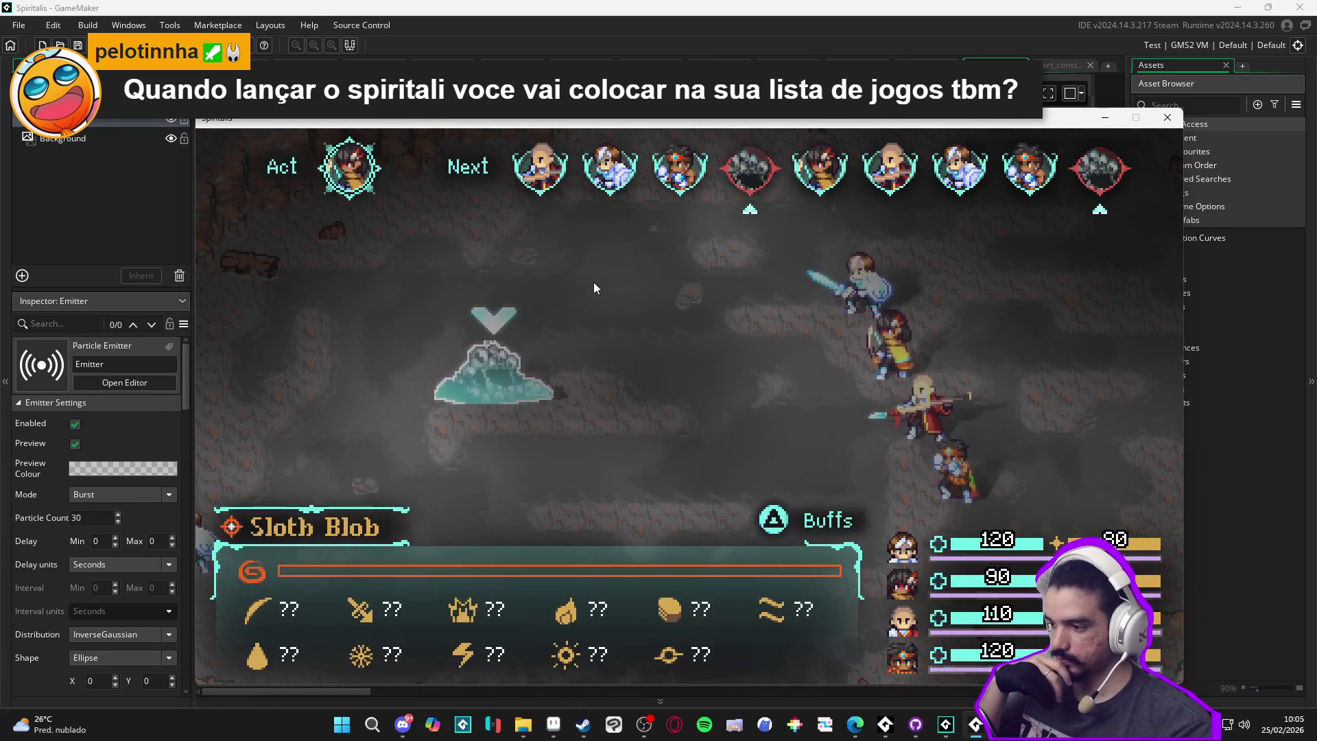
key("Return")
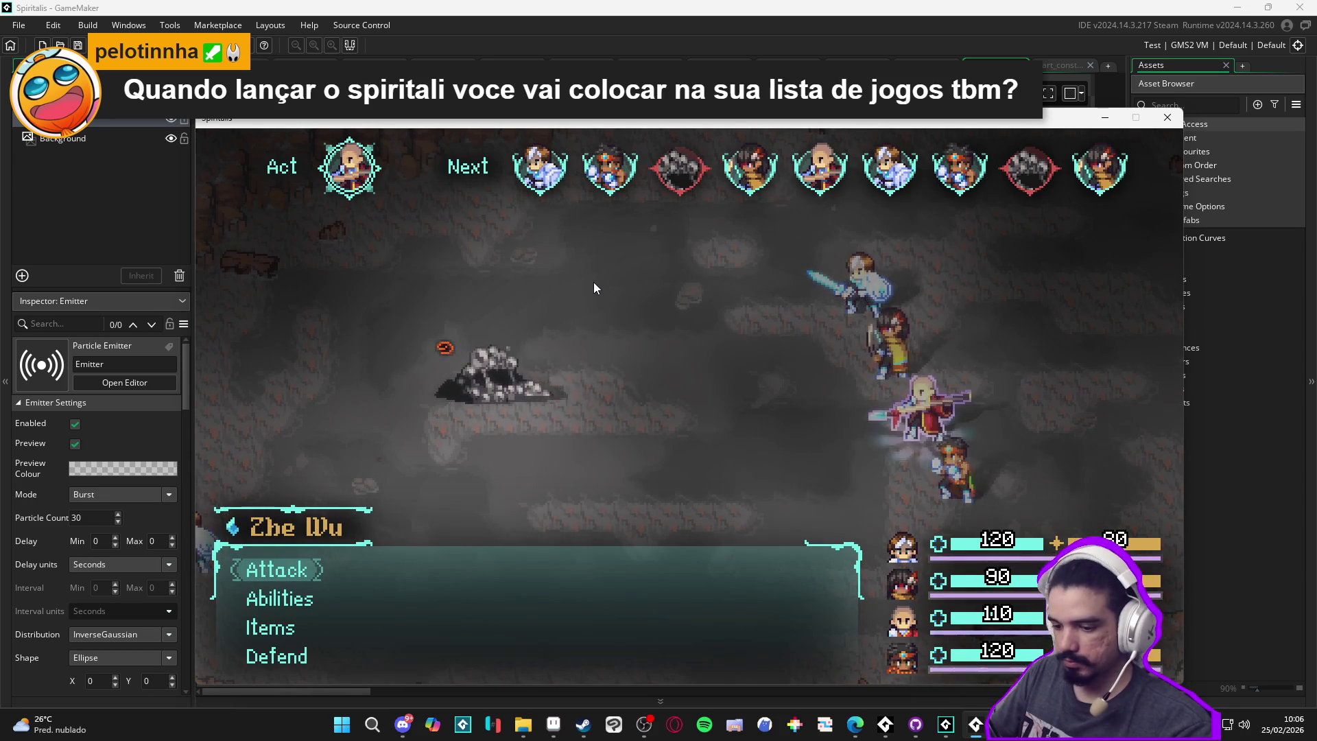
key("Down")
key("Down")
key("Down")
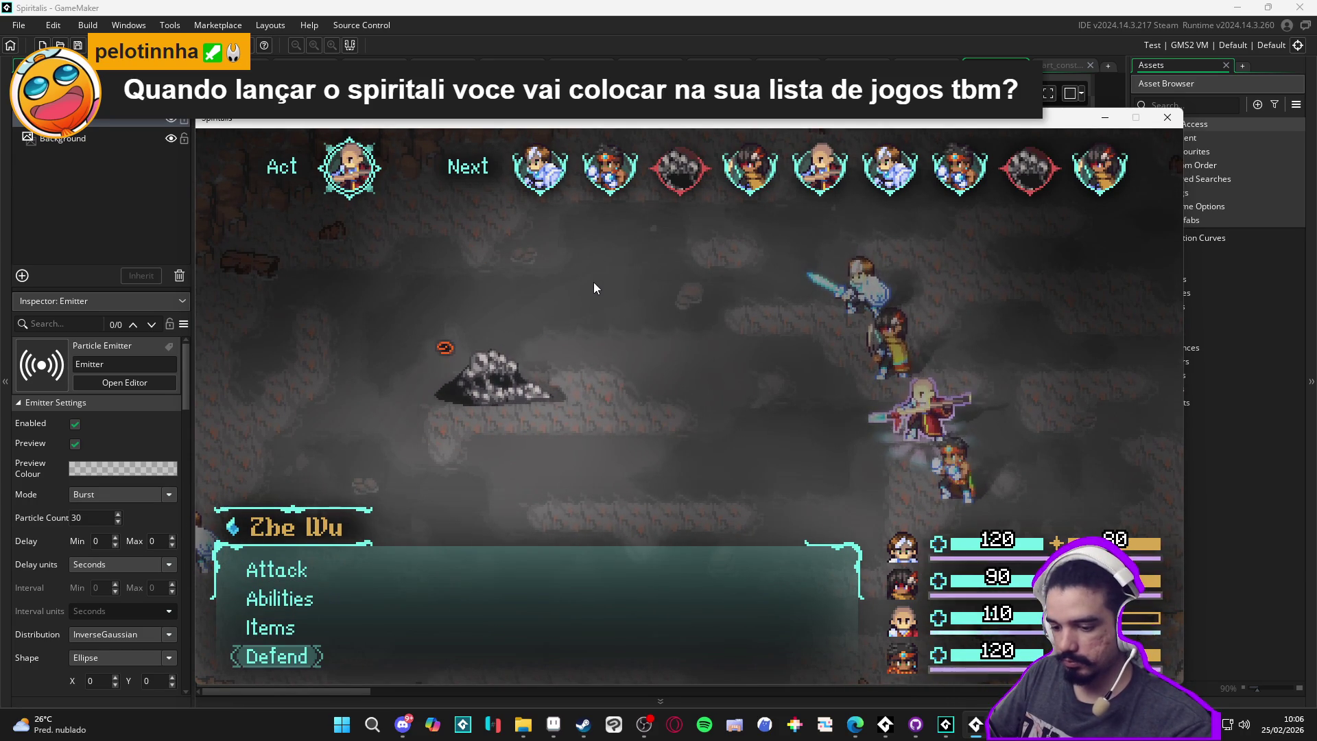
key("Return")
key("Down")
key("Return")
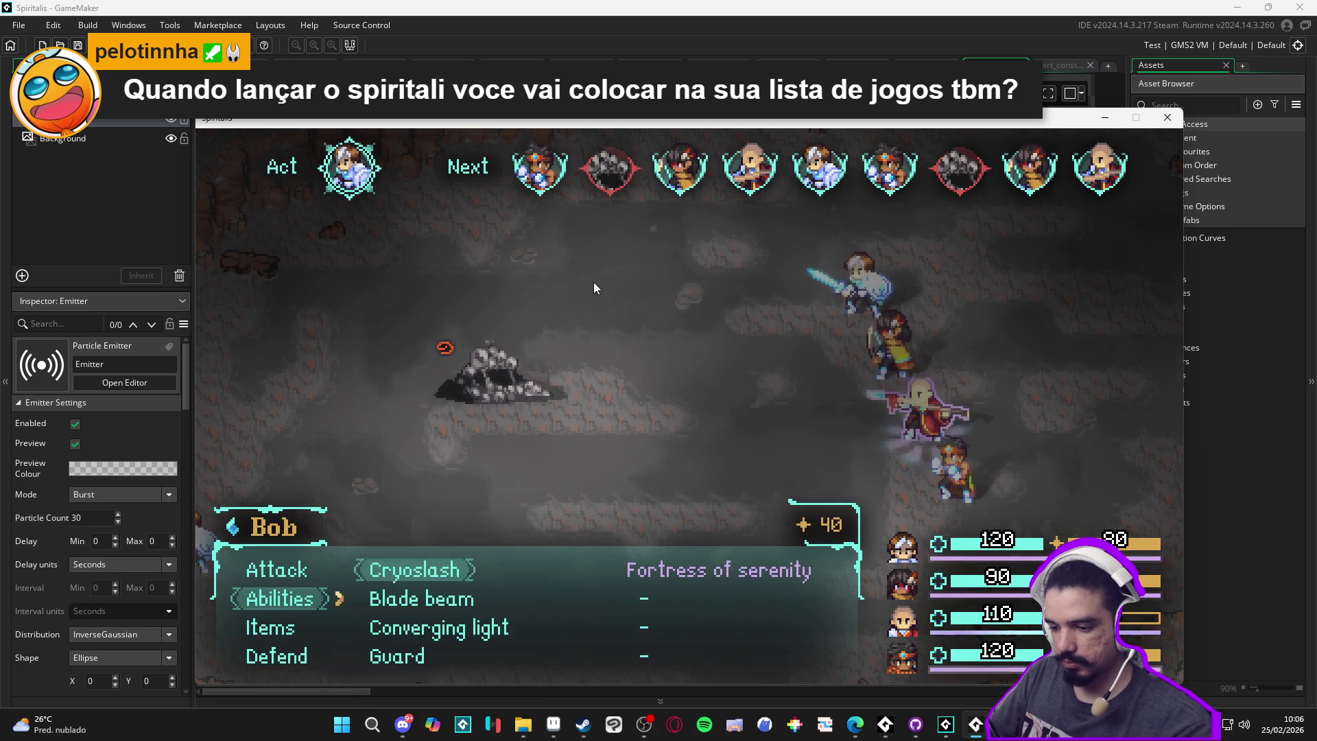
key("Return")
key("Return")
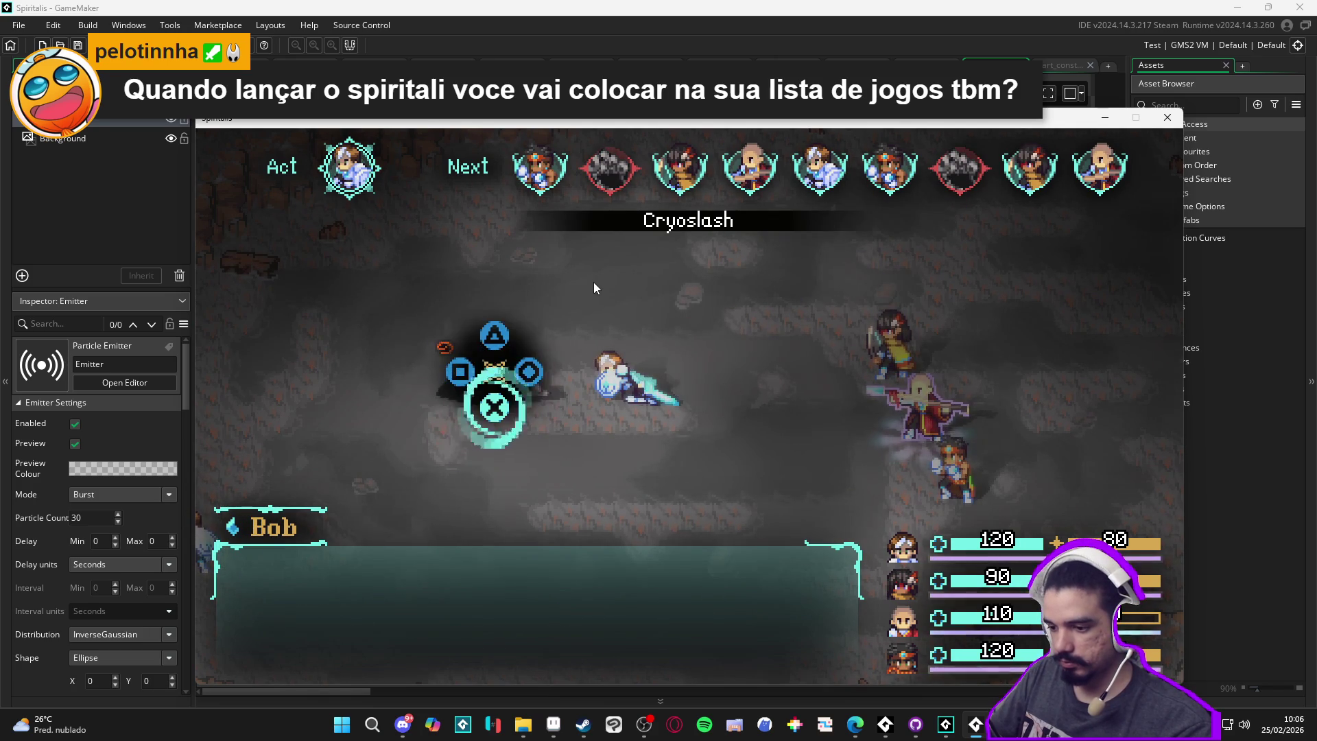
key("Return")
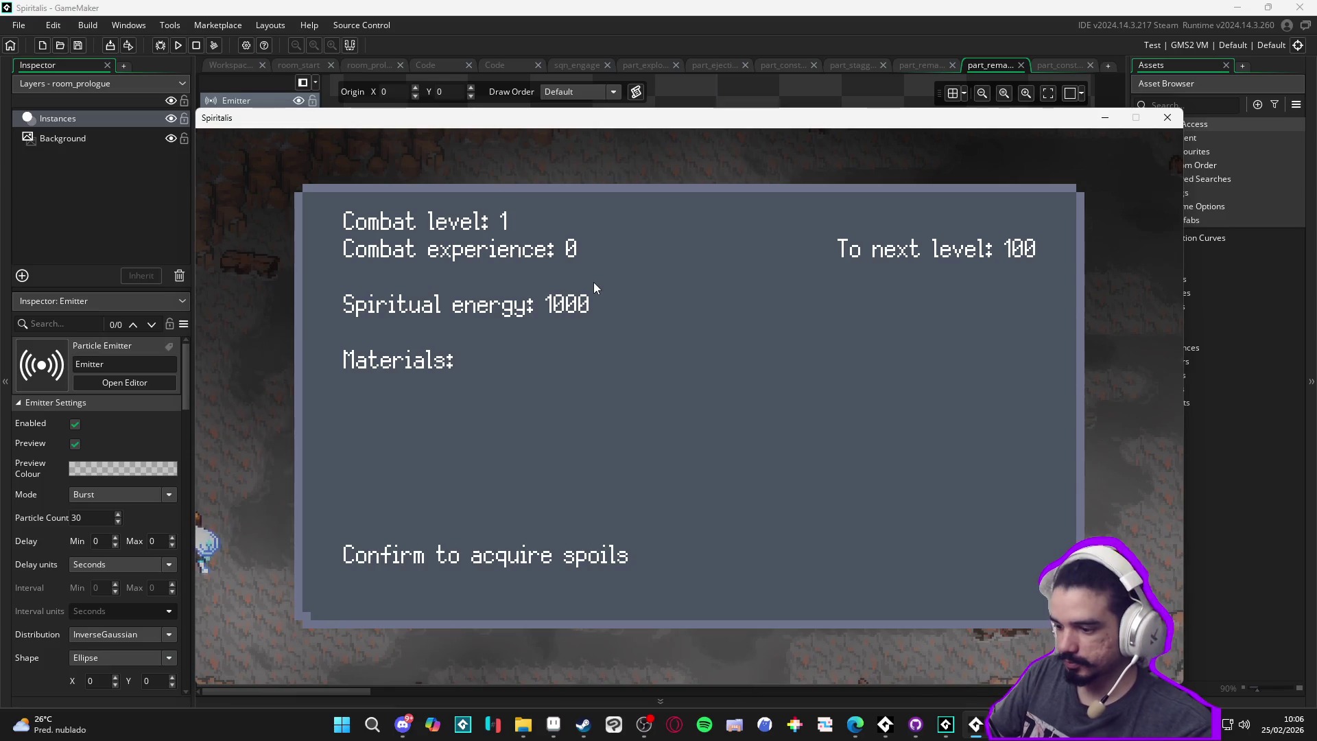
Dismiss the spoils, toggle the game's main menu, walk the party up, then return to luminous_guard in Aseprite
key("Return")
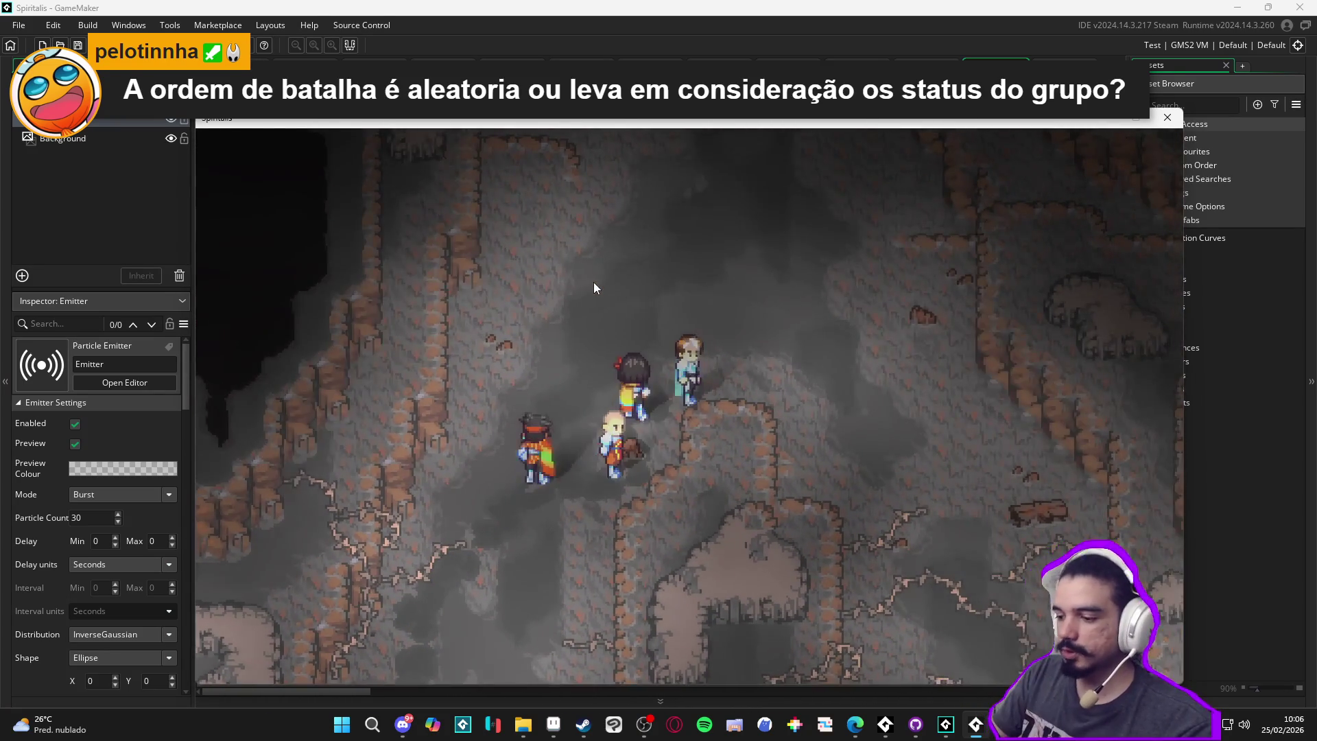
key("Escape")
key("Escape")
key("Escape")
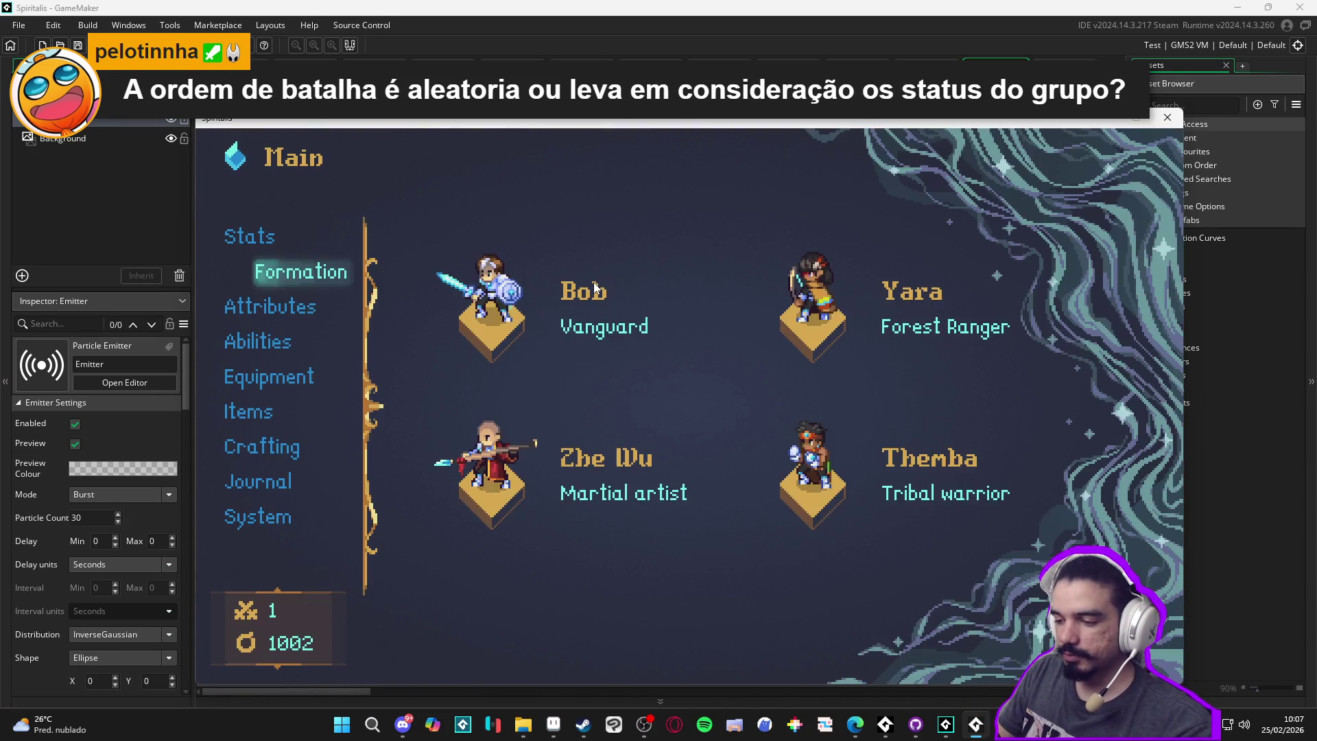
key("Escape")
key("Escape")
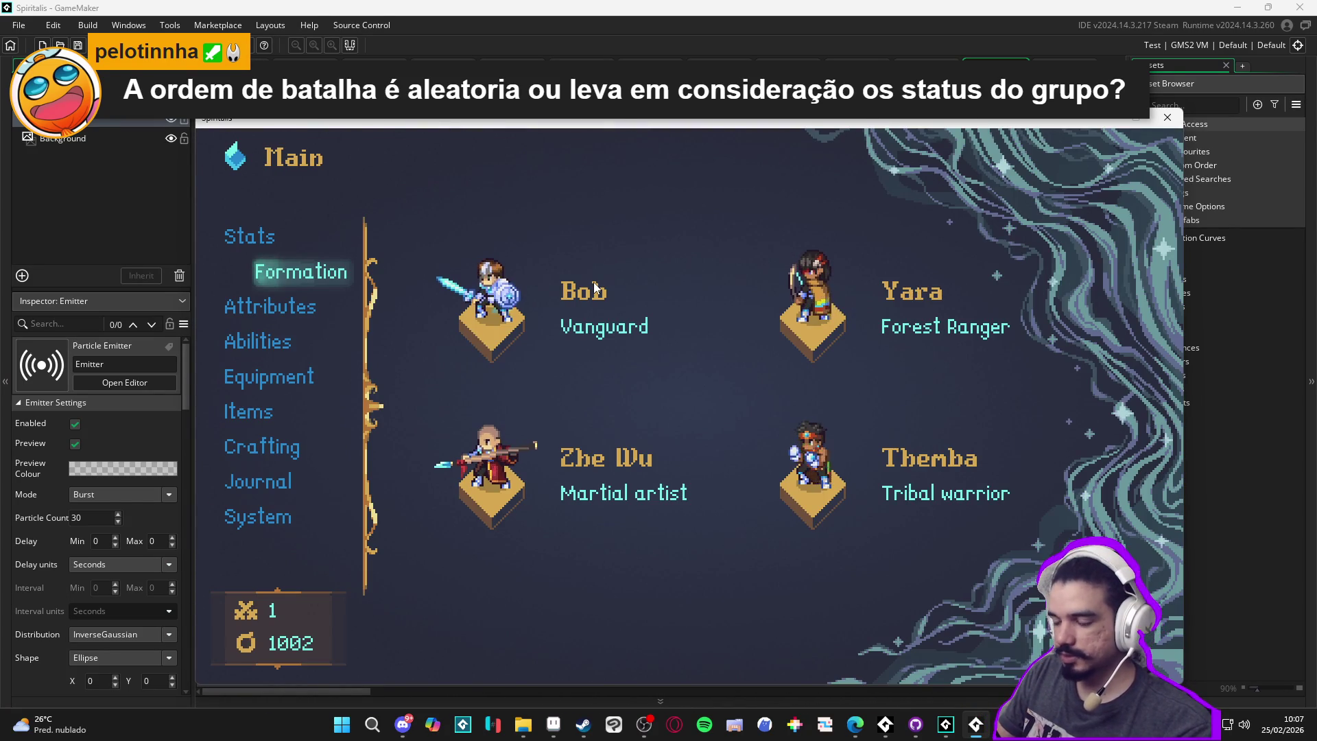
key("Escape")
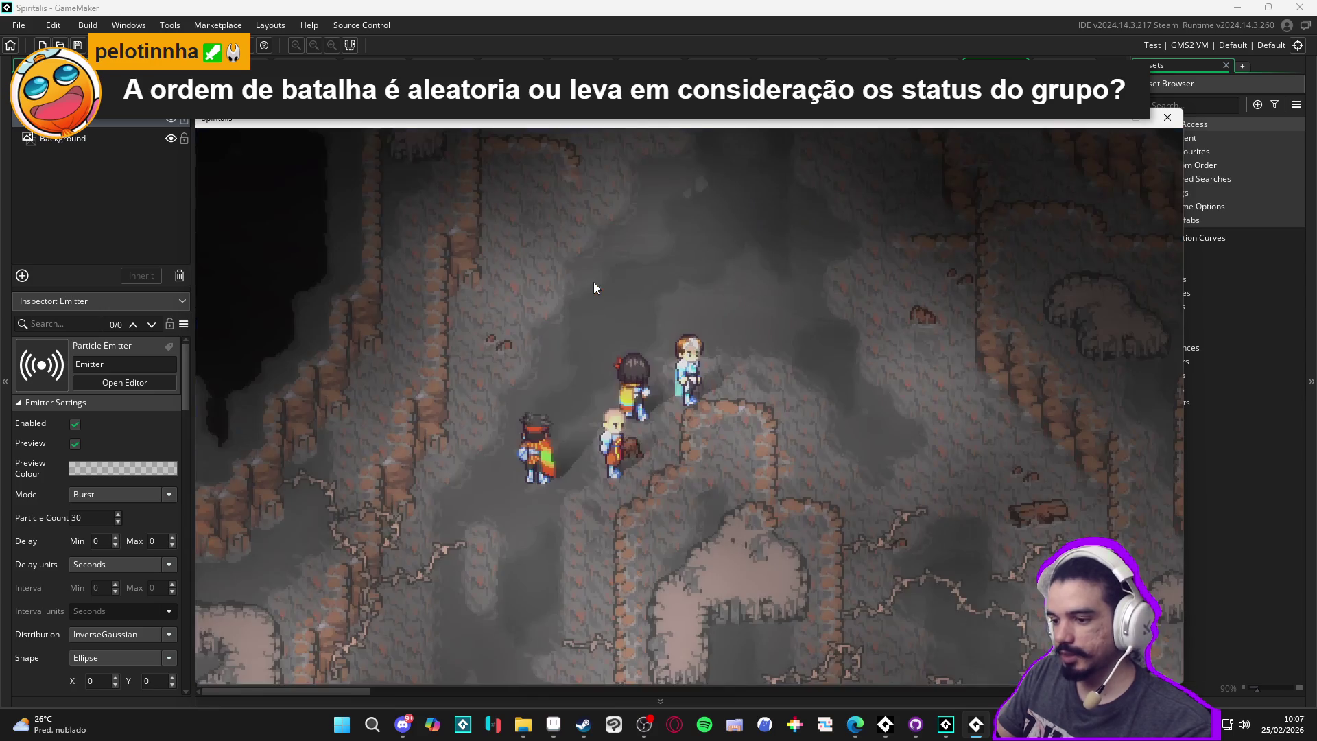
key("Up")
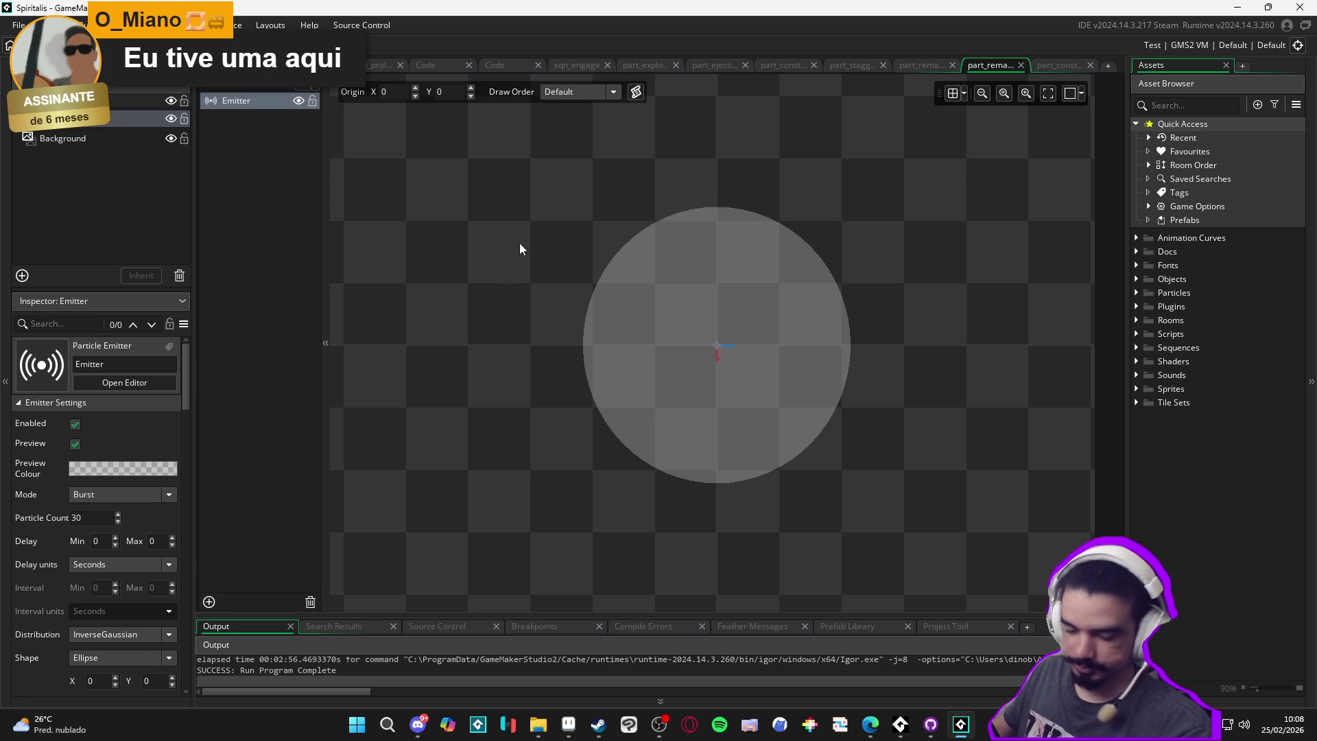
left_click(568, 723)
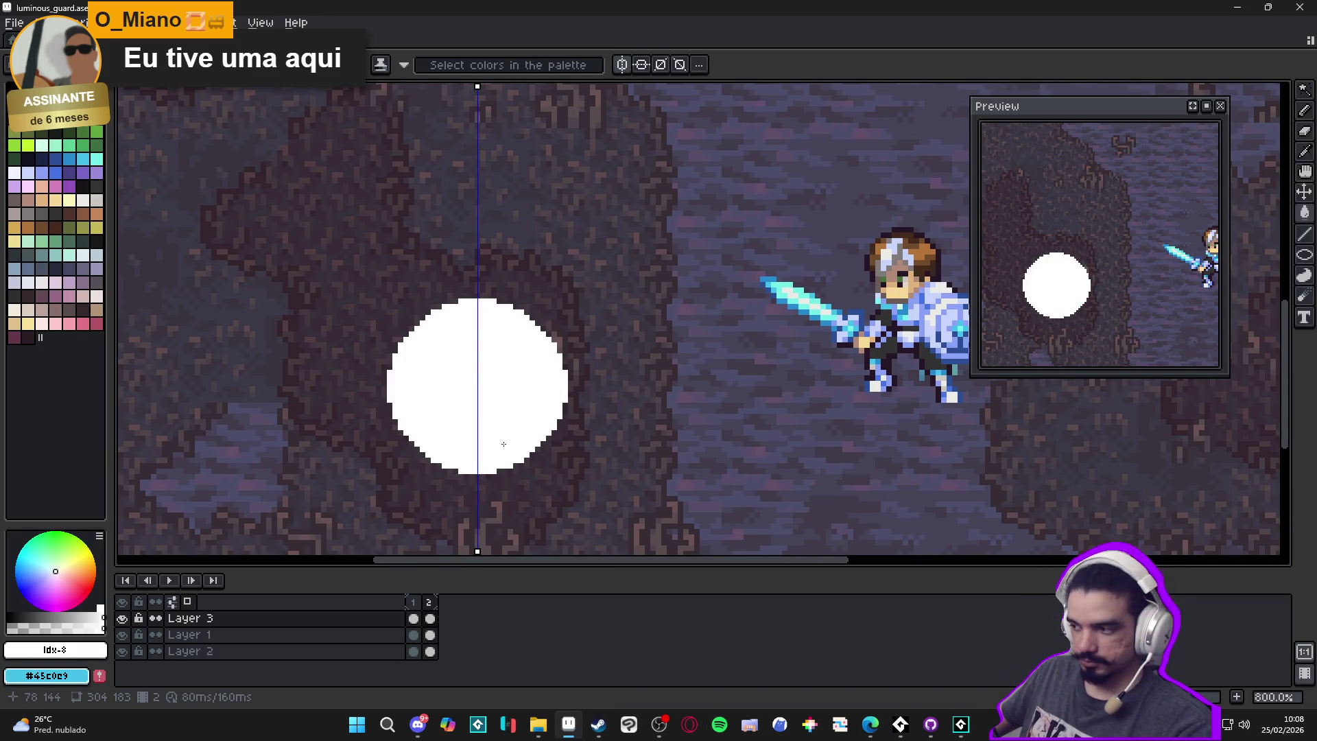
Add a third frame and delete the white circle from it
left_click(423, 616)
key("alt+n")
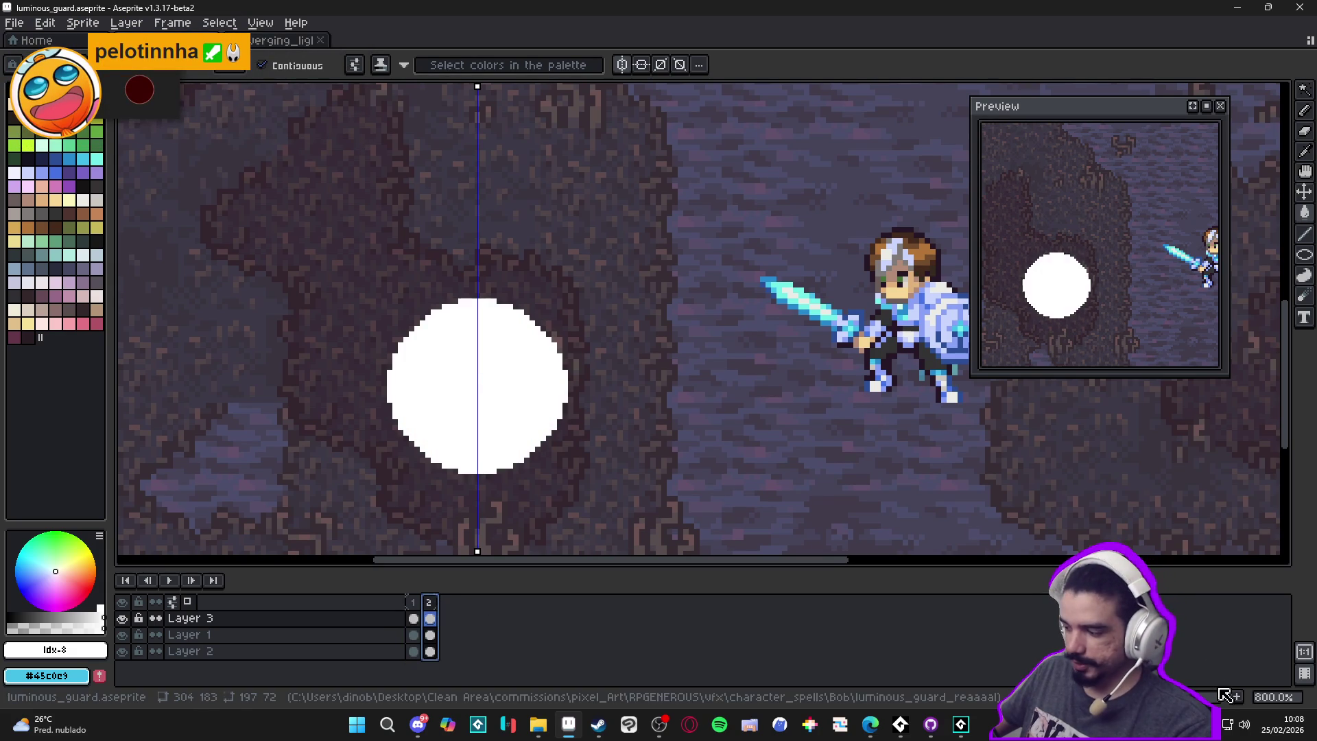
scroll(1247, 706, "down", 3)
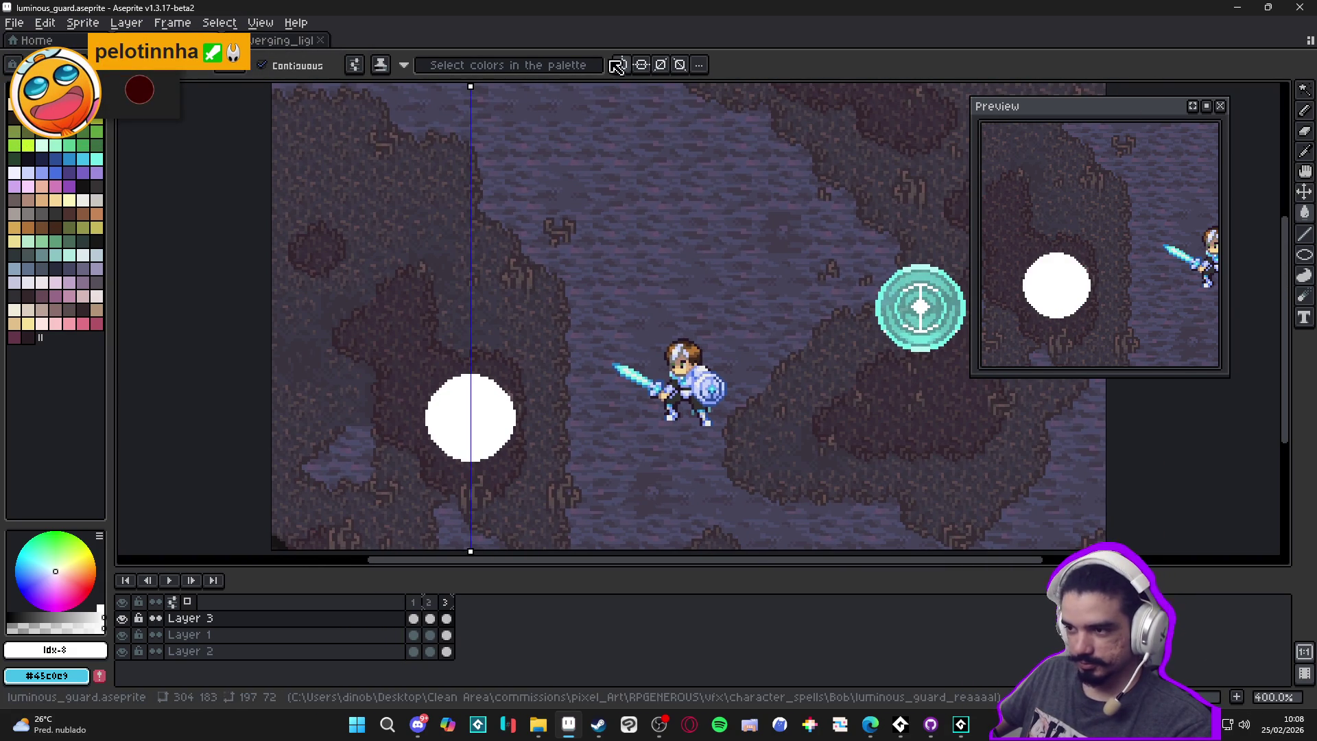
key("v")
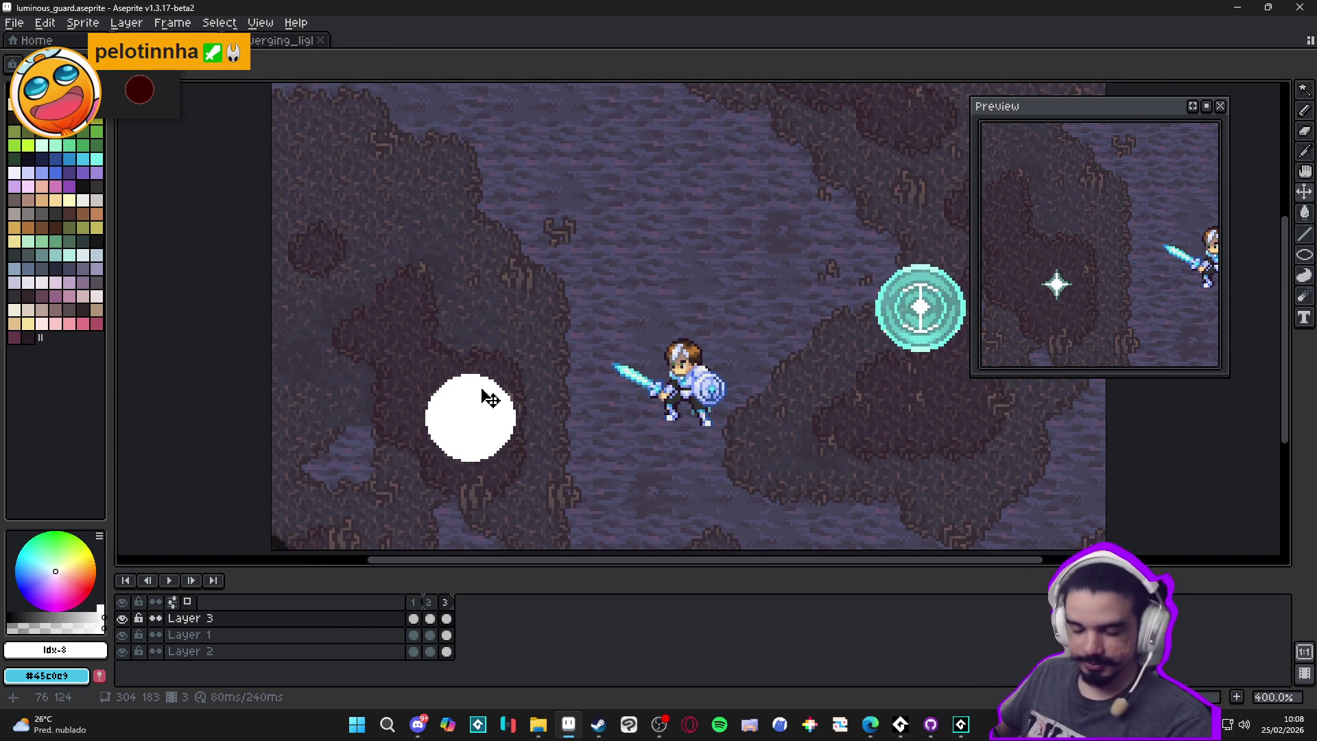
key("m")
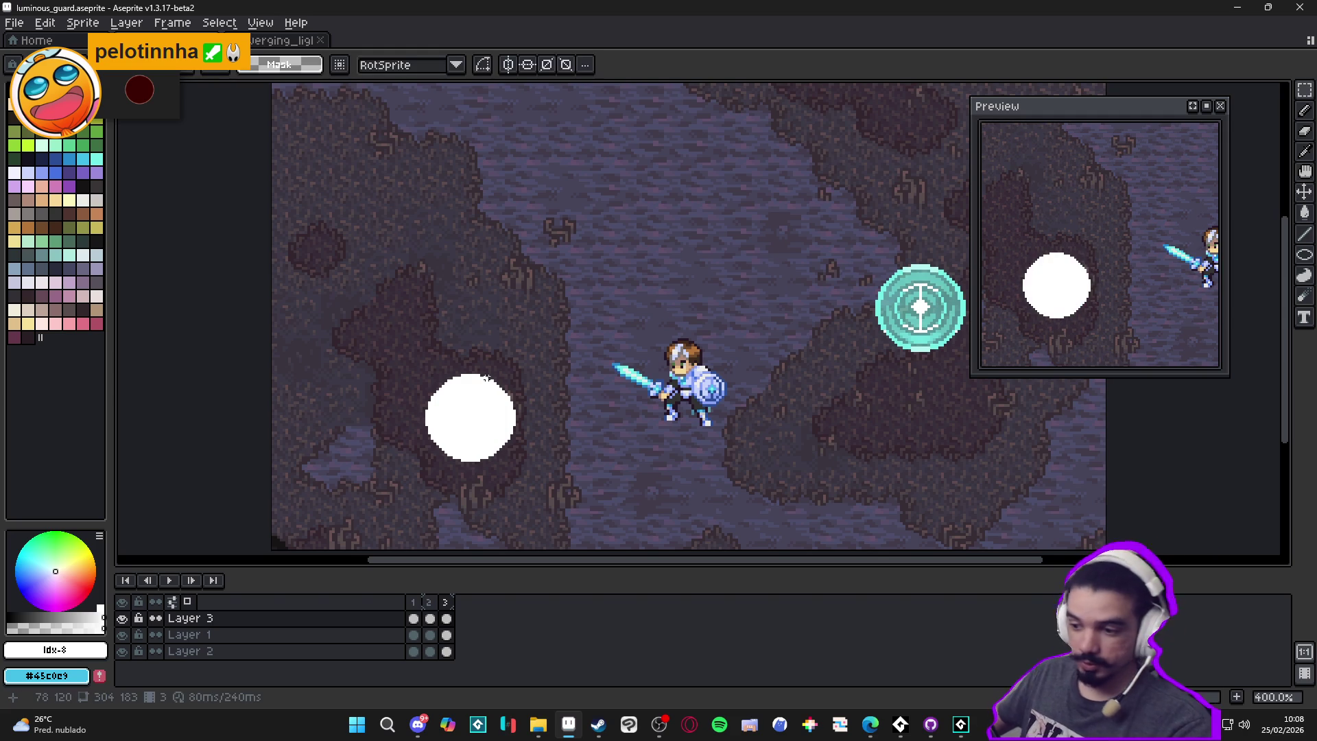
left_click_drag(546, 351, 381, 490)
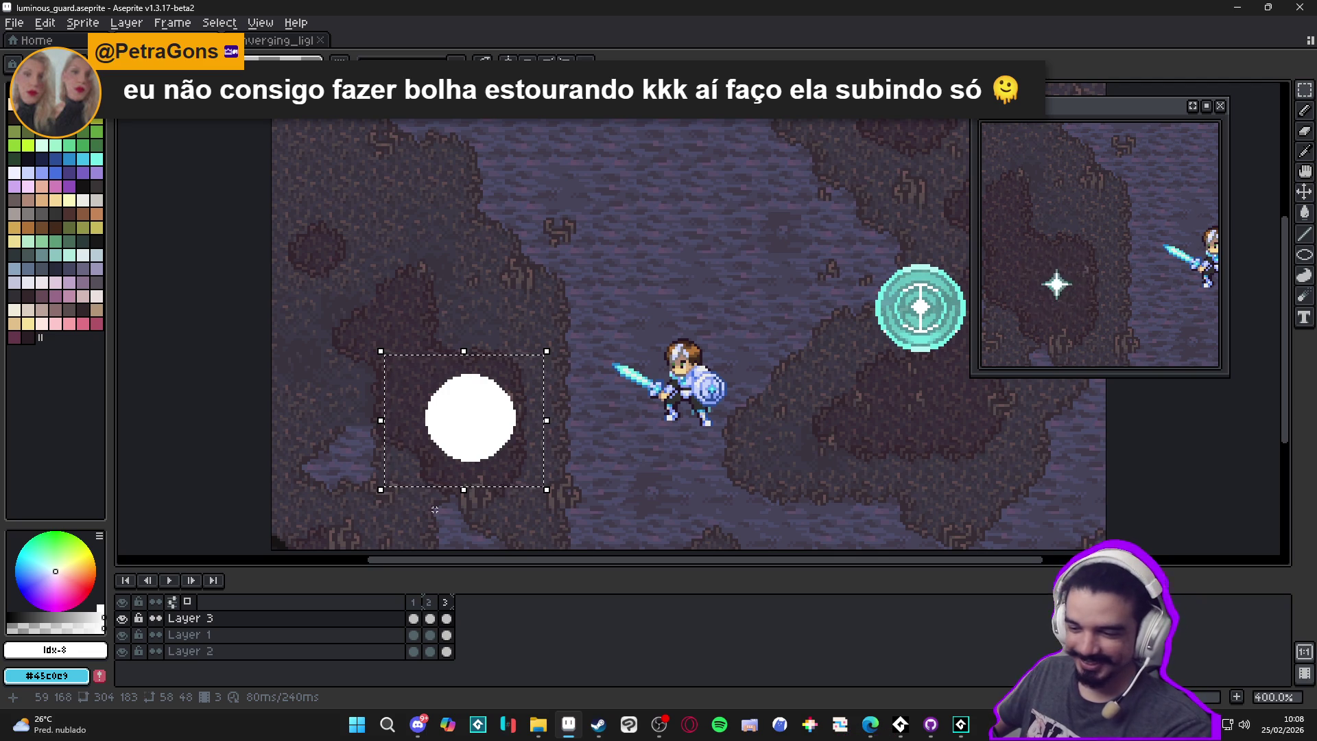
key("Delete")
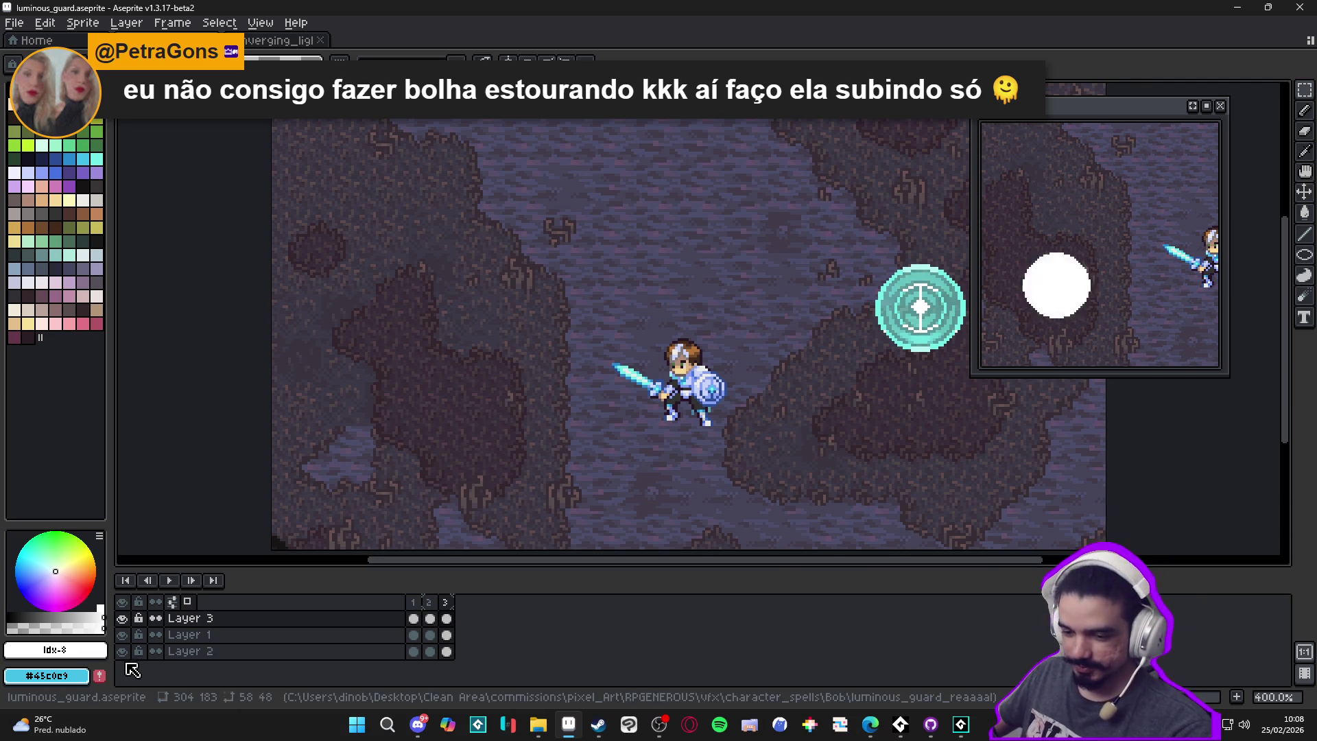
Hide the Layer 2 cave background and move the cyan rune disc onto the circle's old spot
left_click(123, 651)
left_click_drag(349, 559, 379, 559)
key("ctrl+d")
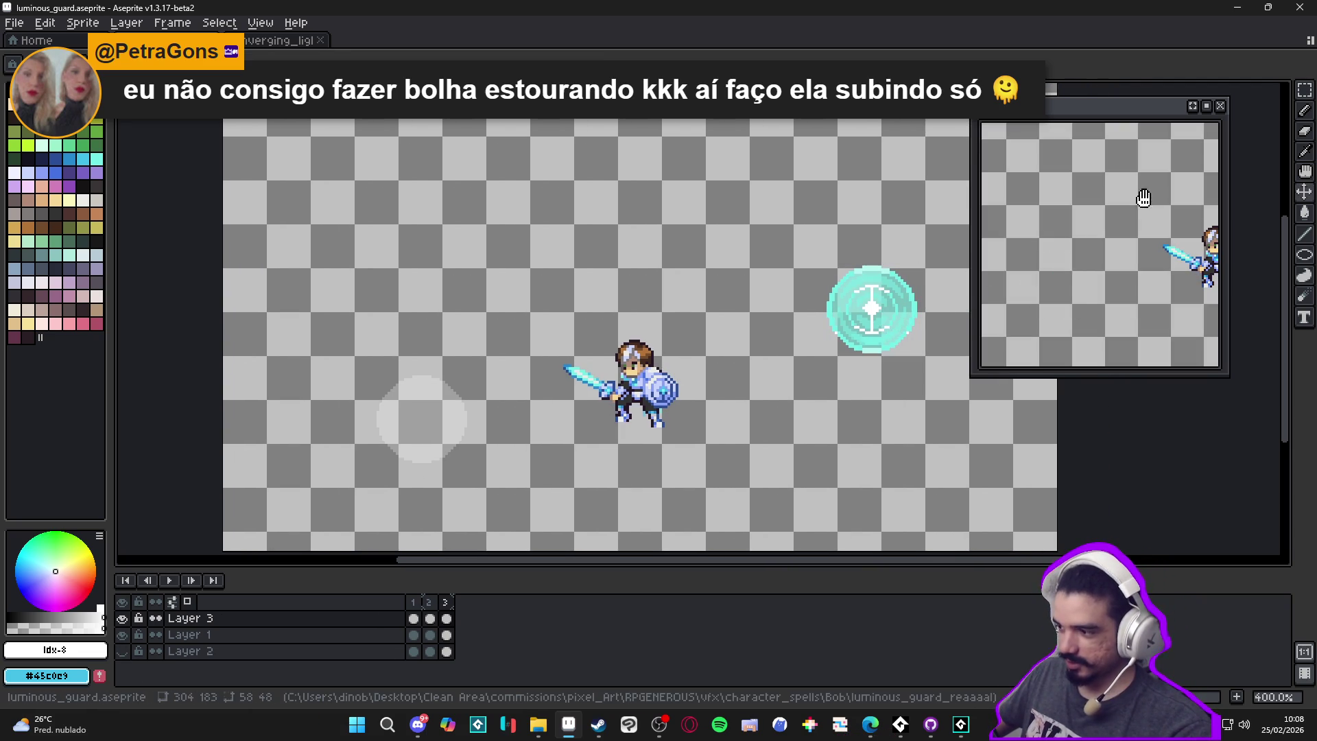
left_click(1304, 89)
left_click_drag(802, 212, 972, 419)
mouse_move(899, 314)
left_mouse_down()
mouse_move(603, 373)
mouse_move(439, 423)
mouse_move(450, 425)
left_mouse_up()
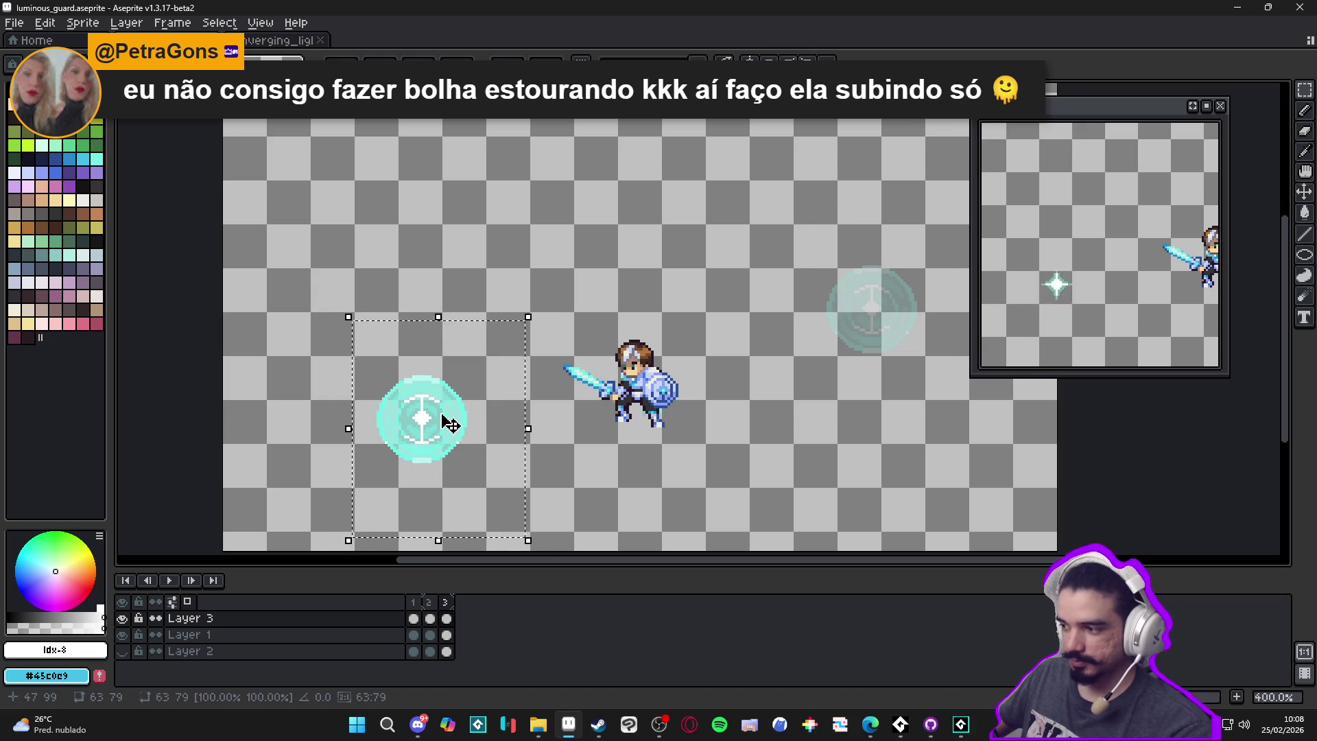
key("ctrl+d")
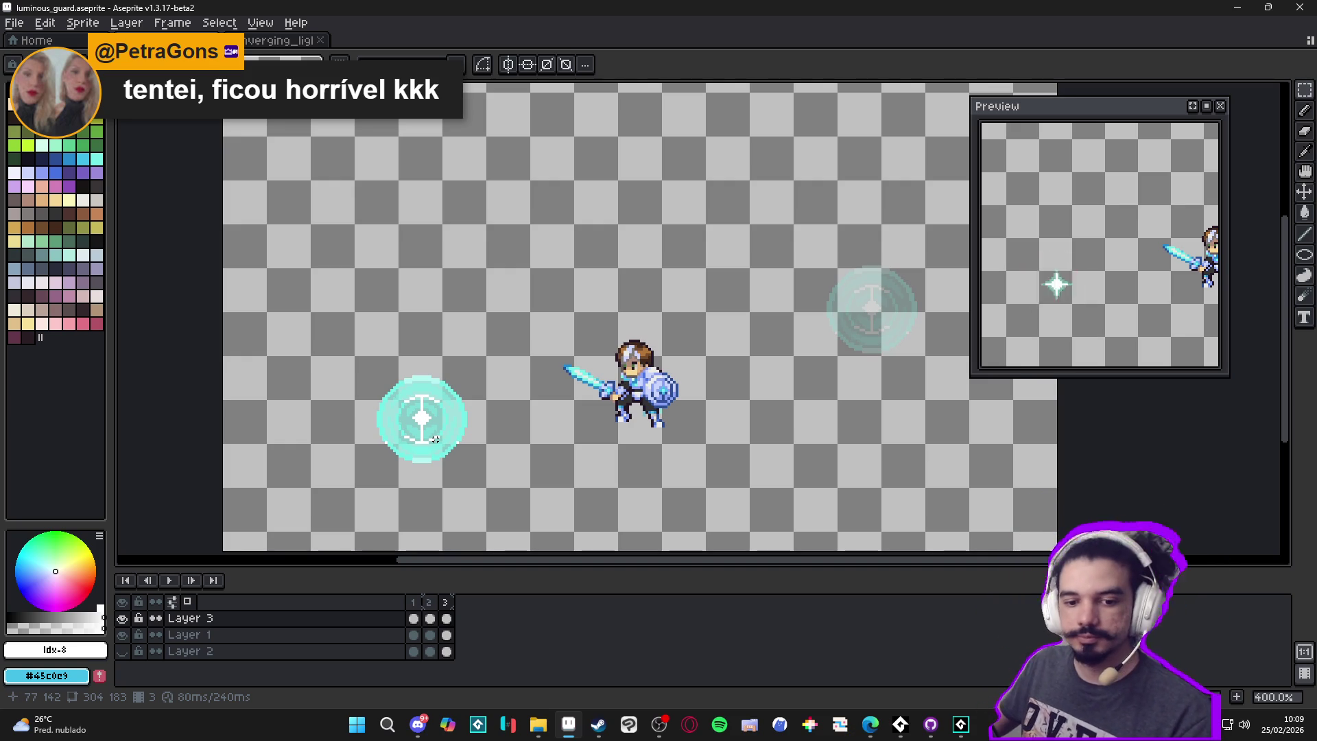
Compare frames 1–3, then add a fourth frame
left_click(413, 601)
left_click(429, 602)
left_click(447, 603)
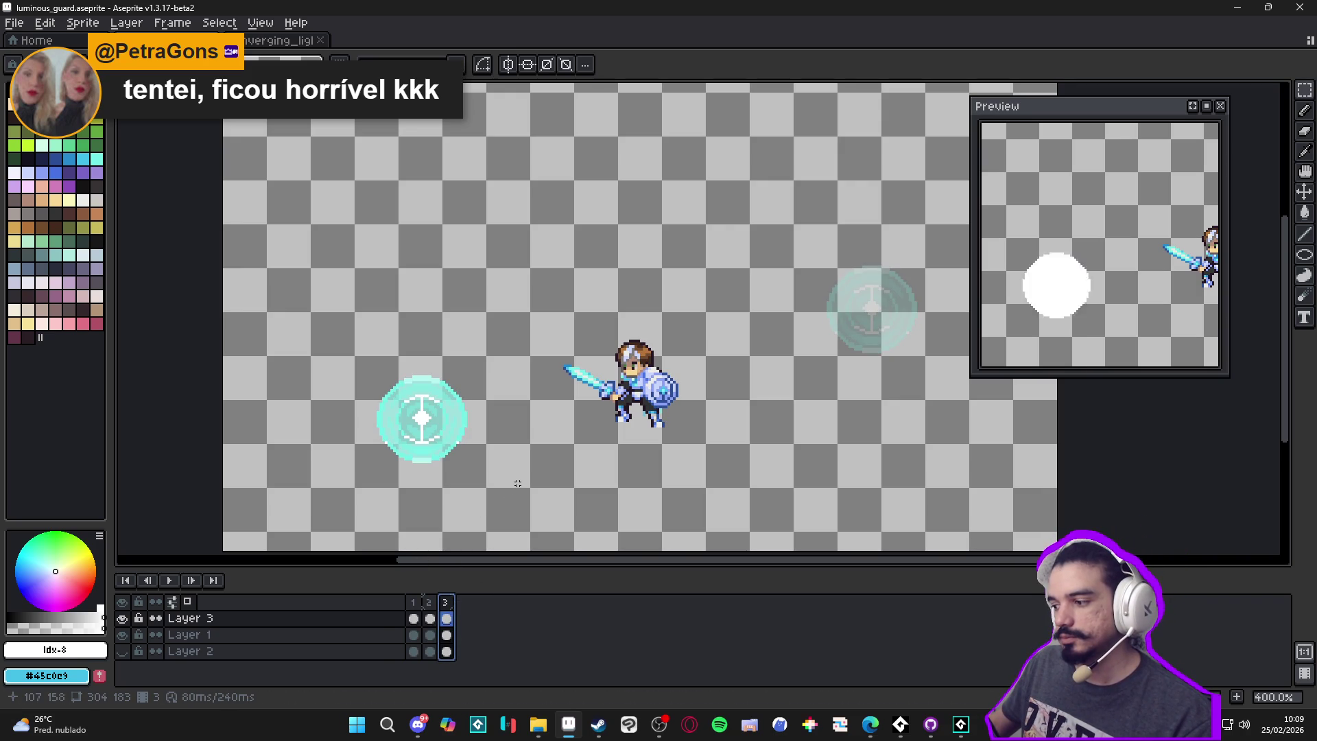
left_click(413, 602)
left_click(429, 602)
left_click(446, 602)
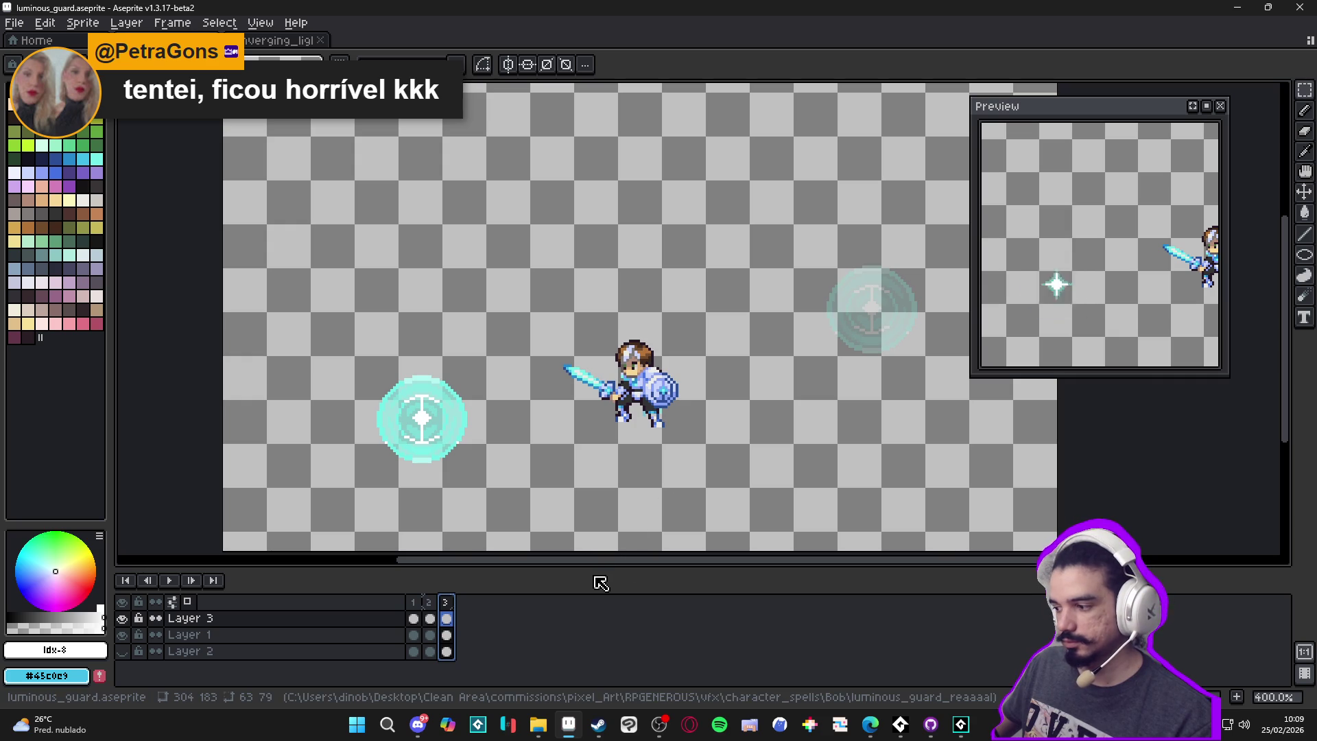
left_click(1234, 696)
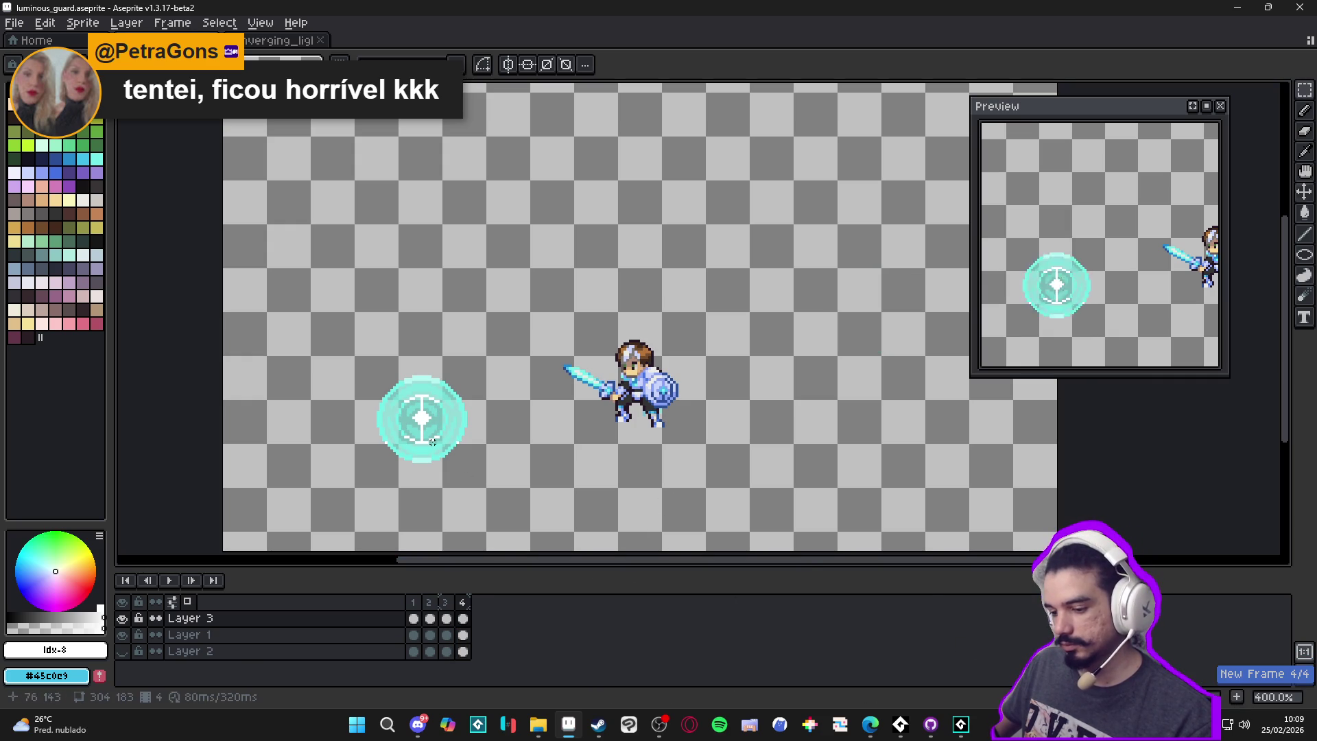
Show the cave background again and move the disc down one pixel in frame 4
mouse_move(438, 445)
left_mouse_down()
mouse_move(382, 423)
mouse_move(425, 344)
mouse_move(449, 371)
mouse_move(456, 356)
left_mouse_up()
left_click(122, 650)
scroll(426, 420, "up", 3)
key("ctrl+z")
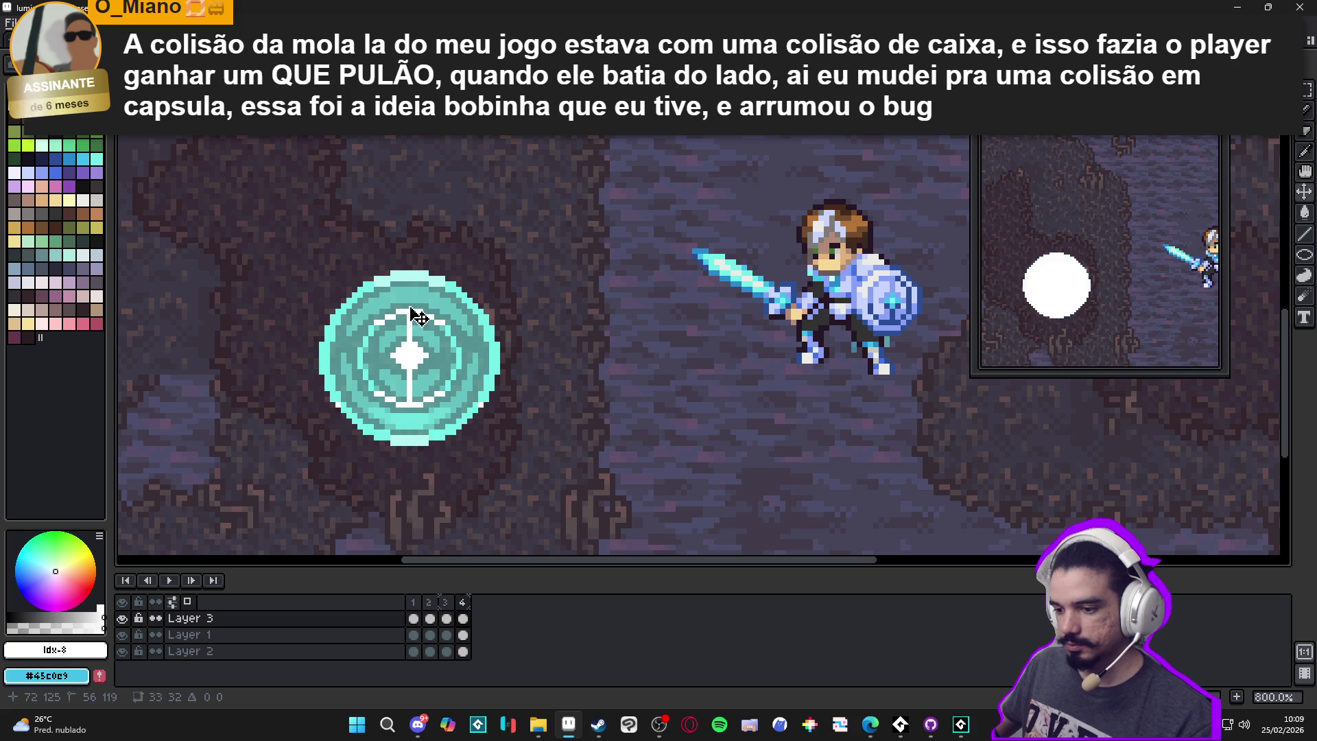
left_click_drag(411, 308, 411, 312)
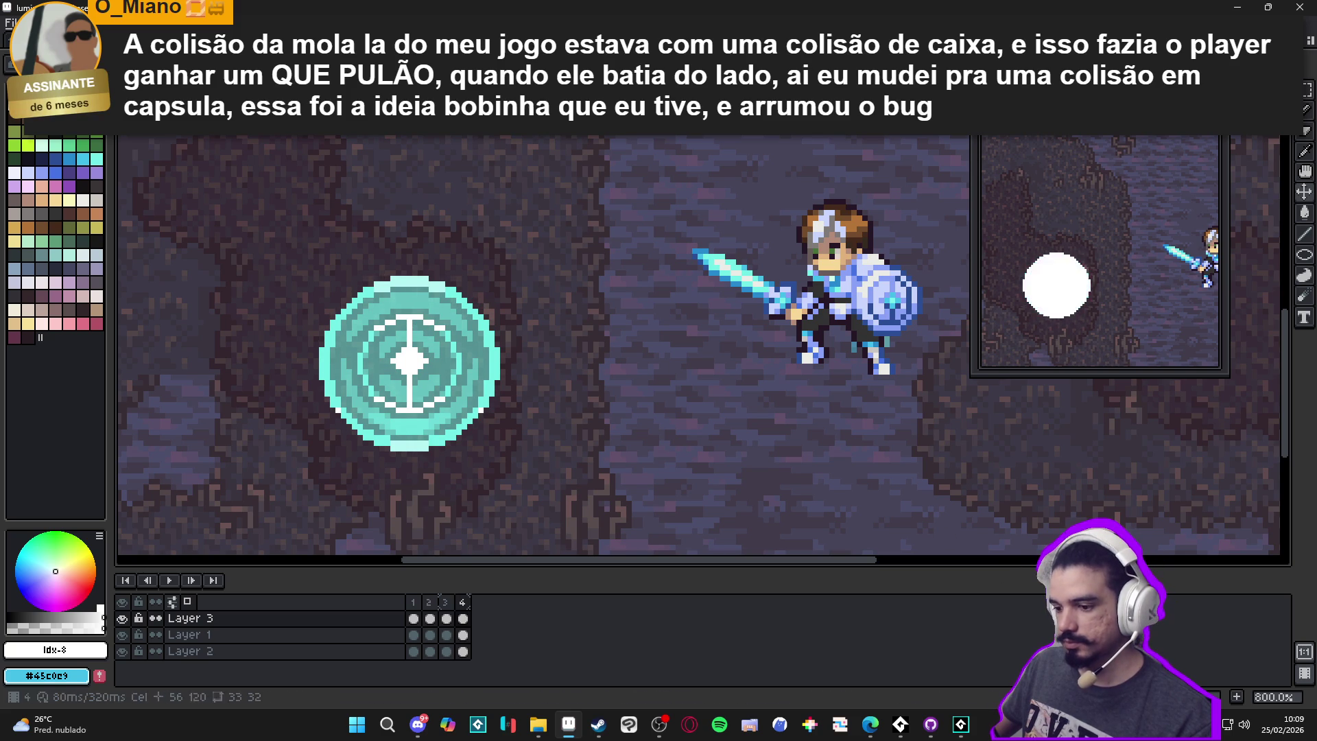
Add frames 5 and 6, nudging the disc one pixel lower in each
left_click(1237, 697)
left_click_drag(446, 377, 450, 398)
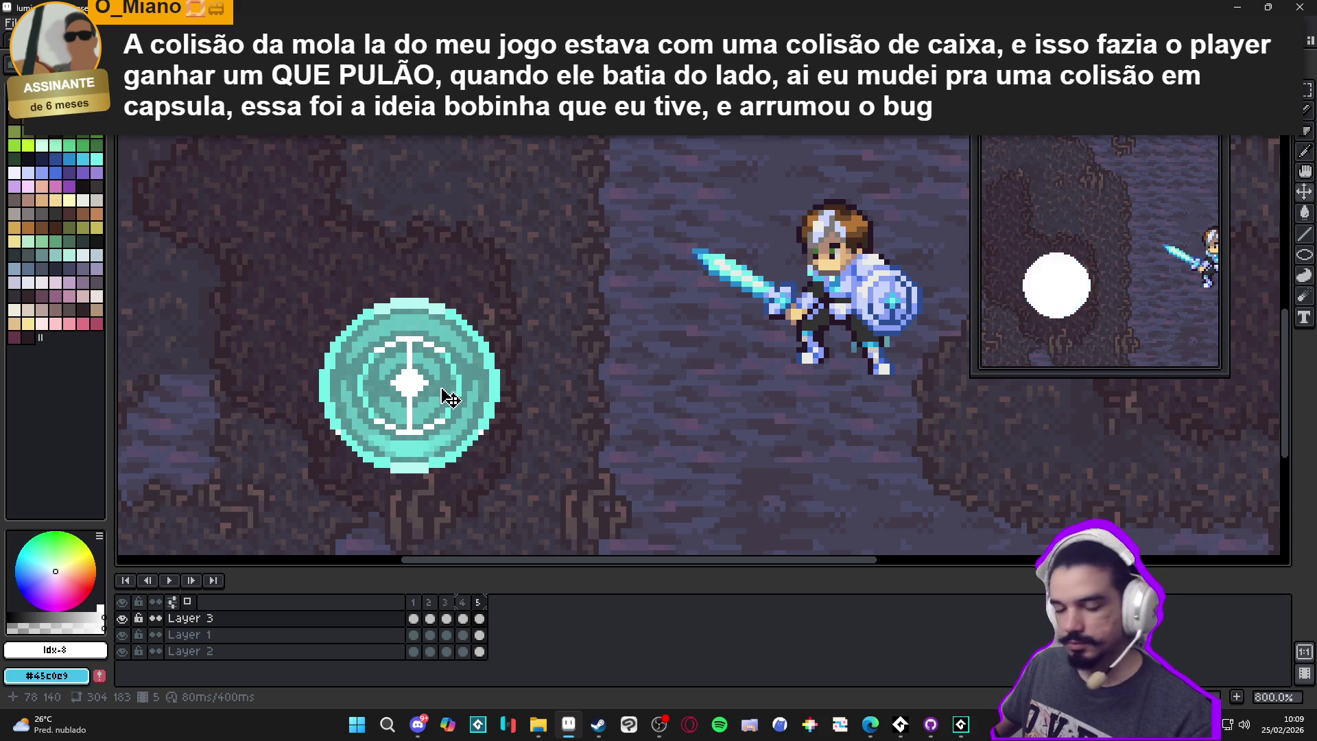
left_click(1237, 697)
left_click_drag(455, 397, 456, 400)
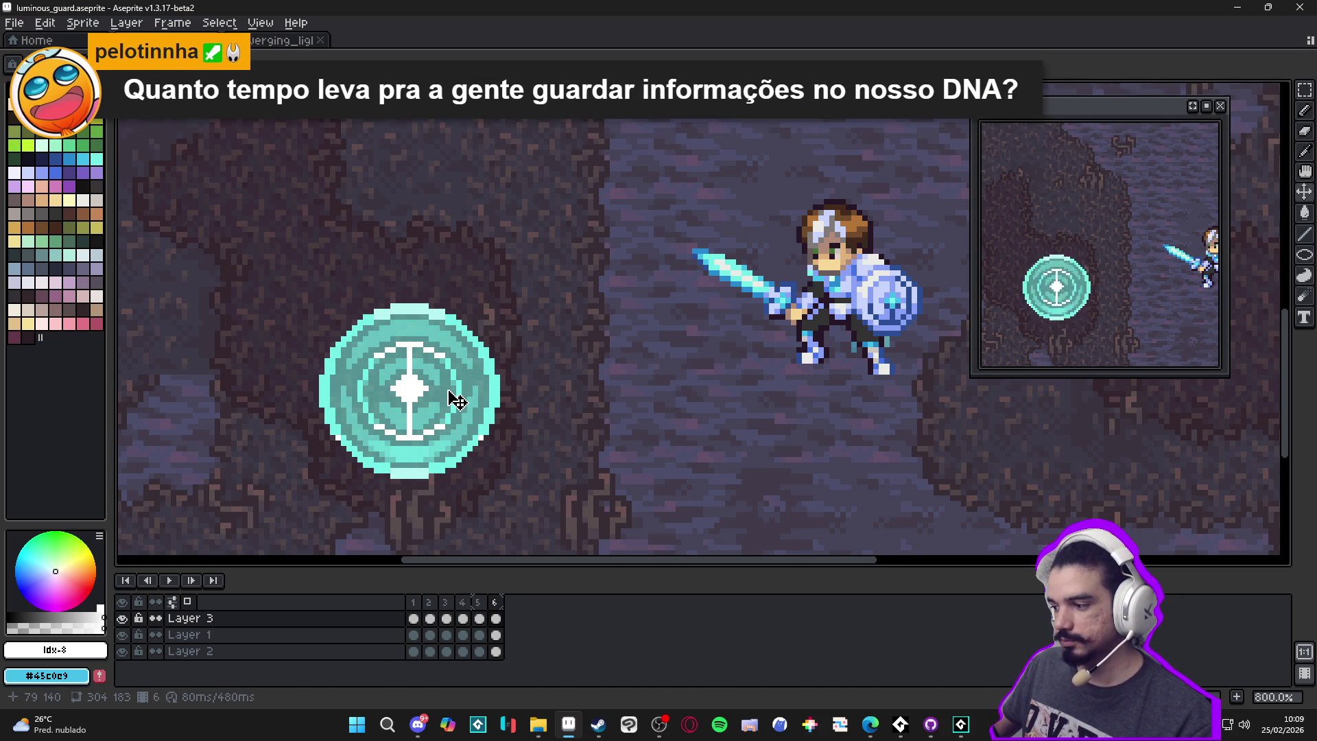
scroll(459, 402, "down", 2)
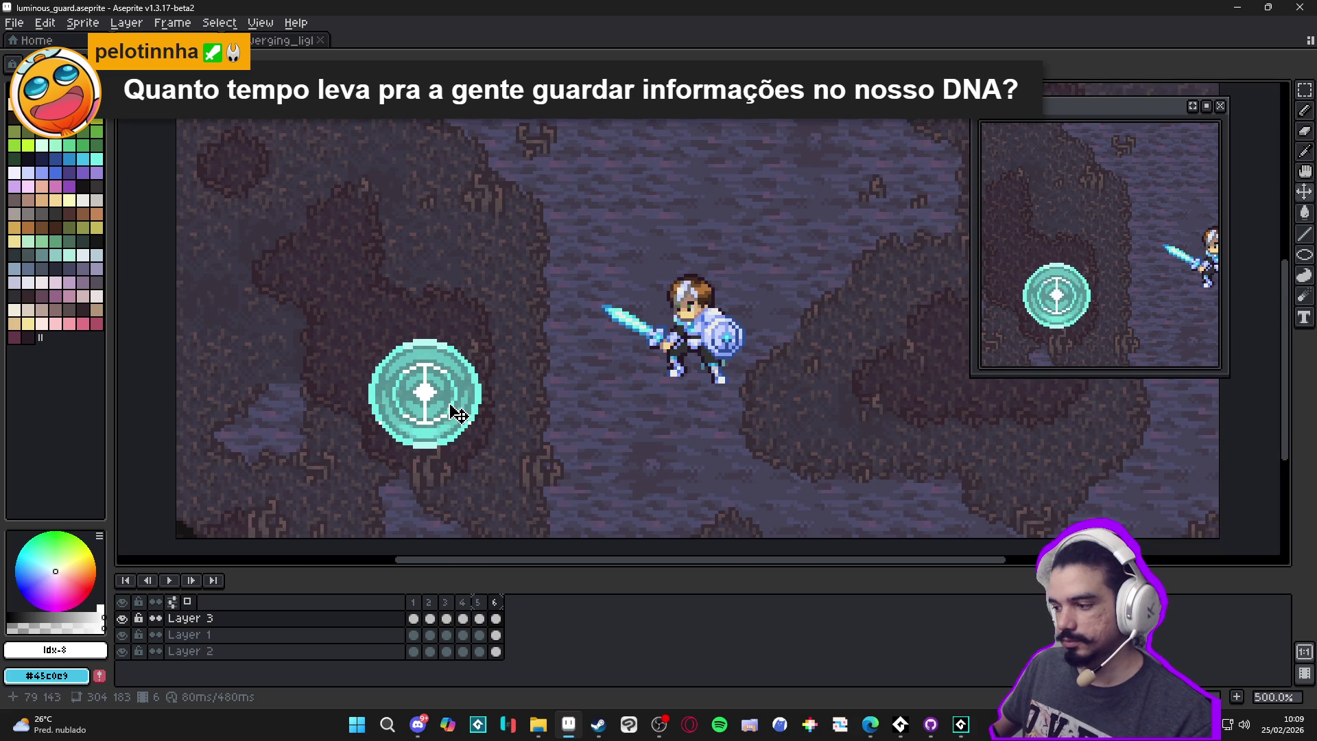
Undo the last nudge and the sixth frame, then step through frames 1–5
key("ctrl+z")
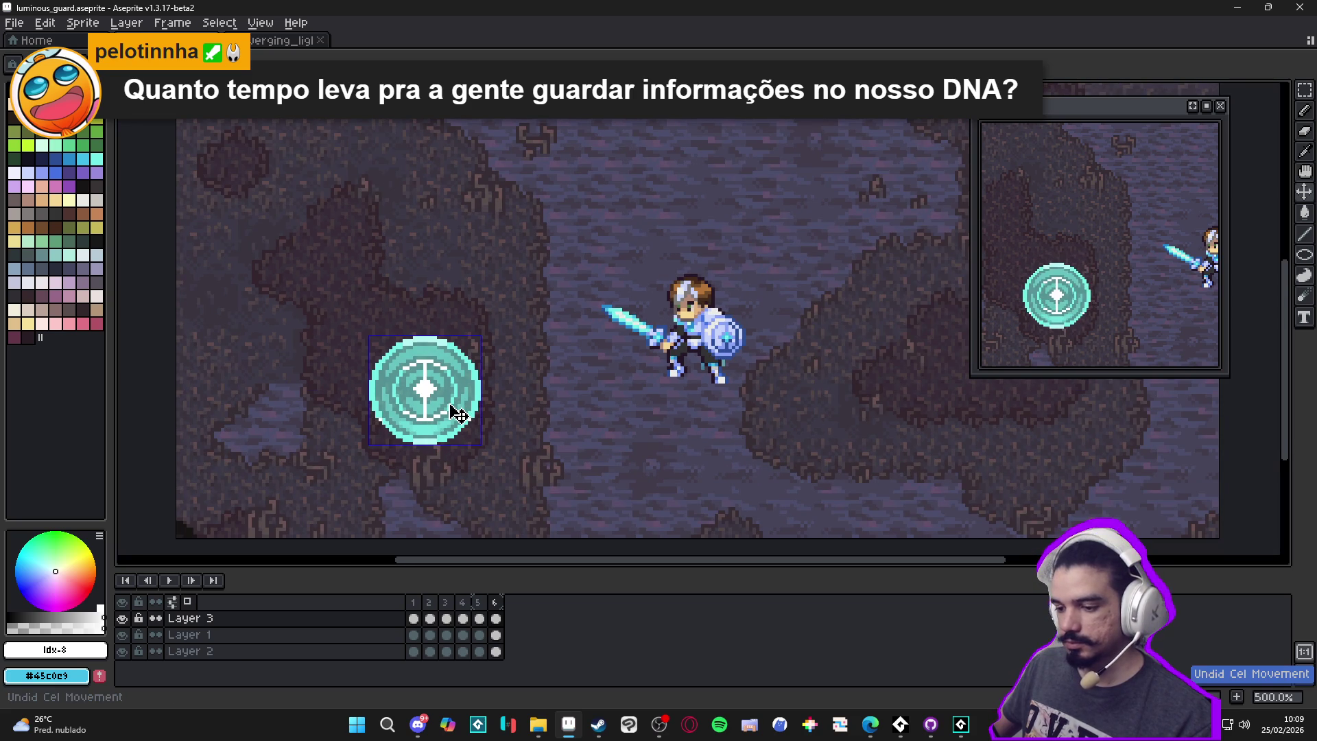
key("ctrl+z")
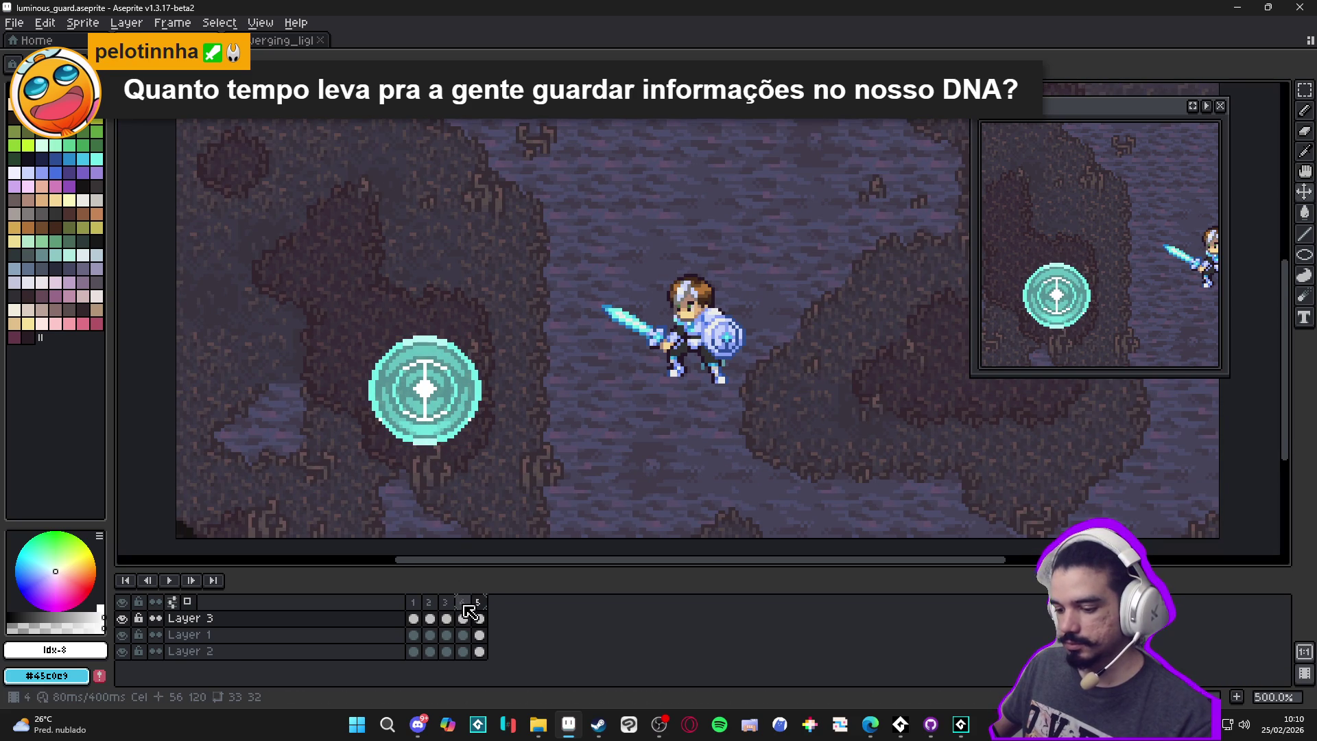
left_click(463, 615)
left_click(446, 618)
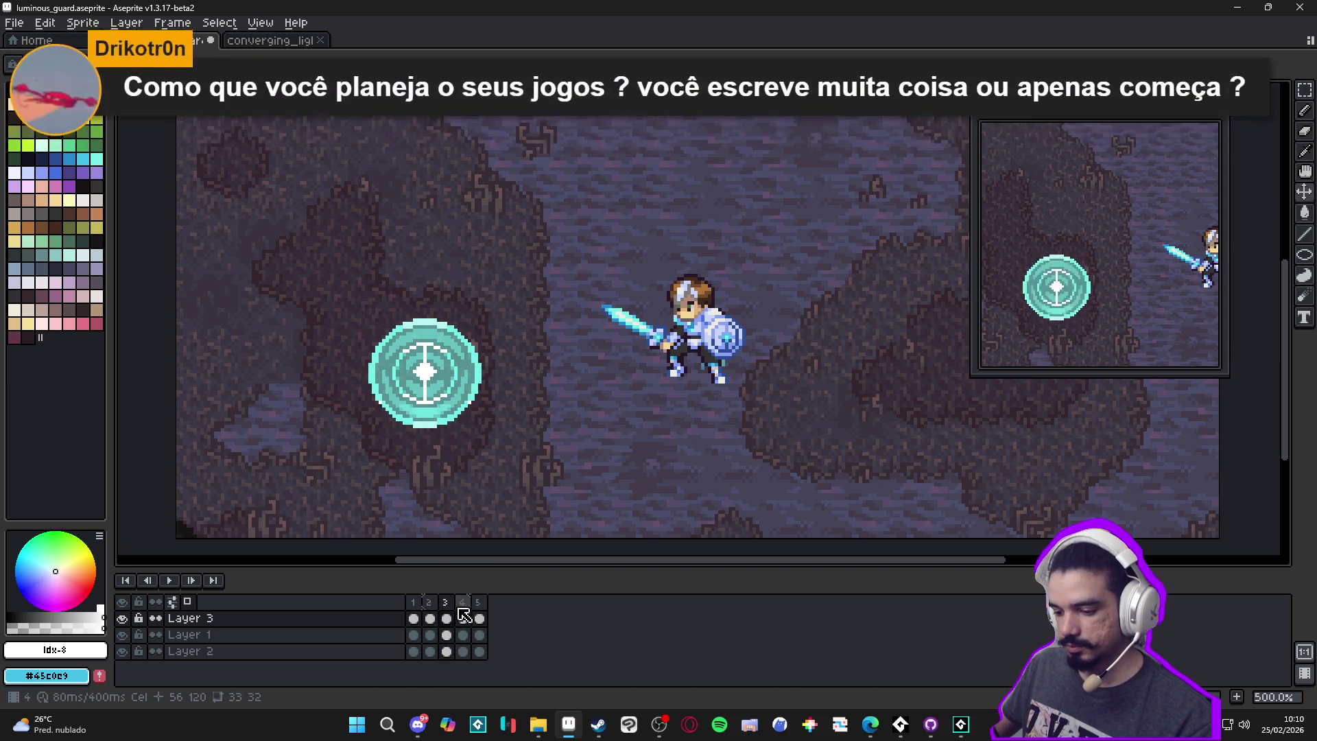
left_click(413, 602)
left_click(430, 602)
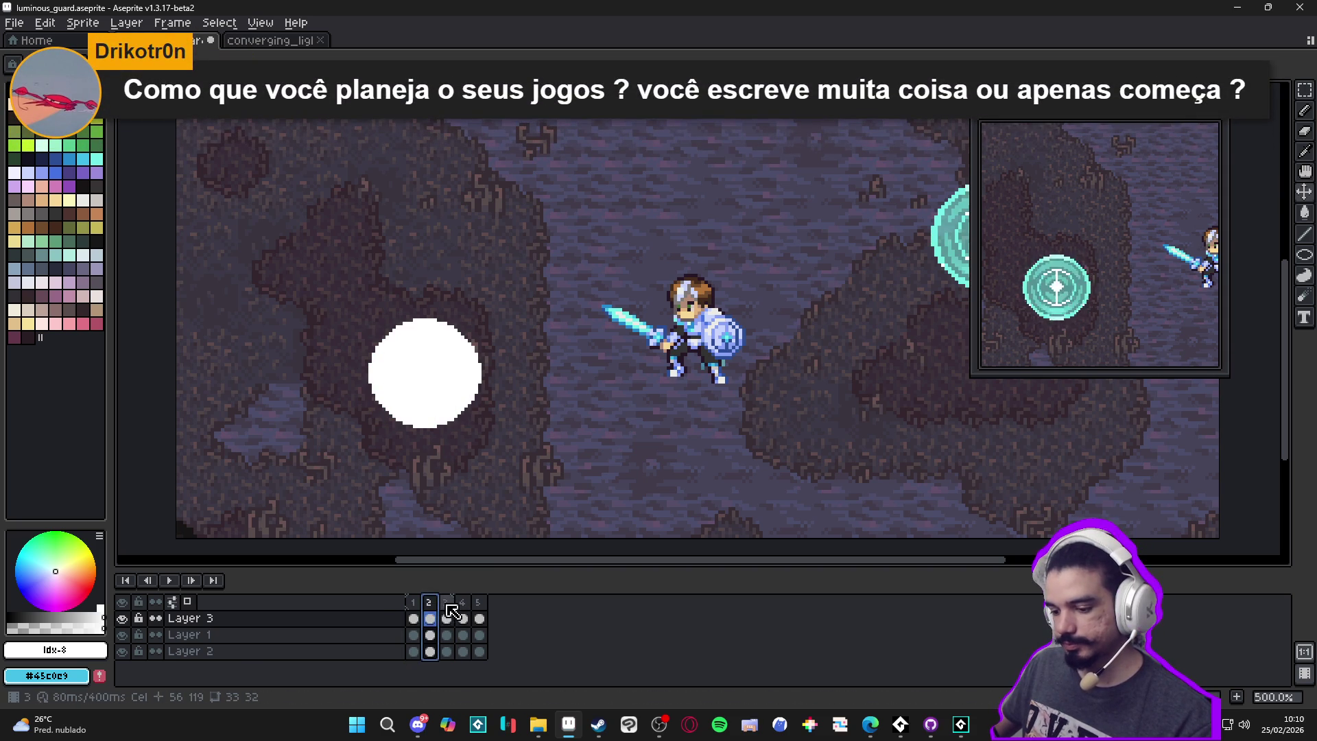
left_click(447, 603)
left_click(462, 604)
left_click(478, 604)
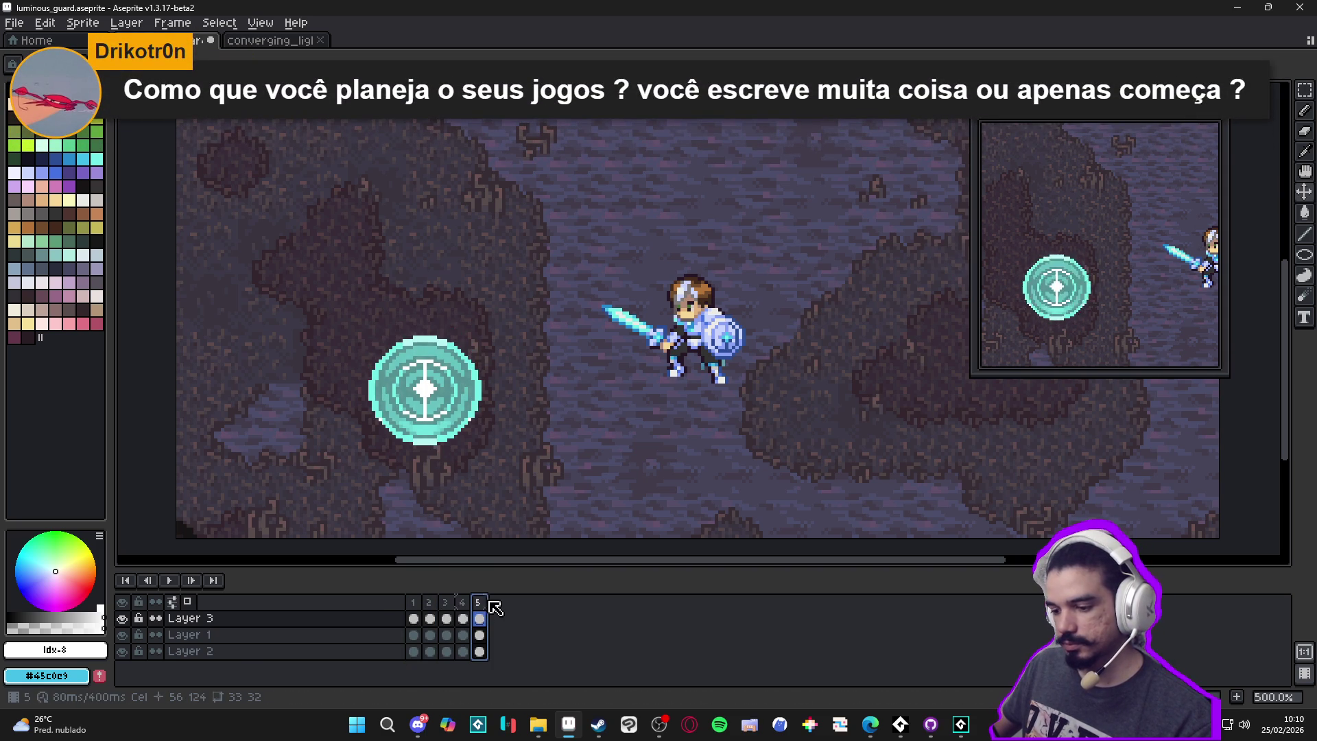
Lower the teal disc in frame 5, add a sixth frame, and nudge the disc down one pixel
left_click(453, 392)
left_click_drag(452, 392, 453, 417)
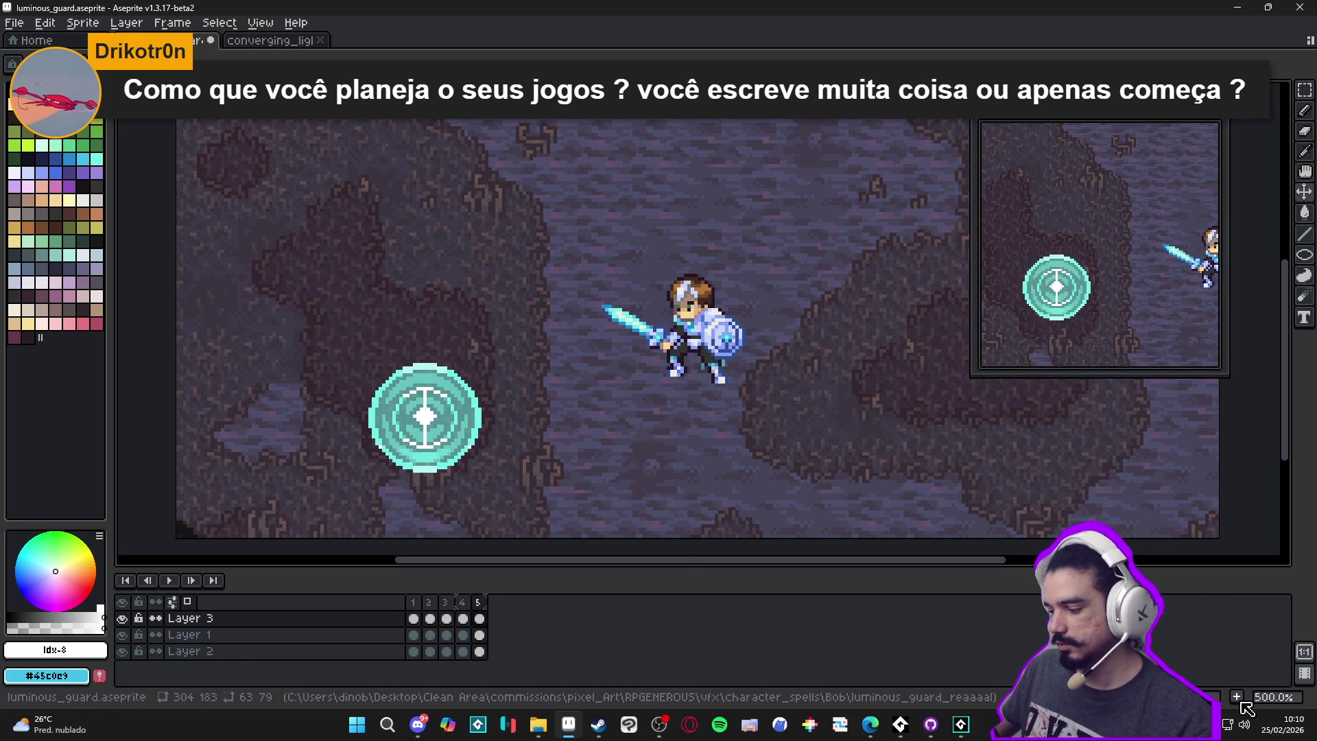
key("alt+n")
left_click(432, 426)
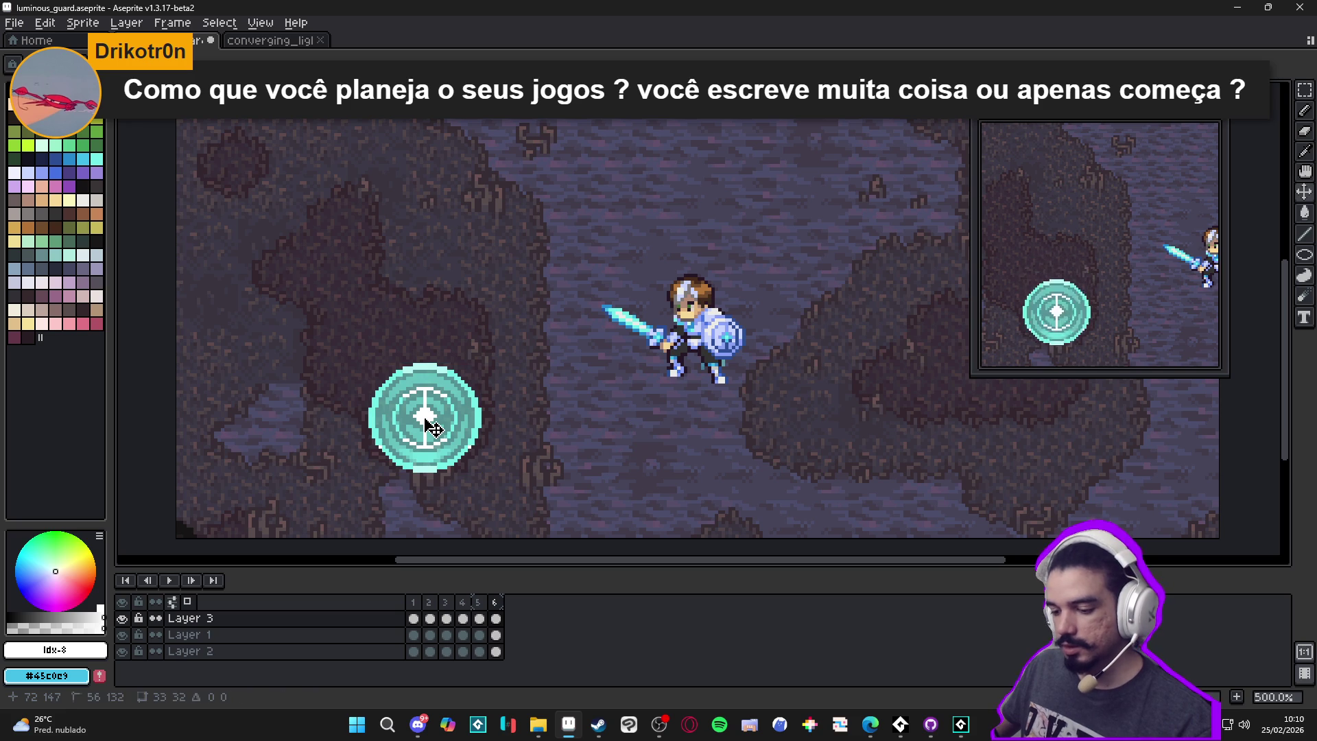
left_click_drag(432, 427, 434, 430)
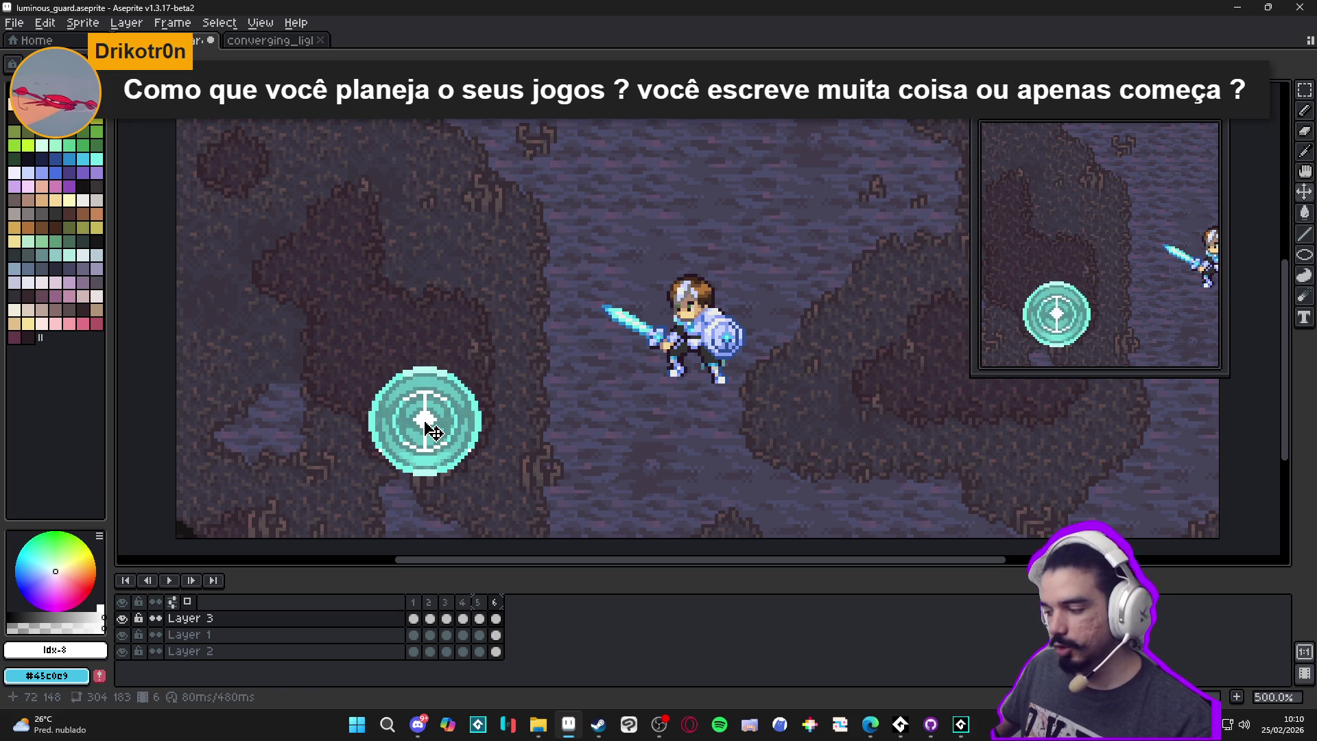
scroll(462, 435, "down", 1)
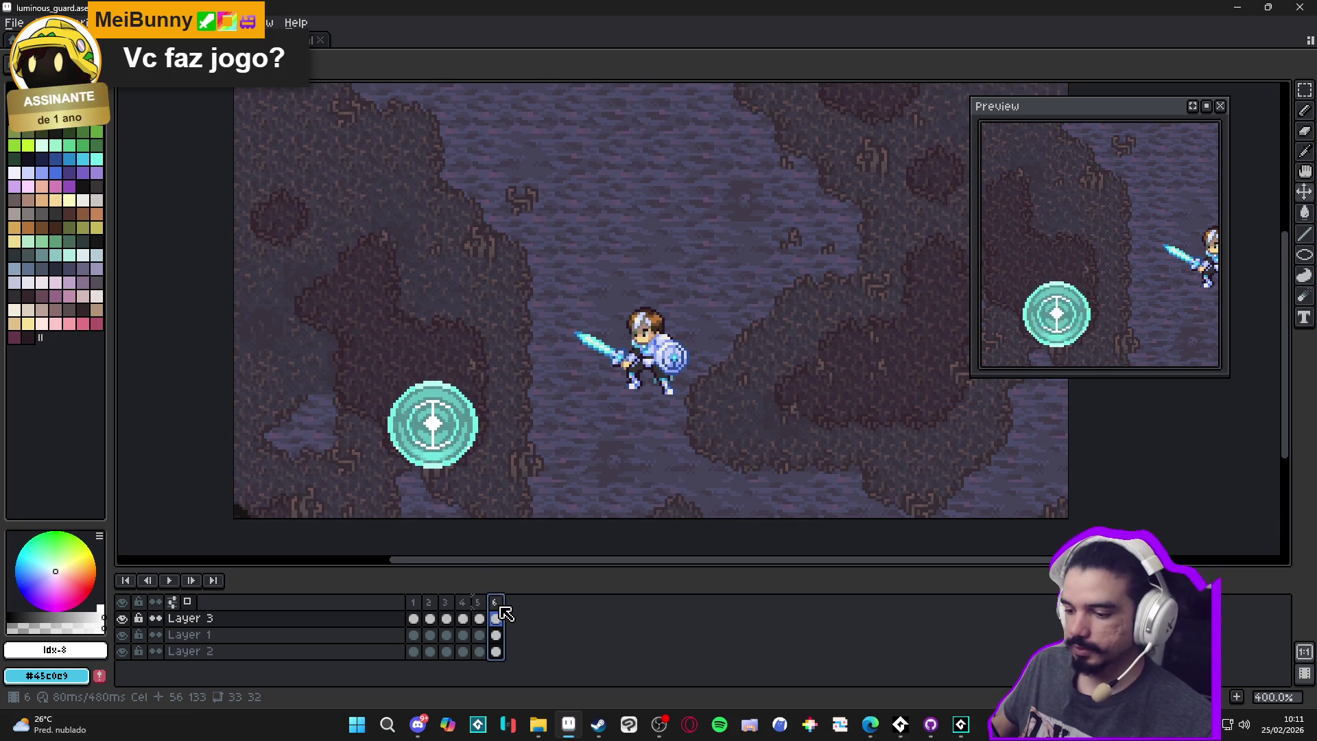
Play the animation from frame 1, stop on frame 6, zoom in, and pick the Pencil tool
left_click(410, 603)
left_click(171, 580)
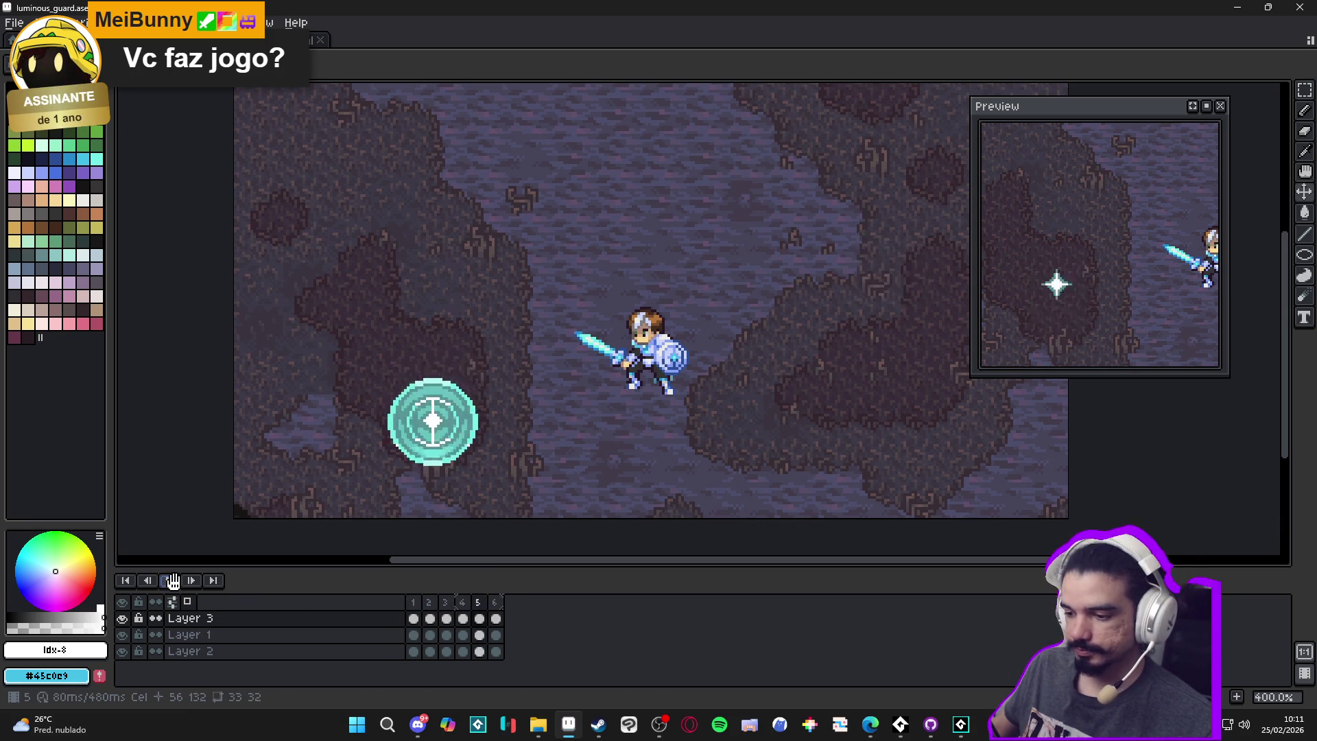
left_click(496, 604)
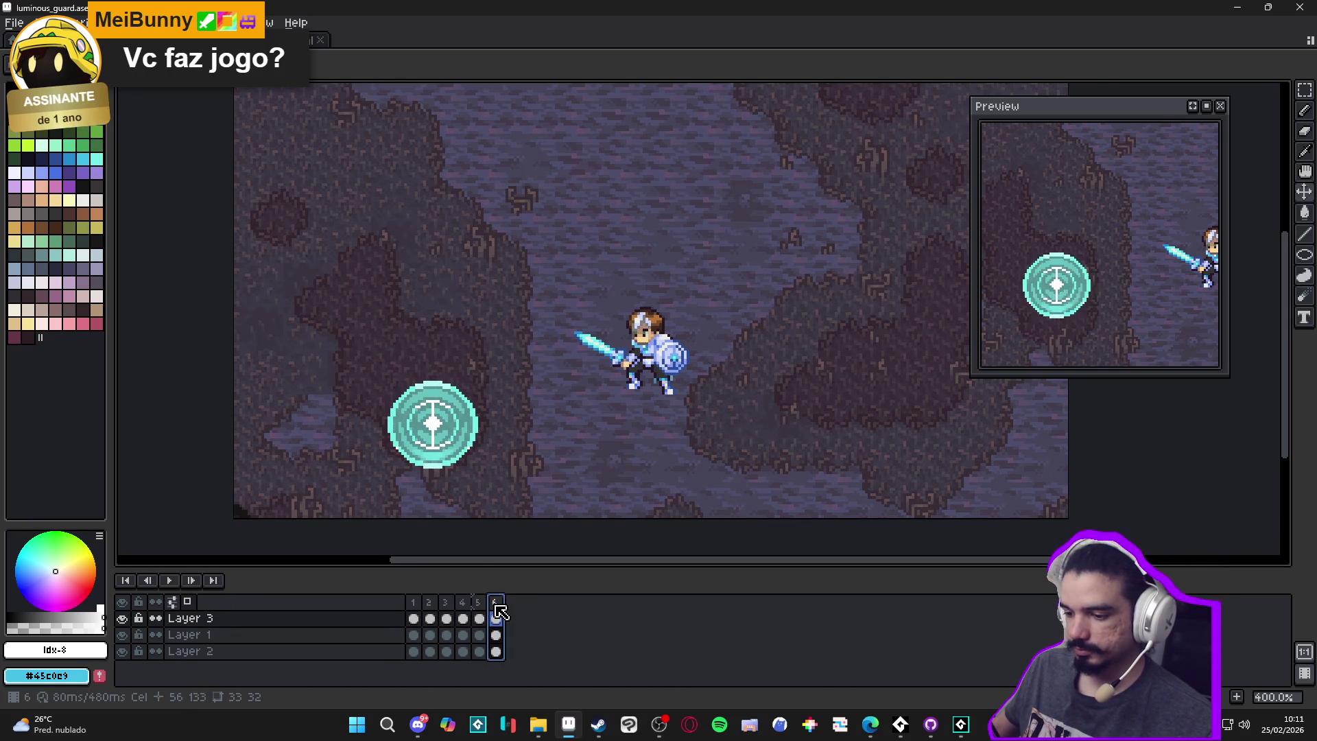
scroll(436, 473, "up", 3)
key("b")
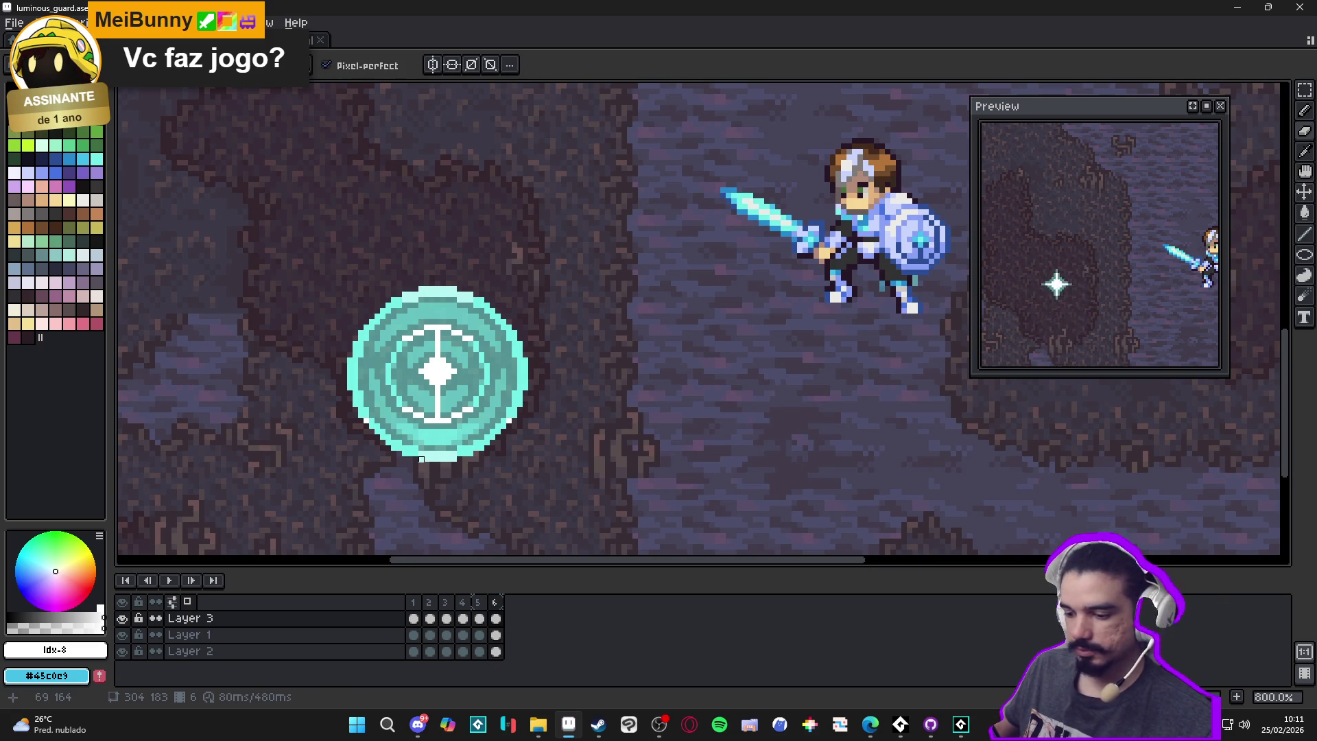
Zoom out, view frames 1 then 2, and pan the sprite higher in the view
scroll(421, 459, "down", 4)
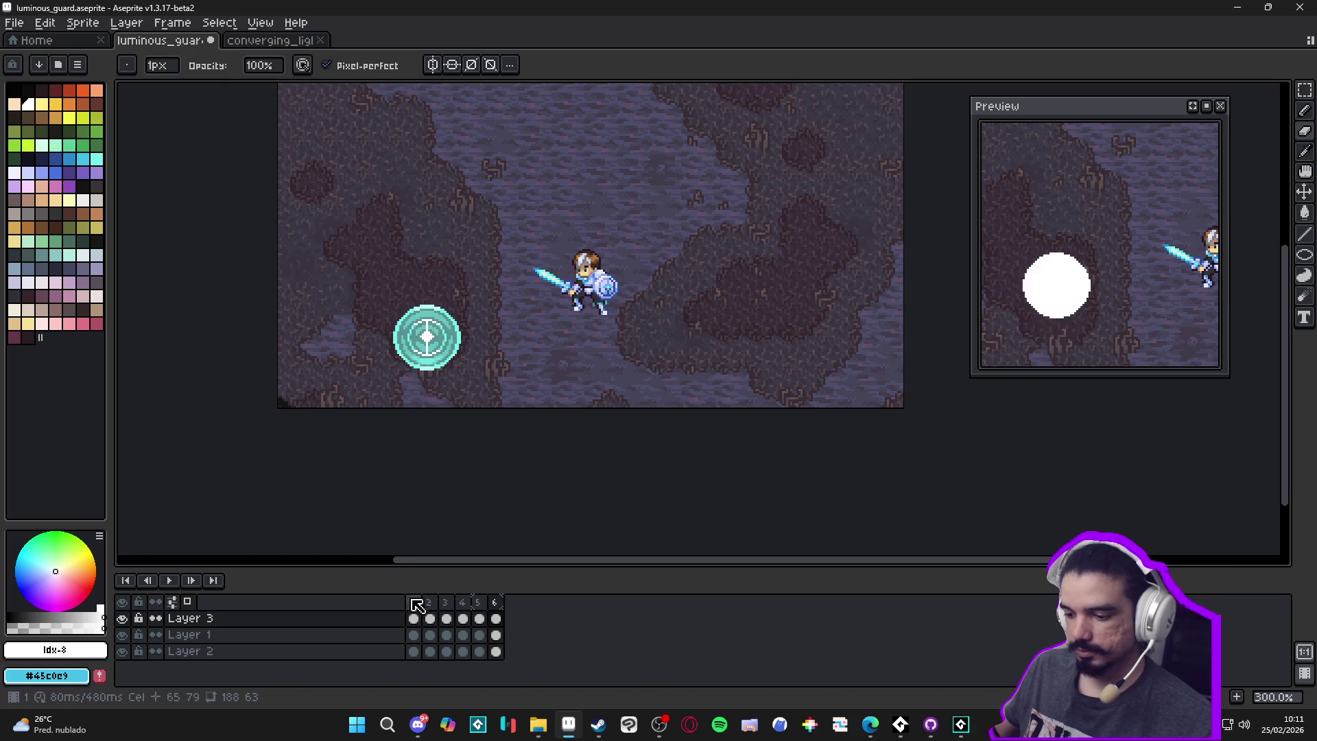
left_click(415, 603)
left_click(431, 617)
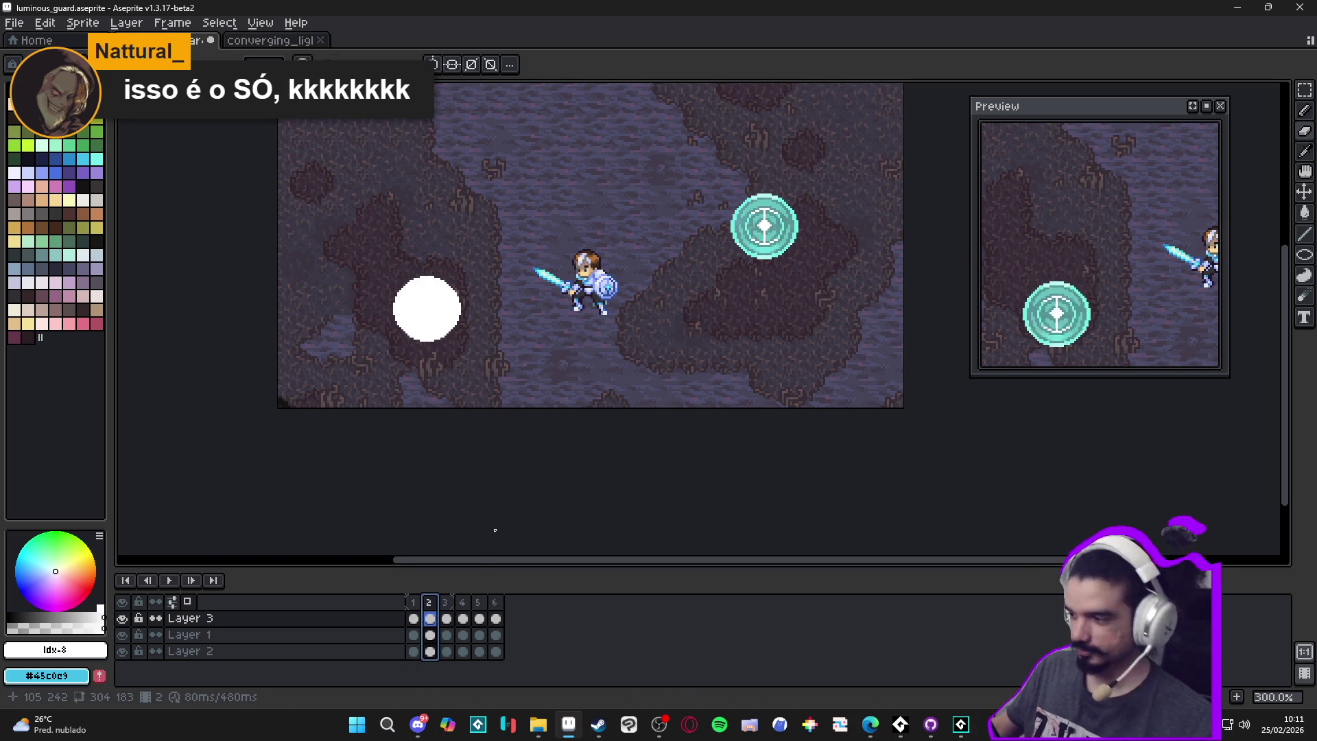
scroll(536, 496, "down", 1)
scroll(570, 368, "up", 1)
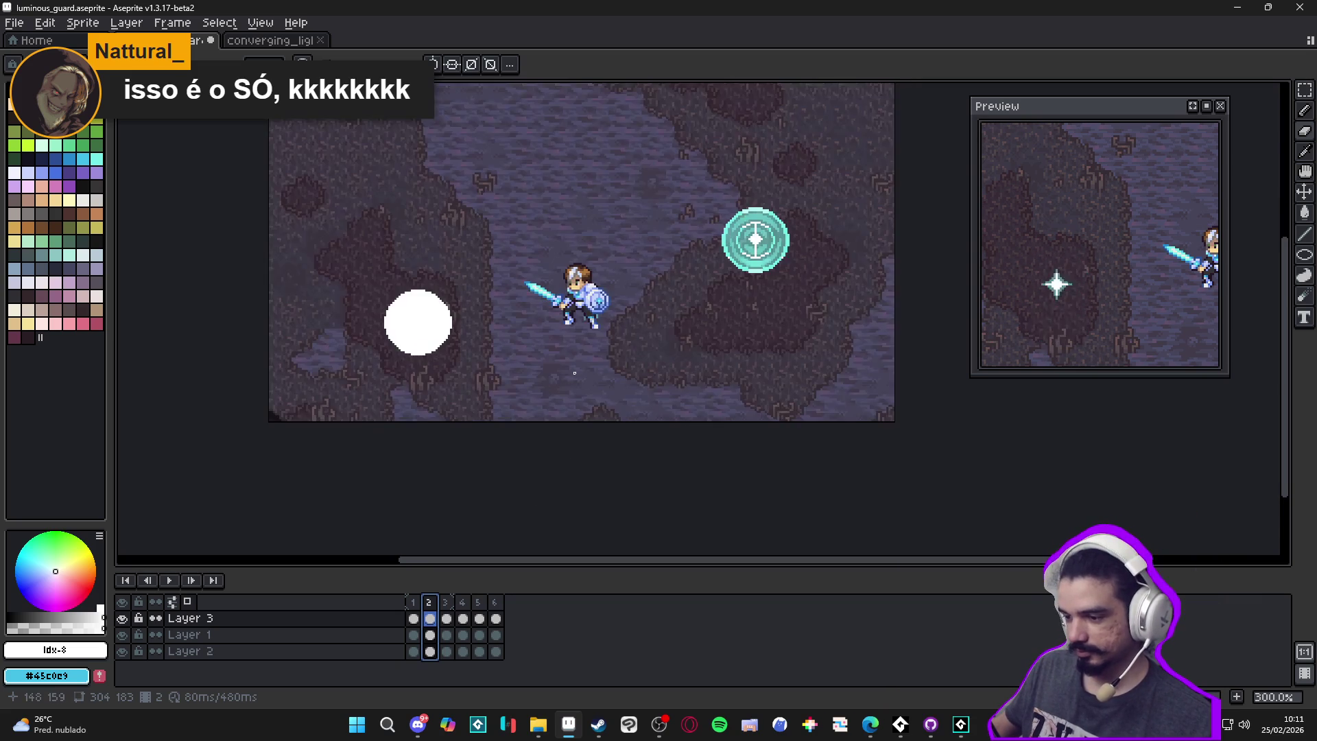
left_click_drag(570, 368, 573, 436)
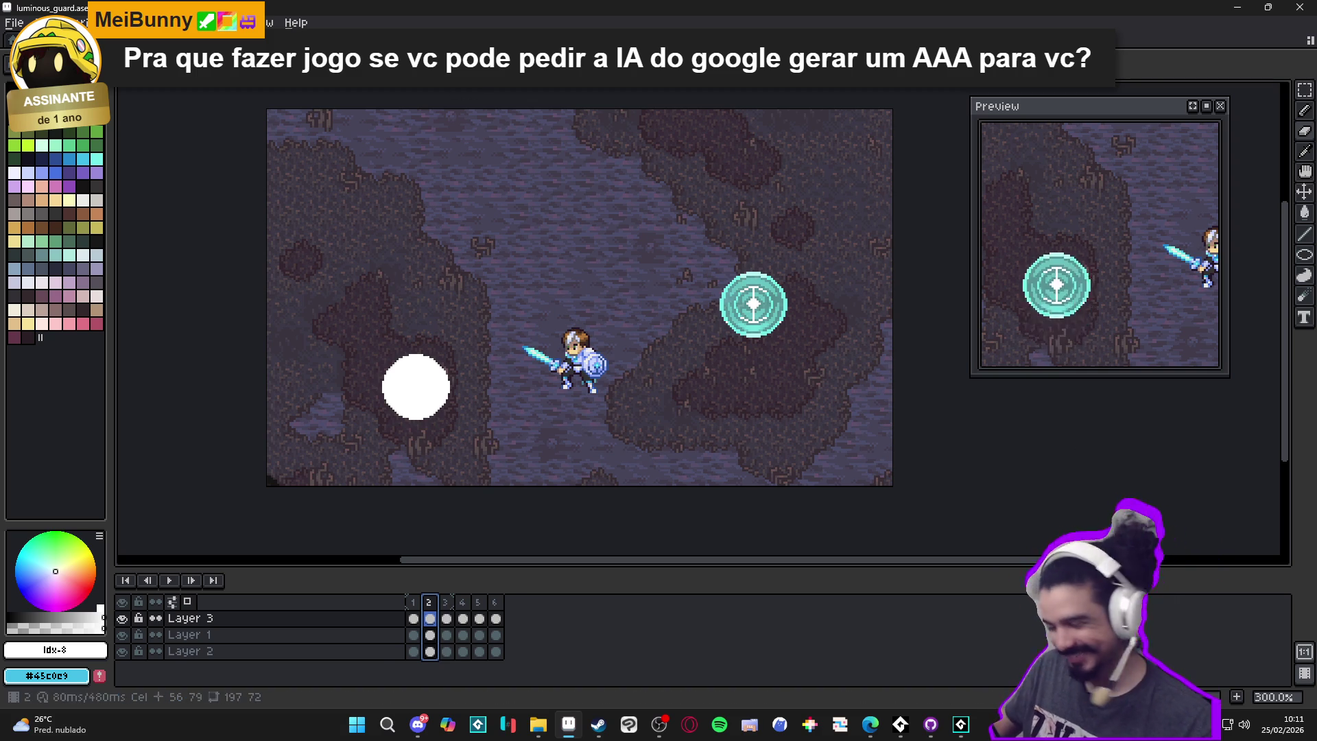
Switch to GameMaker and run the project with F5
key("alt+Tab")
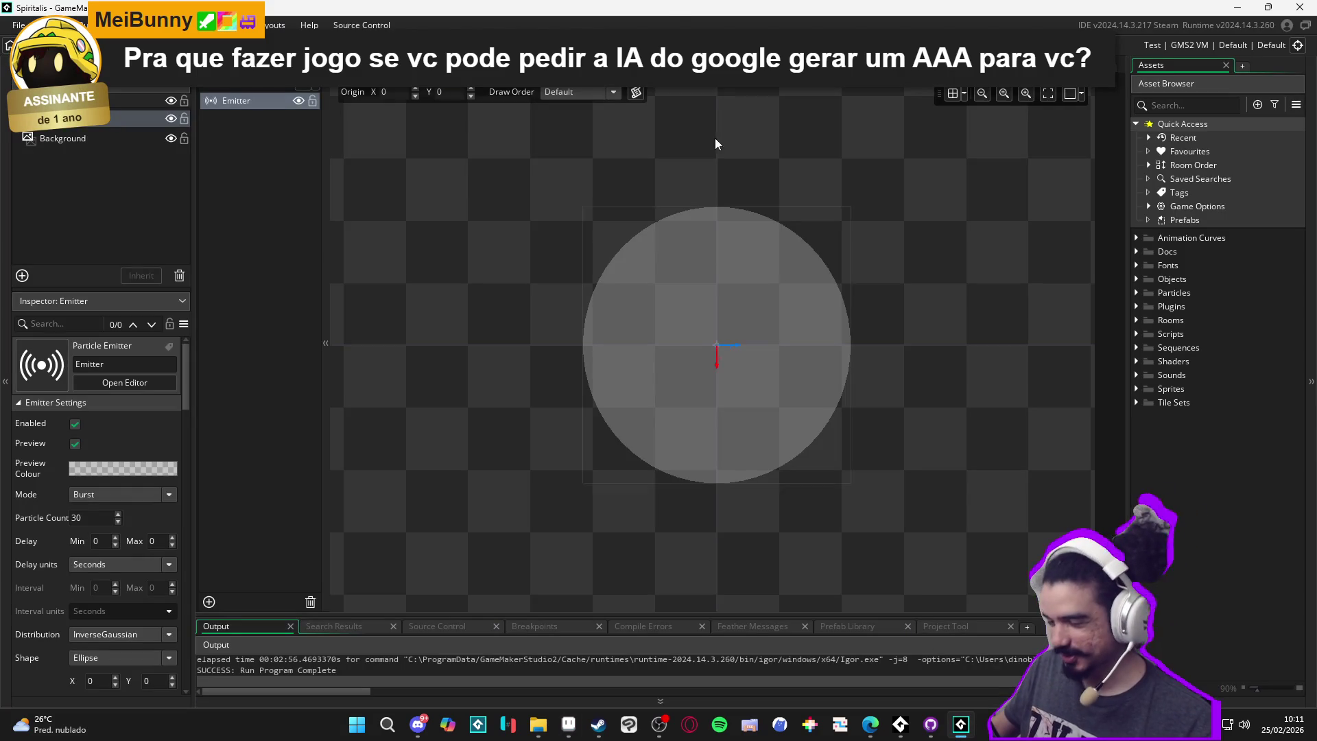
key("F5")
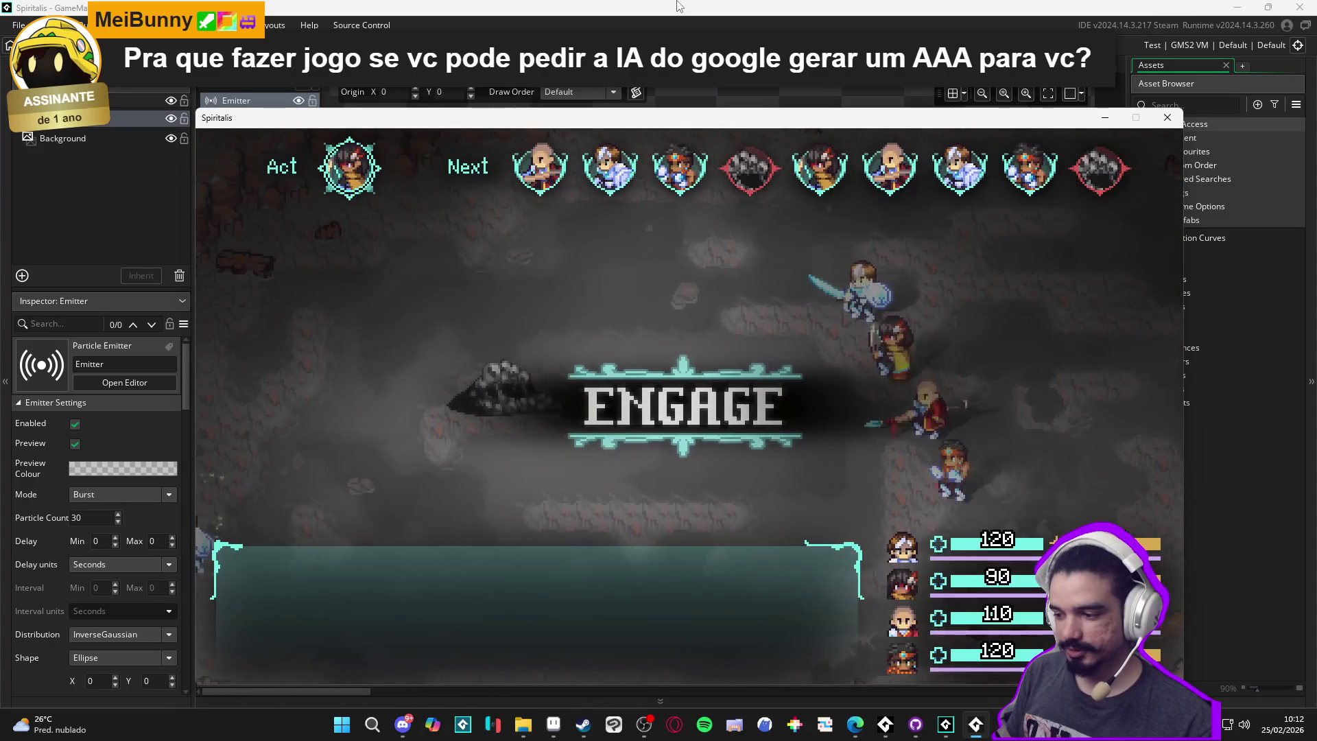
Defeat the Sloth Blob using Attack, Defend and Cryoslash, then accept the spoils
key("Return")
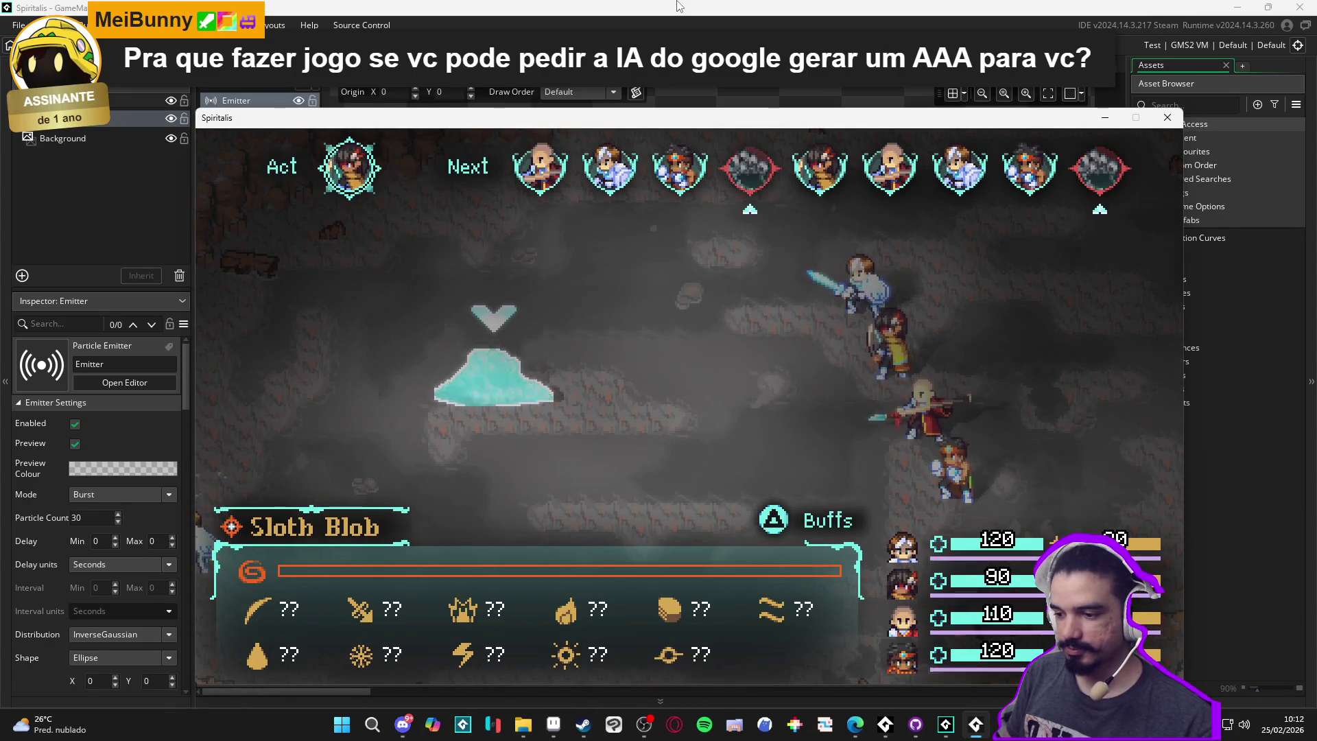
key("Return")
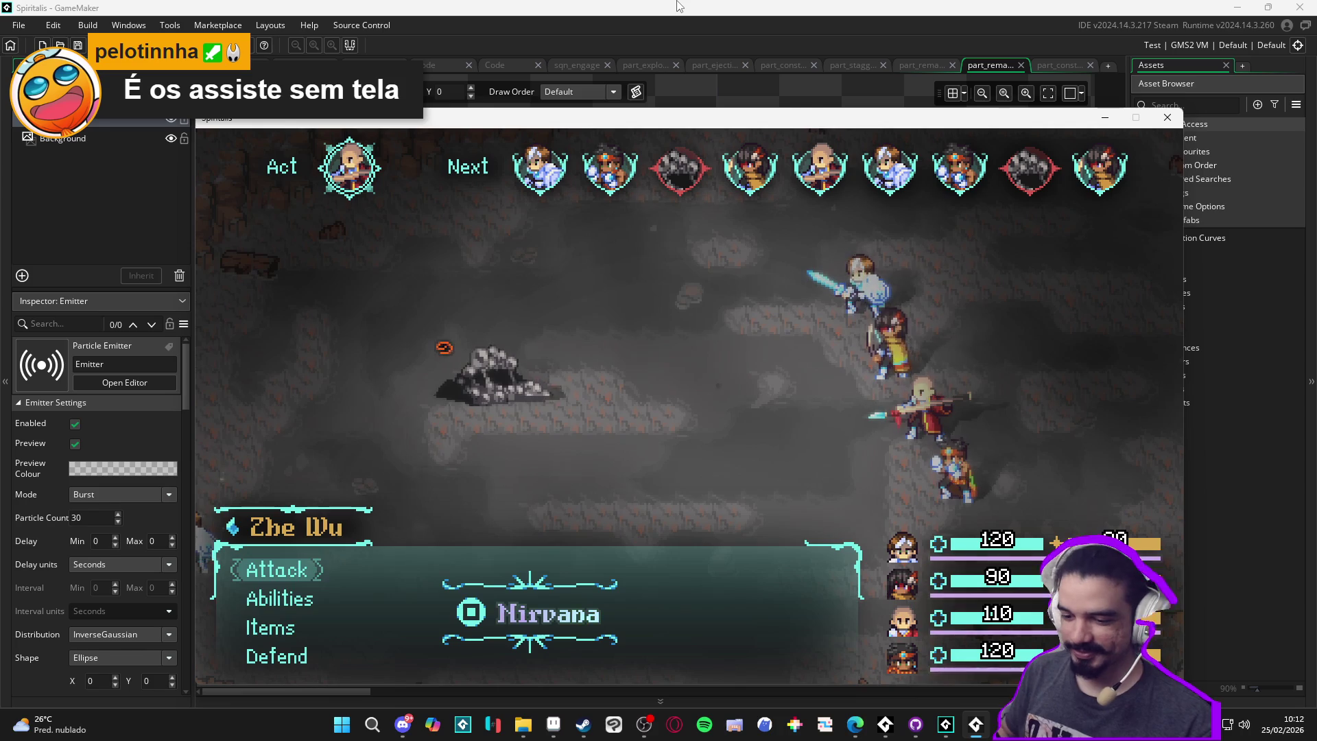
key("Down")
key("Down")
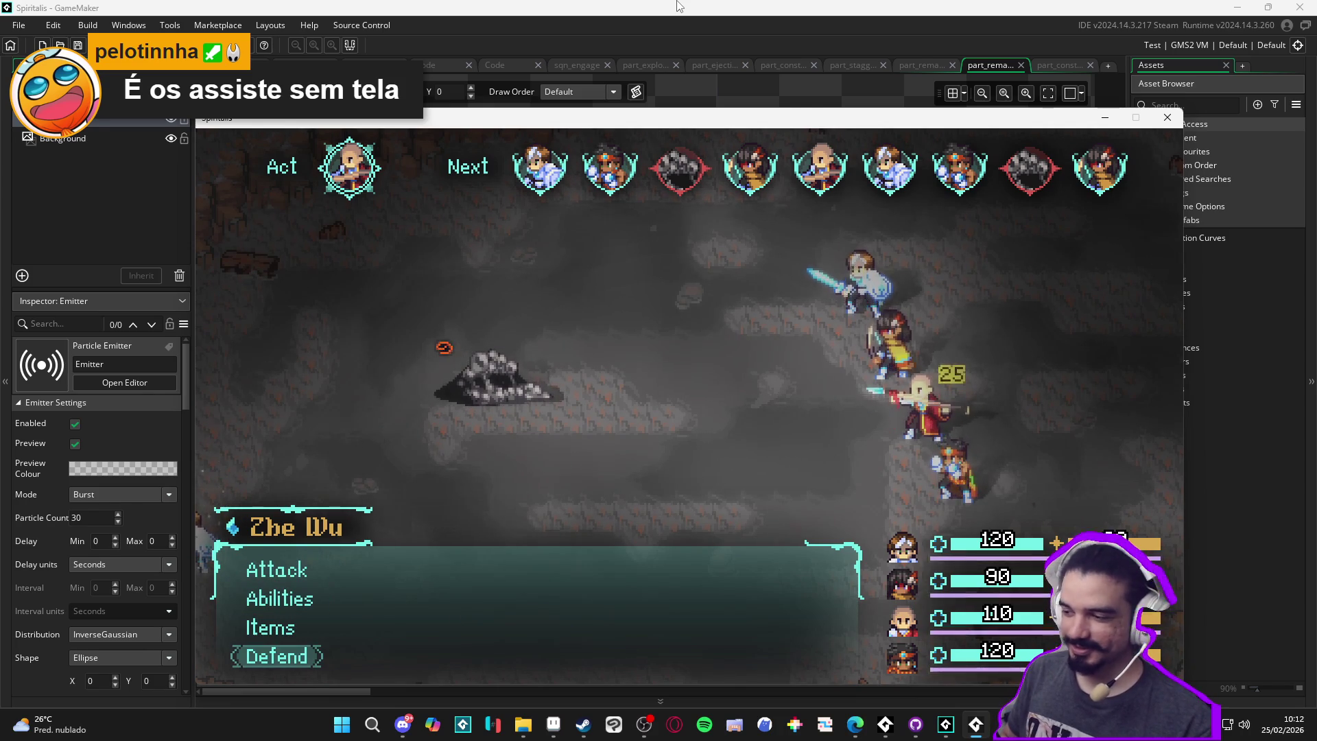
key("Return")
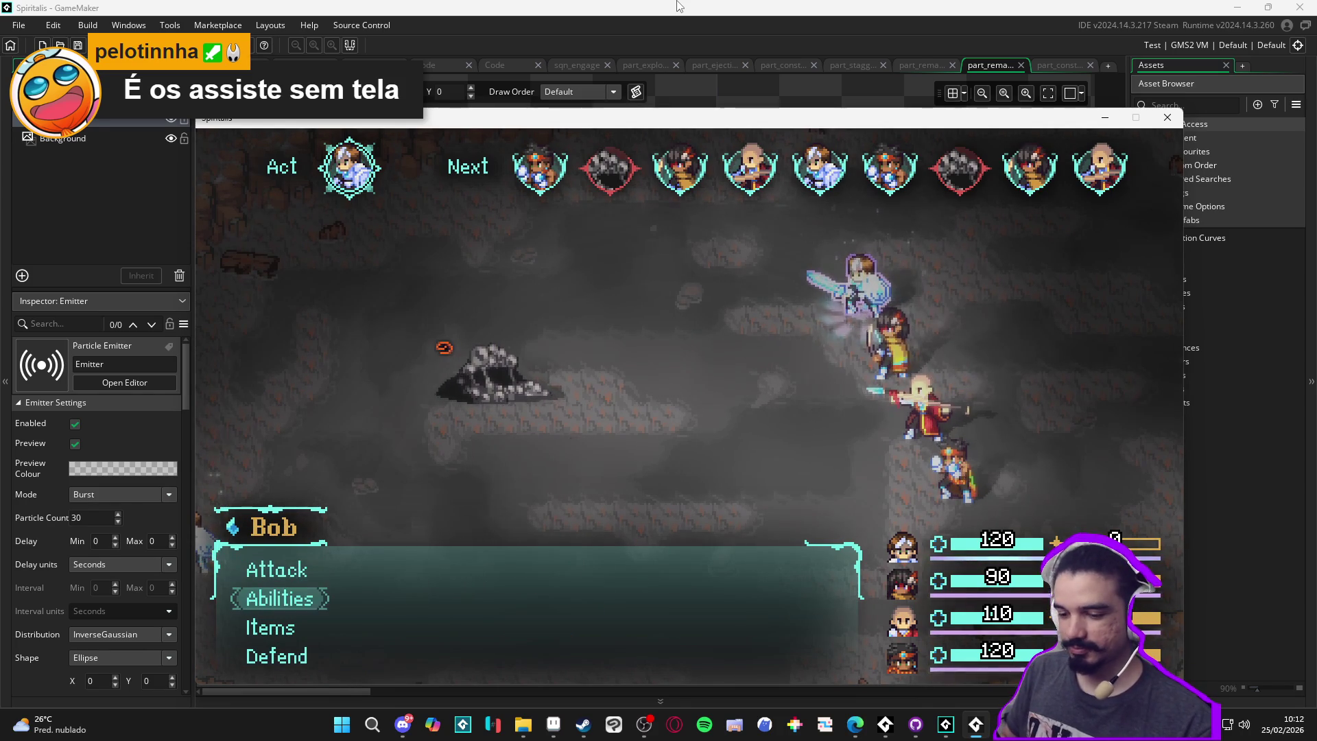
key("Return")
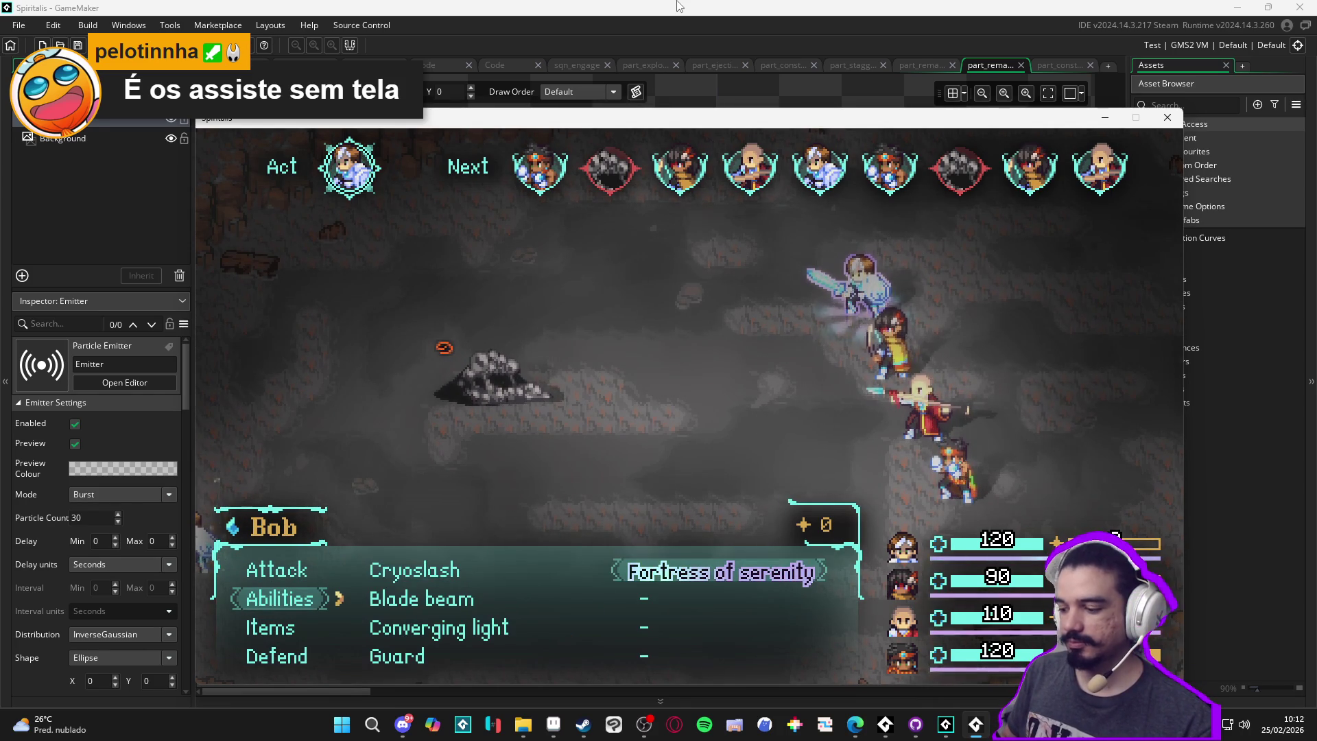
key("Return")
key("Return")
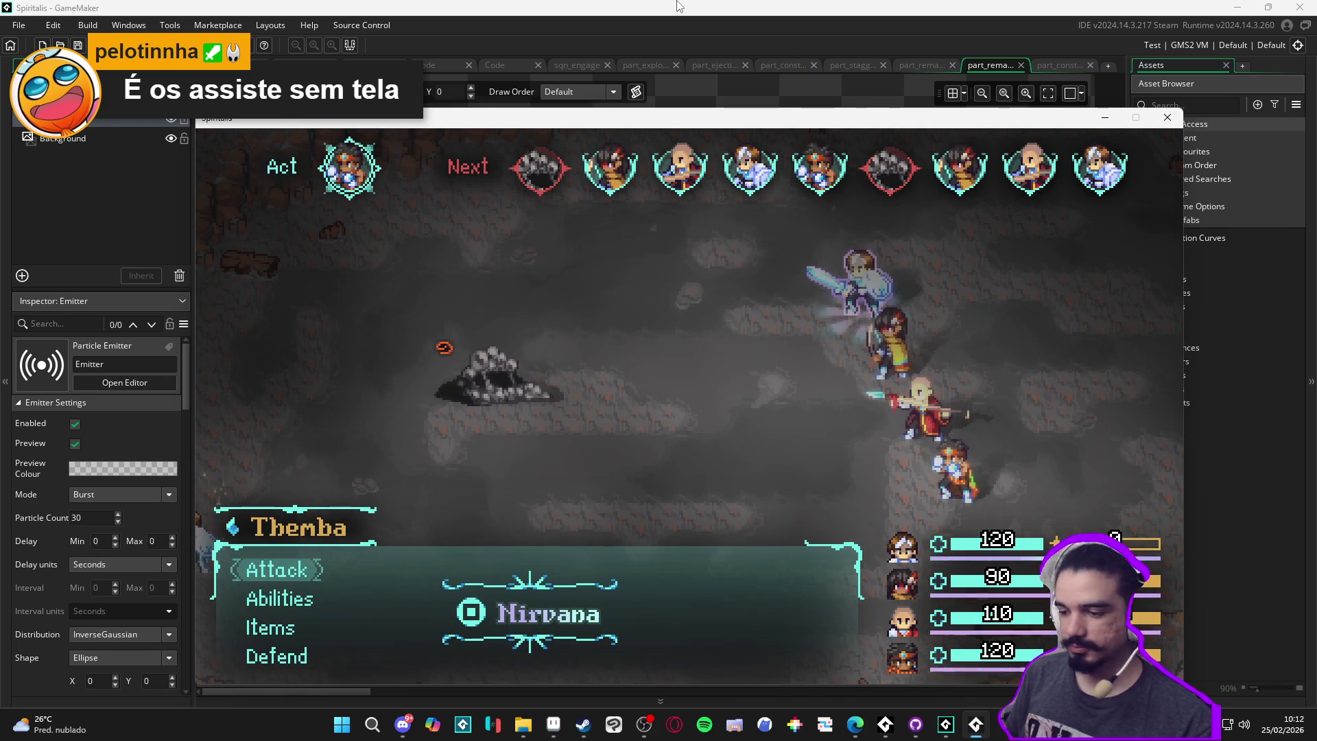
key("Return")
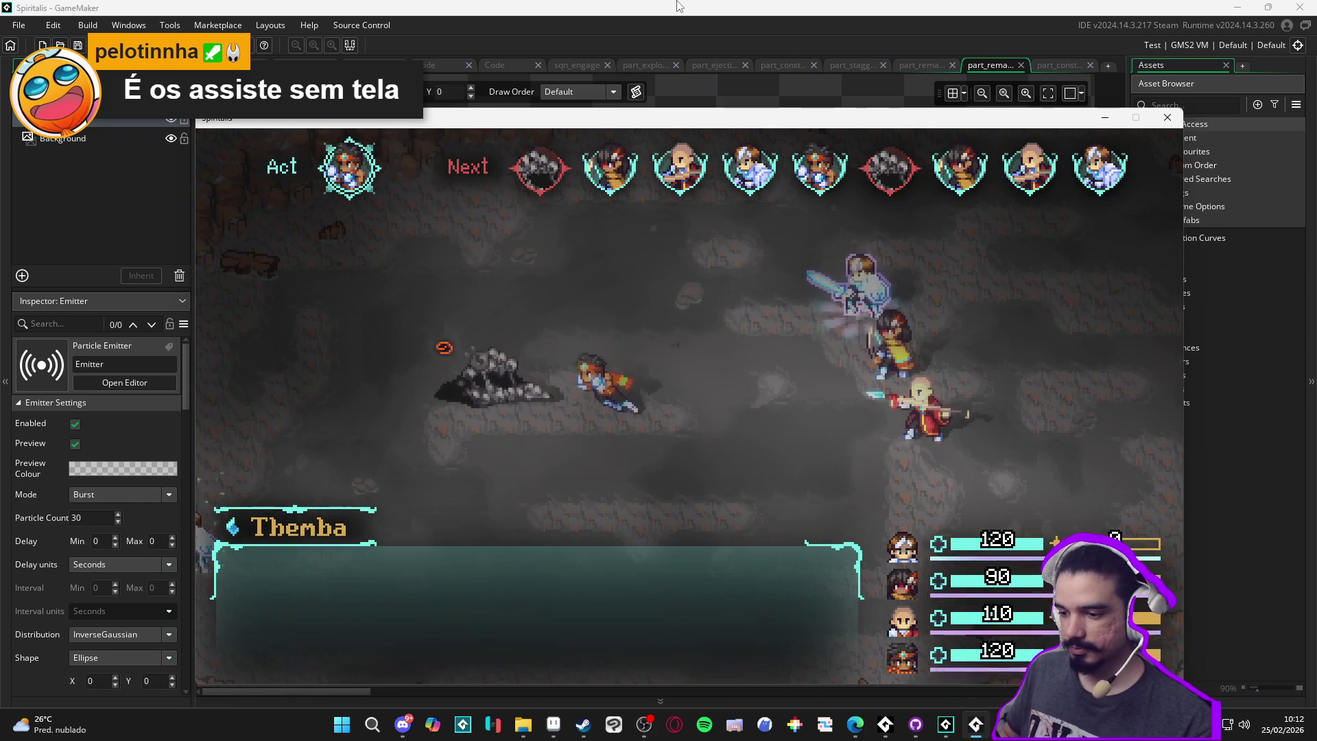
key("Return")
key("Return")
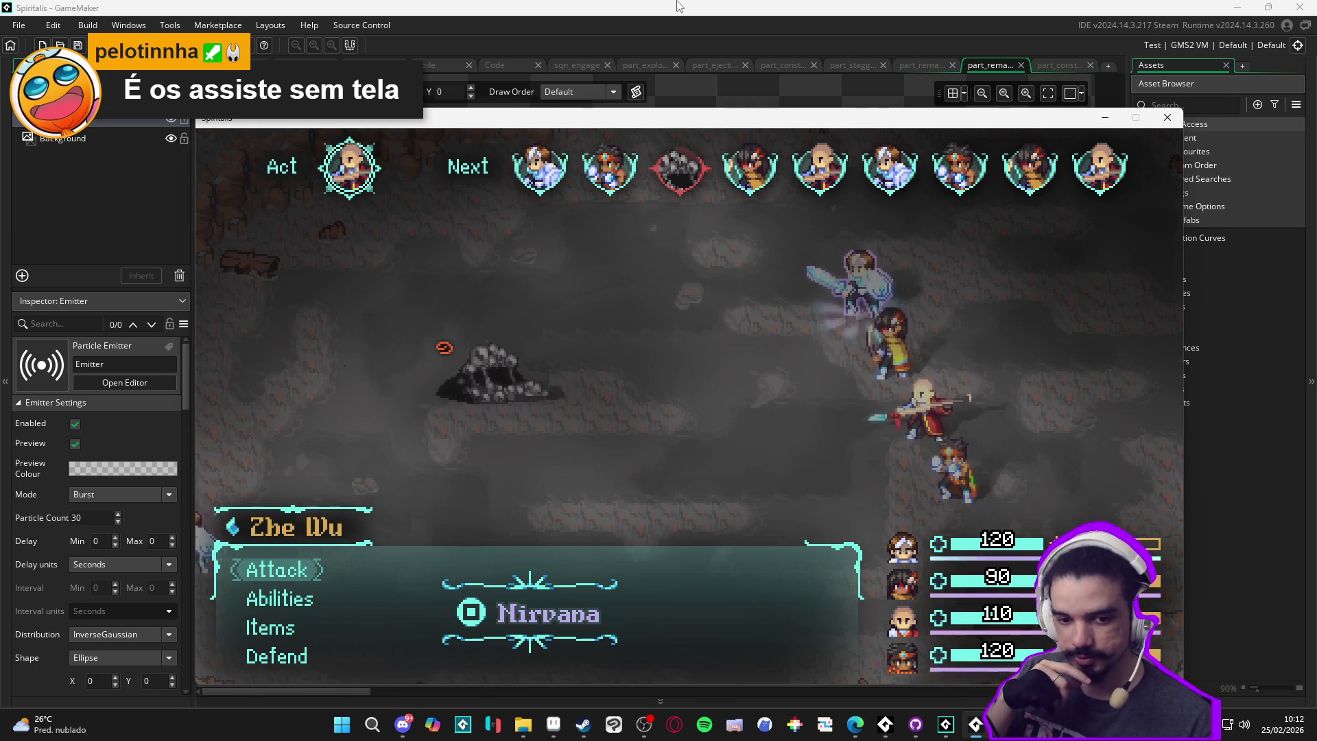
key("Return")
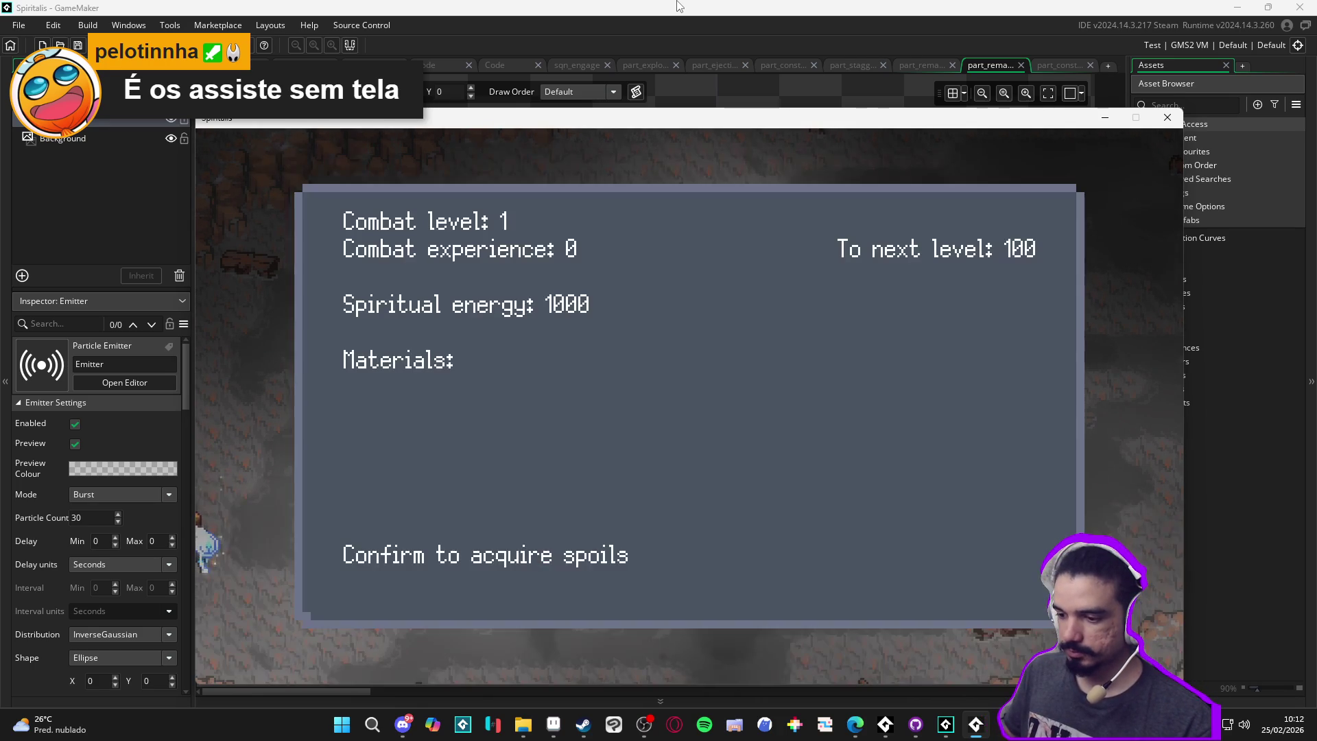
key("Return")
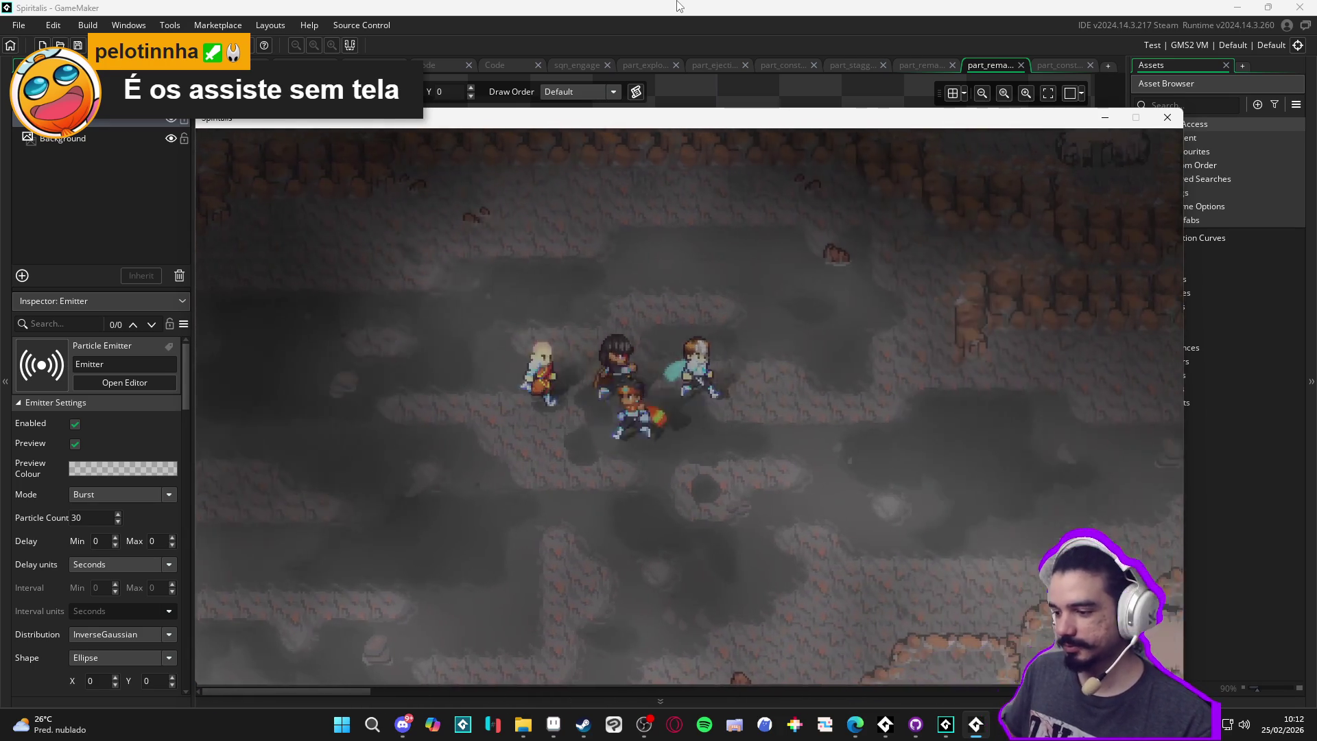
Walk the party right and up through the cave and open the main menu
key("Right")
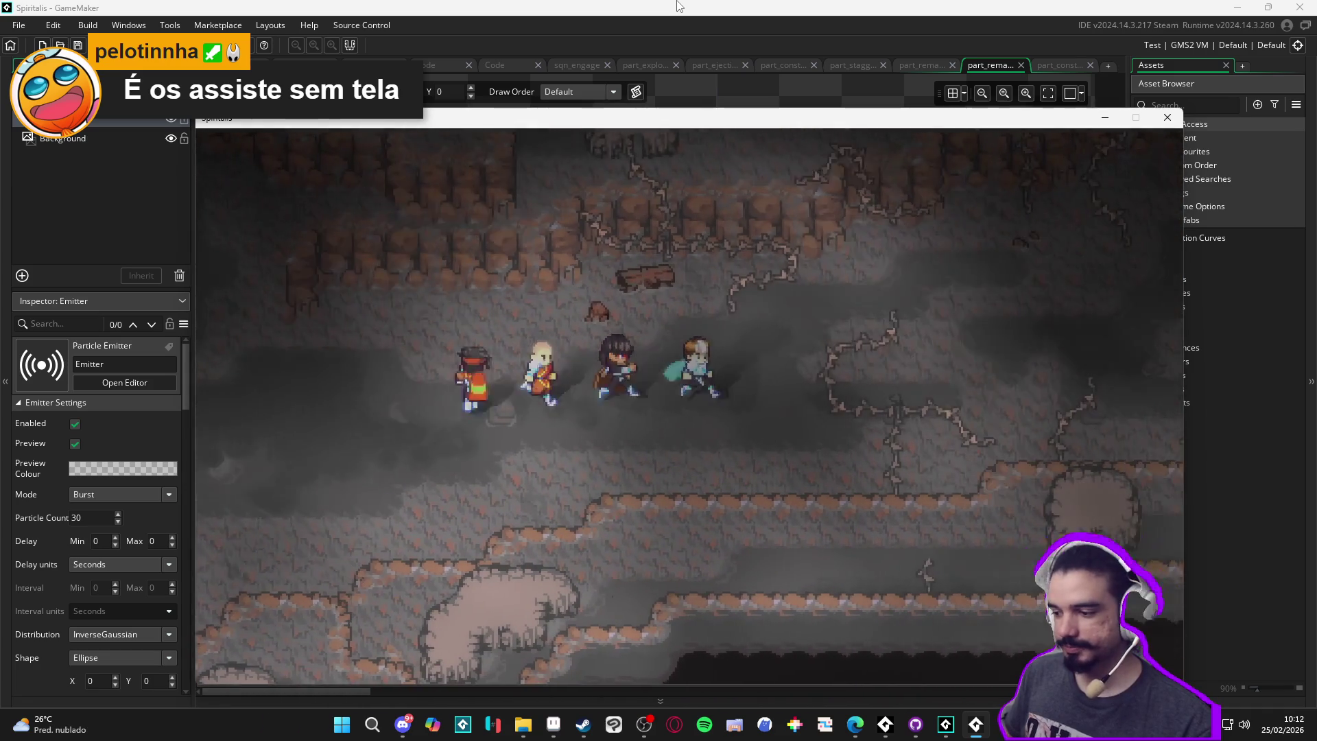
key("Up")
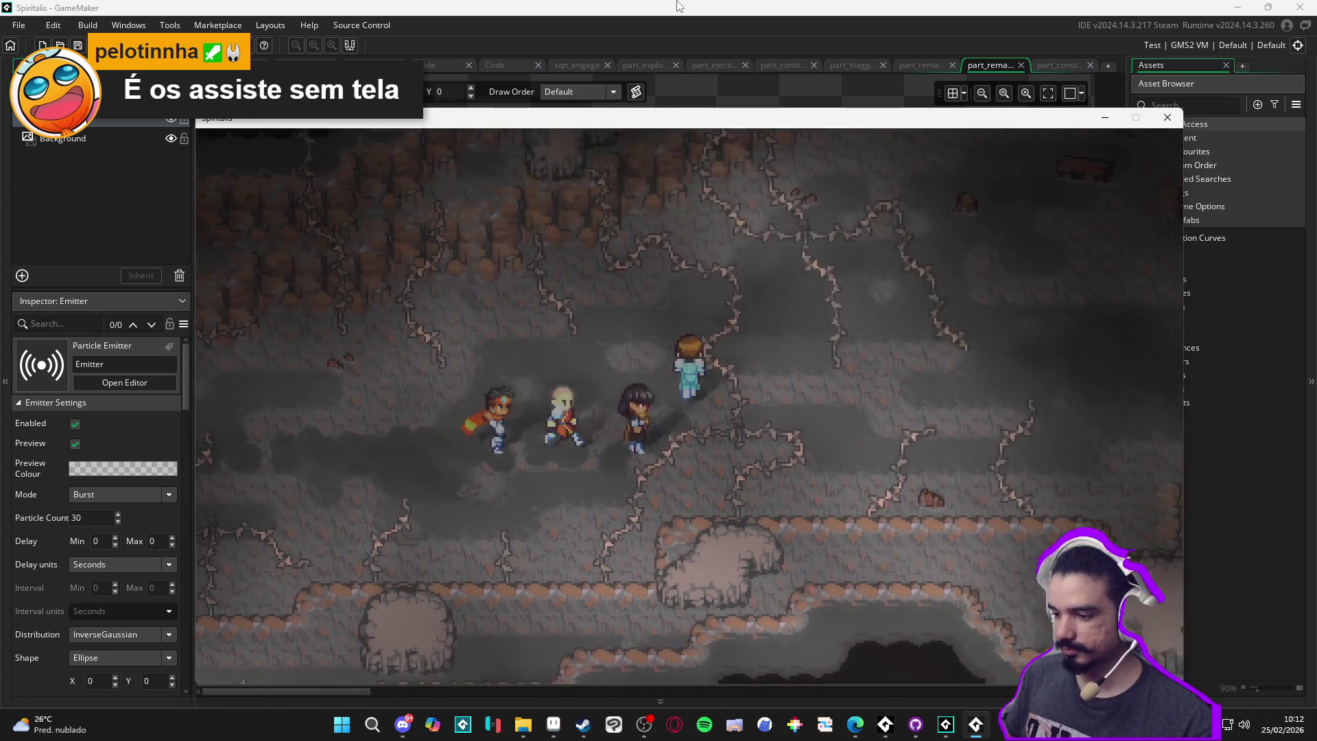
key("Right")
key("Escape")
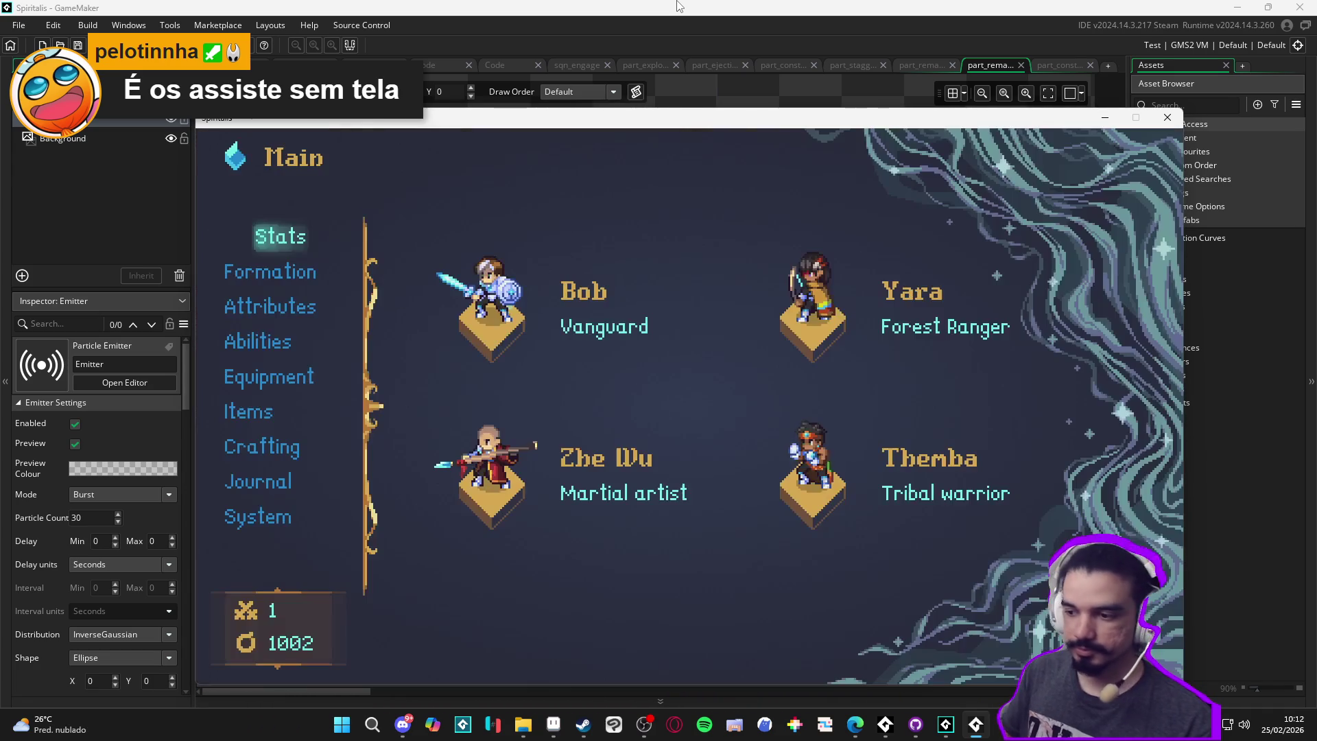
Read Bob's HPR and MPR stat descriptions on the Stats screen
key("Return")
key("Right")
key("Down")
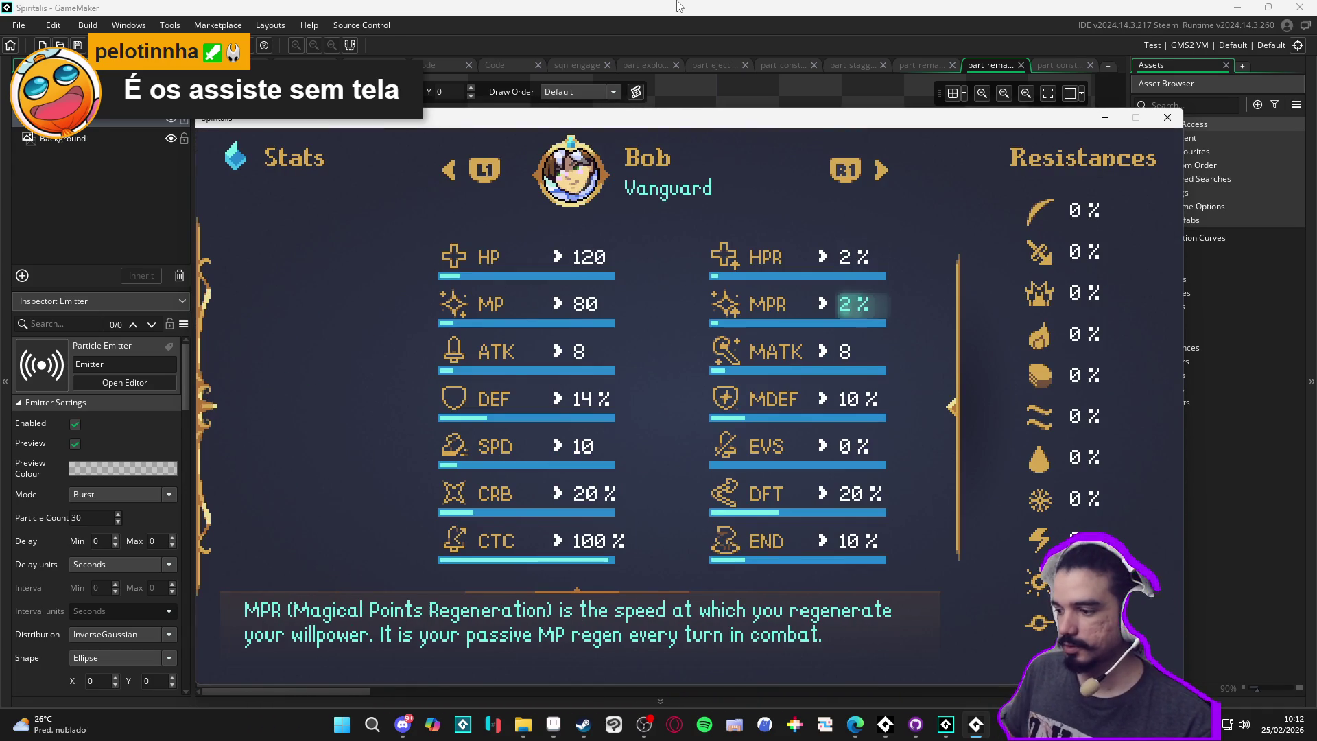
key("Escape")
Raise Bob's Bravery and Construct attributes to 2
key("Down")
key("Down")
key("Return")
key("Down")
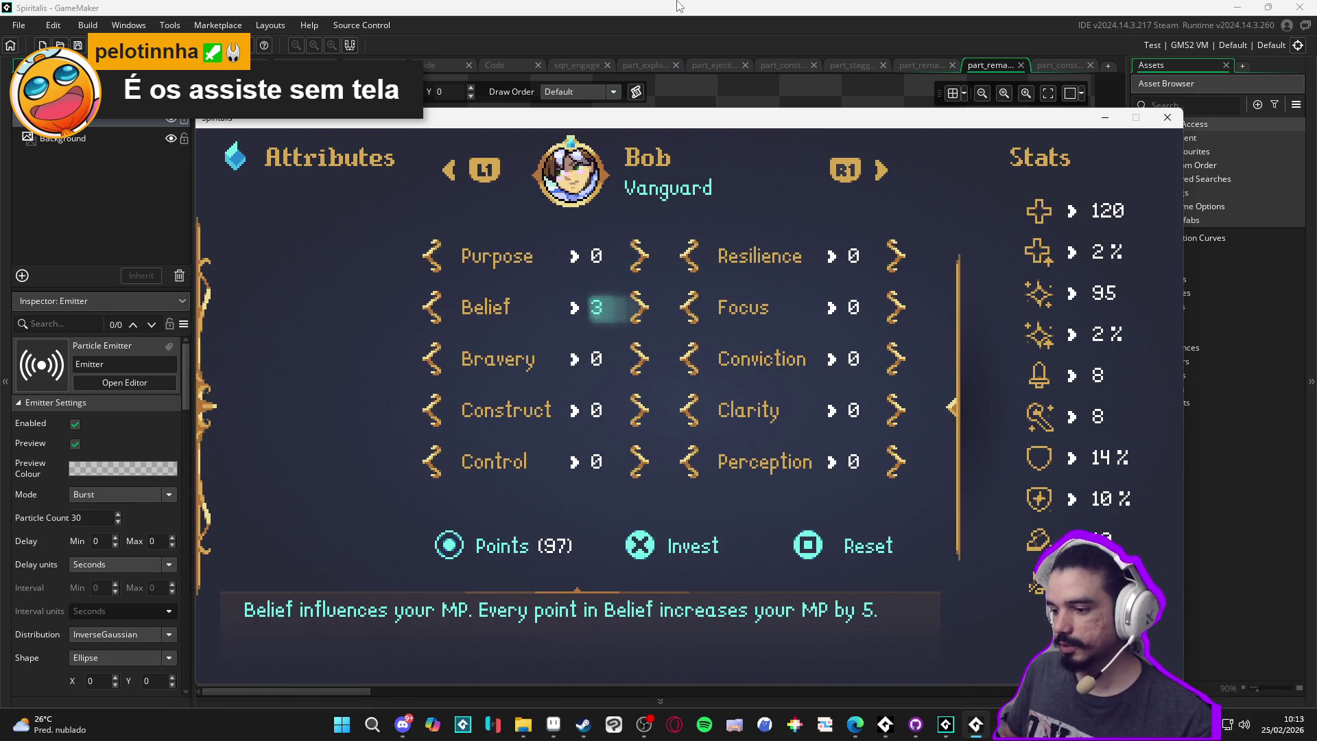
key("Down")
key("Return")
key("Return")
key("Down")
key("Right")
key("Left")
Browse Bob's active and passive abilities, from Cryoslash to the Defender passive
key("Return")
key("Return")
key("Right")
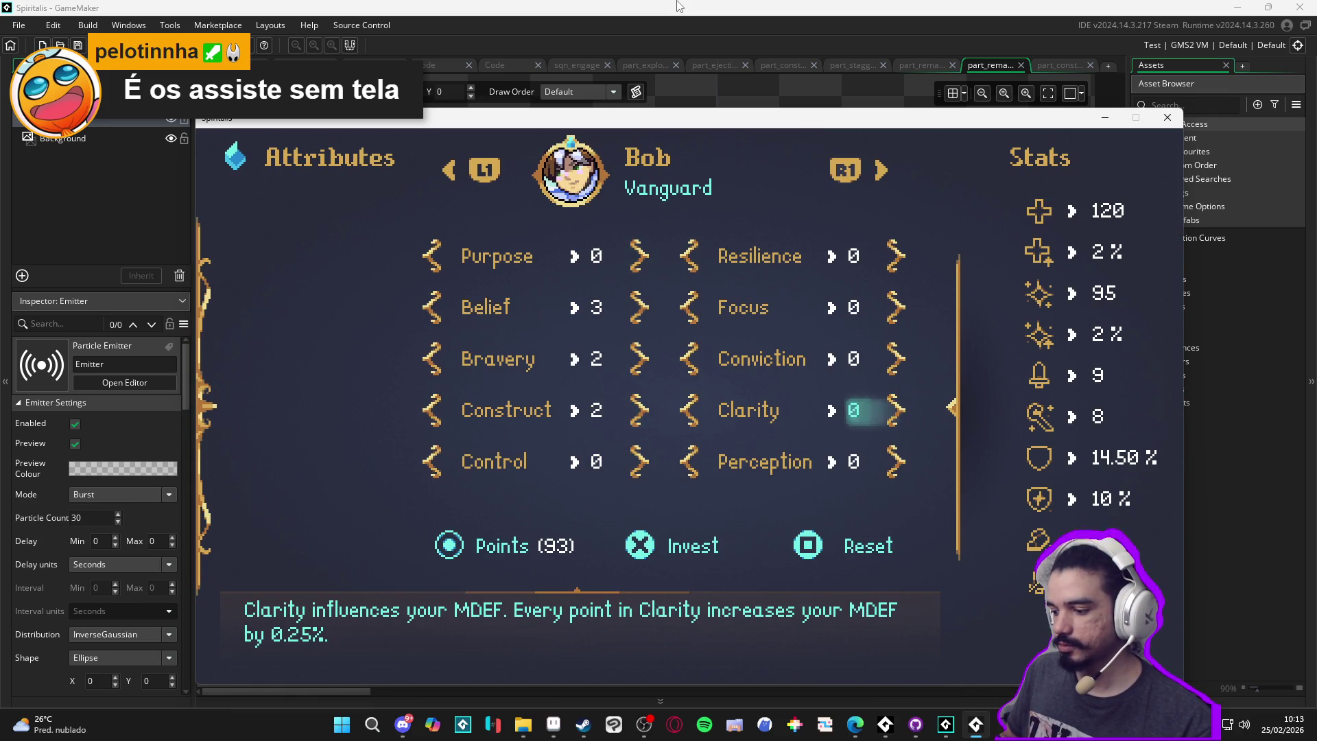
key("Escape")
key("Down")
key("Return")
key("Down")
key("Down")
key("Down")
key("Down")
key("Up")
key("Up")
key("Up")
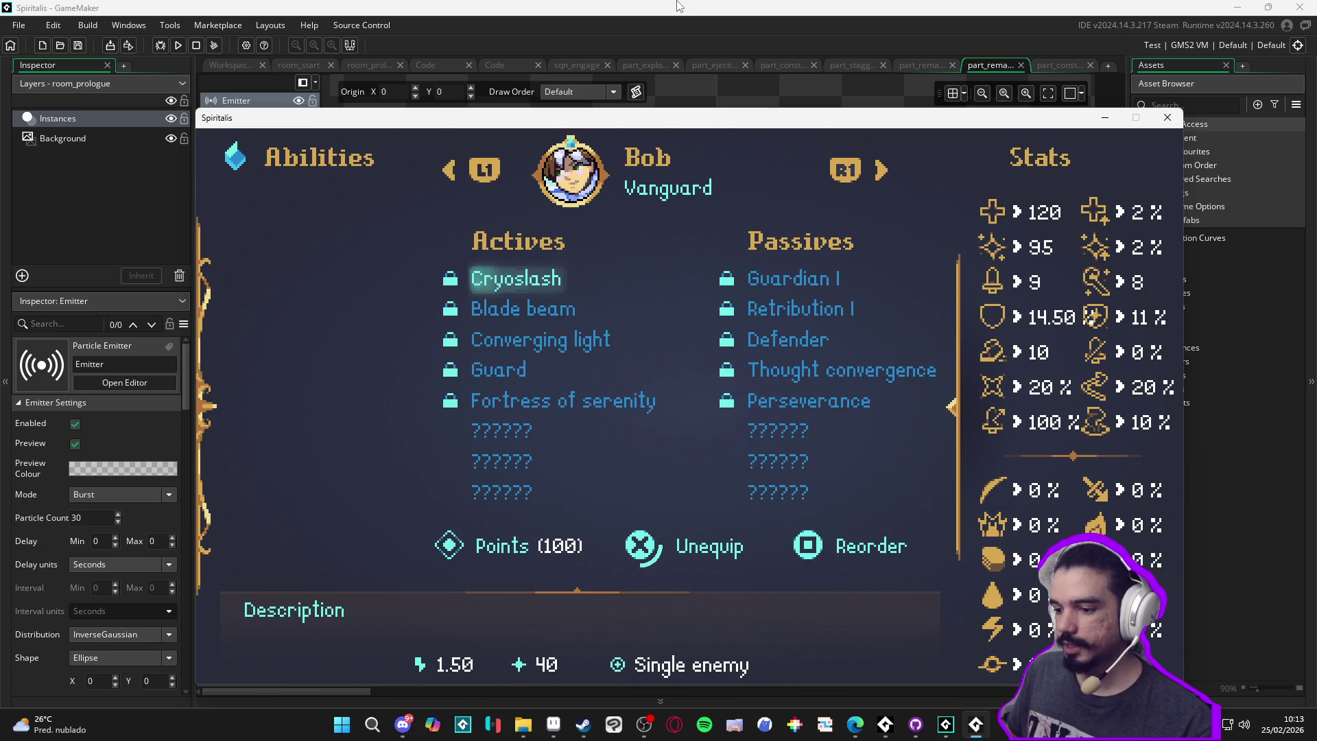
key("Down")
key("Down")
key("Up")
key("Up")
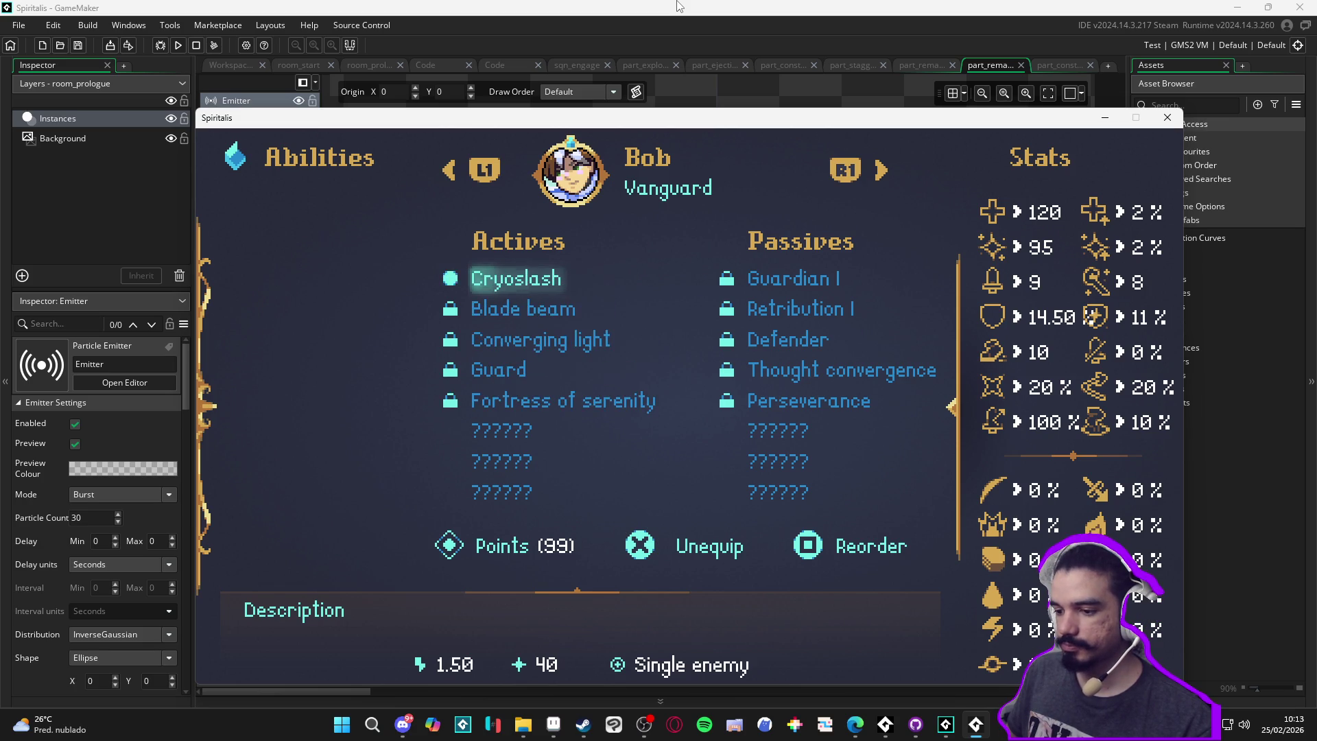
key("Down")
key("Up")
key("Up")
key("Down")
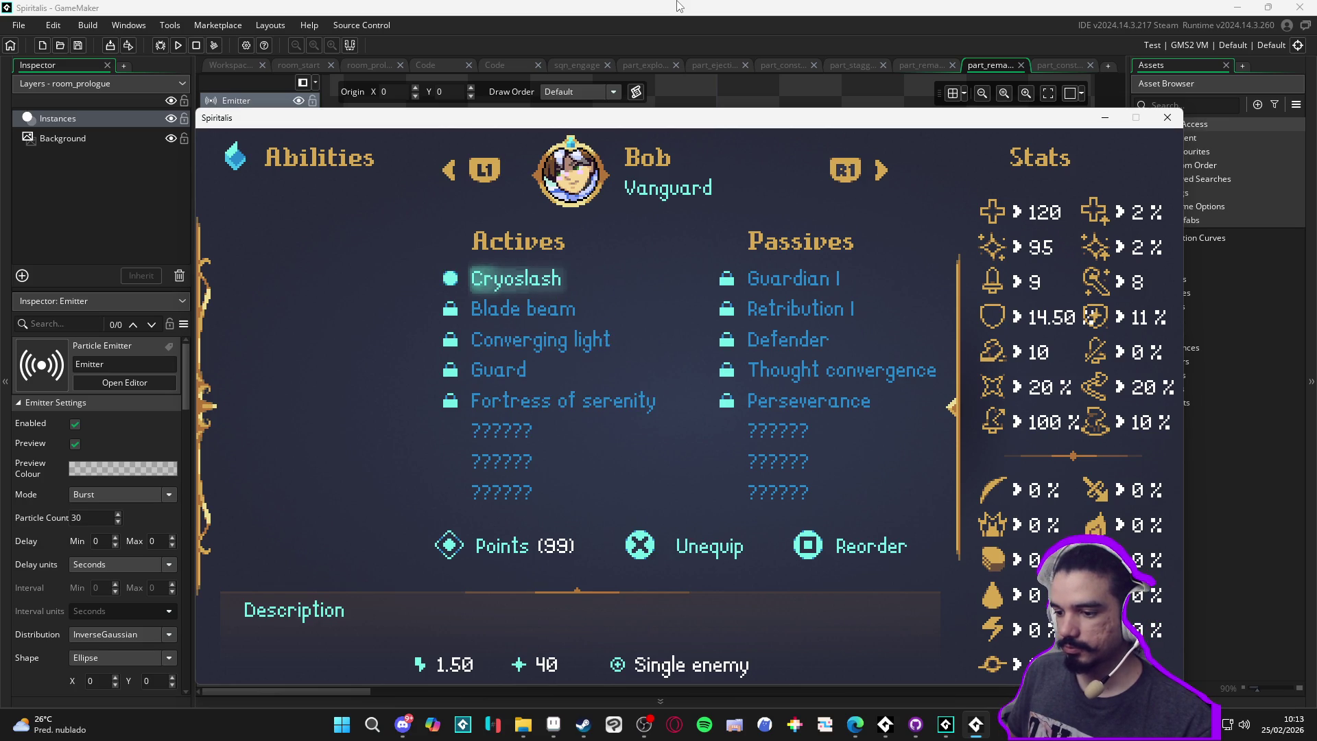
key("Down")
key("Down")
key("Down")
key("Down")
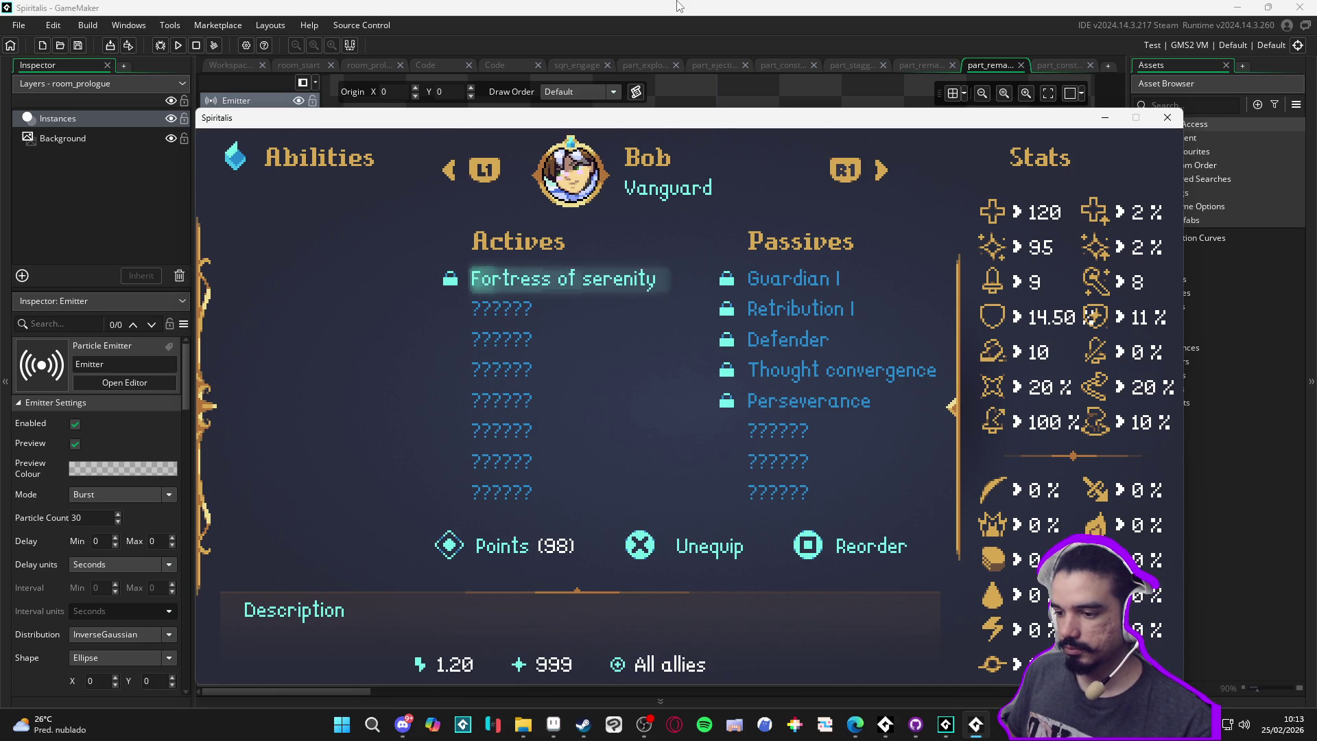
key("Right")
key("Down")
key("Down")
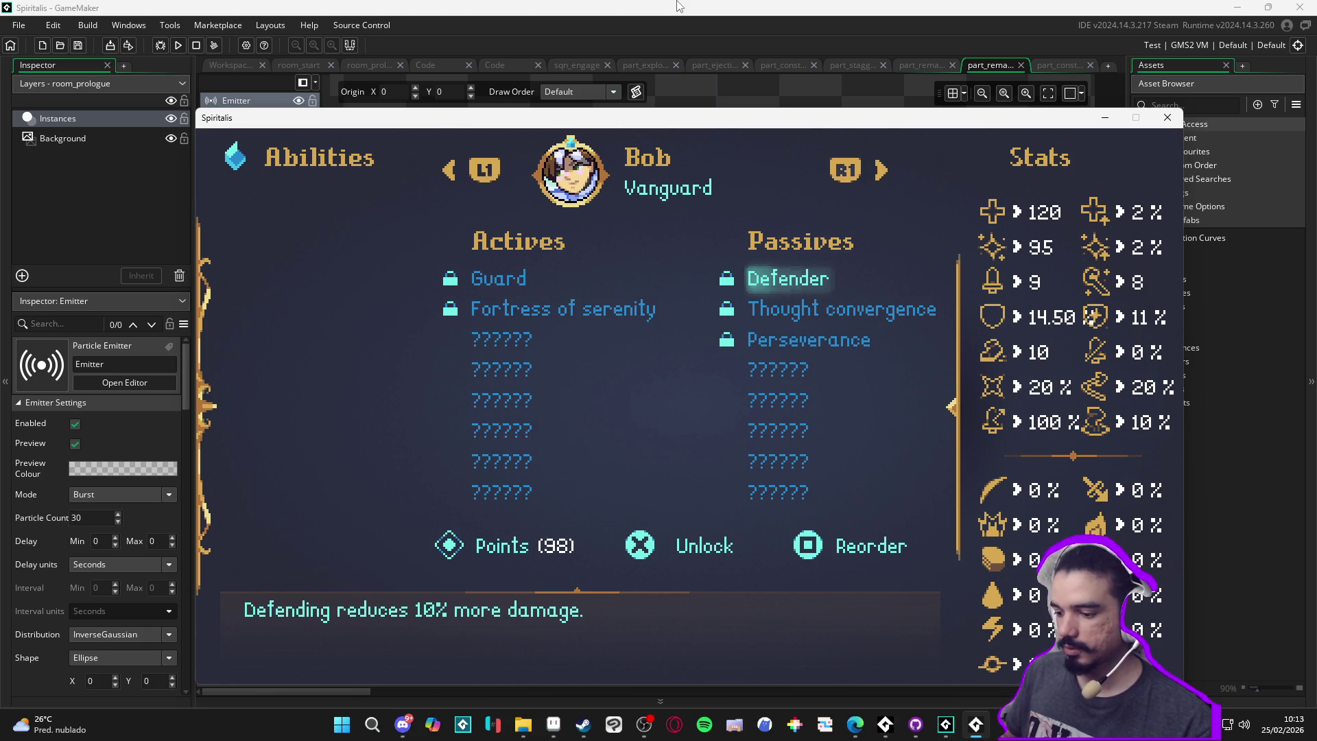
key("Escape")
key("Down")
Equip the Ring of temperance in Bob's third equipment slot
key("Return")
key("Right")
key("Right")
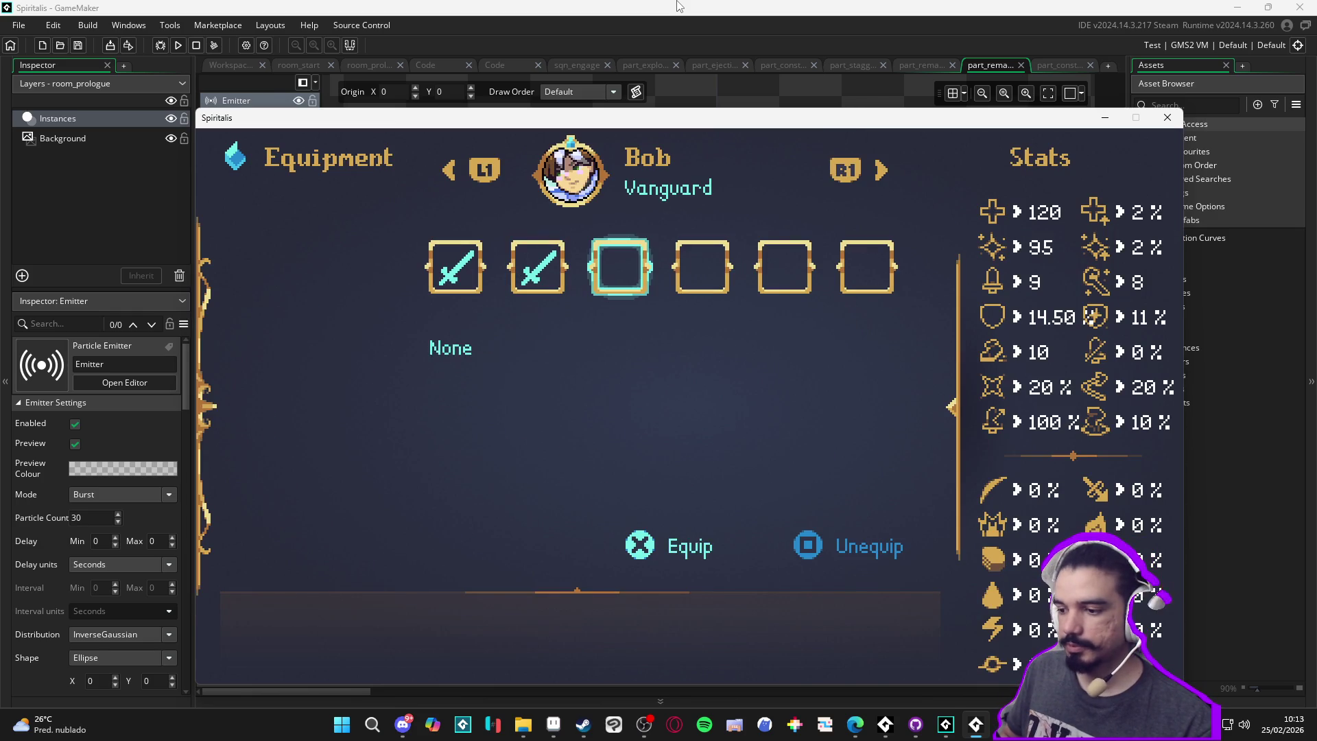
key("Return")
key("Down")
key("Down")
key("Down")
key("Return")
key("Escape")
Browse the Items list, then try crafting Luminous crystal from the Crafting recipes
key("Down")
key("Return")
key("Down")
key("Down")
key("Down")
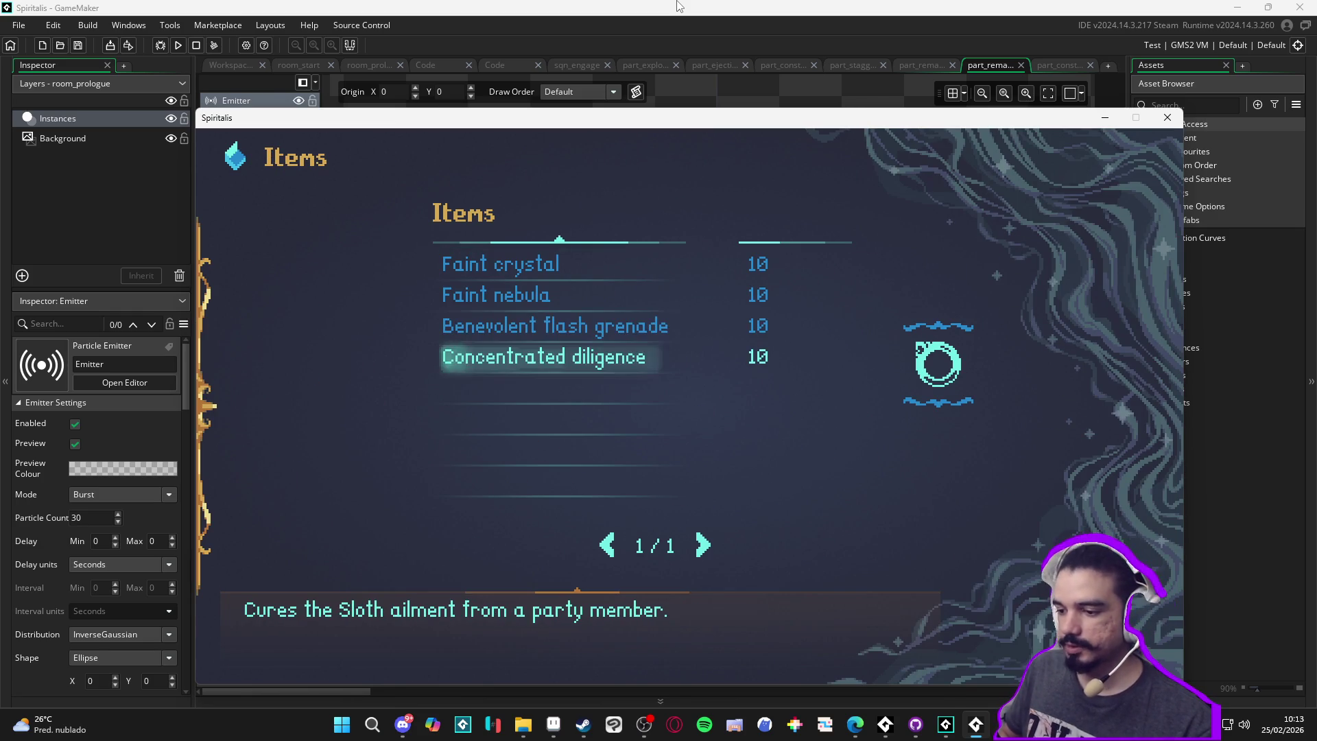
key("Escape")
key("Down")
key("Return")
key("Down")
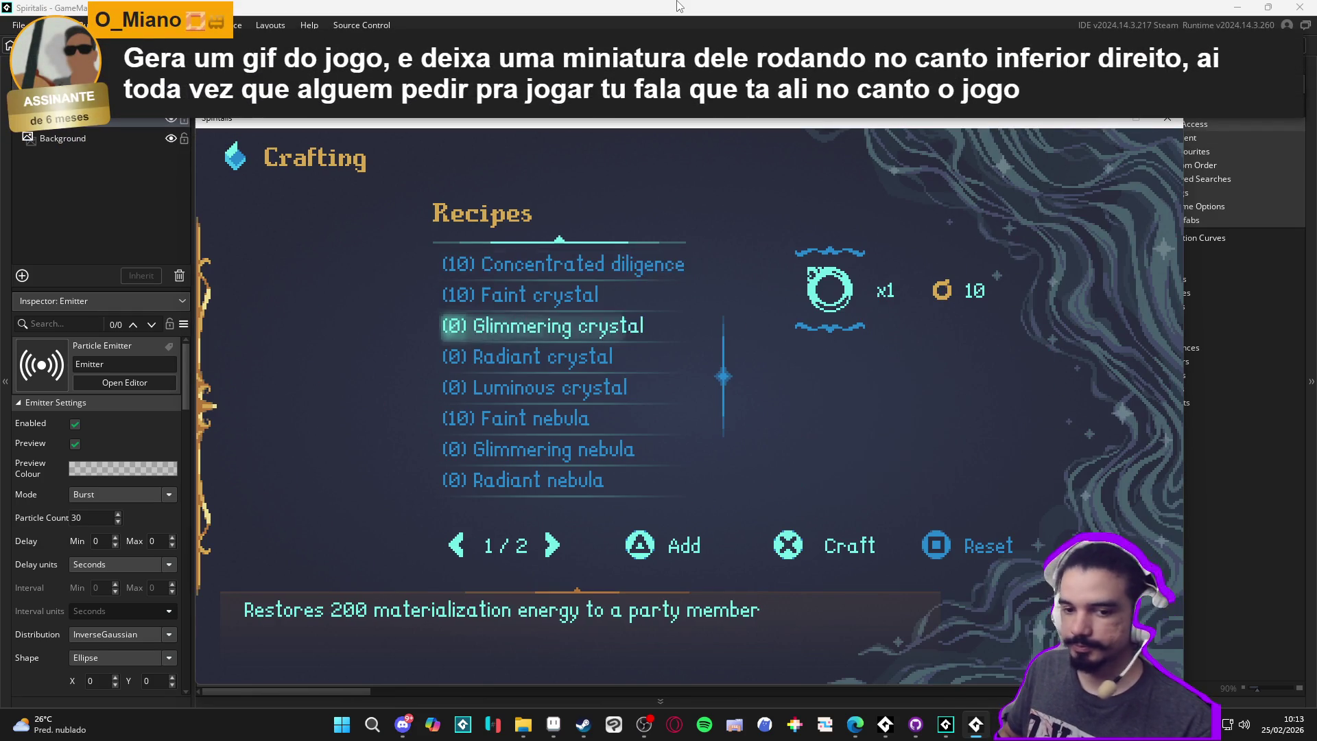
key("Down")
key("Down")
key("Down")
key("Down")
key("Down")
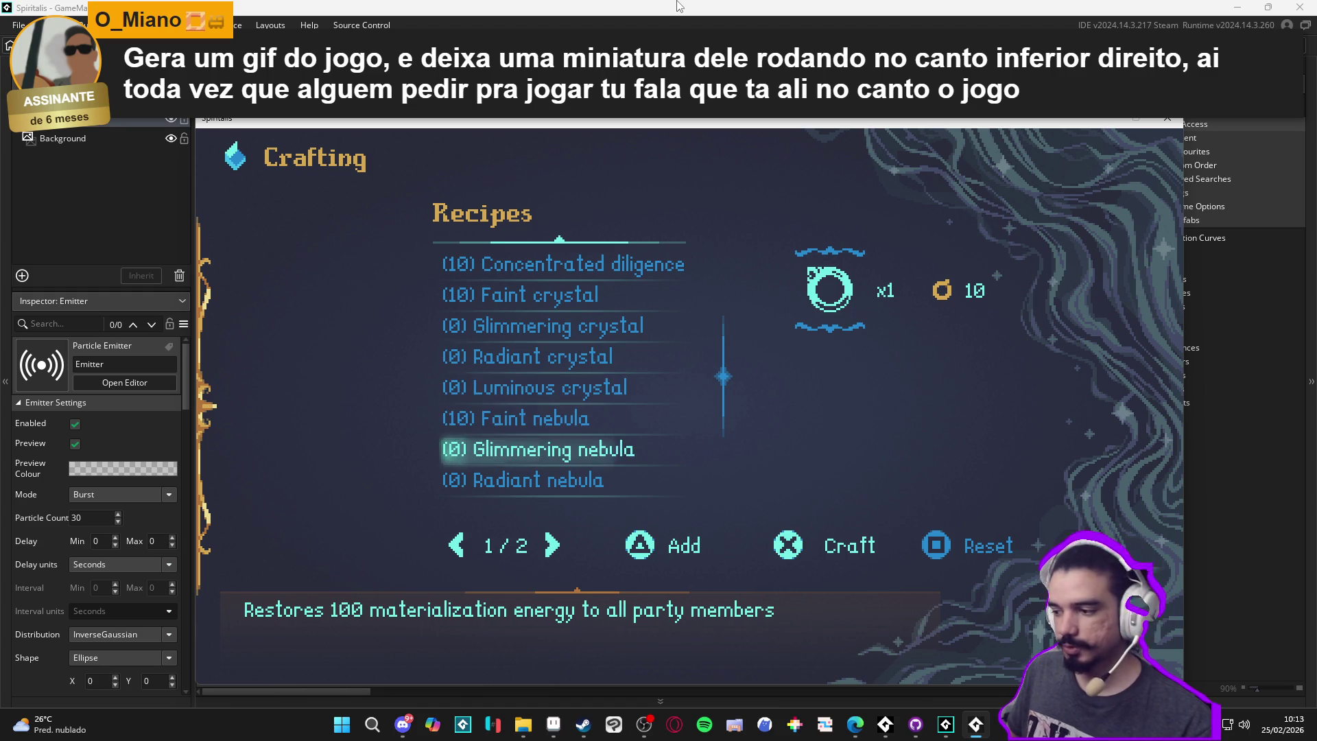
key("Up")
key("Up")
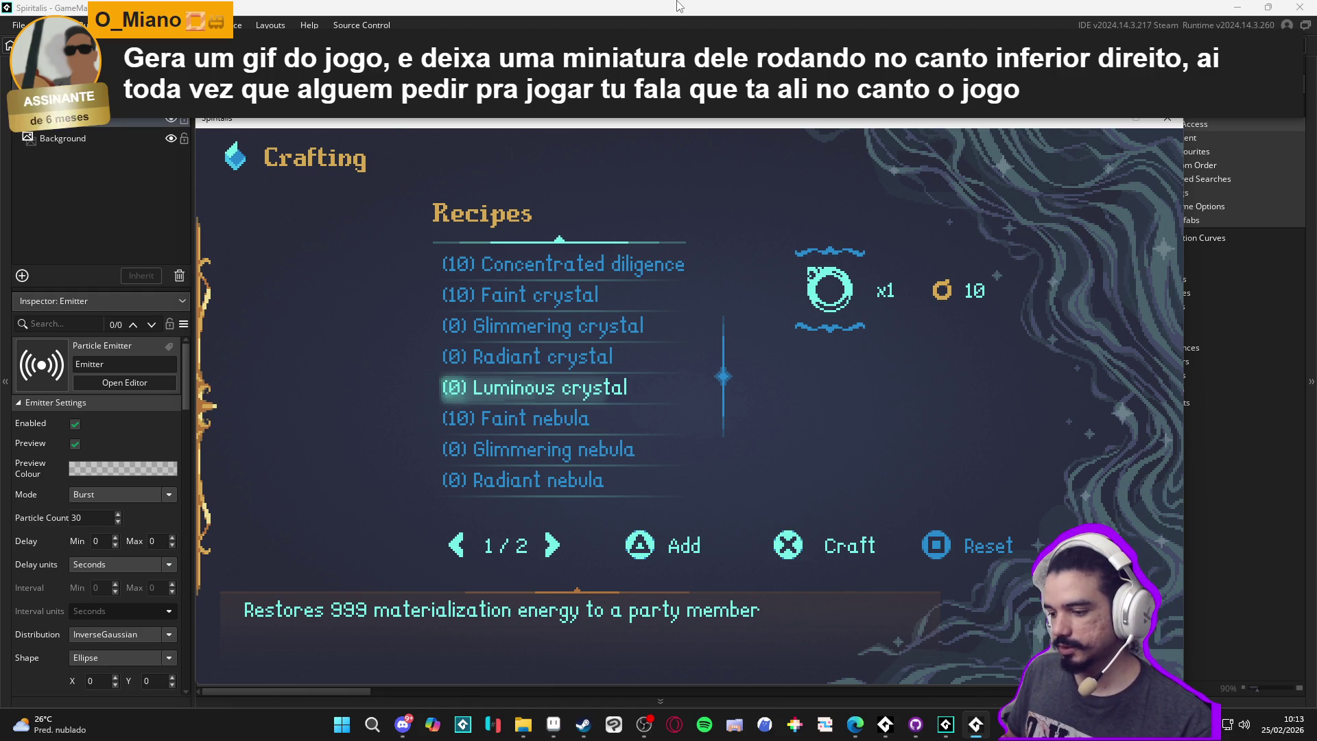
key("Down")
key("Down")
key("Up")
key("Up")
key("Up")
key("Down")
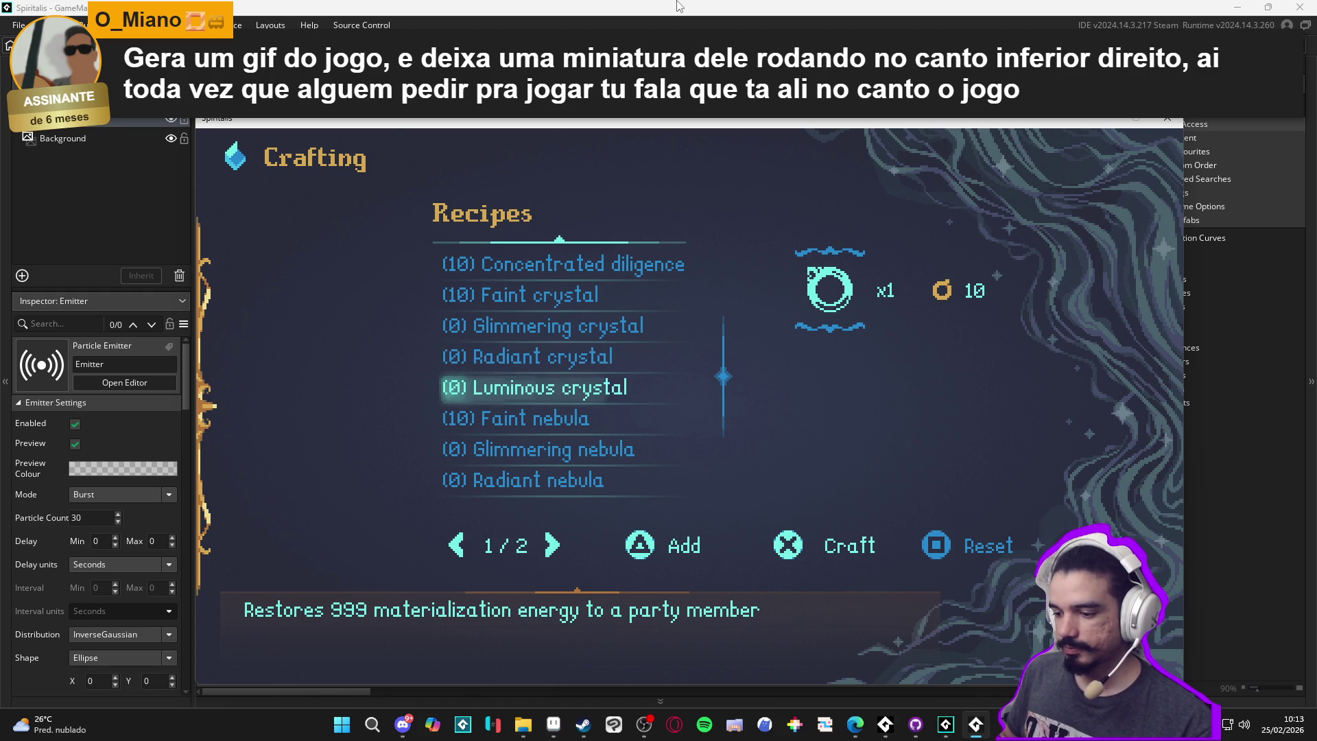
key("Return")
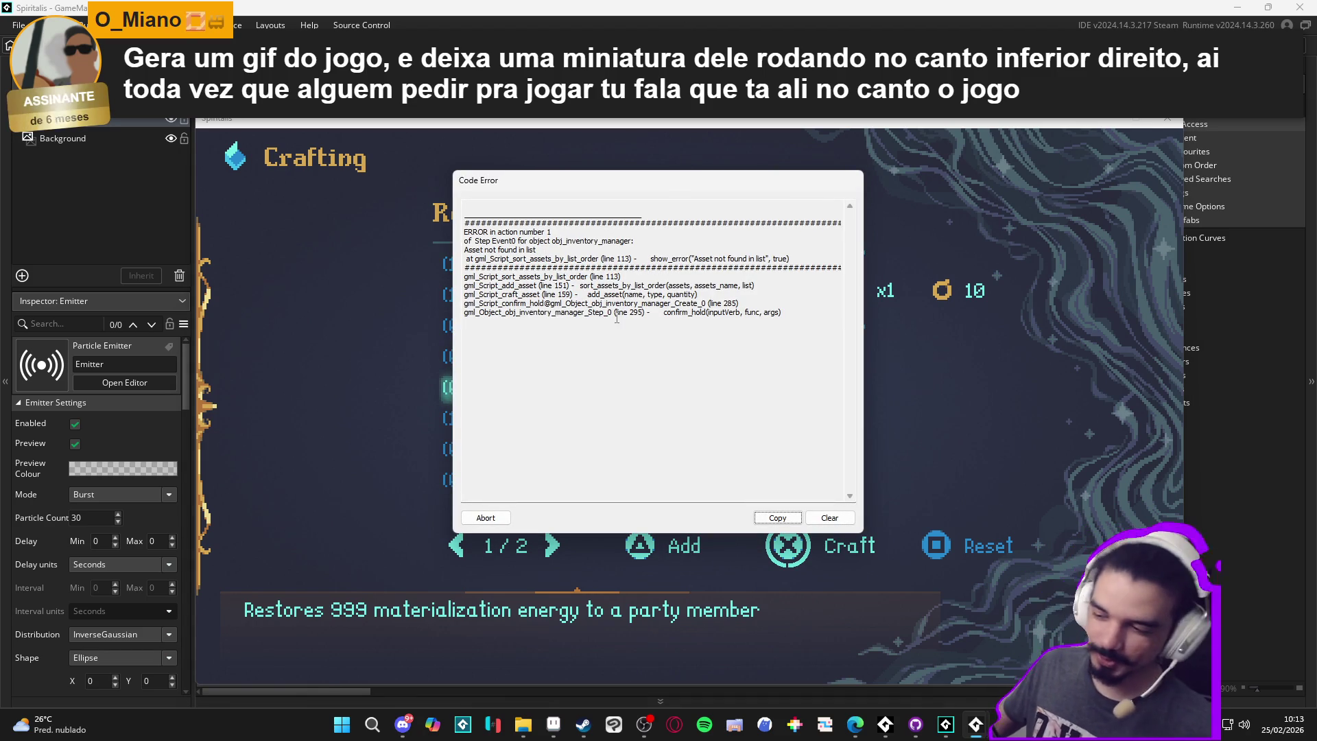
Abort the crashed game and change the asset search from 'cast' to 'room'
left_click(489, 521)
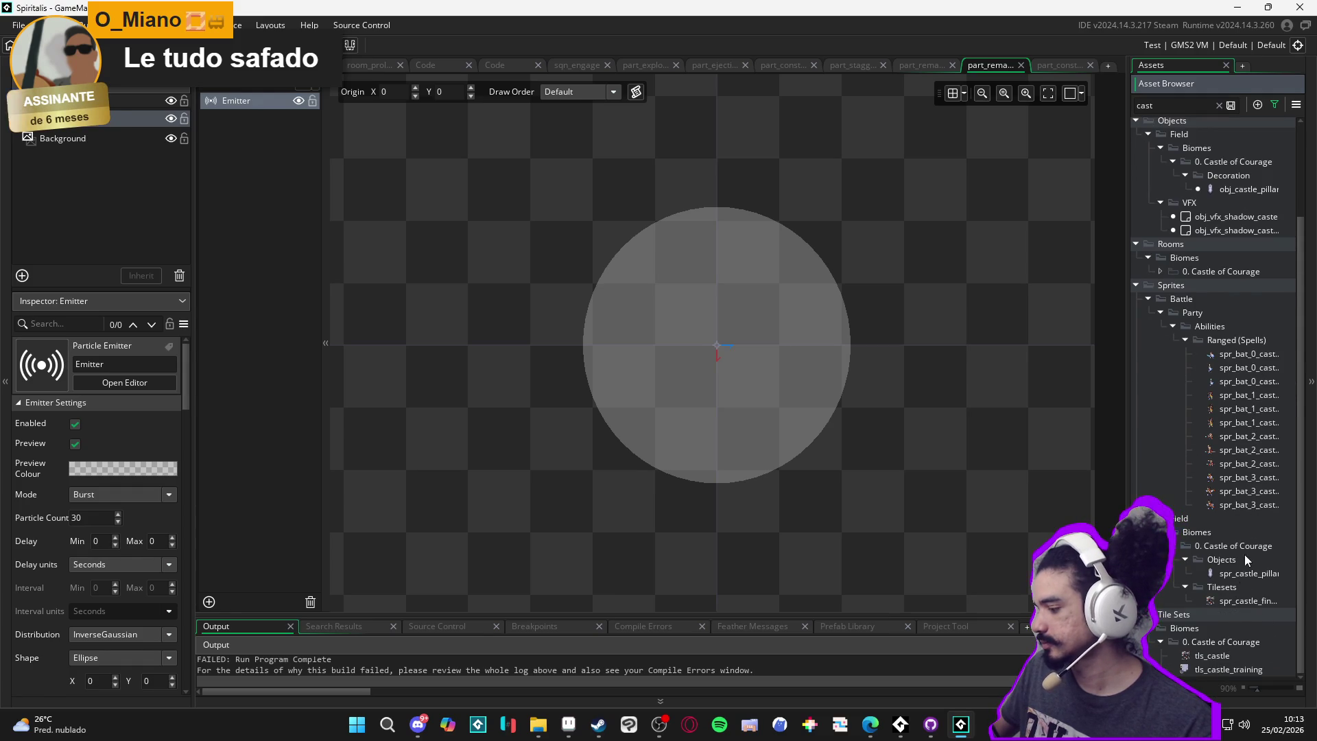
scroll(1243, 558, "up", 3)
key("BackSpace")
key("BackSpace")
key("BackSpace")
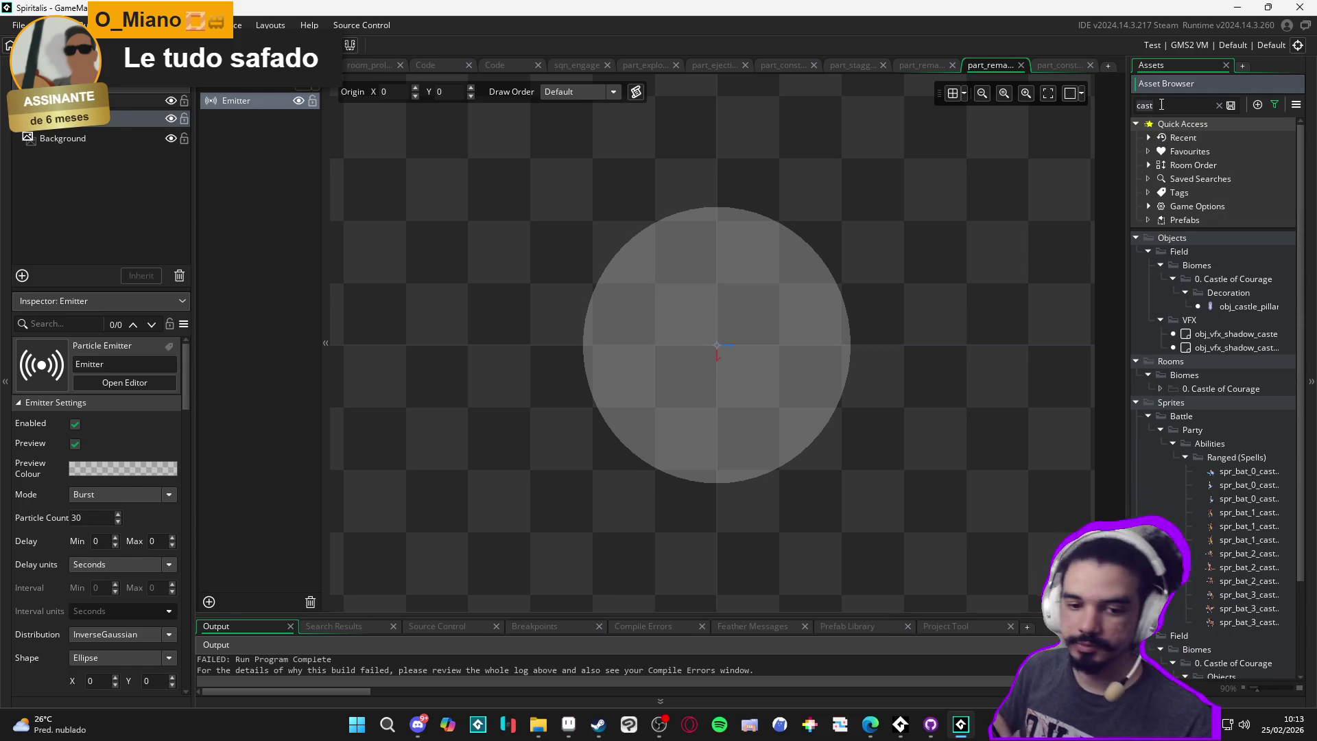
type("room")
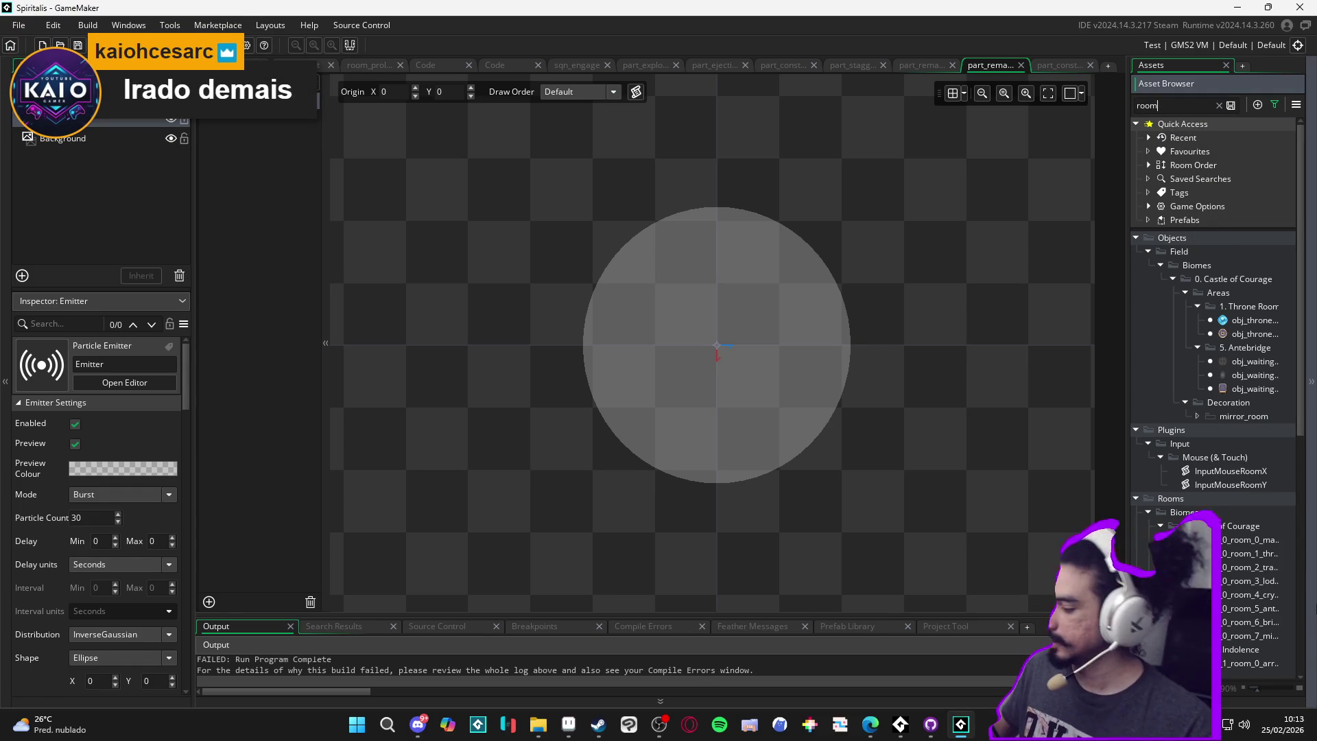
Browse the castle, throne and training rooms, looking over the multi-armed boss and floor
double_click(1235, 539)
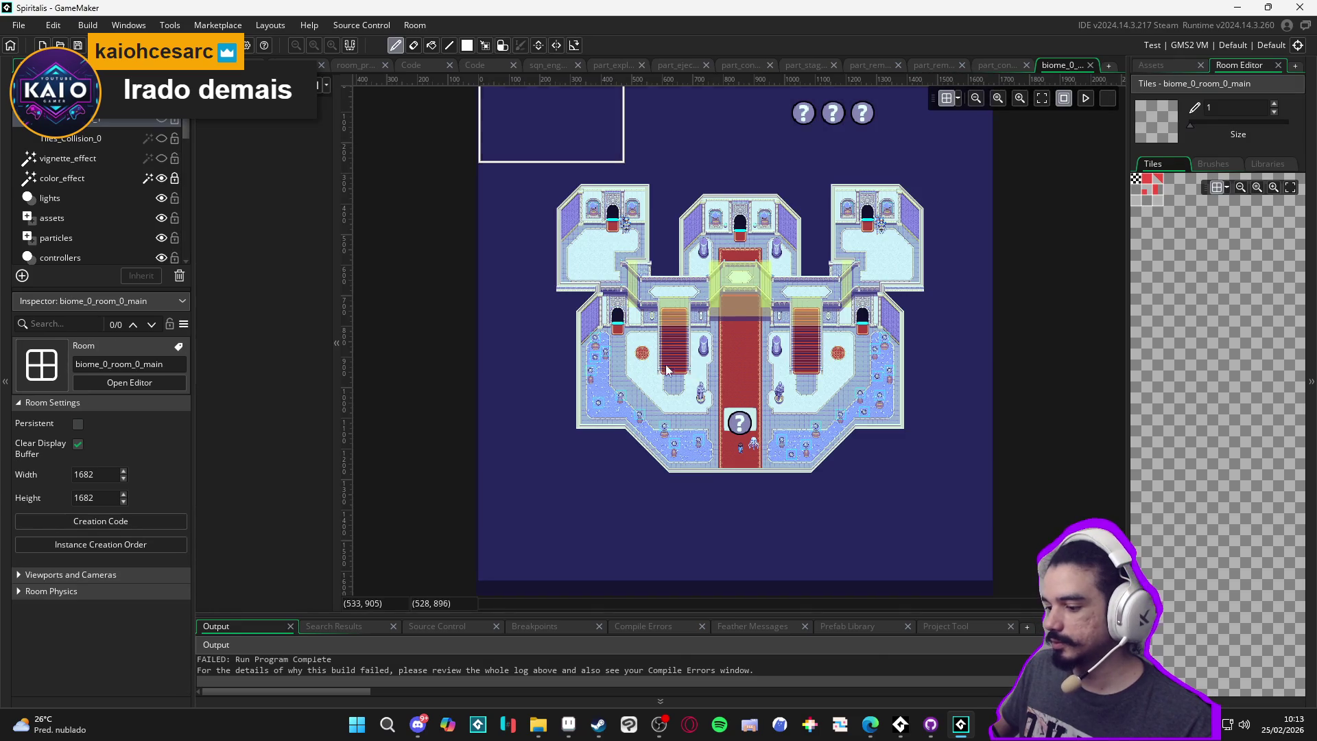
scroll(634, 480, "up", 5)
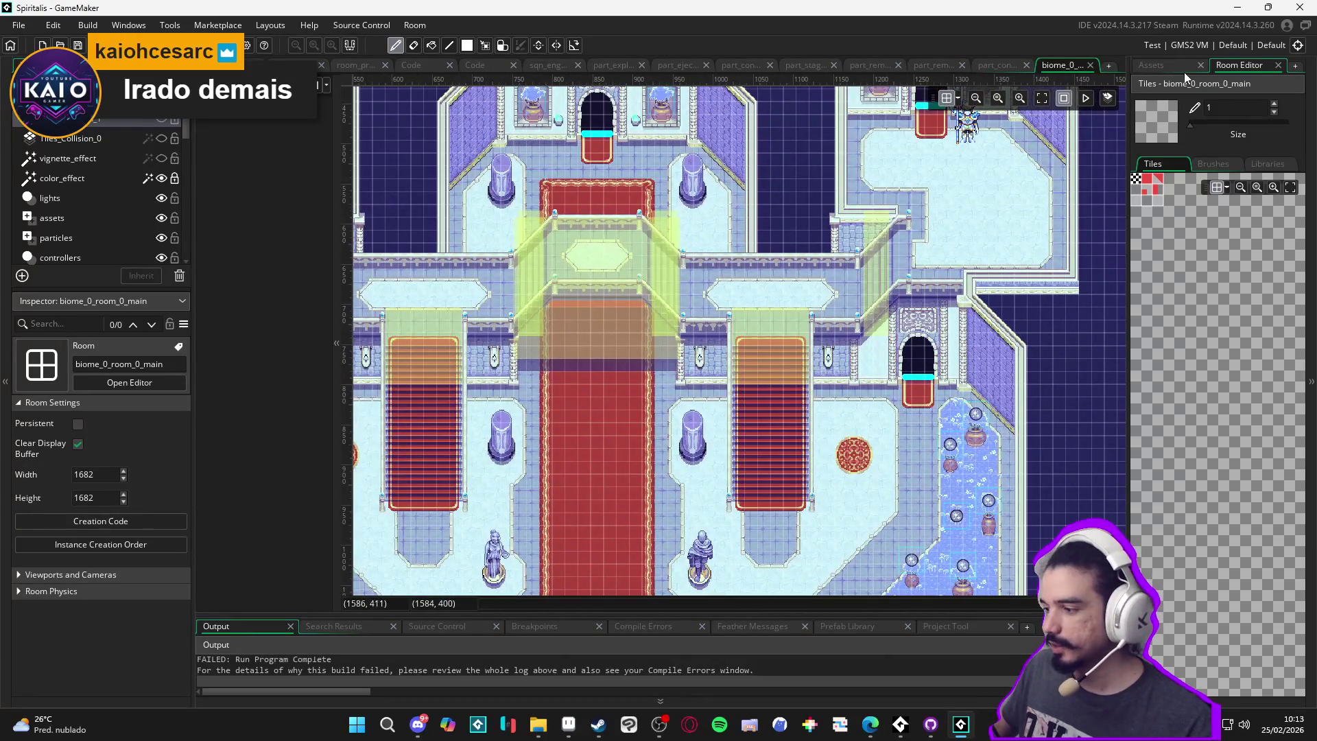
left_click(1172, 63)
double_click(1221, 554)
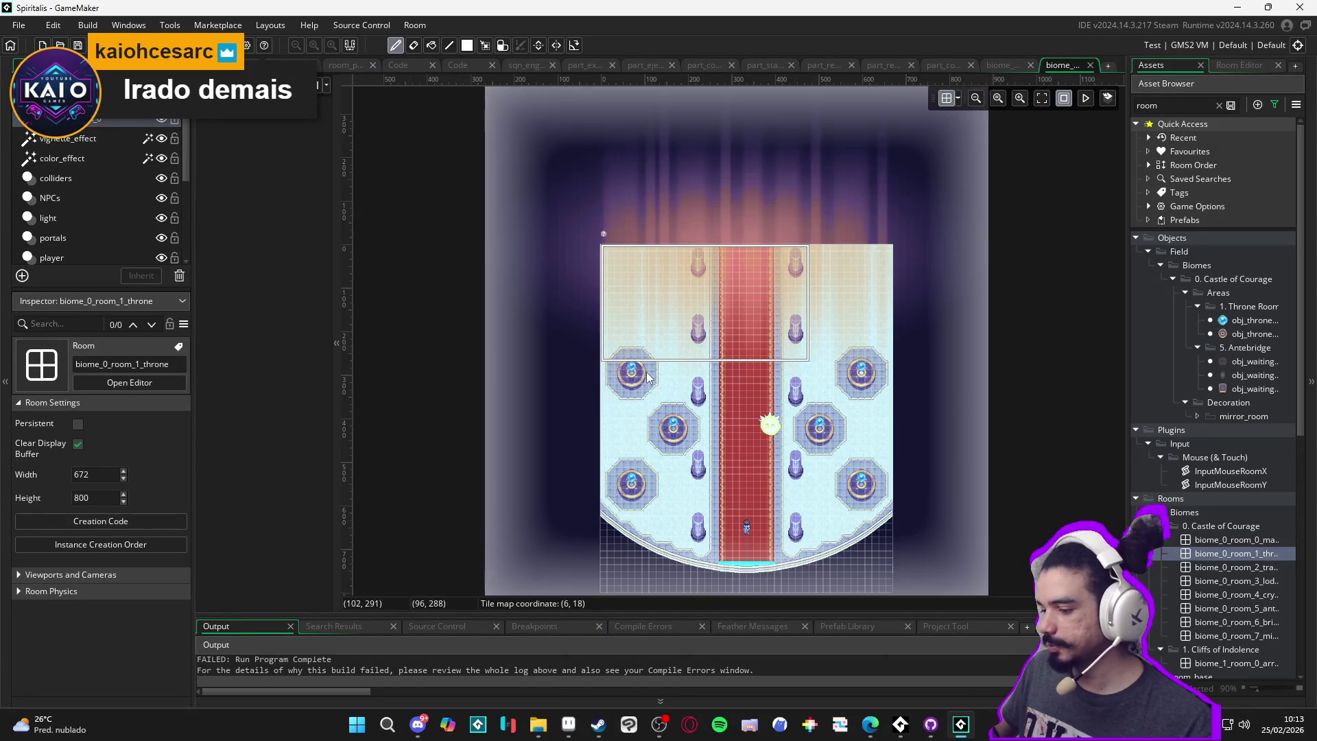
scroll(653, 373, "up", 2)
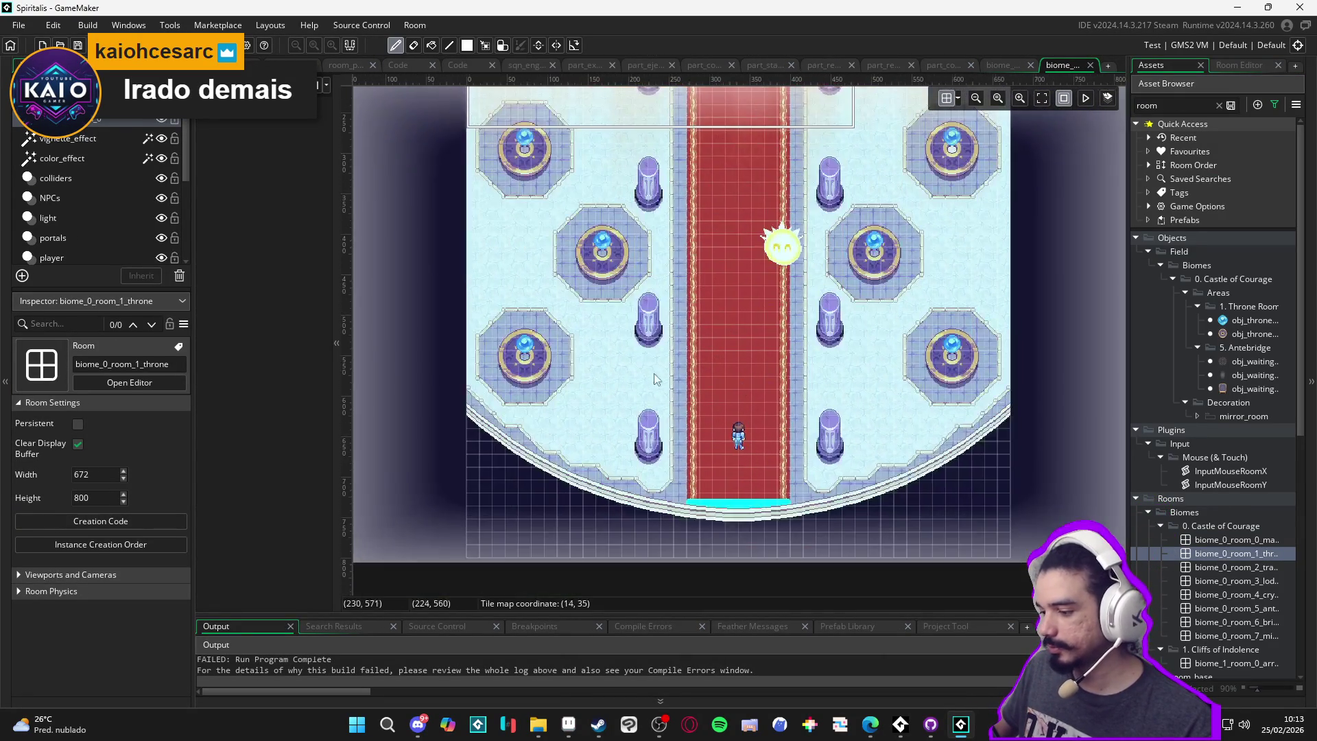
double_click(1227, 566)
scroll(770, 425, "up", 3)
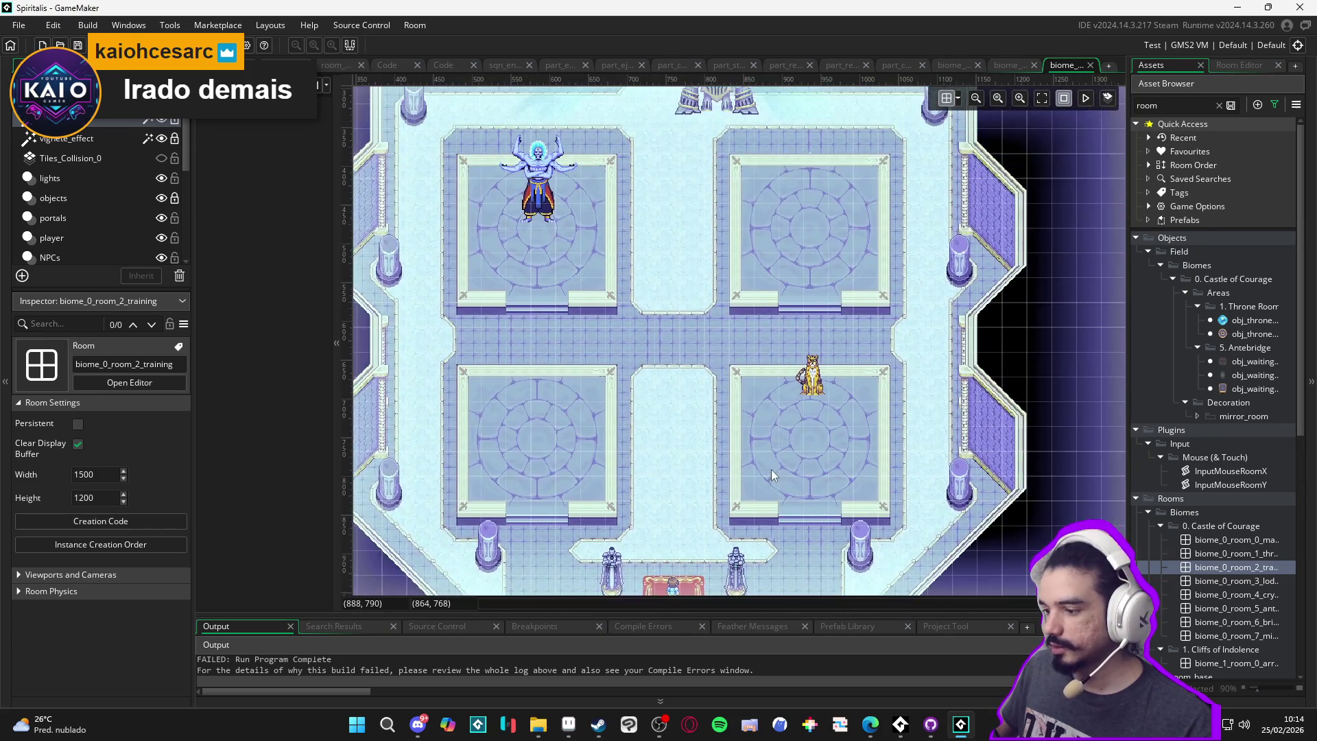
scroll(808, 399, "up", 4)
left_click_drag(562, 199, 787, 476)
scroll(705, 443, "up", 1)
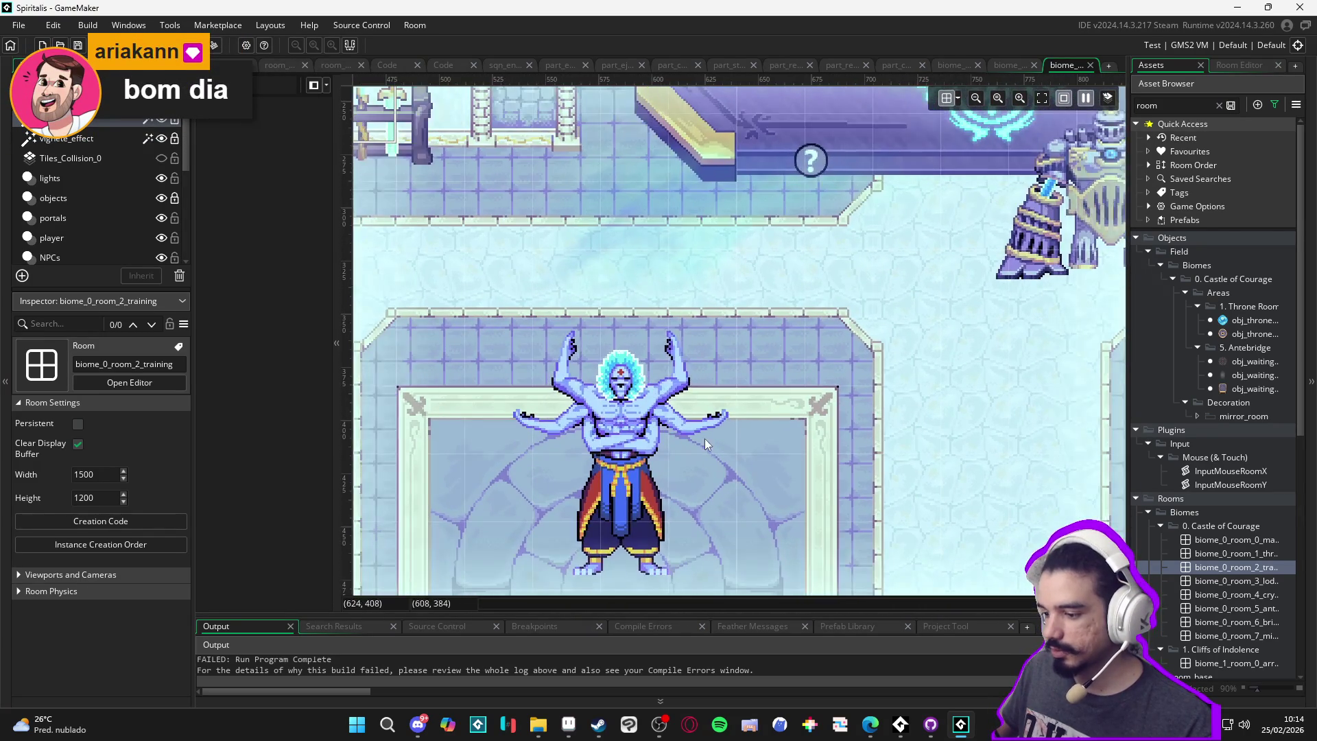
left_click_drag(705, 443, 678, 277)
scroll(678, 277, "up", 1)
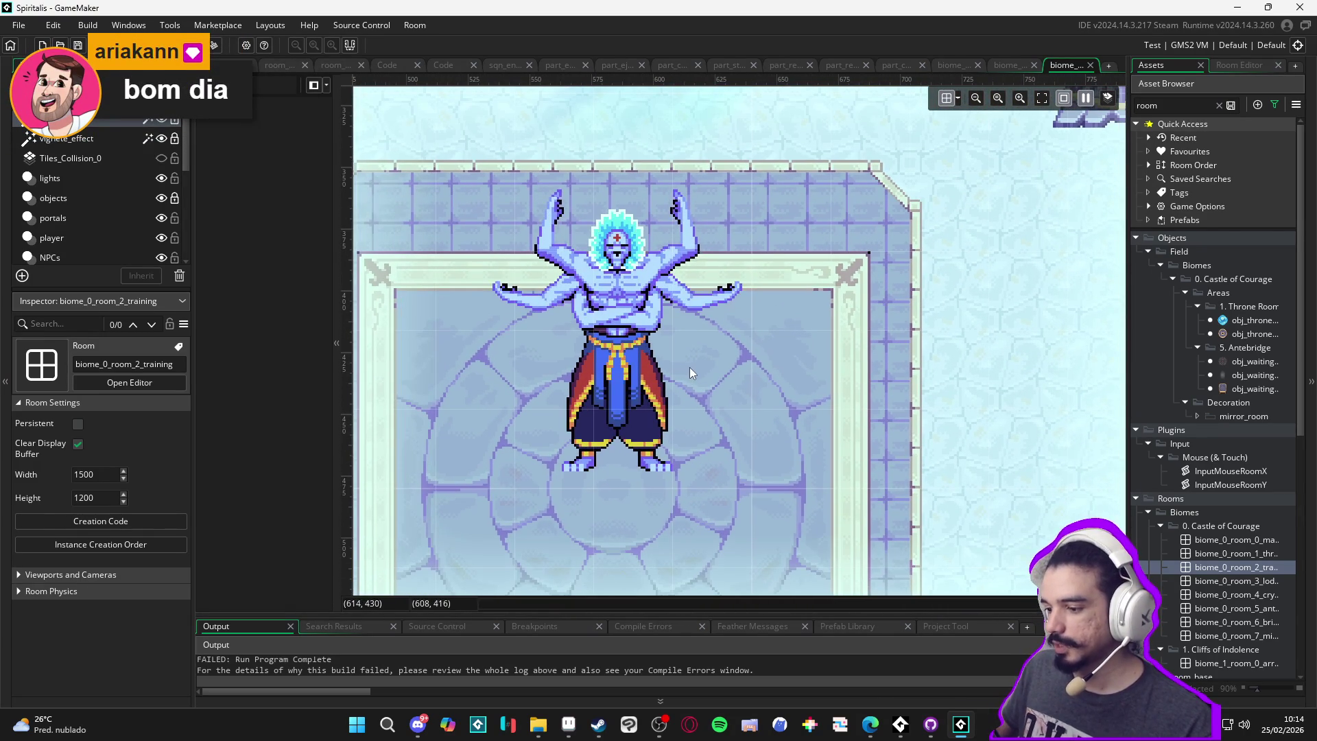
View the lodging room fitted whole, then play the crystal library room's animations over the carpet and throne
left_click(1220, 583)
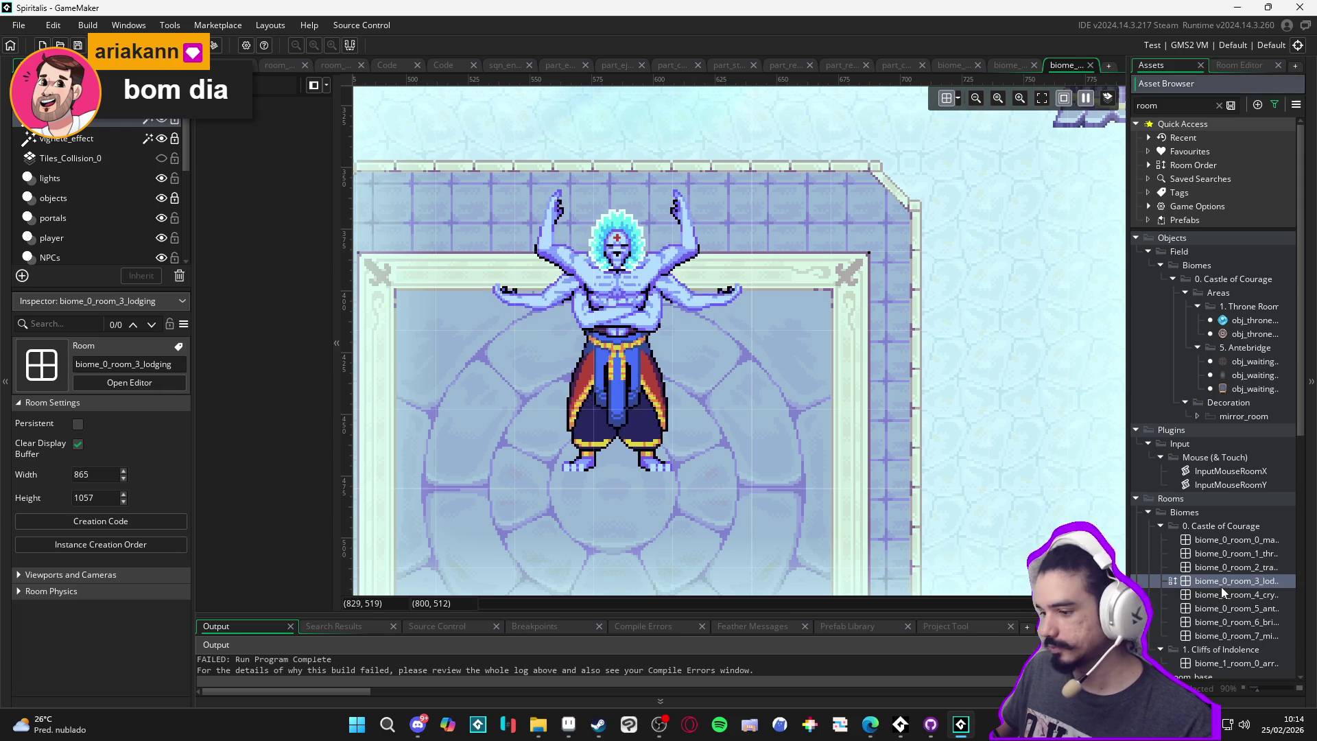
double_click(1221, 582)
scroll(767, 389, "up", 4)
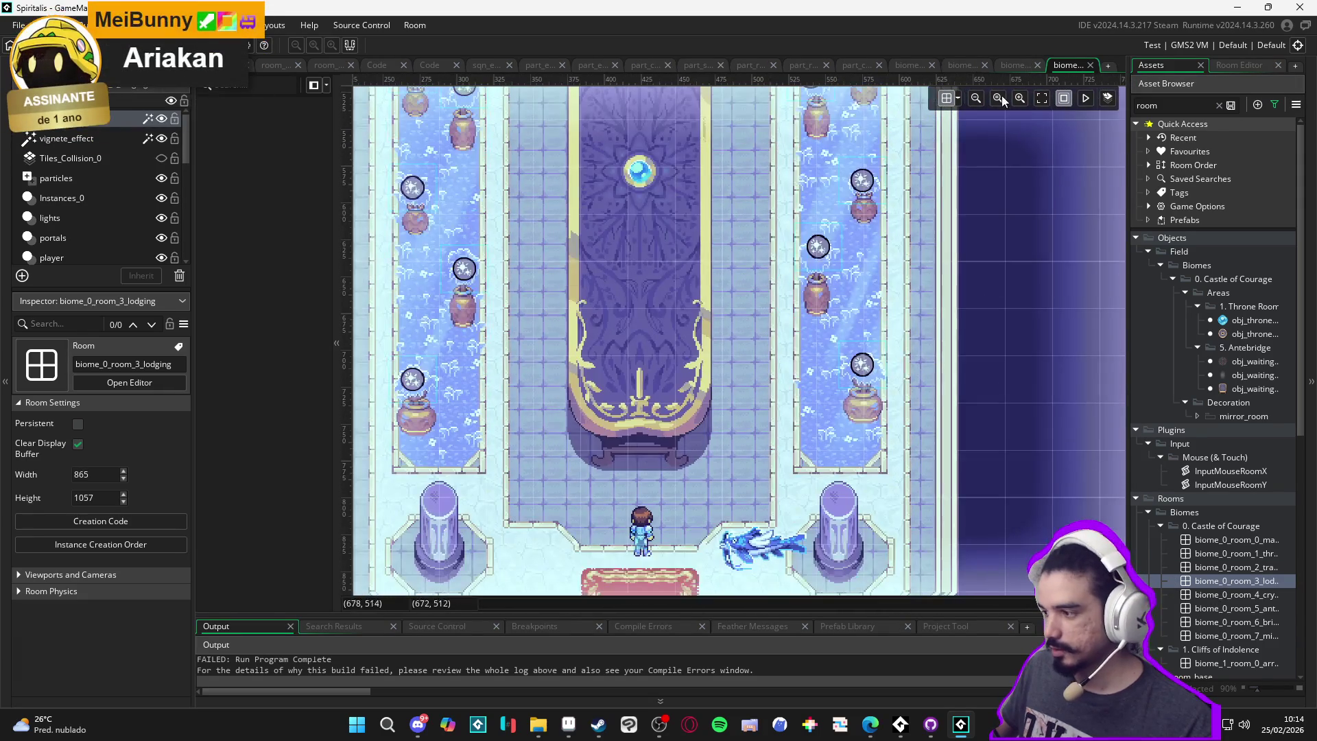
left_click(1042, 98)
scroll(735, 317, "up", 4)
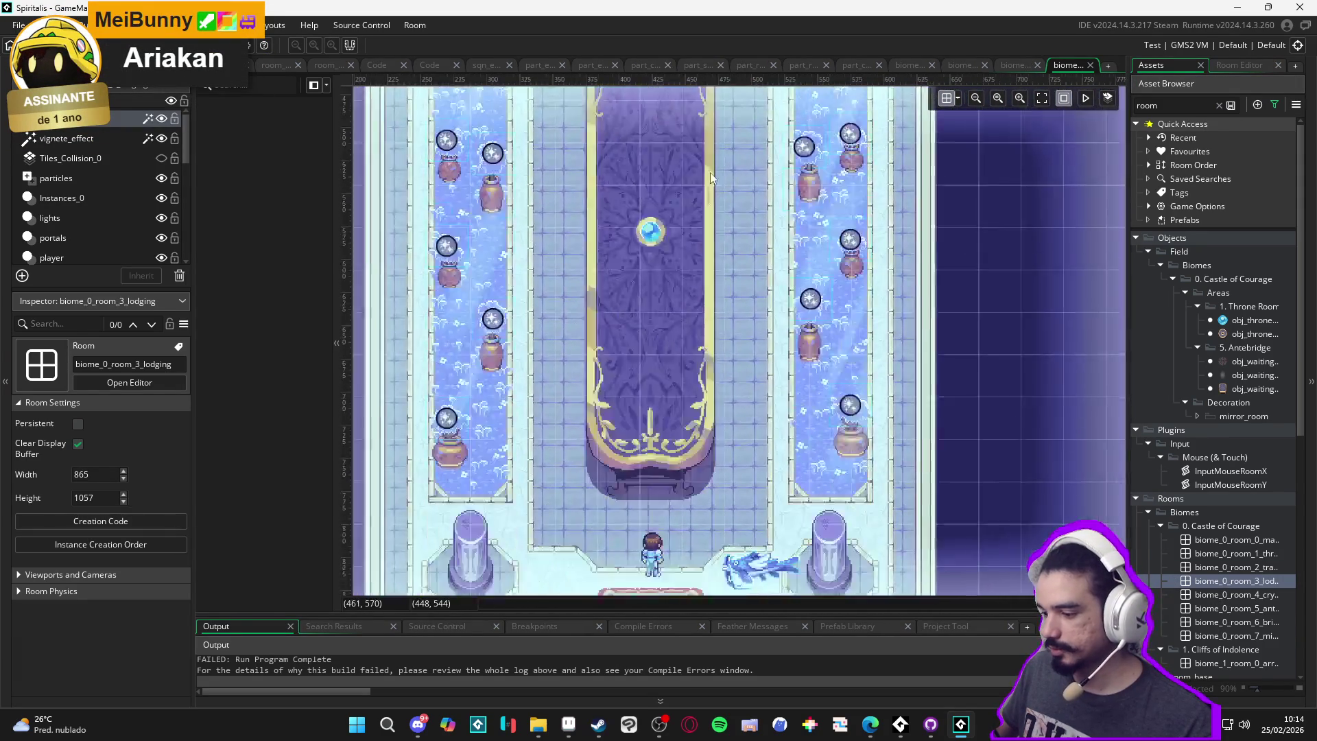
double_click(1218, 592)
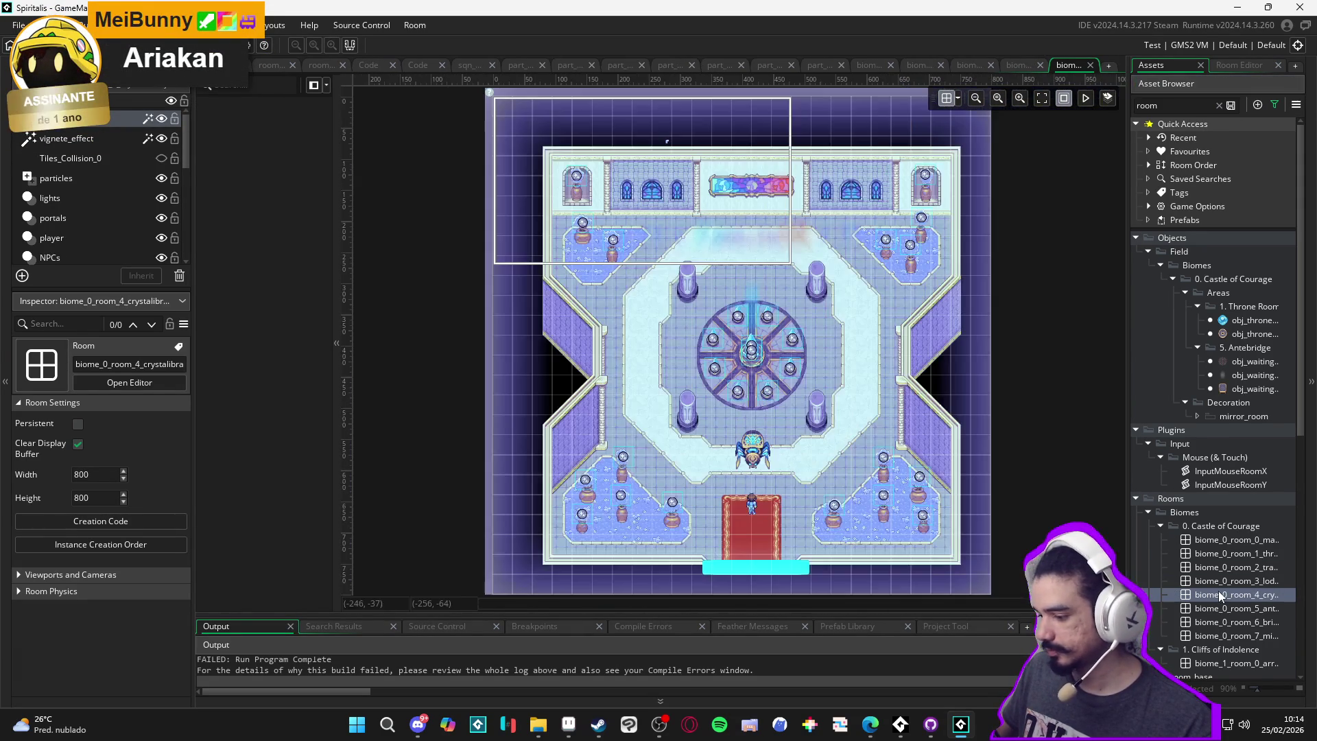
scroll(858, 454, "up", 5)
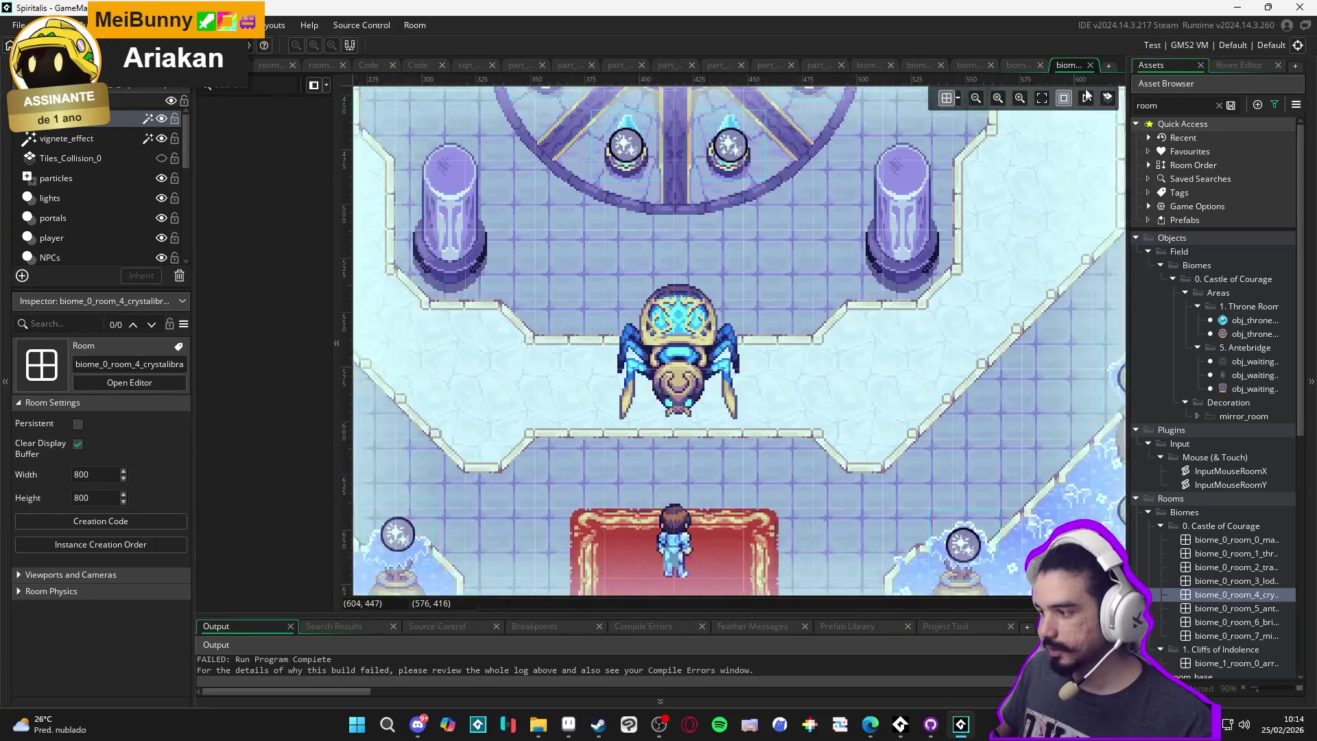
left_click(1088, 98)
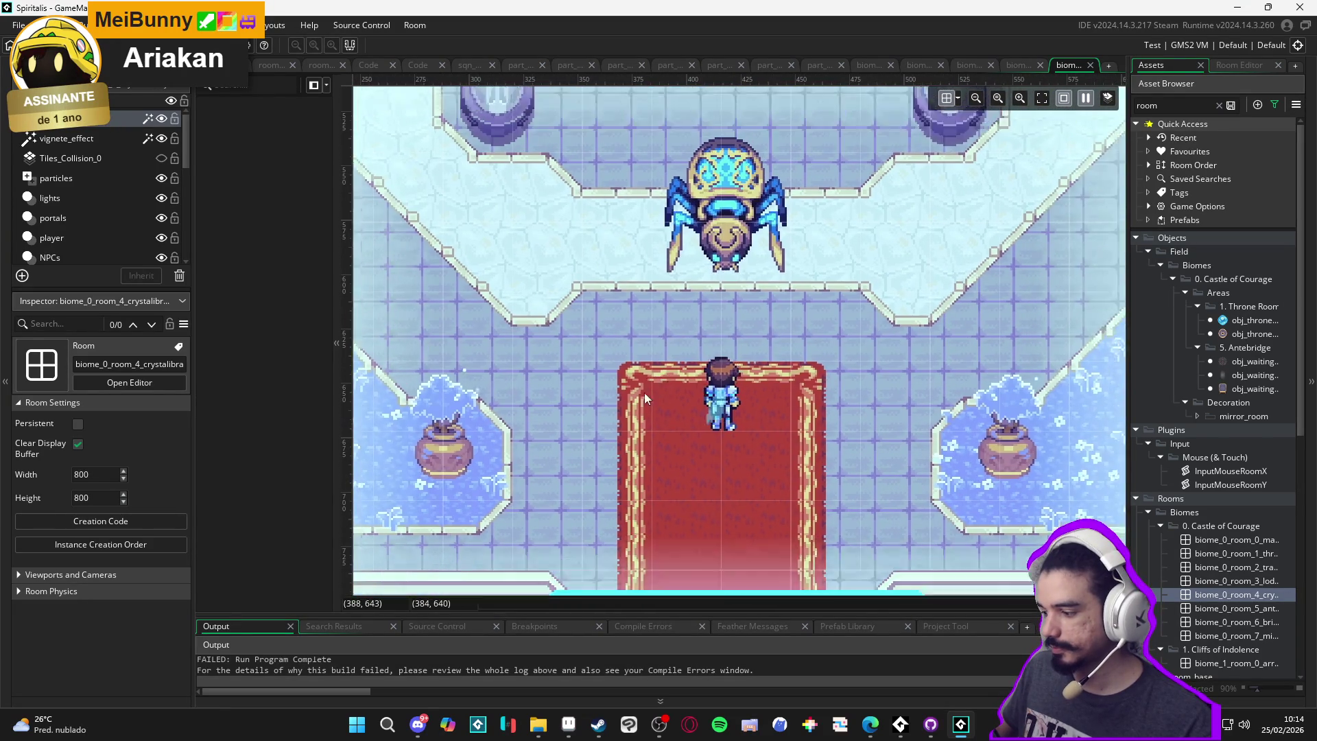
mouse_move(666, 341)
left_mouse_down()
mouse_move(732, 257)
mouse_move(735, 306)
mouse_move(761, 315)
left_mouse_up()
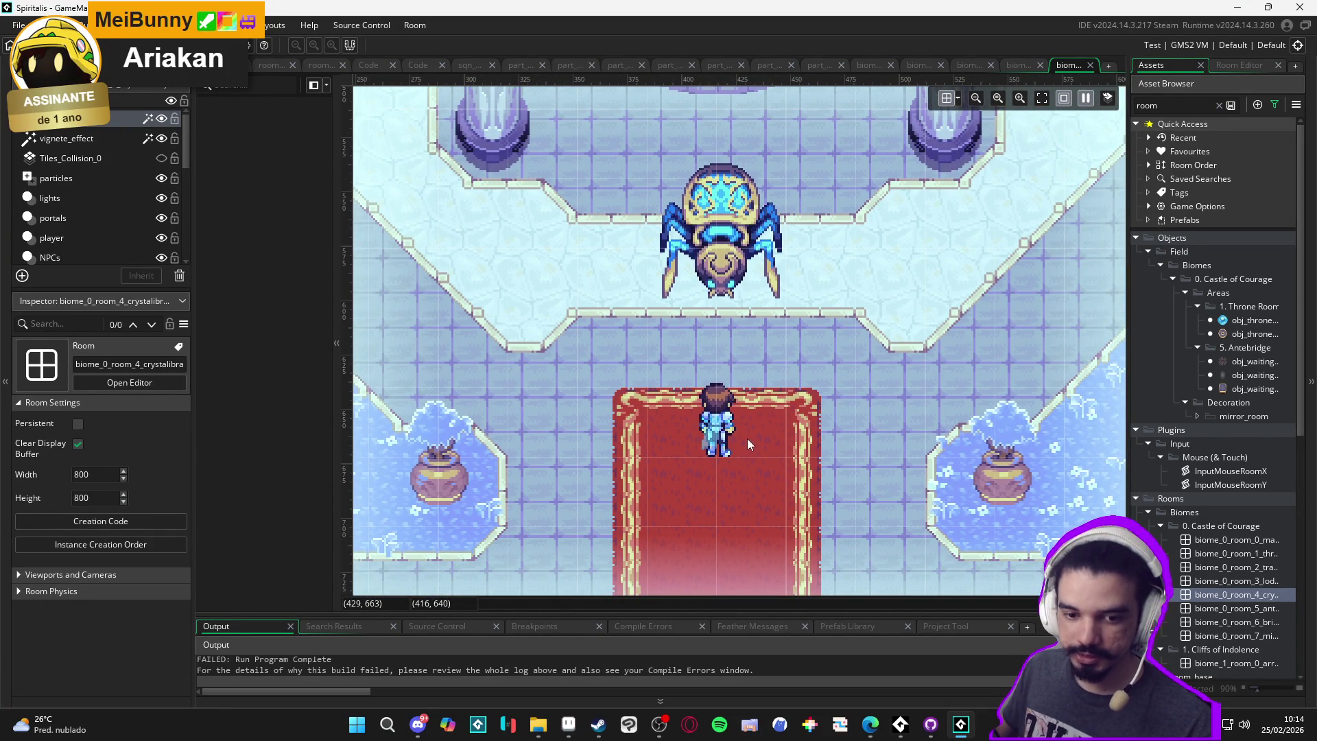
left_click_drag(866, 545, 817, 519)
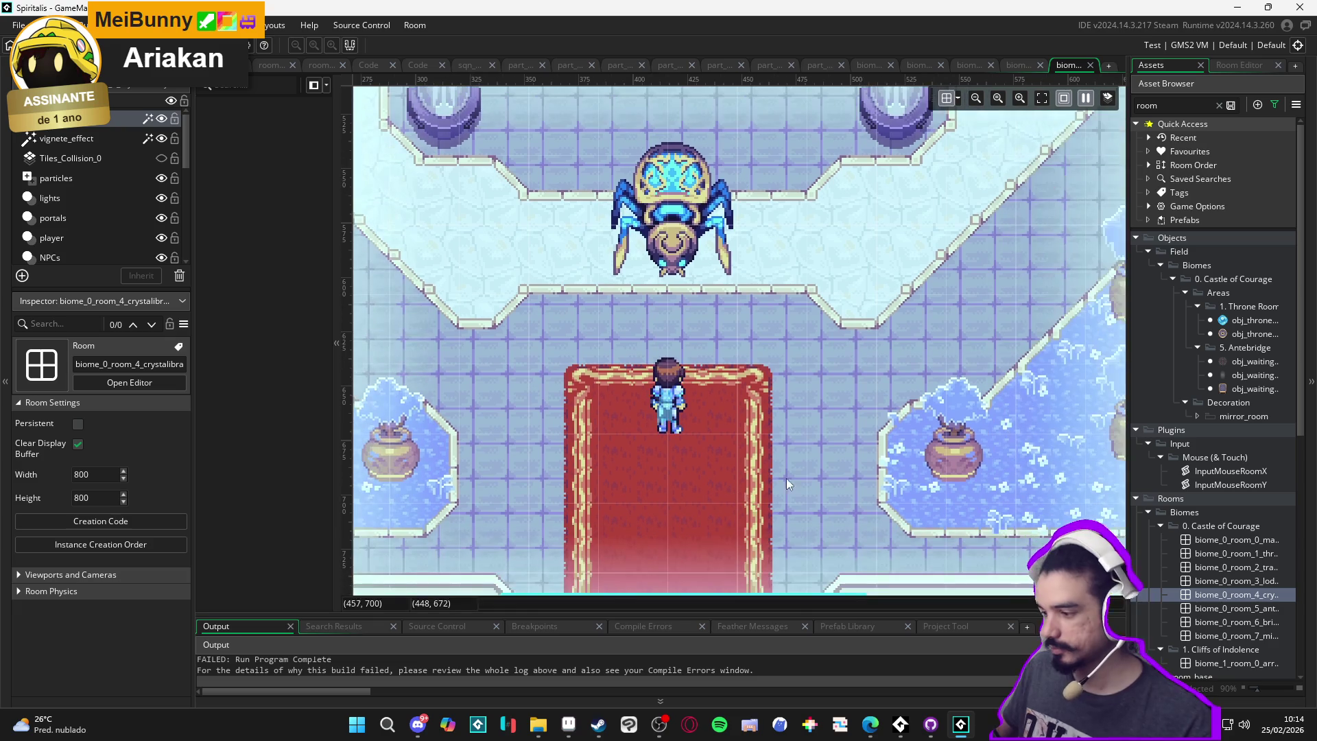
Look through the antebridge, bridge and mirror rooms
double_click(1224, 611)
scroll(719, 364, "up", 5)
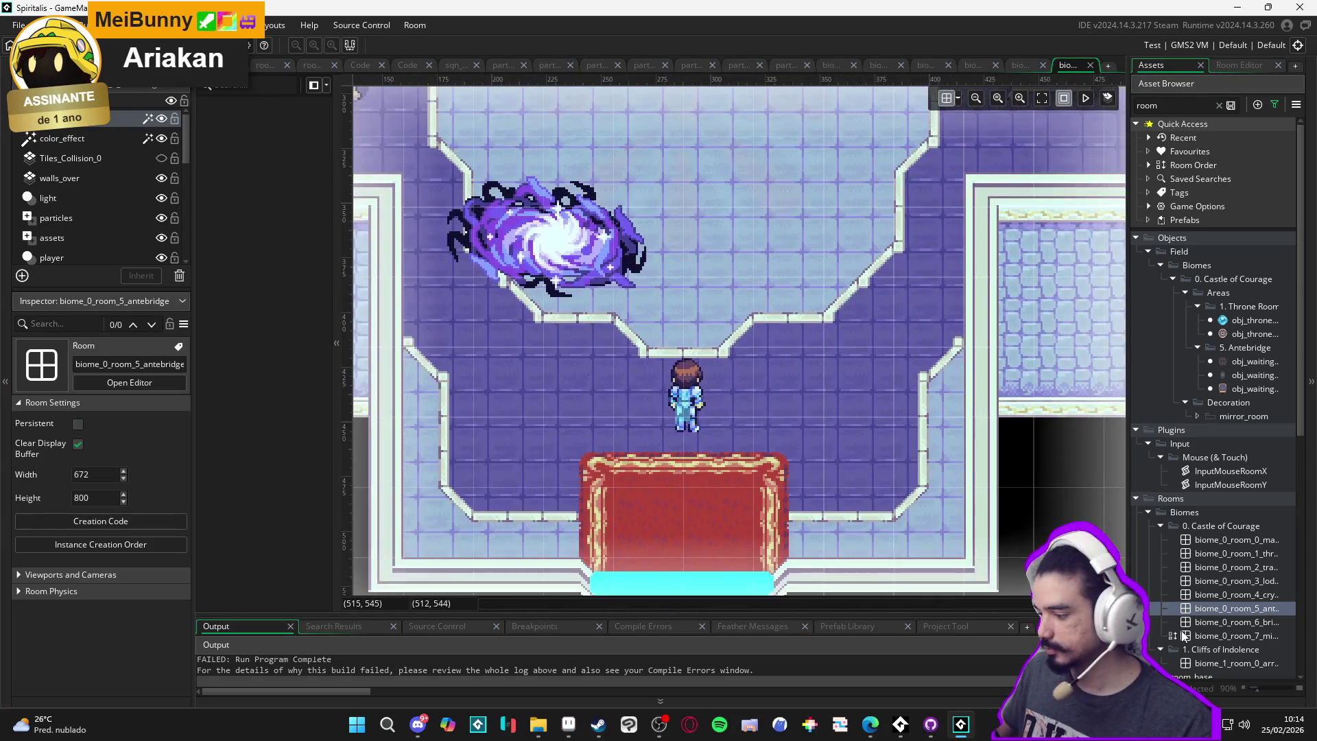
double_click(1233, 628)
scroll(791, 435, "up", 4)
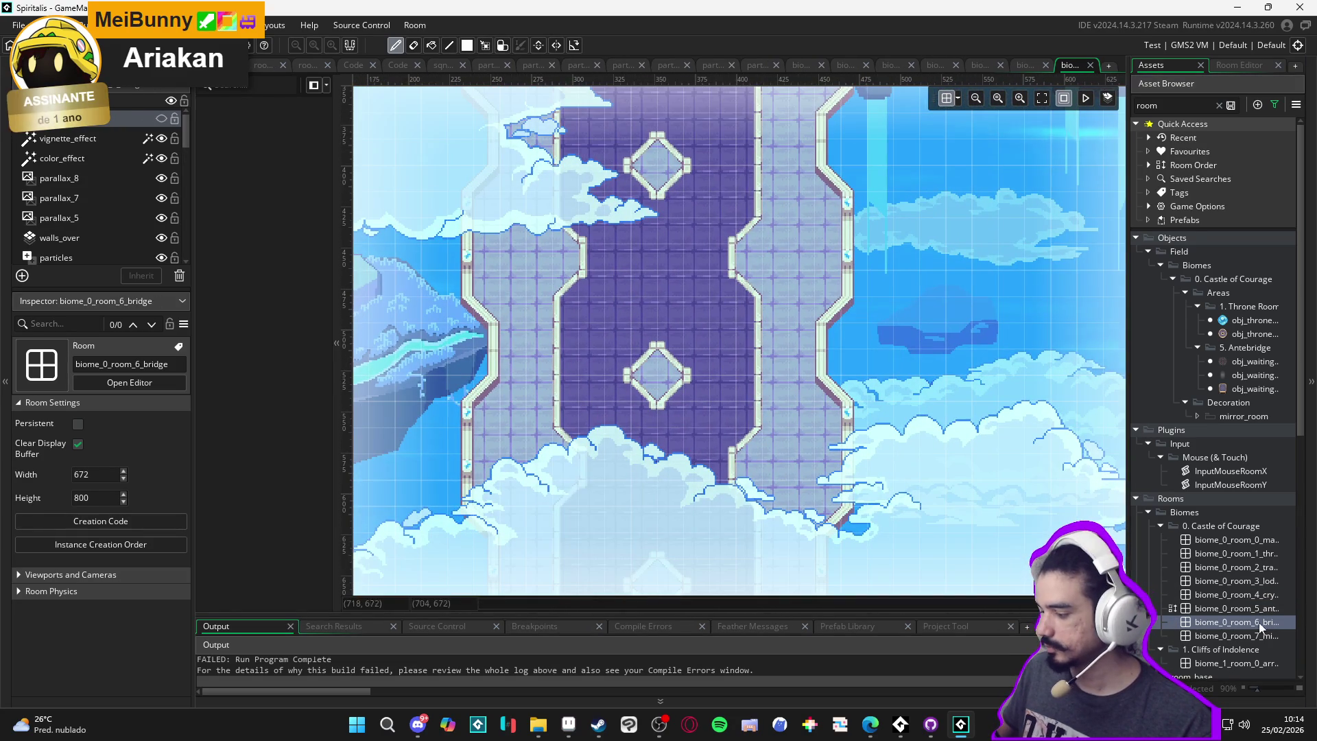
double_click(1257, 632)
scroll(691, 397, "up", 6)
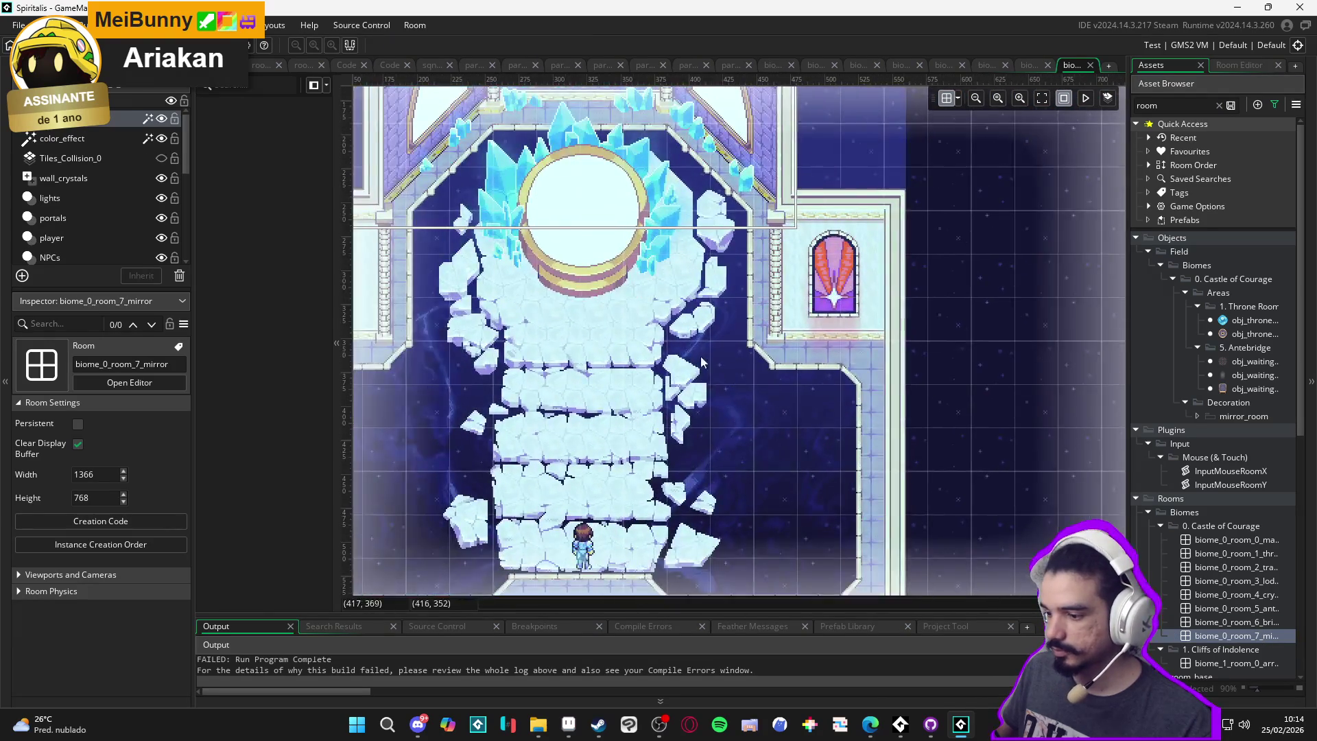
scroll(556, 221, "down", 5)
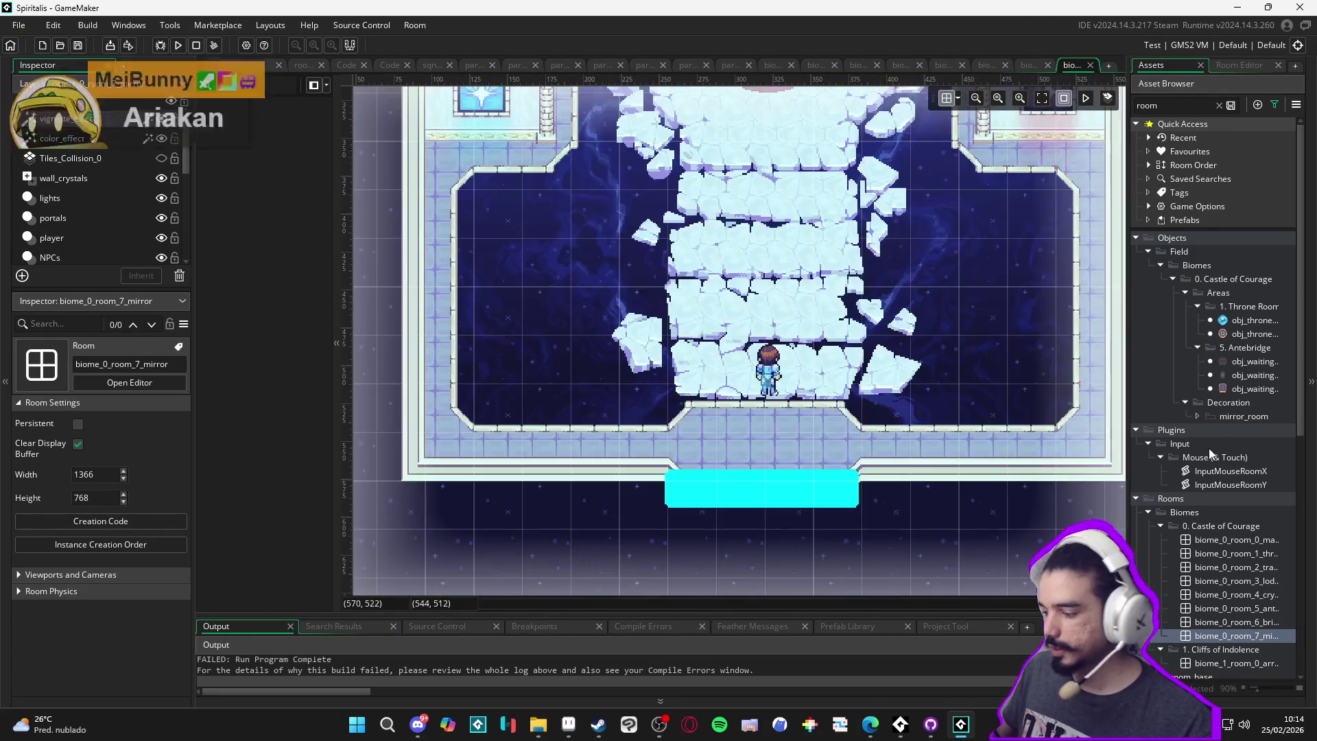
scroll(1209, 480, "down", 2)
Zoom onto the circular platform of the Cliffs of Indolence arrival room, then return to Aseprite's luminous_guard
double_click(1221, 609)
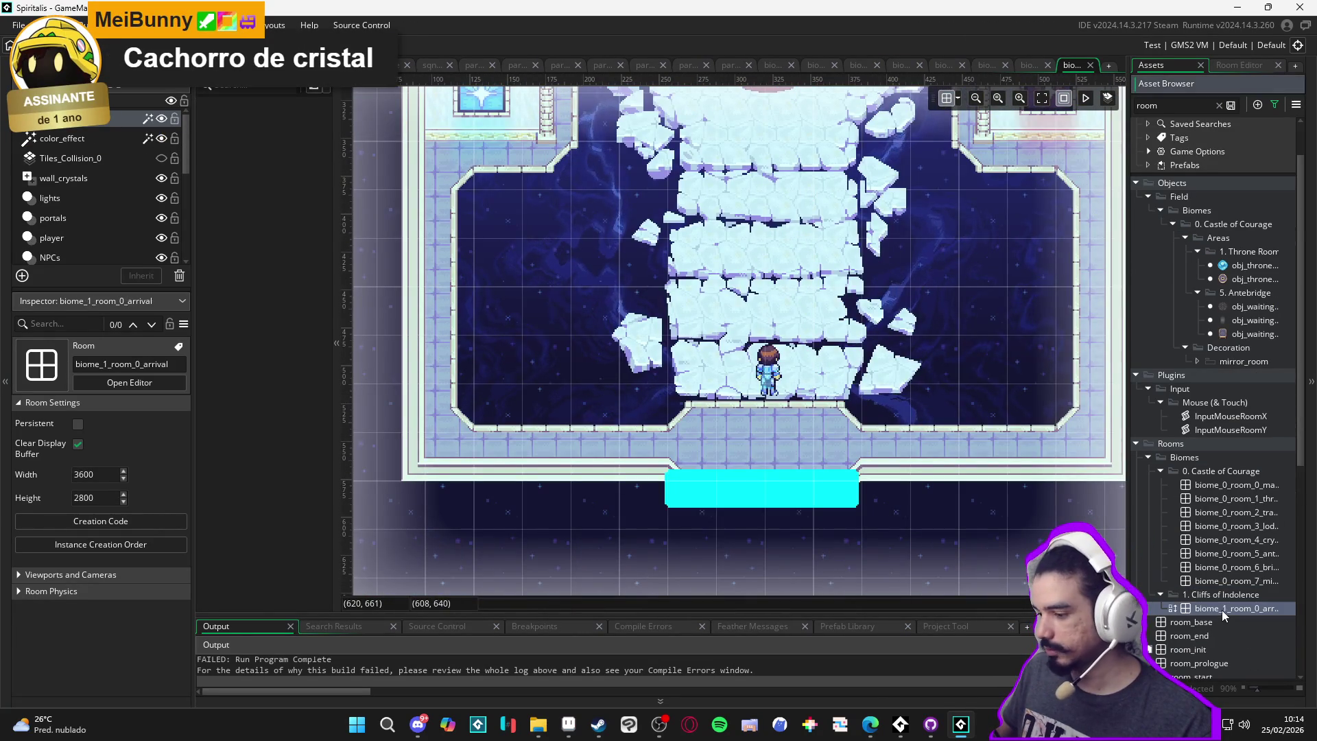
scroll(681, 332, "up", 6)
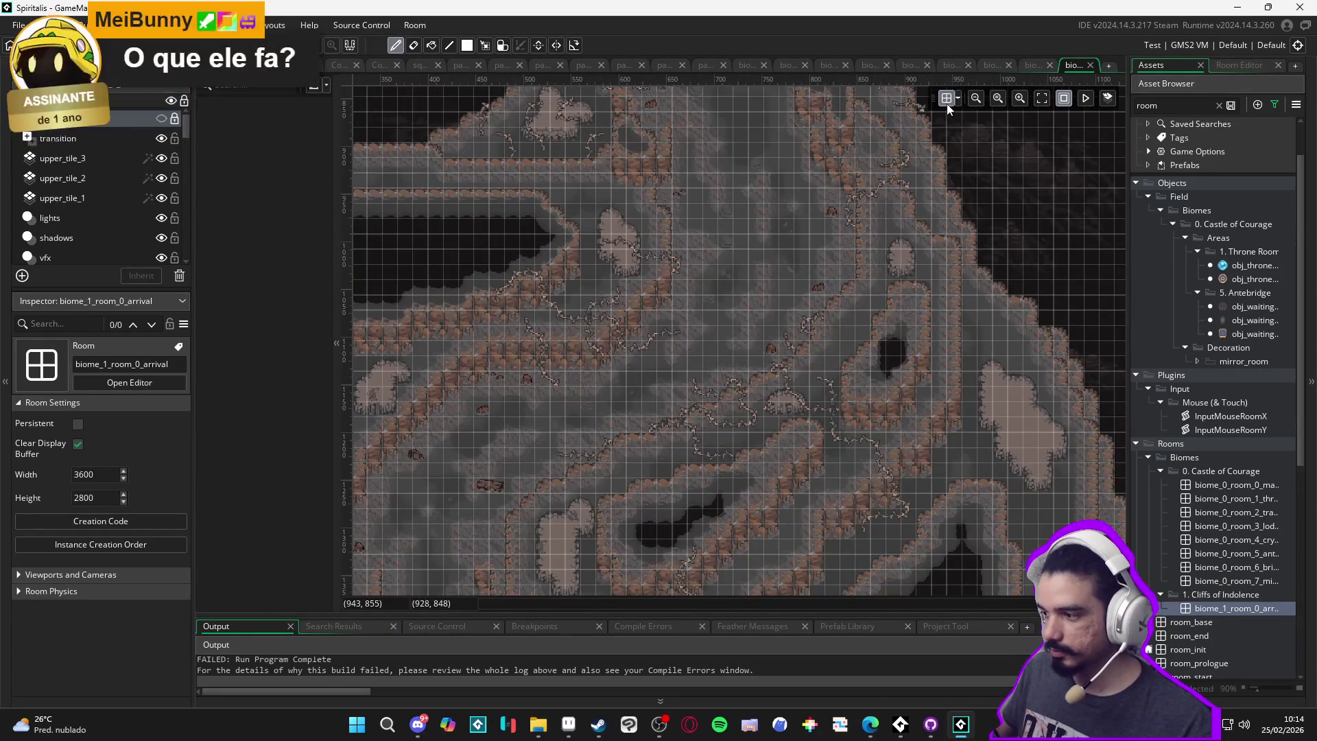
scroll(687, 174, "down", 3)
scroll(753, 379, "up", 5)
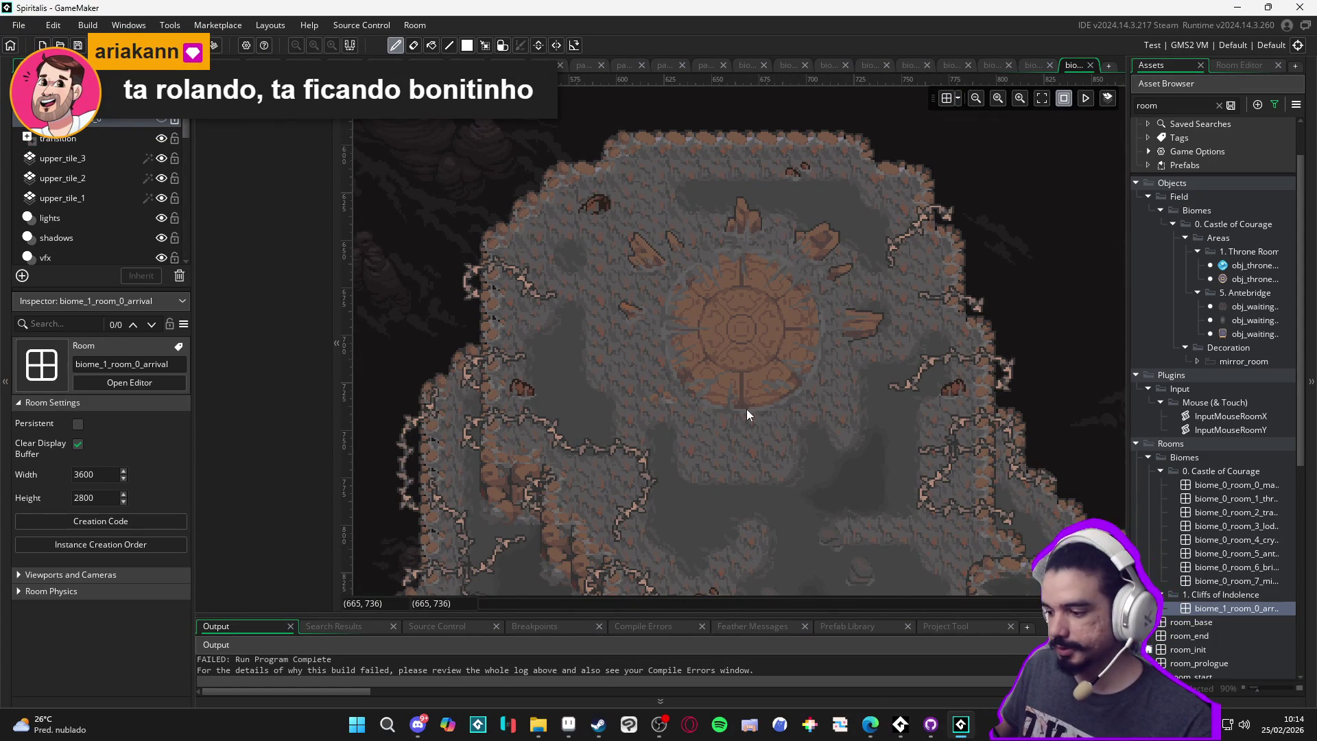
scroll(689, 405, "down", 2)
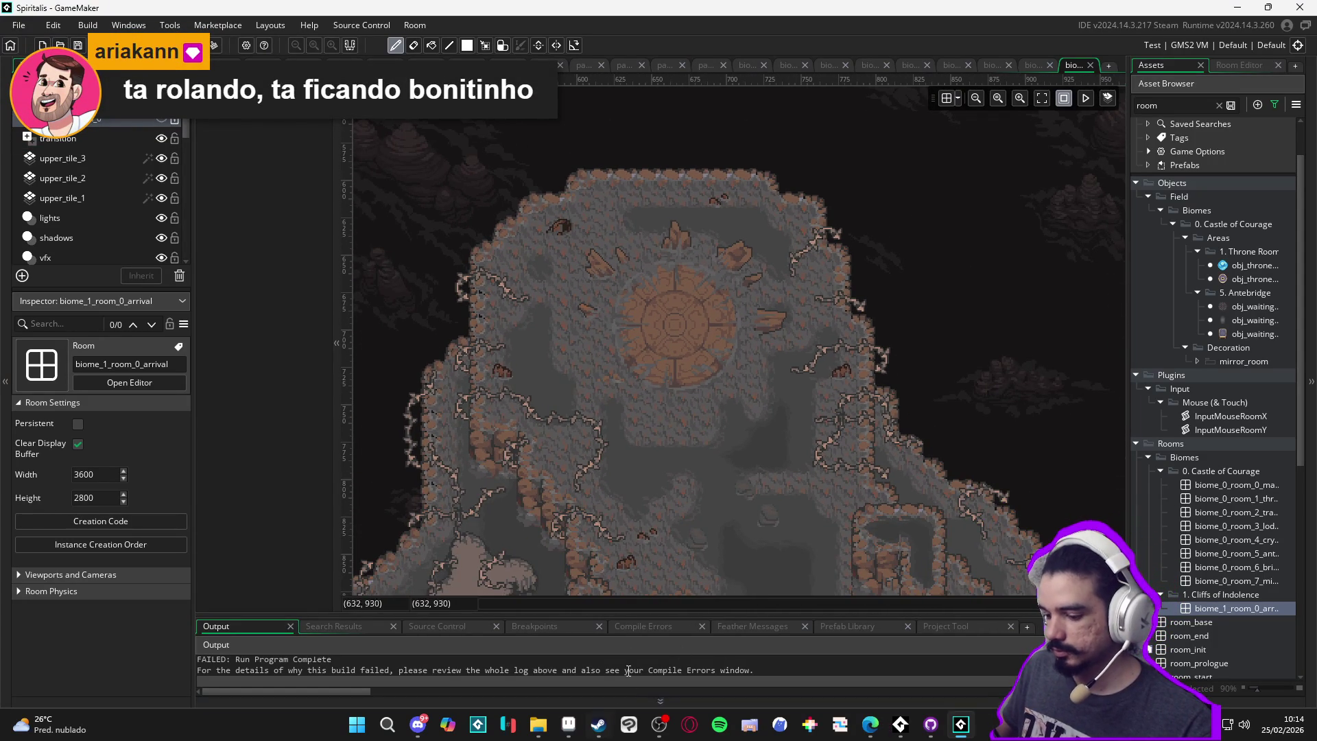
left_click(568, 724)
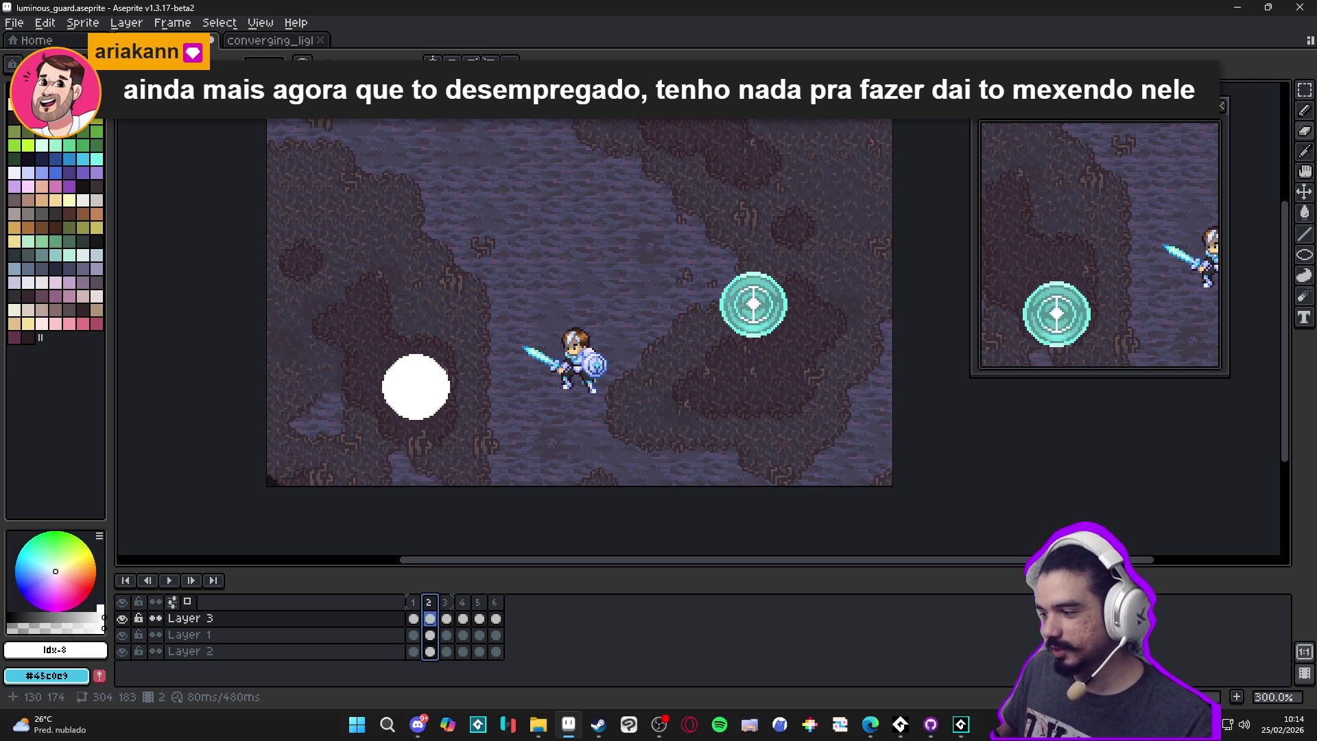
Step to frame 6, zoom in, and erase the stray teal pixels at the rune's bottom edge
left_click(413, 618)
left_click(432, 617)
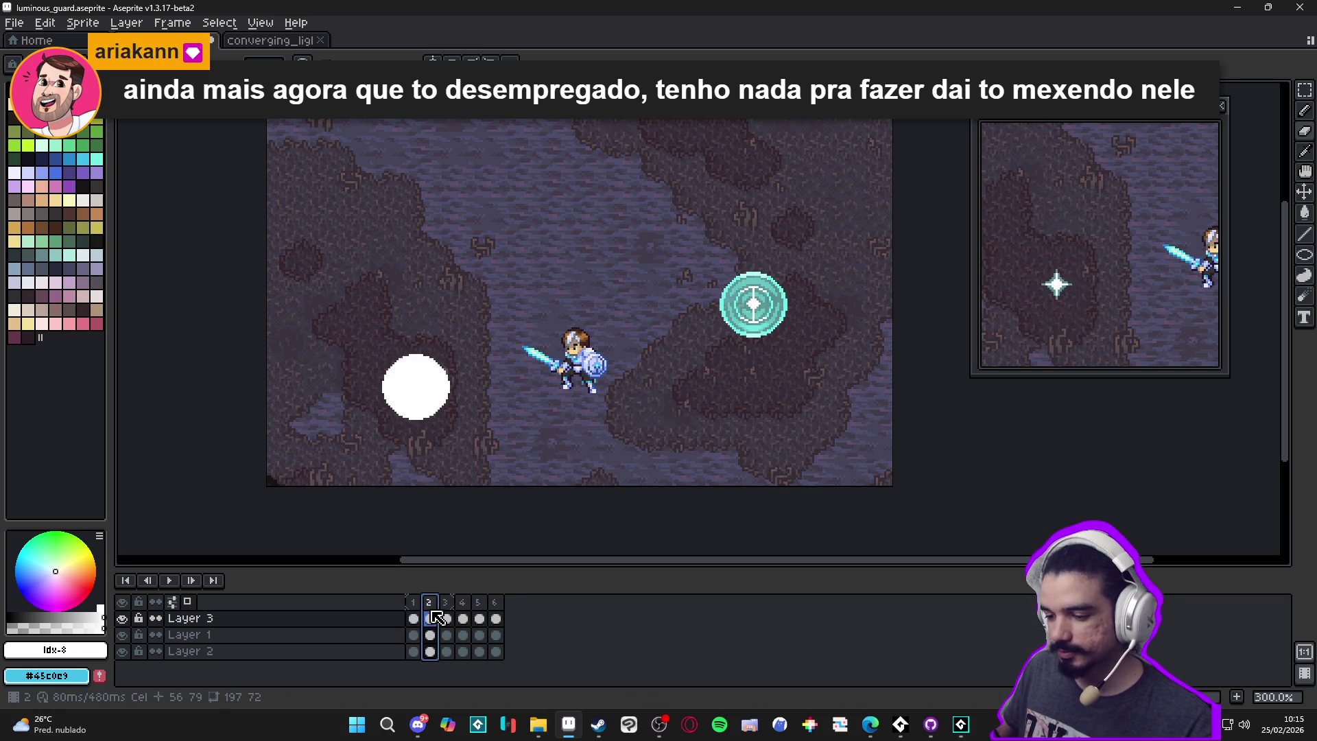
left_click(446, 618)
left_click(463, 618)
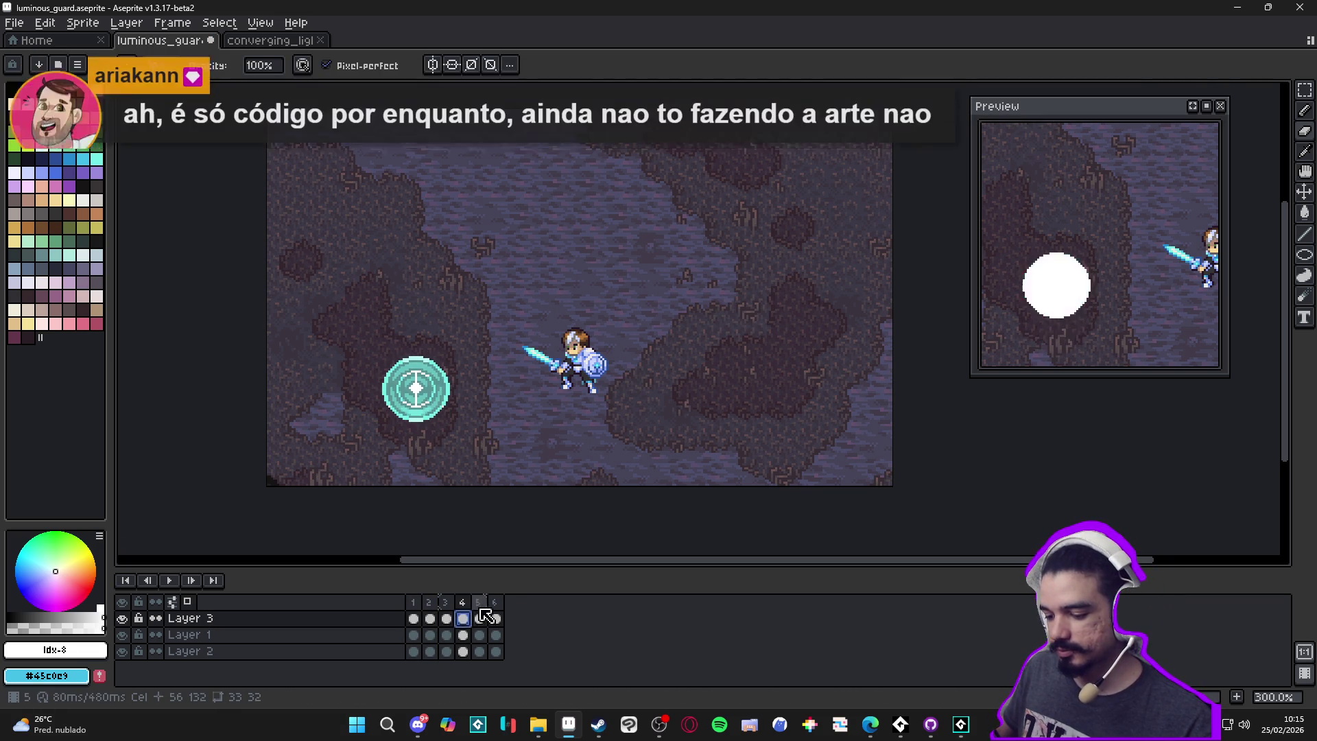
left_click(496, 618)
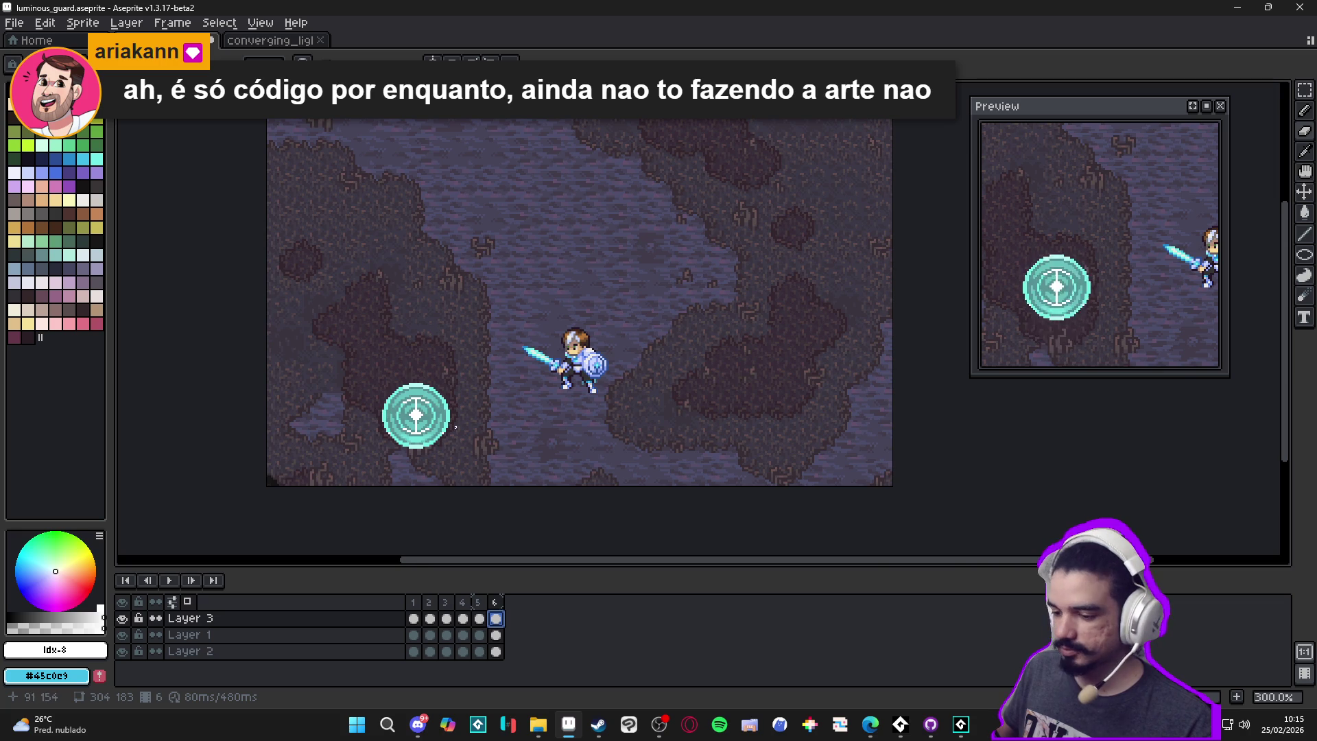
scroll(462, 421, "up", 6)
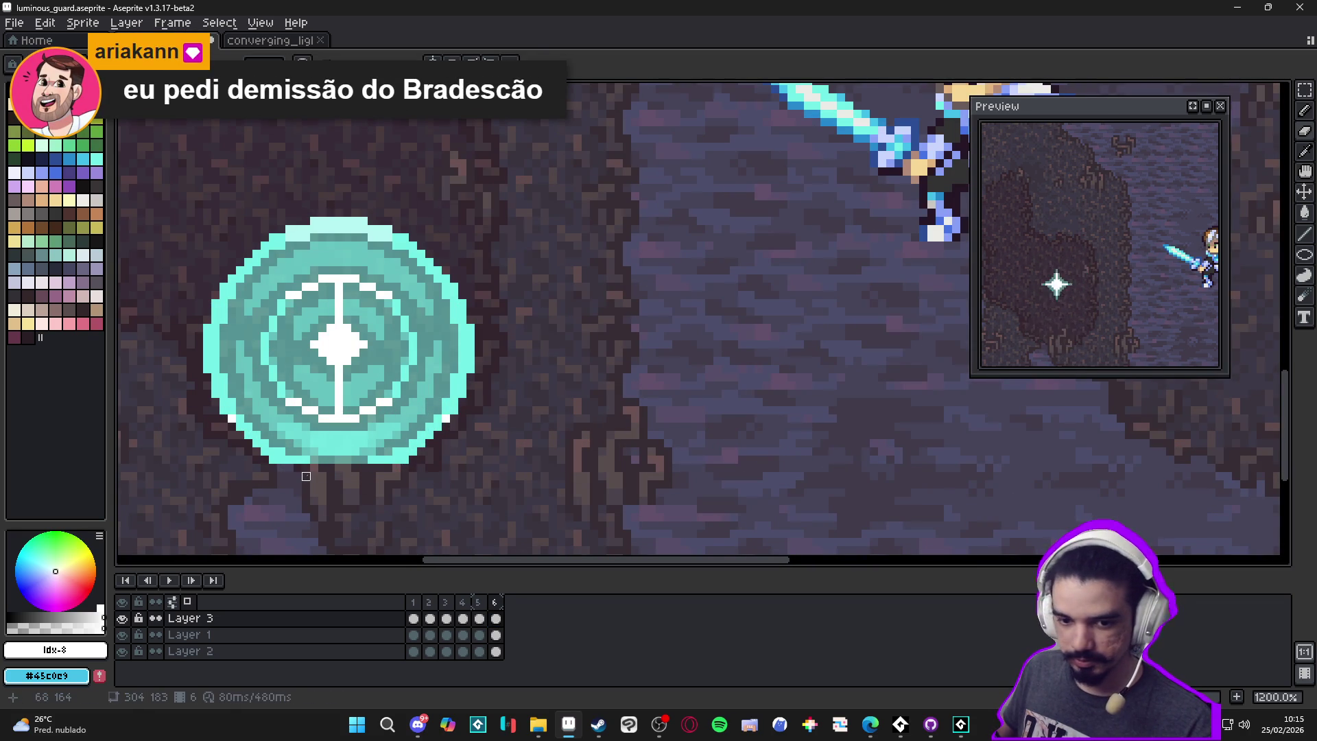
scroll(314, 476, "down", 2)
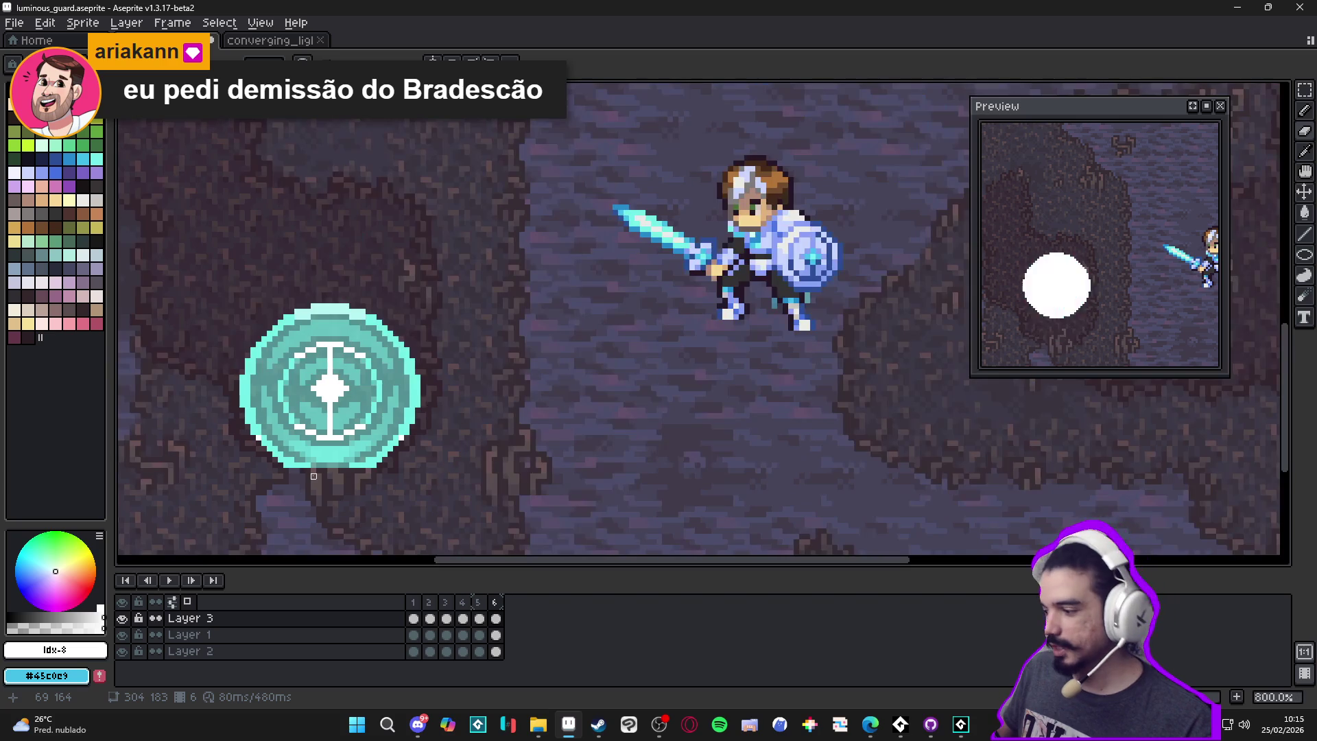
scroll(314, 482, "down", 2)
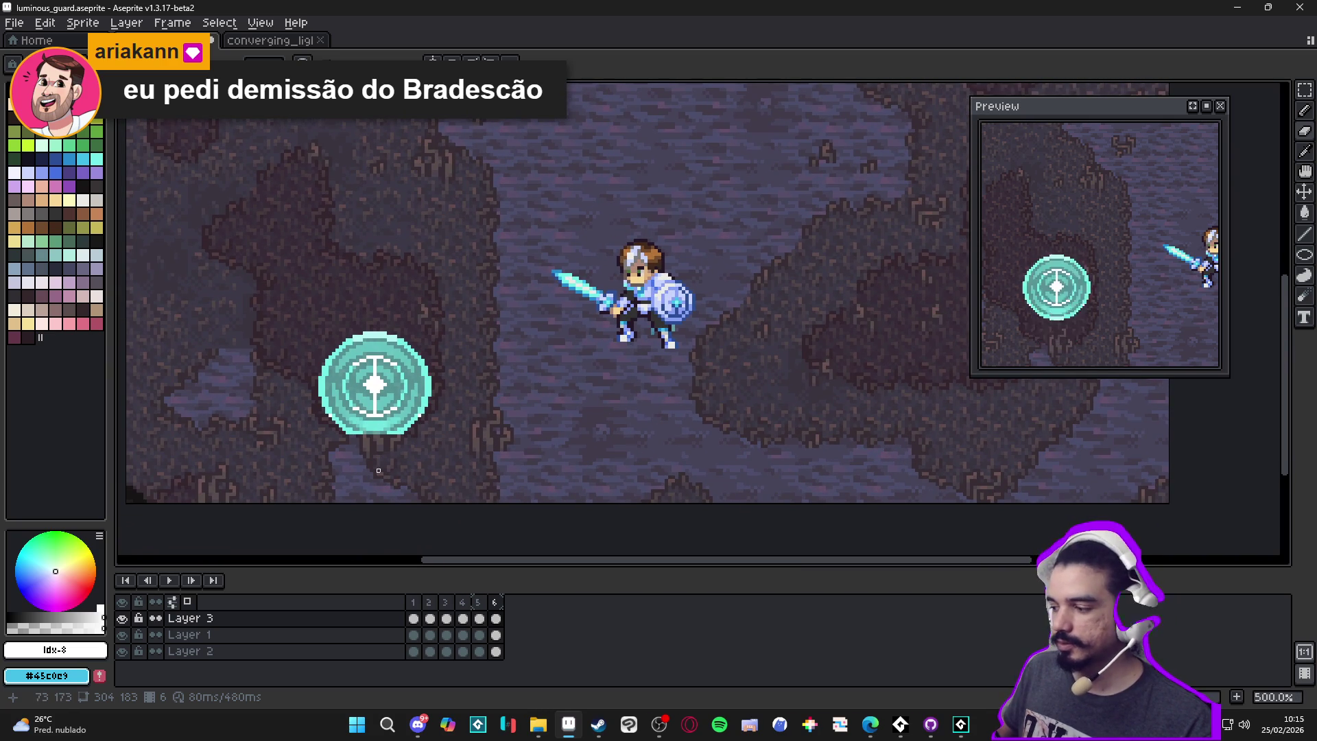
scroll(351, 442, "up", 7)
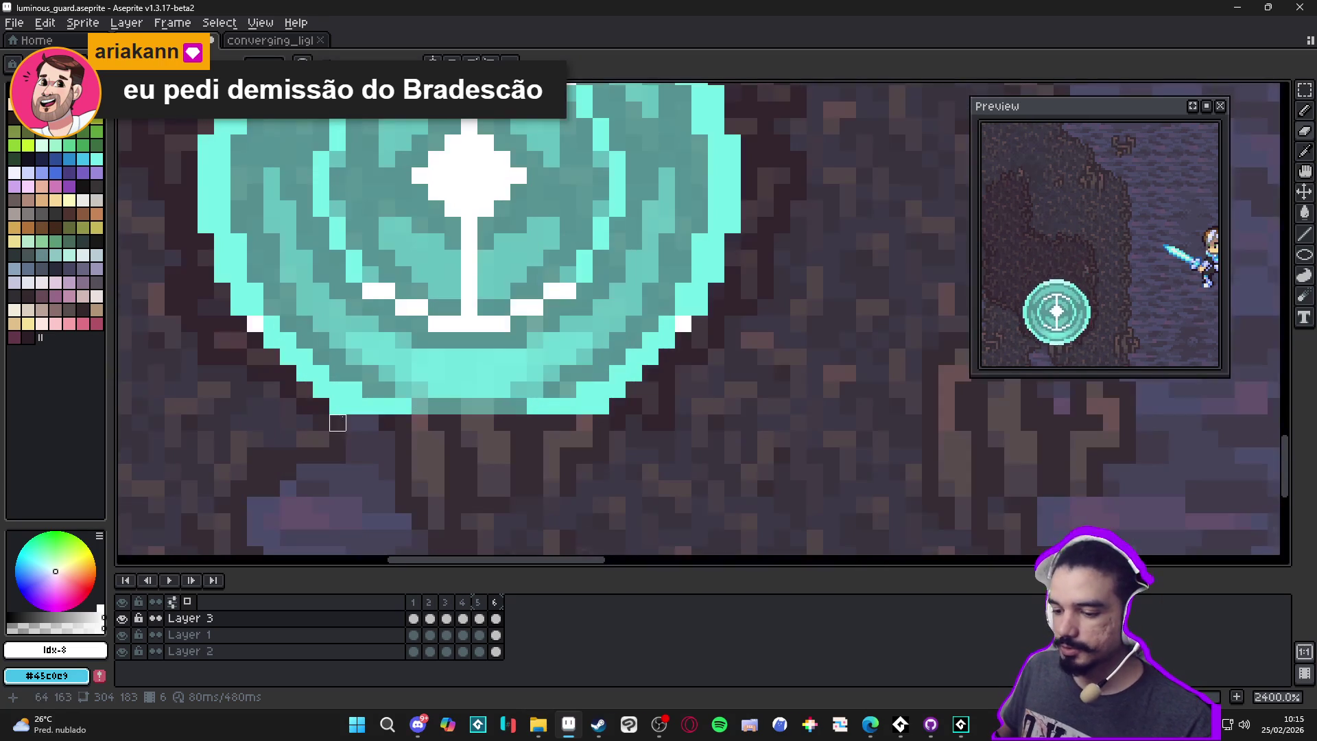
left_click(601, 405)
left_click(584, 406)
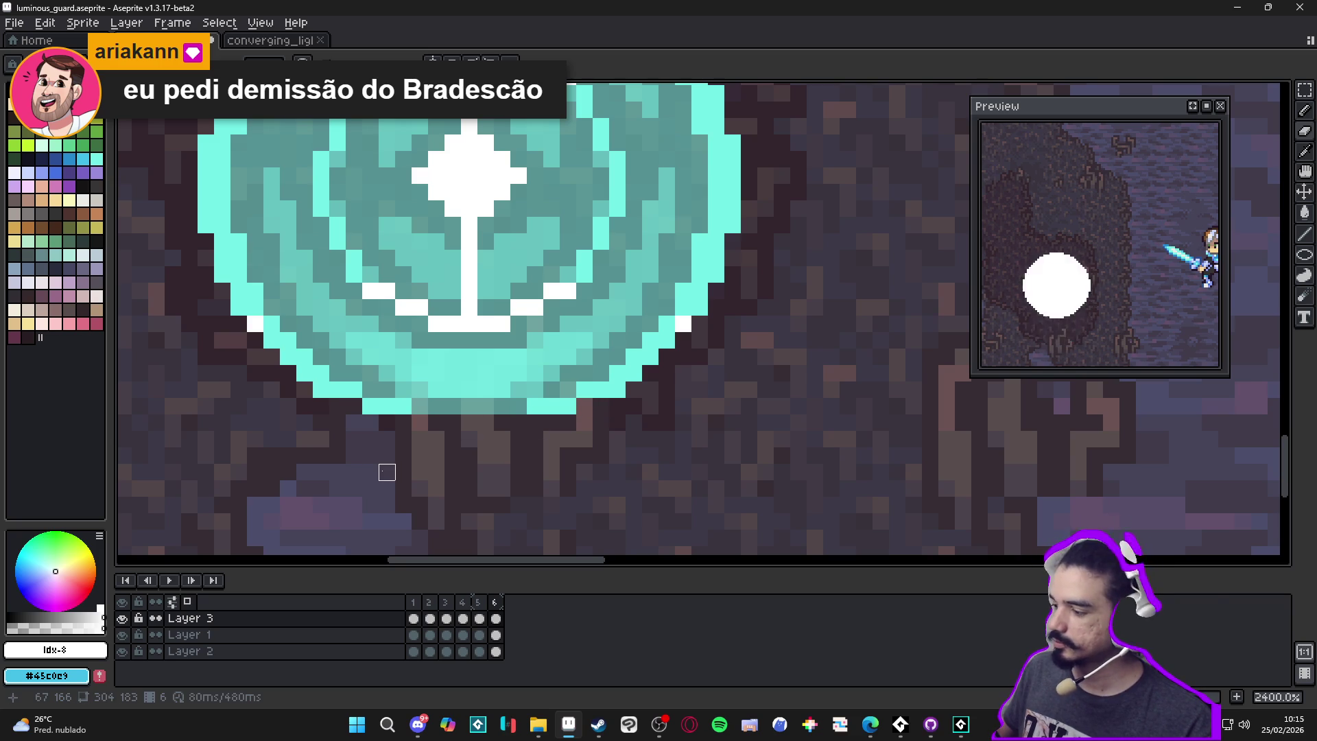
Zoom back out and play the animation to preview the spell, selecting frames 2–5
scroll(386, 472, "down", 3)
scroll(377, 494, "down", 4)
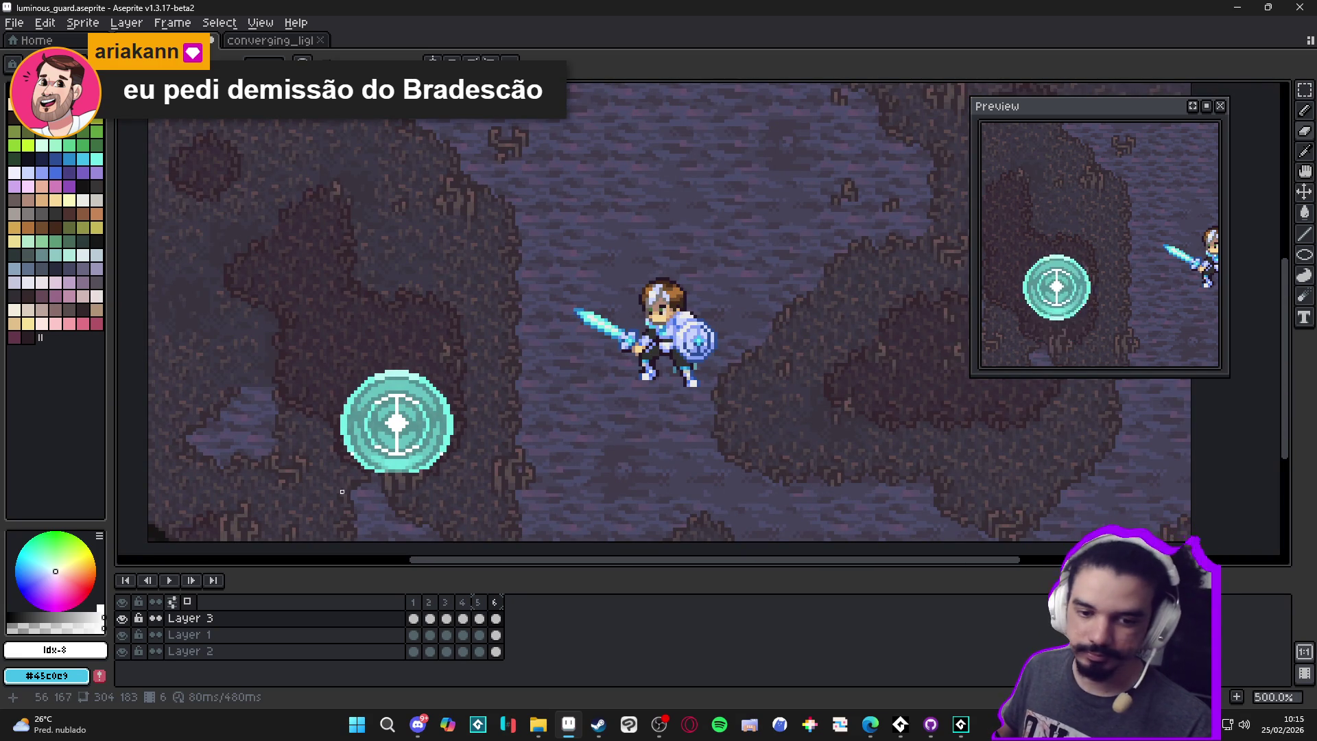
left_click_drag(432, 617, 413, 651)
key("Return")
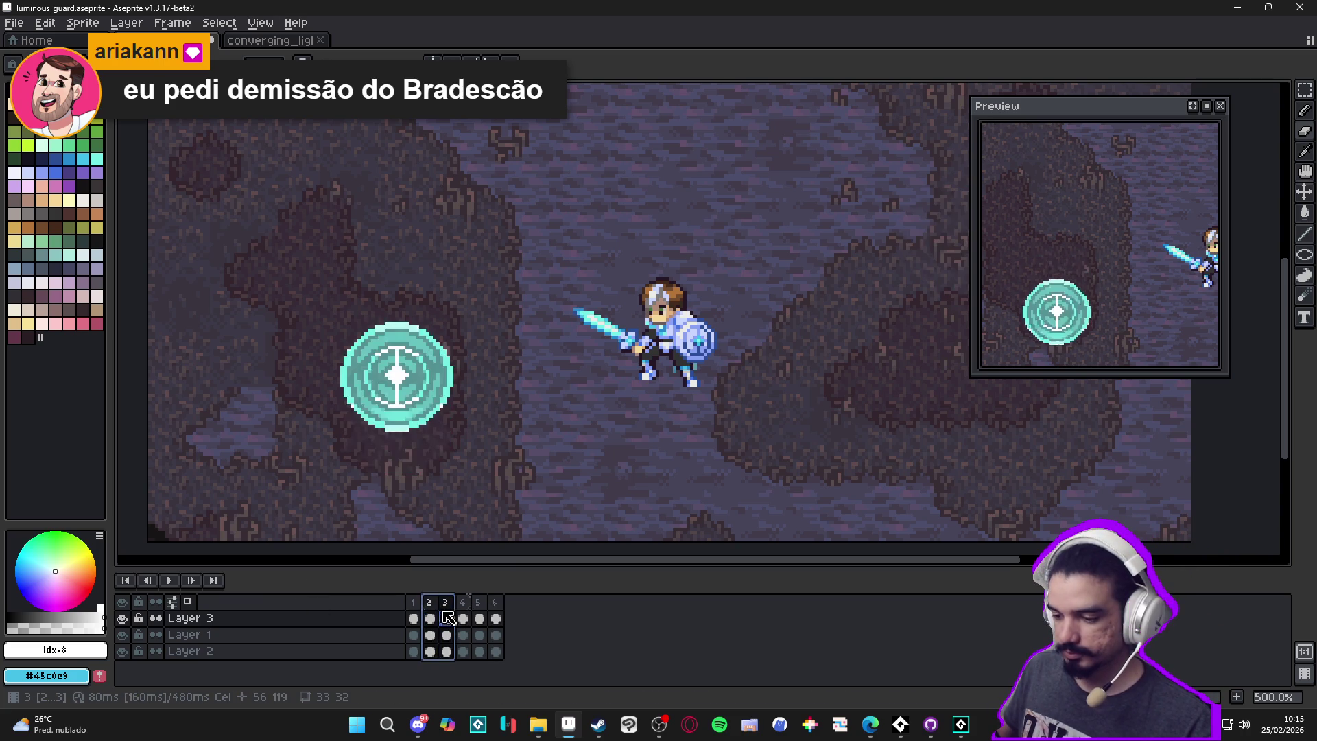
left_click_drag(428, 602, 498, 606)
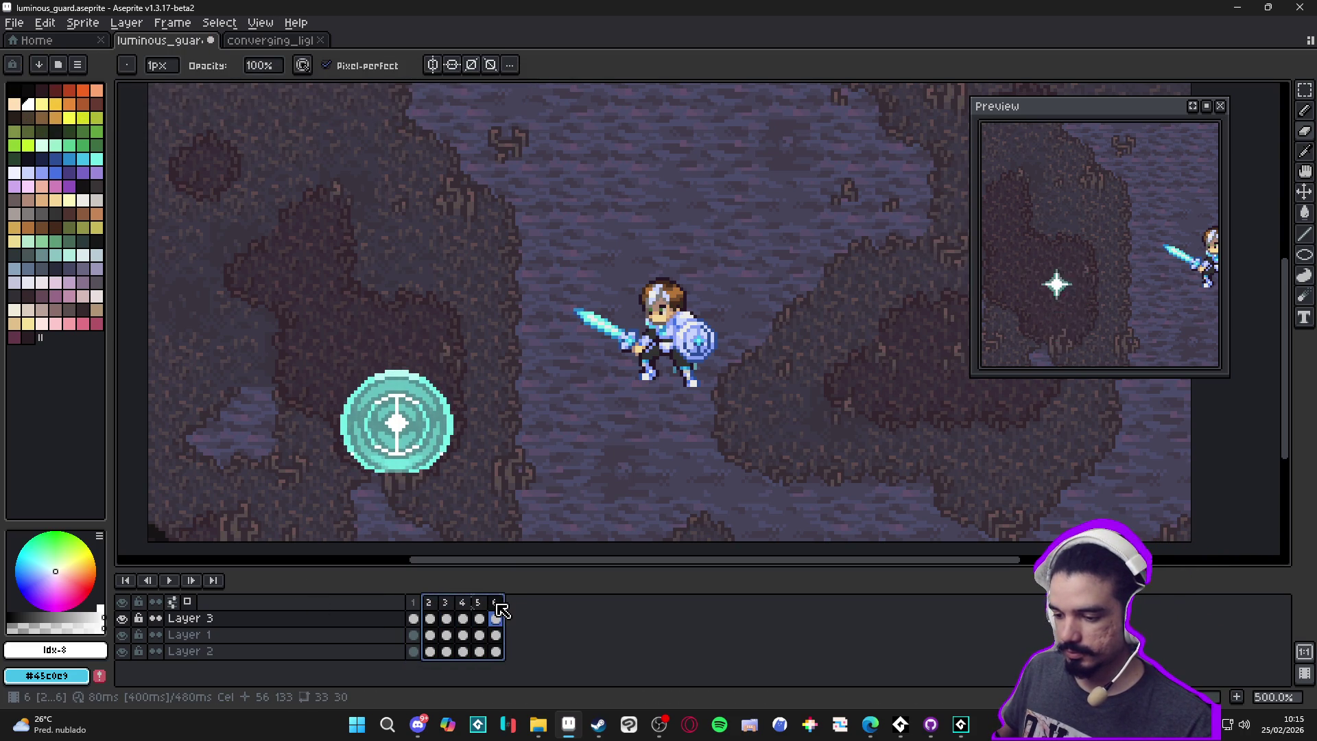
Check frame 2's layers, toggling Layer 3's visibility, and frame the rune and knight
scroll(470, 440, "down", 3)
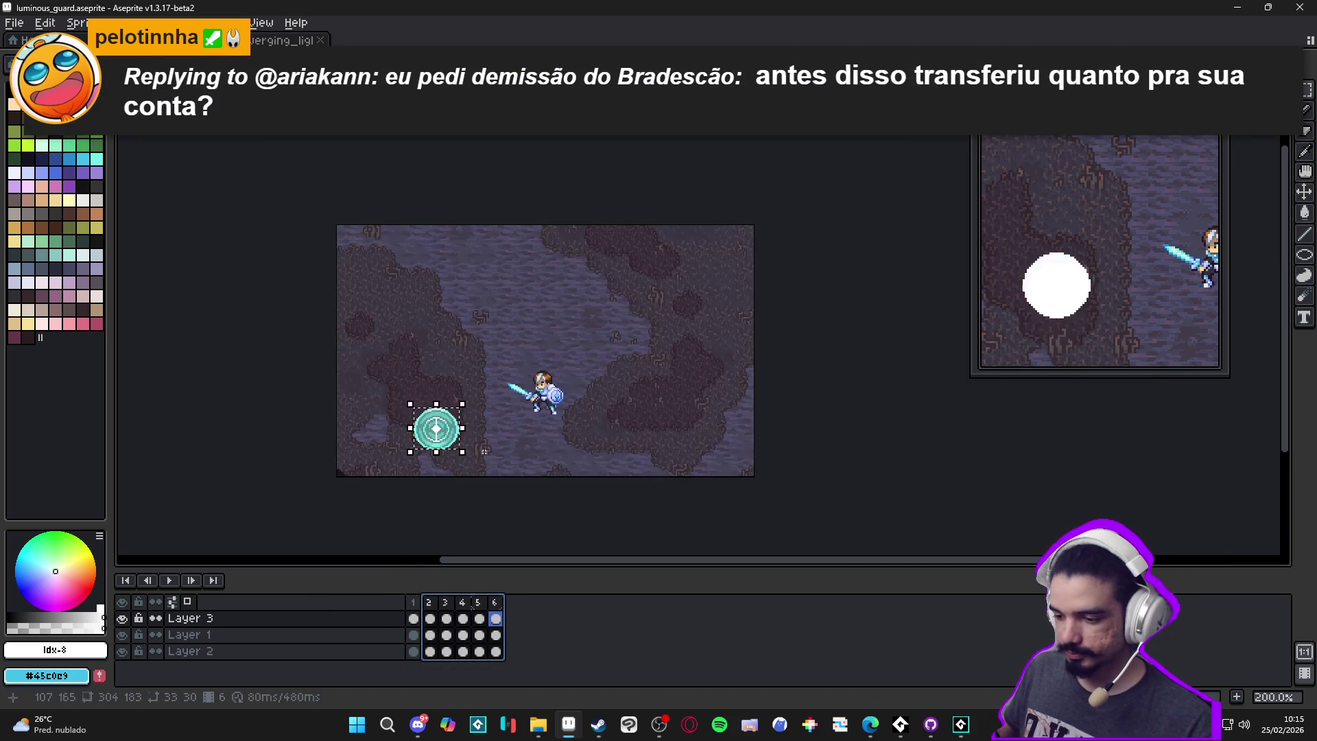
left_click(430, 618)
left_click(430, 635)
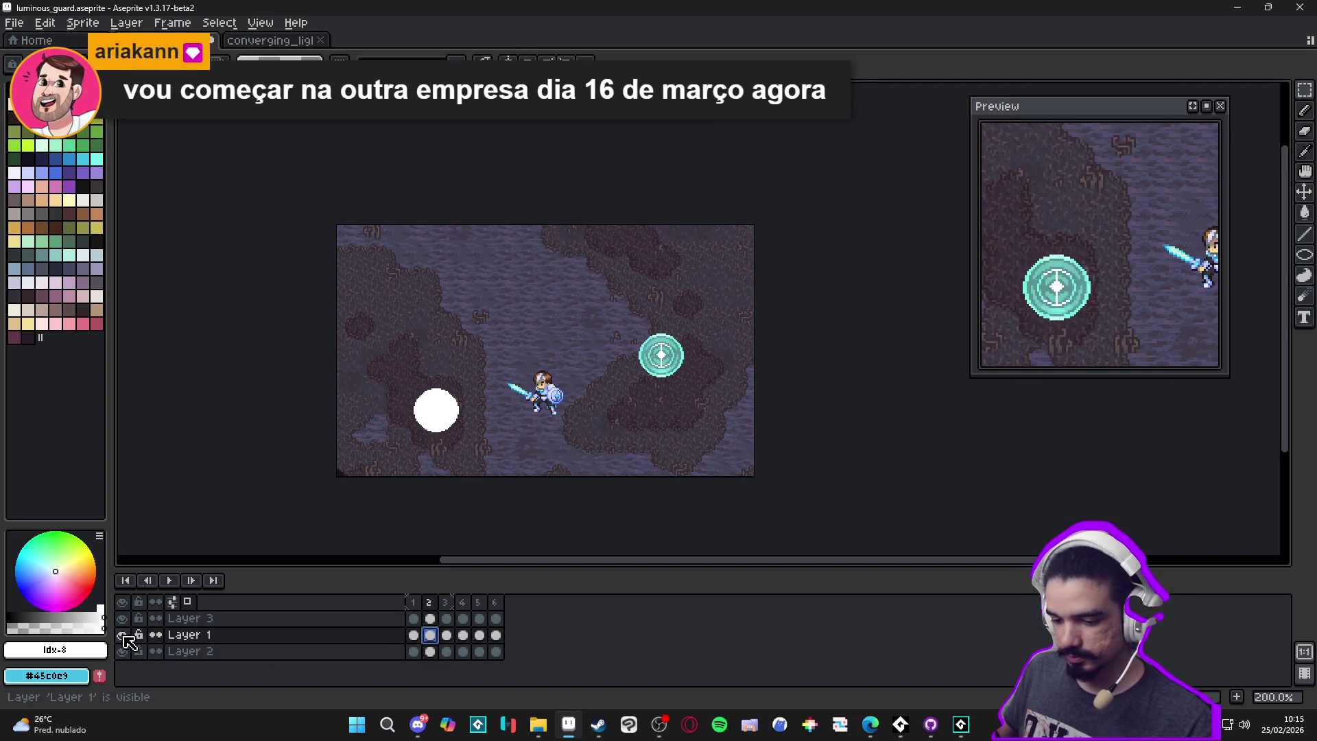
left_click(430, 618)
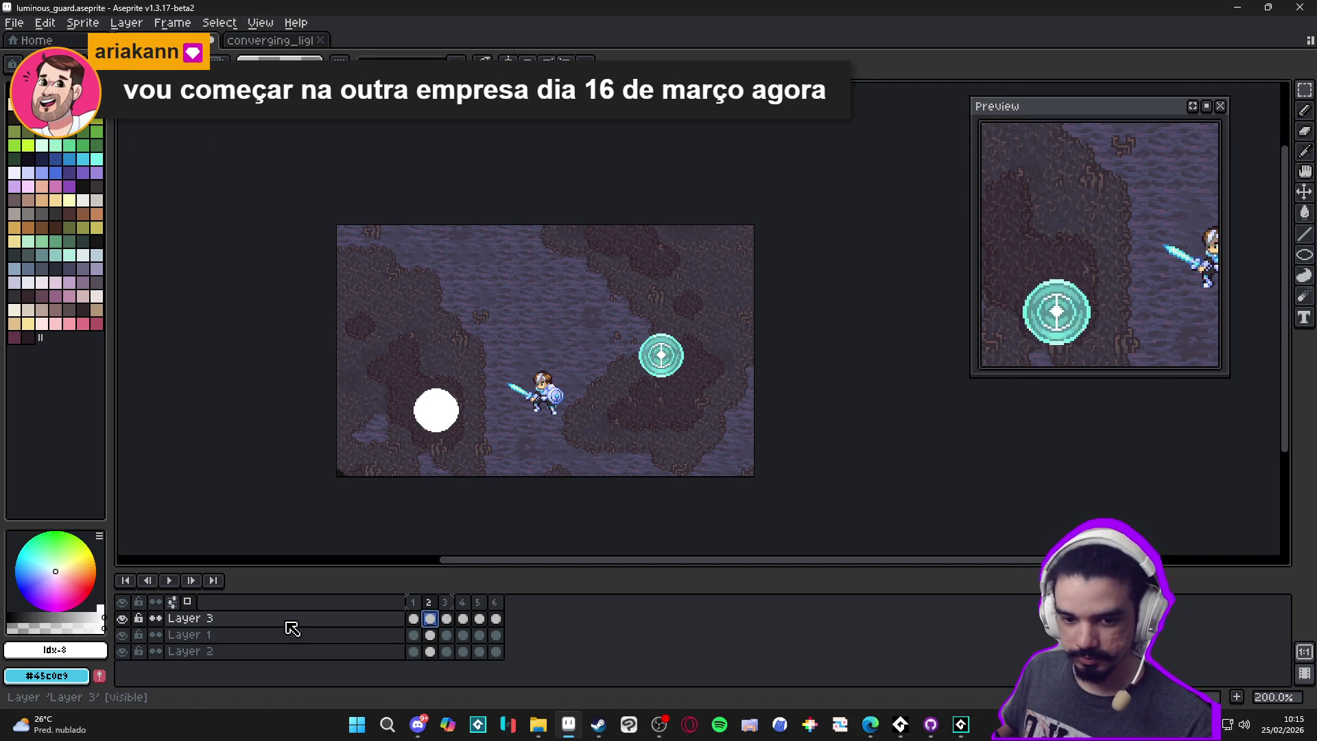
scroll(512, 446, "up", 1)
left_click(122, 618)
left_click(122, 617)
left_click_drag(430, 618, 494, 619)
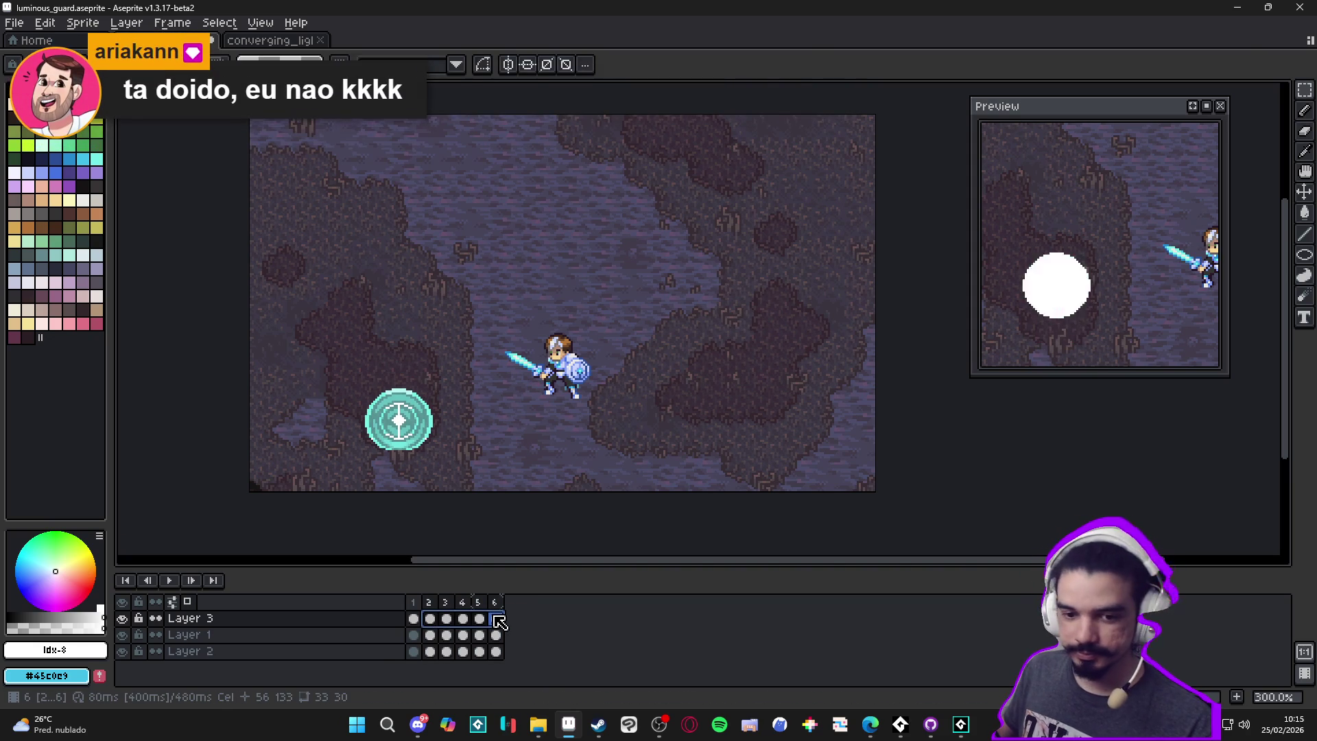
scroll(406, 399, "up", 1)
left_click_drag(392, 403, 431, 361)
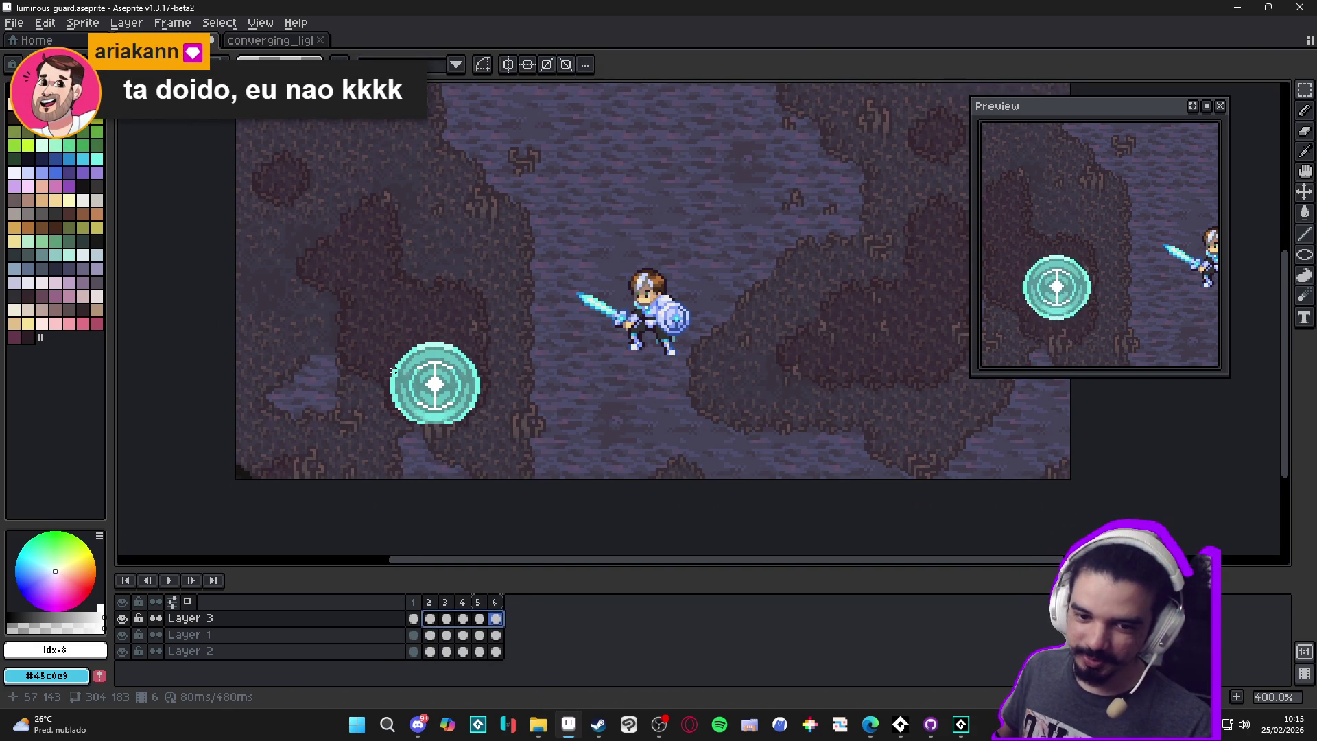
left_click(432, 651)
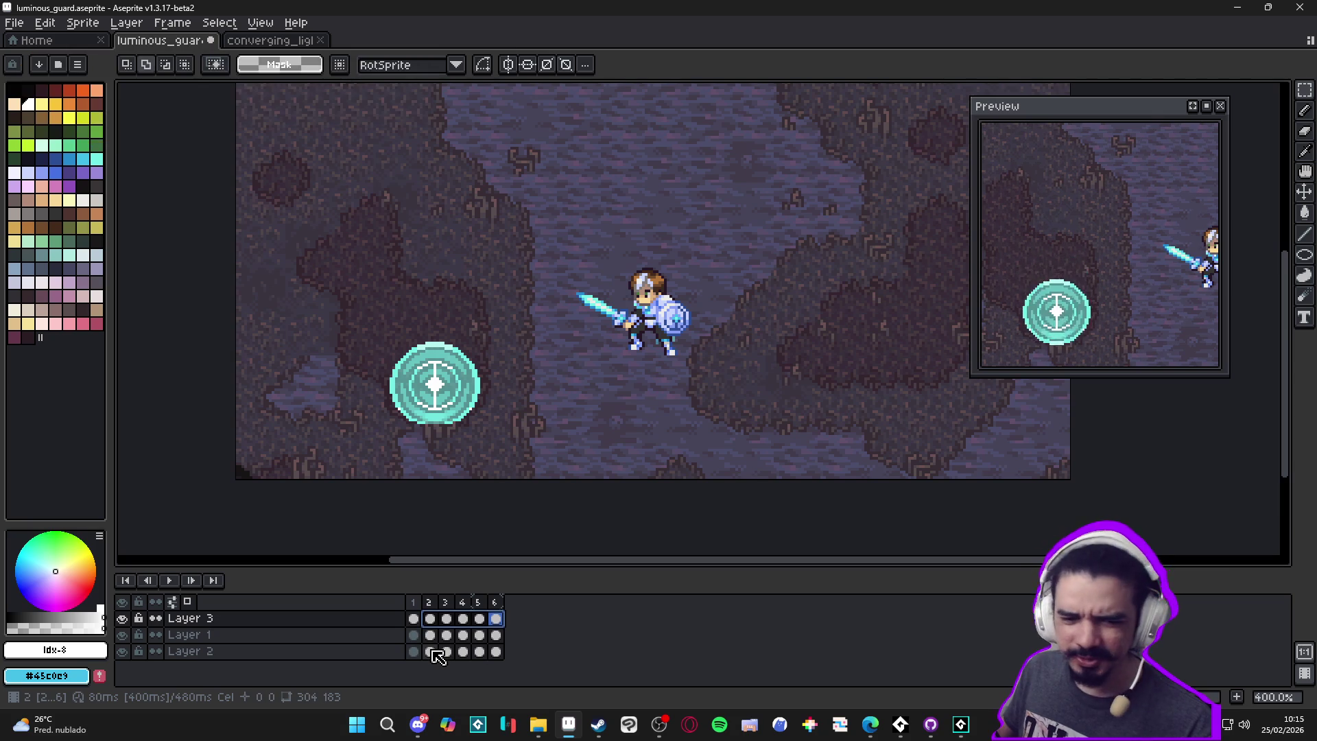
Select Layer 3 frames 2–6 and skew the marquee-selected teal rune into a tilted ellipse
left_click_drag(430, 618, 496, 618)
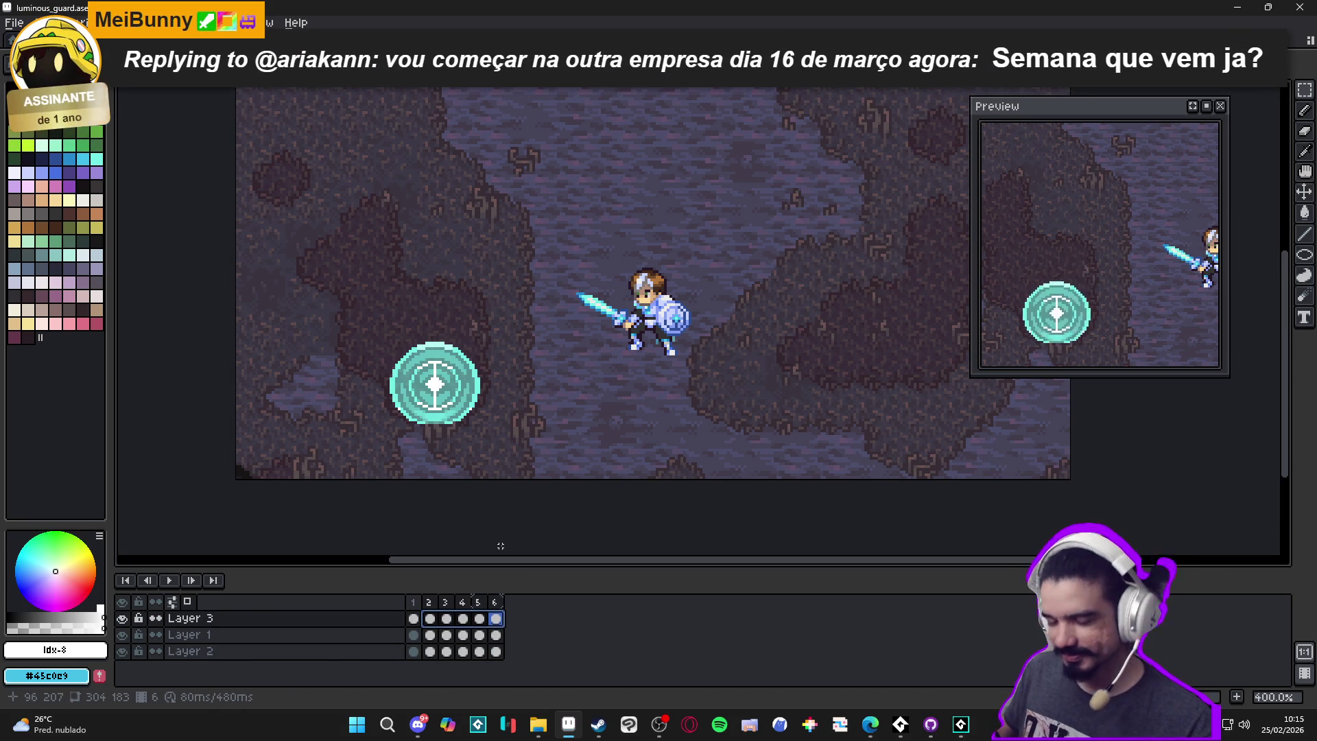
left_click_drag(388, 341, 480, 424)
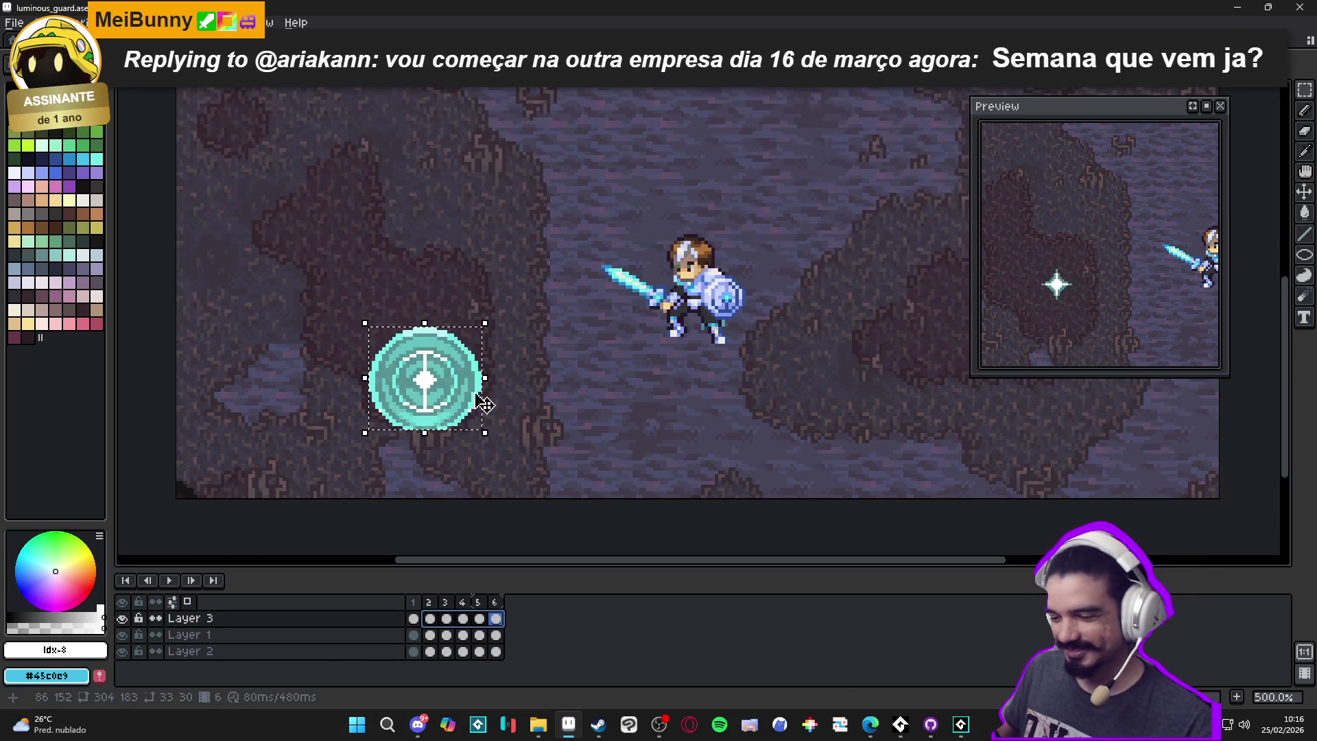
scroll(473, 388, "up", 2)
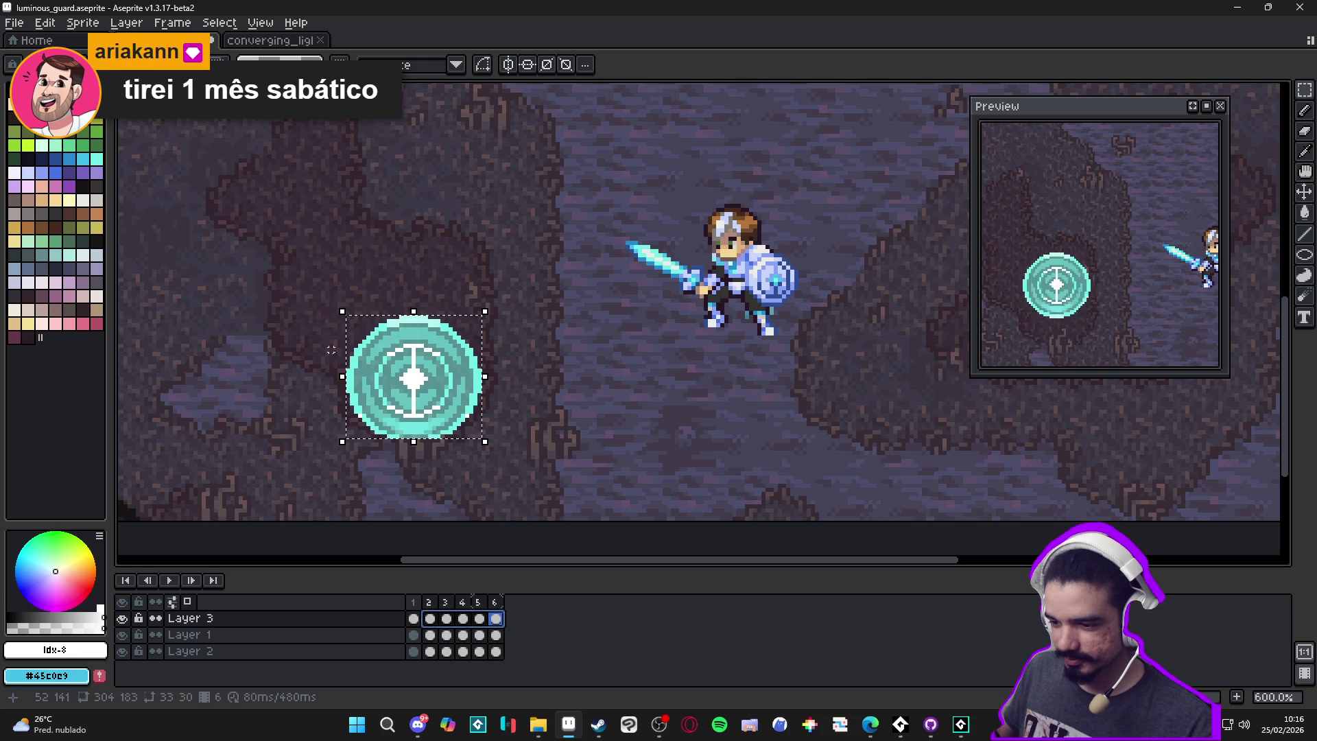
left_click(336, 386)
left_click_drag(336, 385, 343, 362)
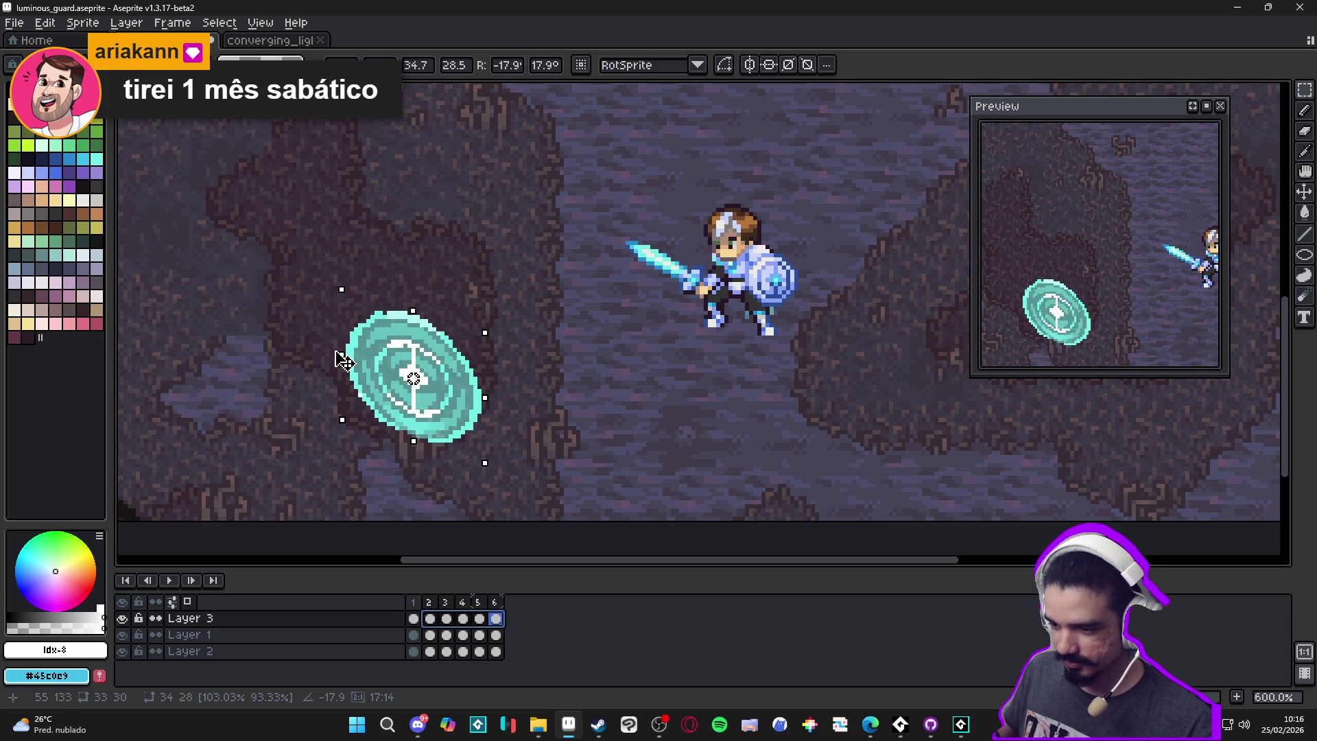
key("Return")
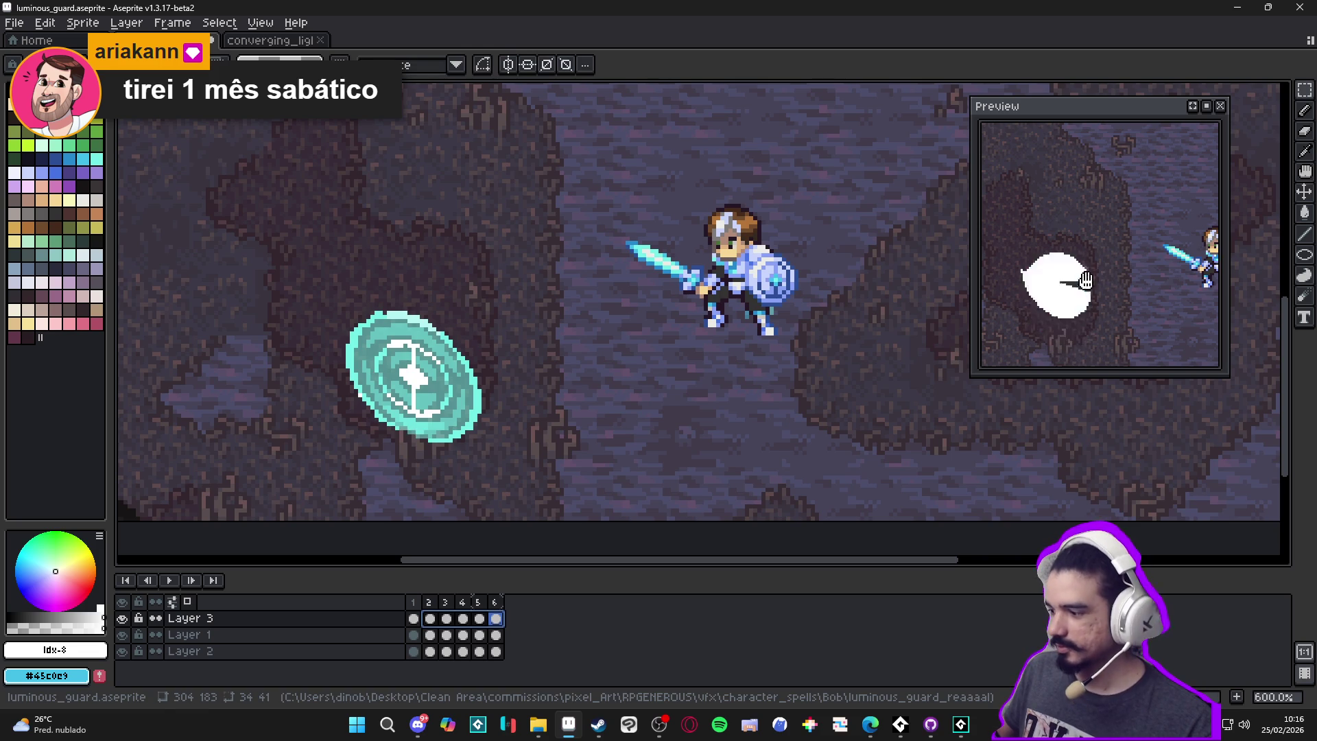
Skew the next frame's rune to the same tilt, then undo that skew
left_click_drag(1062, 297, 1089, 297)
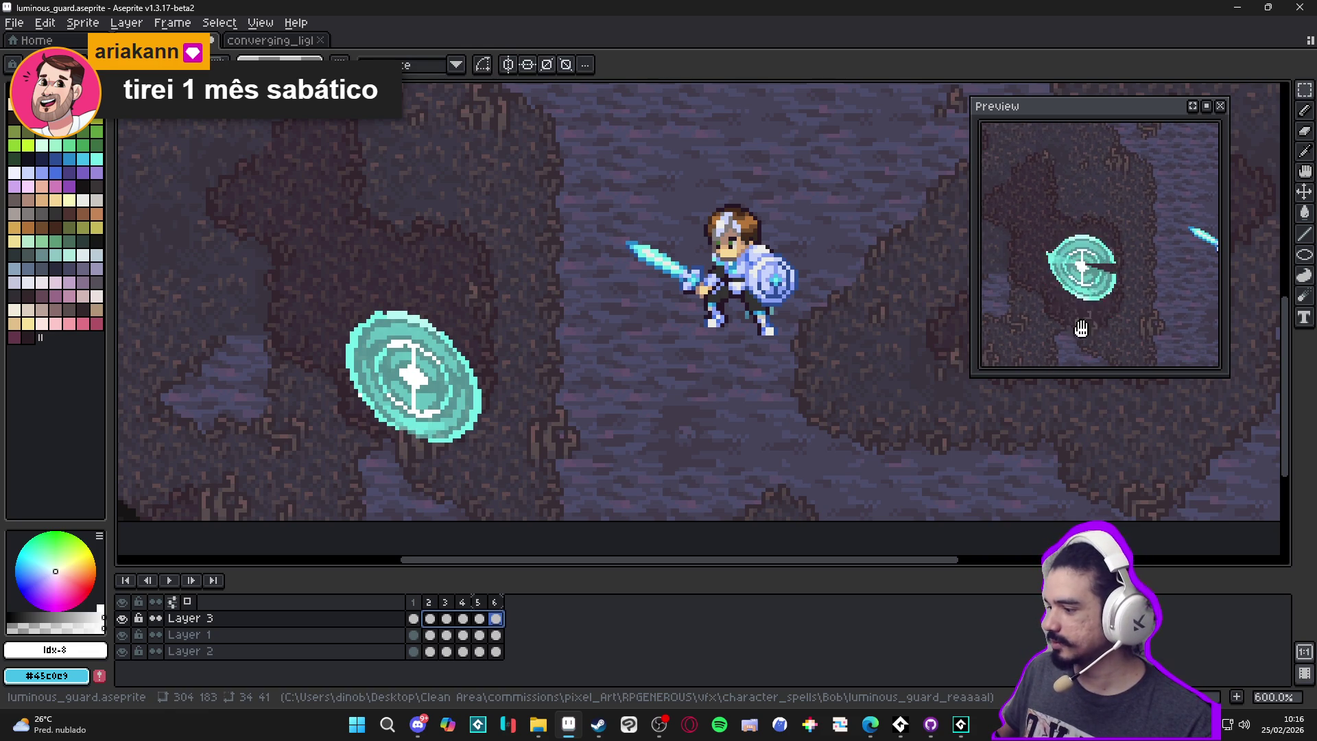
scroll(635, 311, "down", 1)
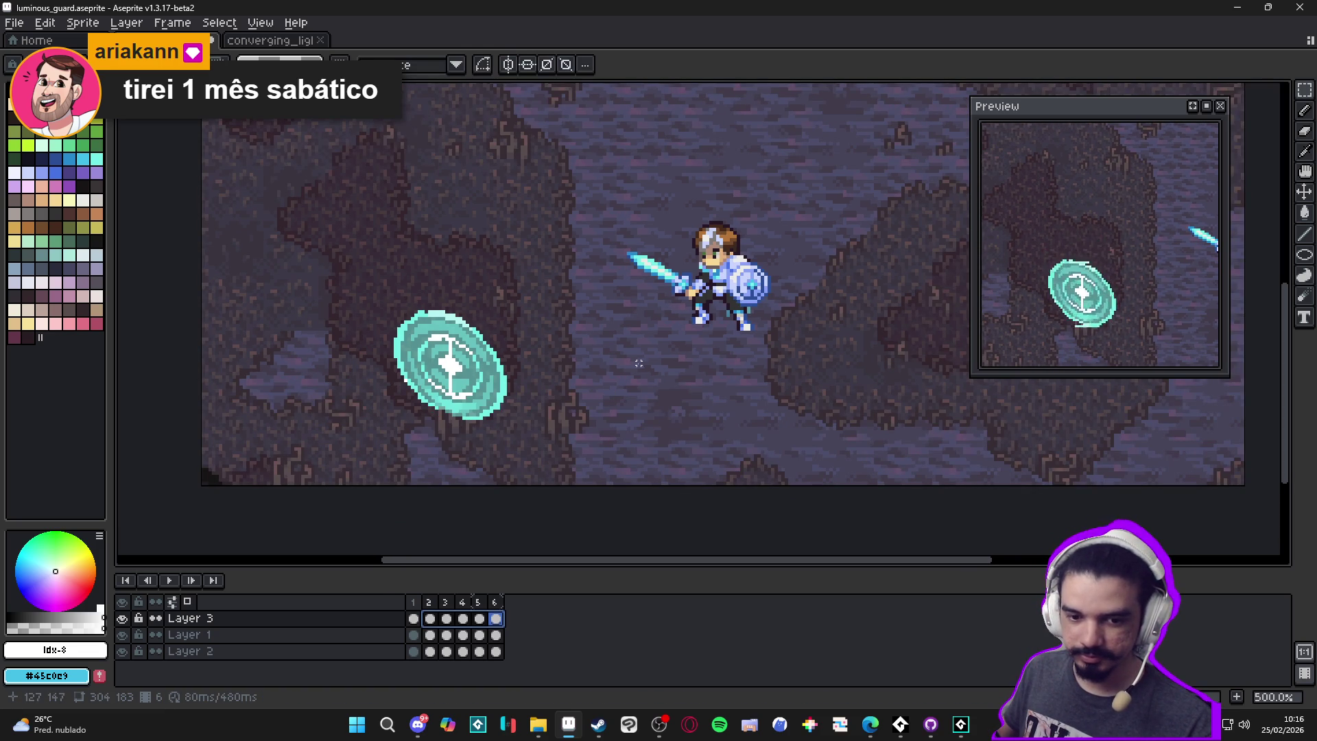
left_click(426, 377)
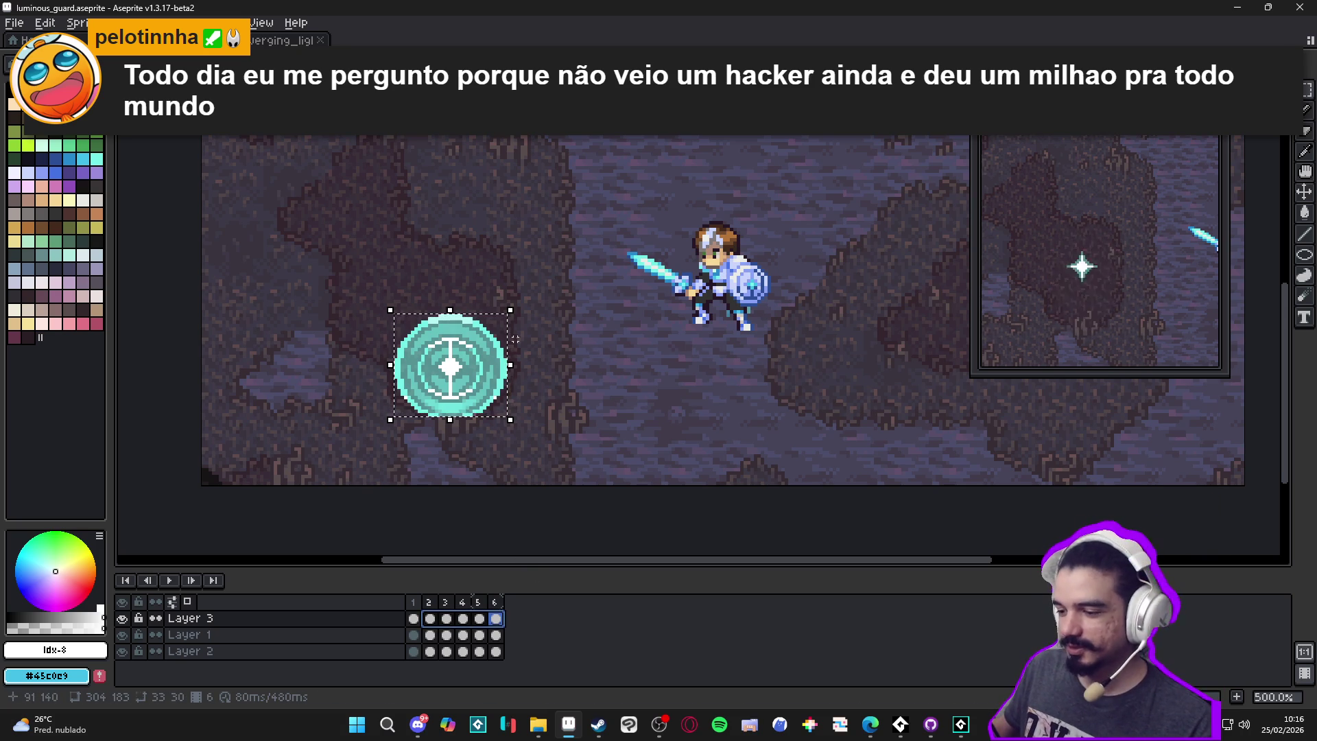
left_click_drag(524, 362, 539, 391)
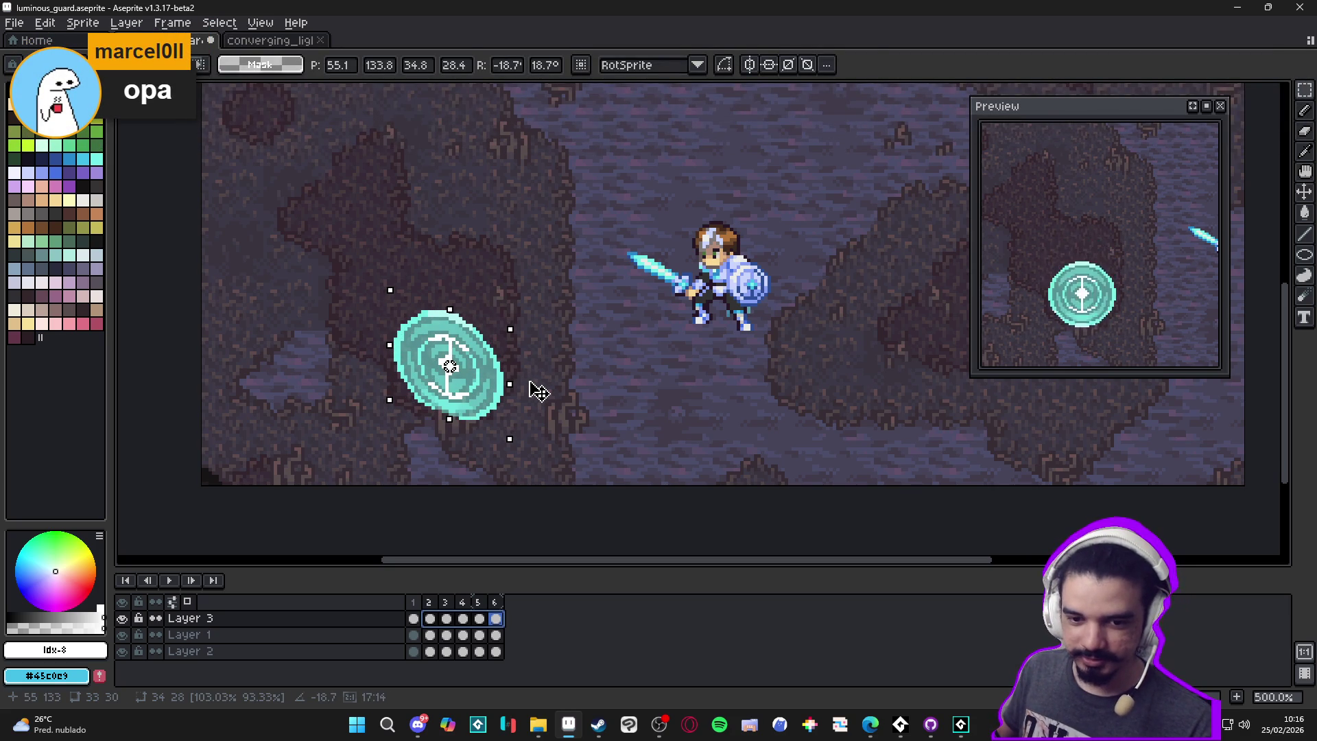
key("Return")
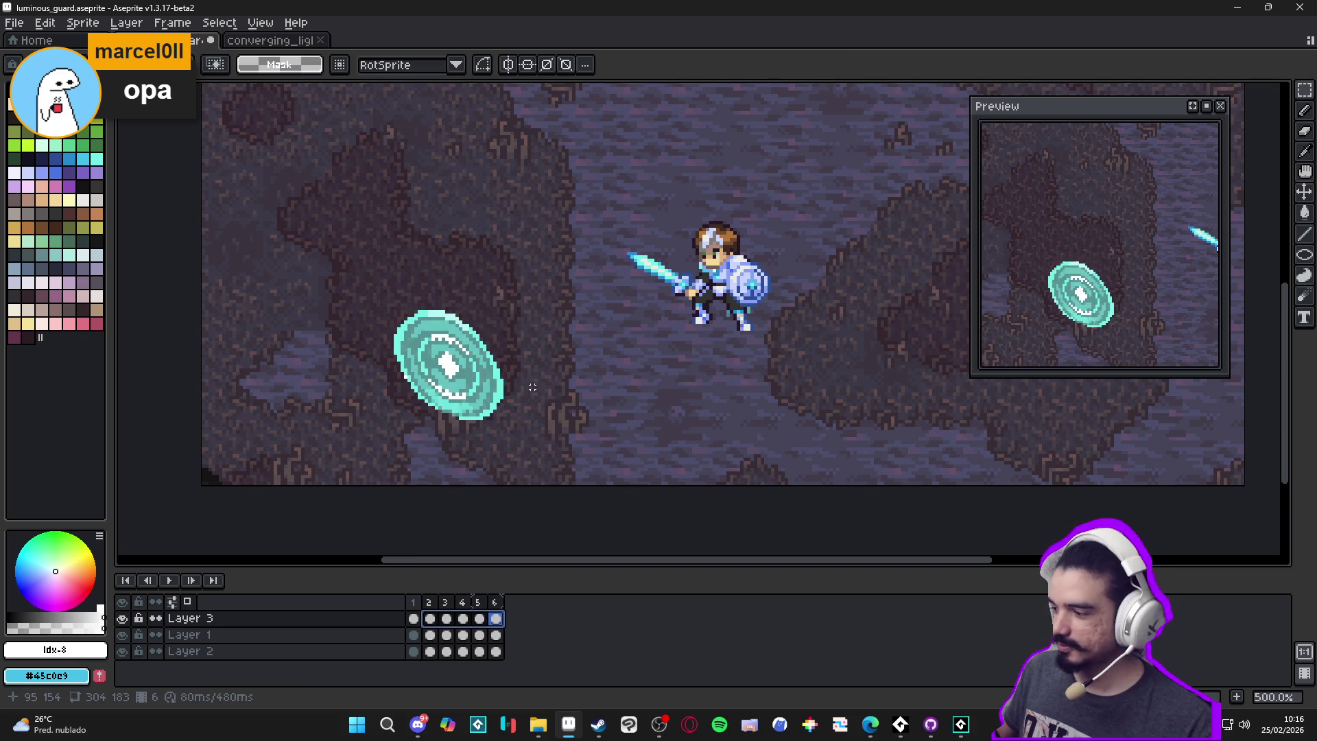
key("ctrl+z")
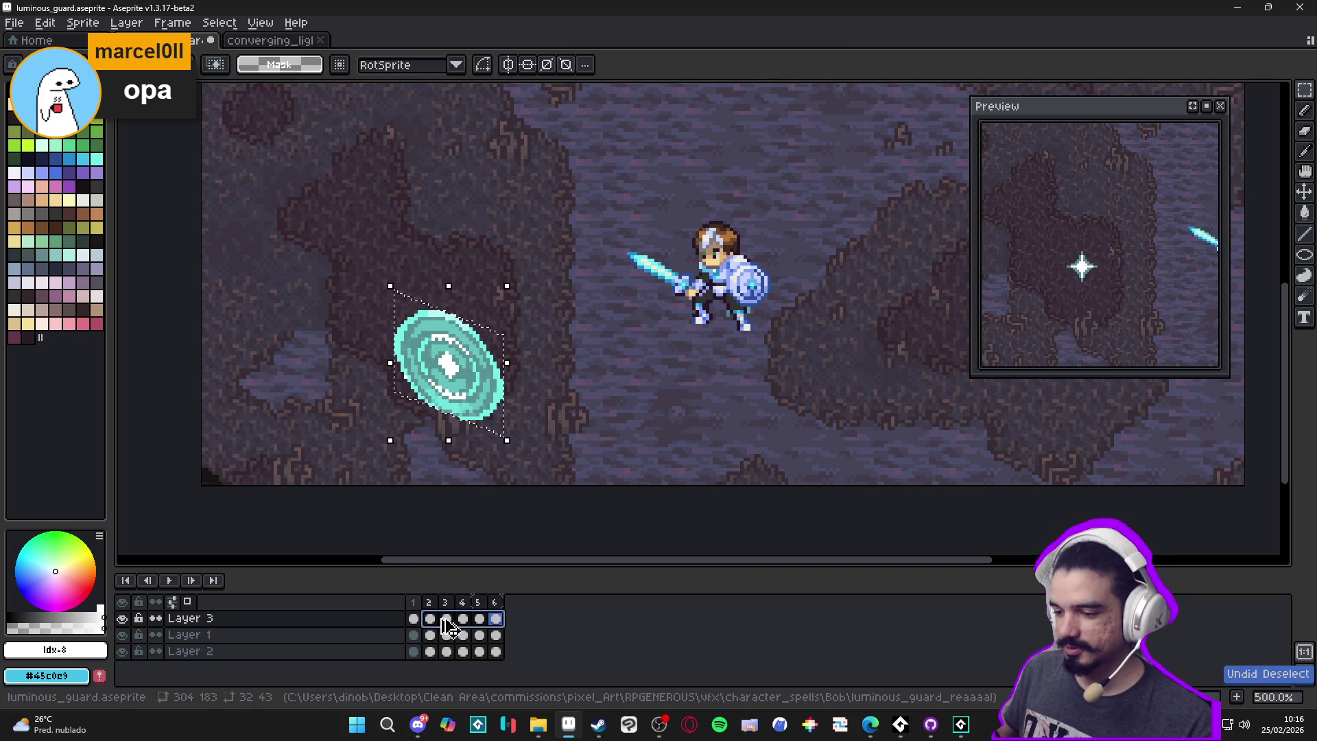
left_click(429, 621)
key("ctrl+d")
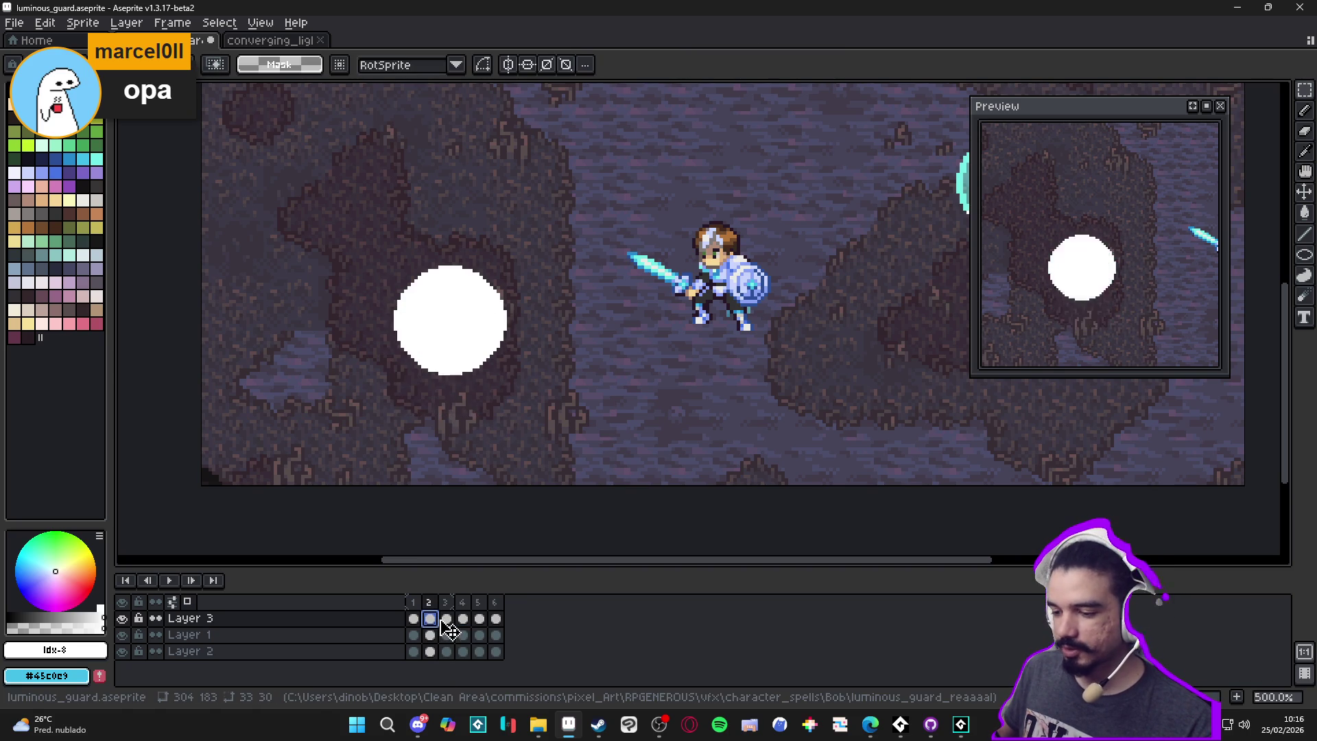
left_click(446, 619)
left_click(430, 618)
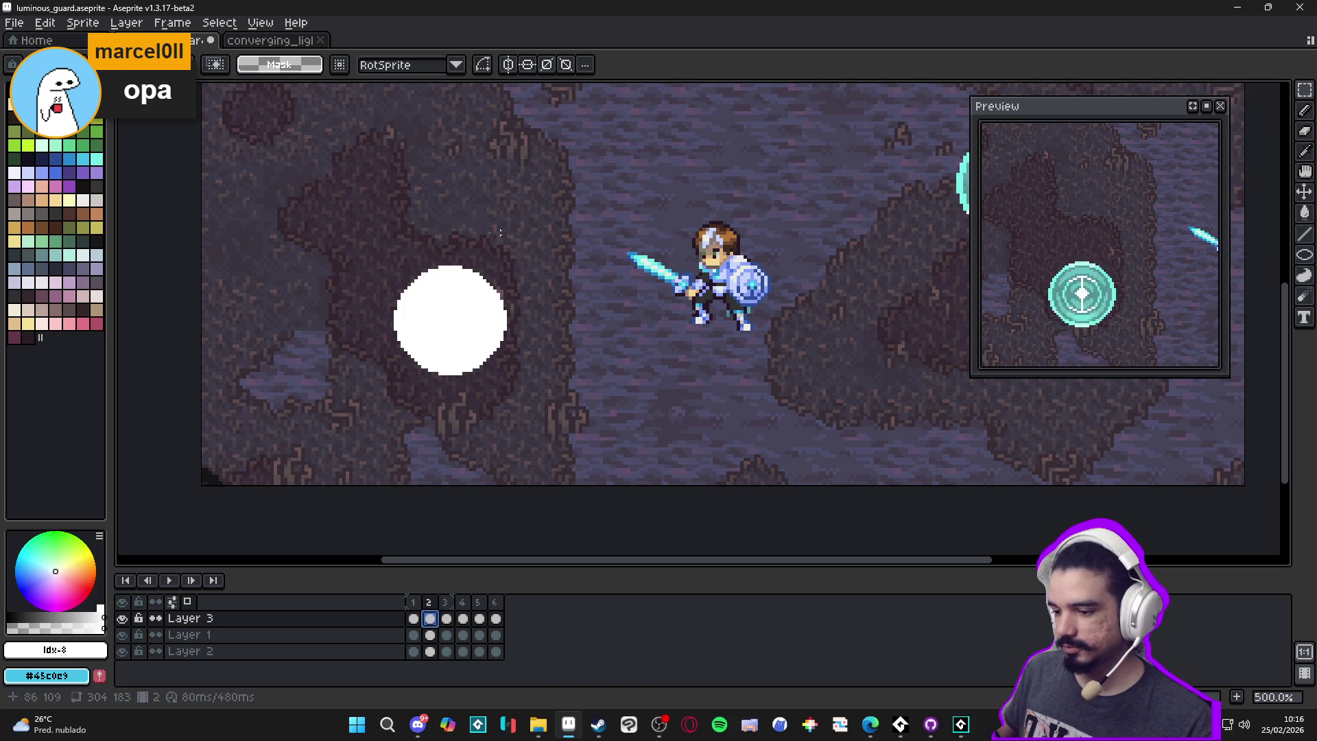
mouse_move(364, 205)
left_mouse_down()
mouse_move(482, 361)
mouse_move(541, 479)
mouse_move(555, 474)
left_mouse_up()
left_click_drag(430, 618, 504, 620)
left_click(535, 400)
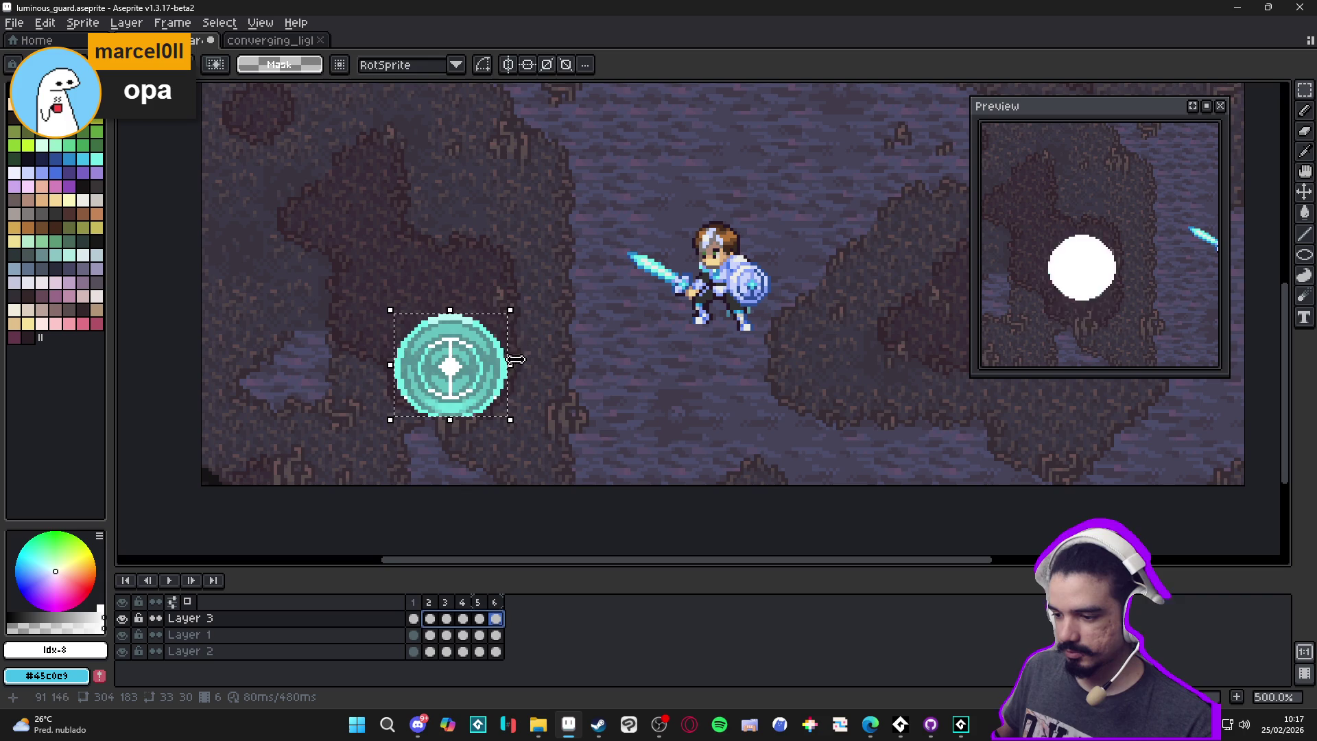
left_click_drag(525, 365, 537, 391)
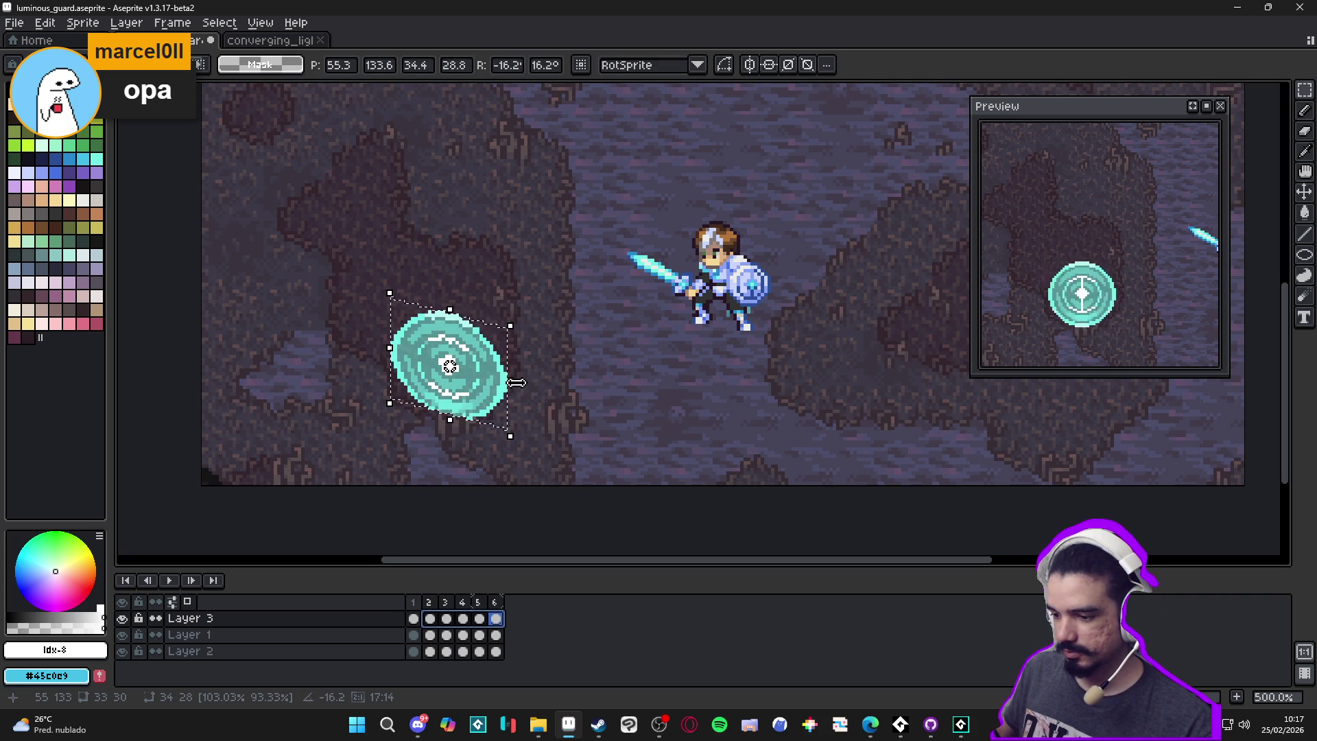
left_click_drag(517, 382, 503, 397)
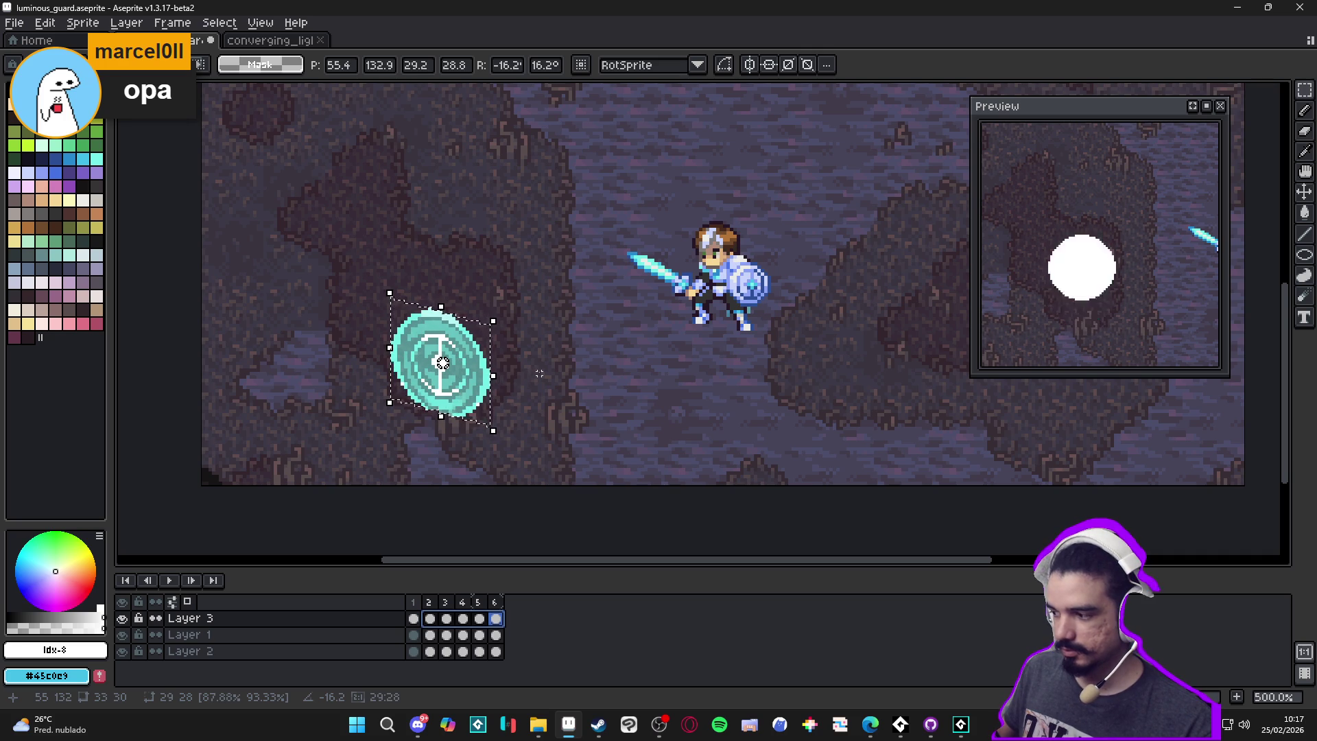
key("ctrl+d")
key("ctrl+z")
key("ctrl+z")
key("ctrl+d")
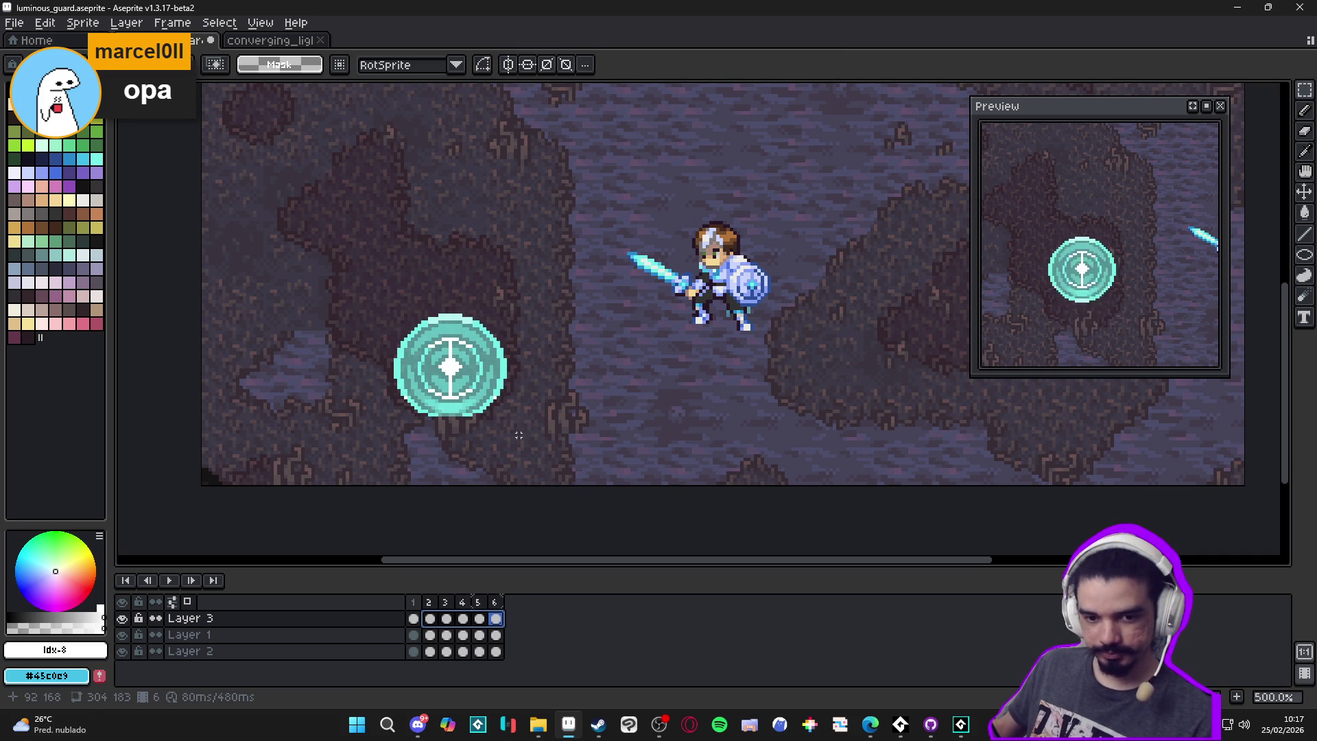
left_click(430, 619)
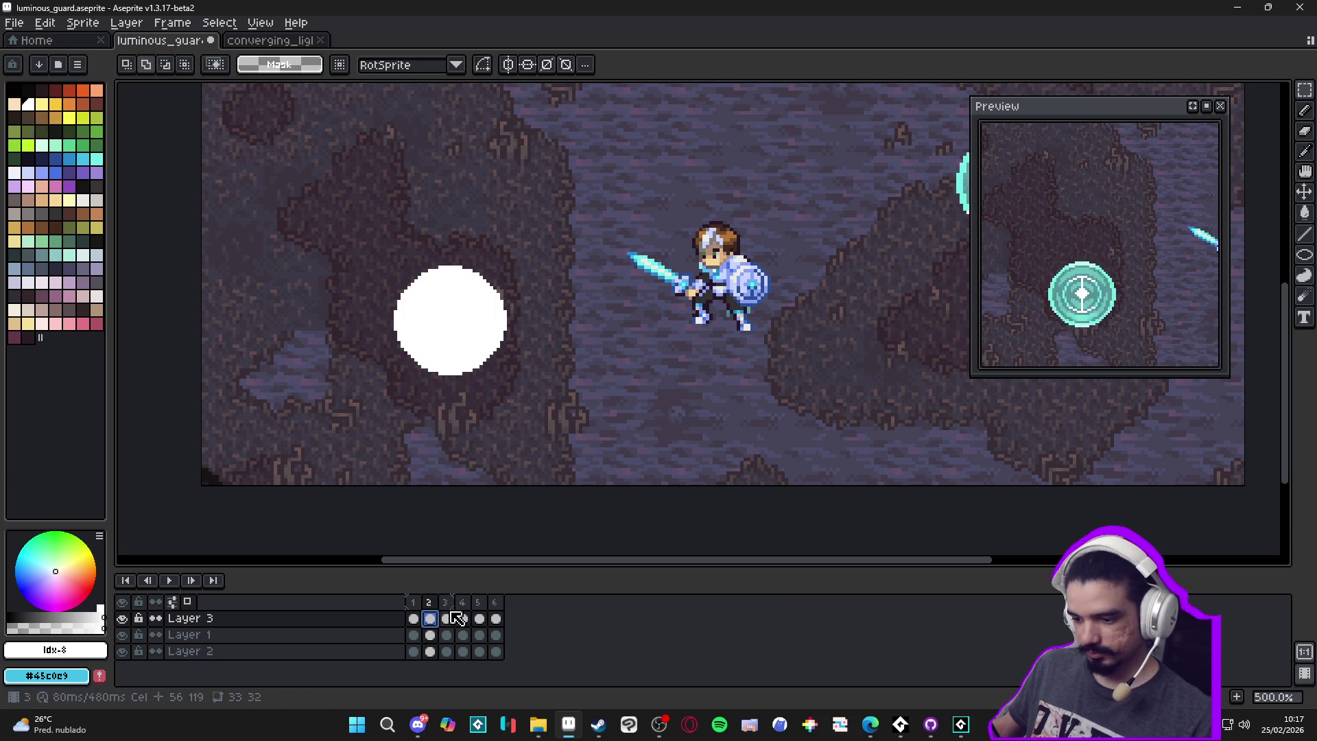
Select the white circle on Layer 3 cels 2–6 and try skewing it, then undo
left_click_drag(498, 626, 430, 621)
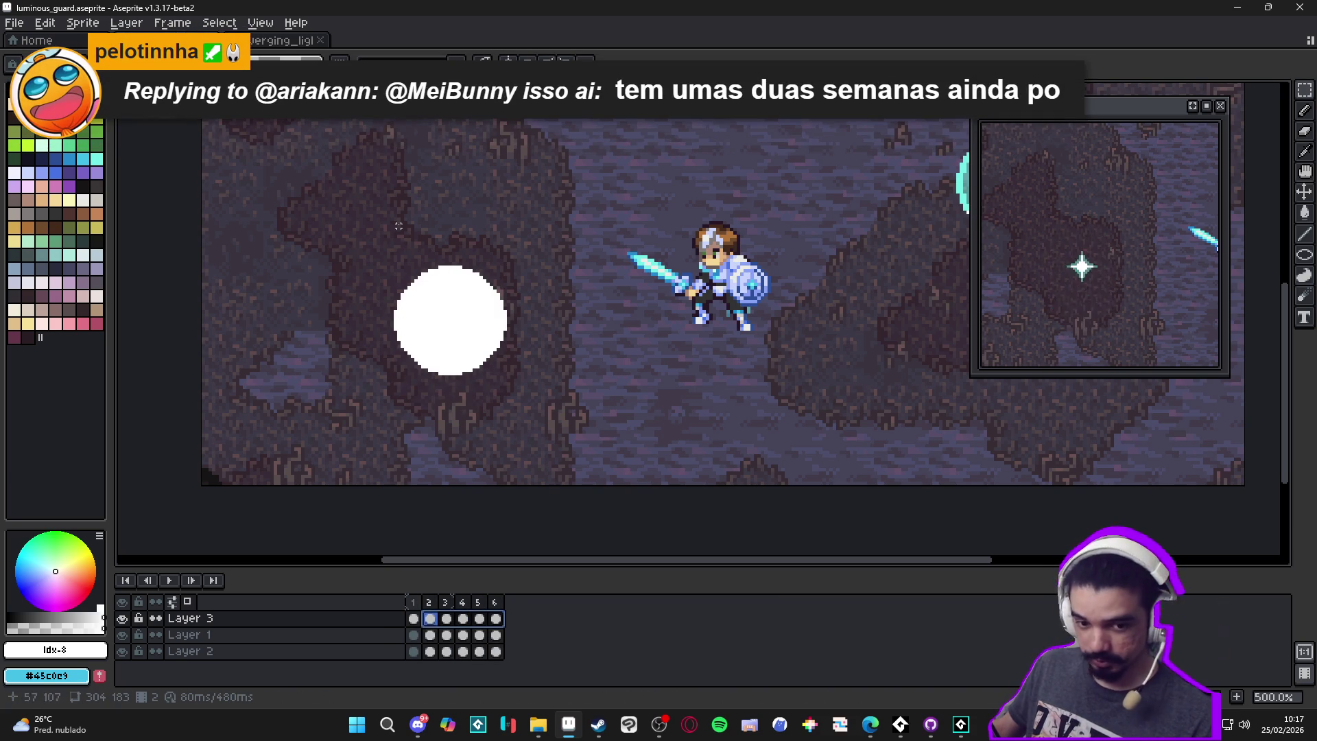
mouse_move(340, 192)
left_mouse_down()
mouse_move(438, 359)
mouse_move(494, 402)
left_mouse_up()
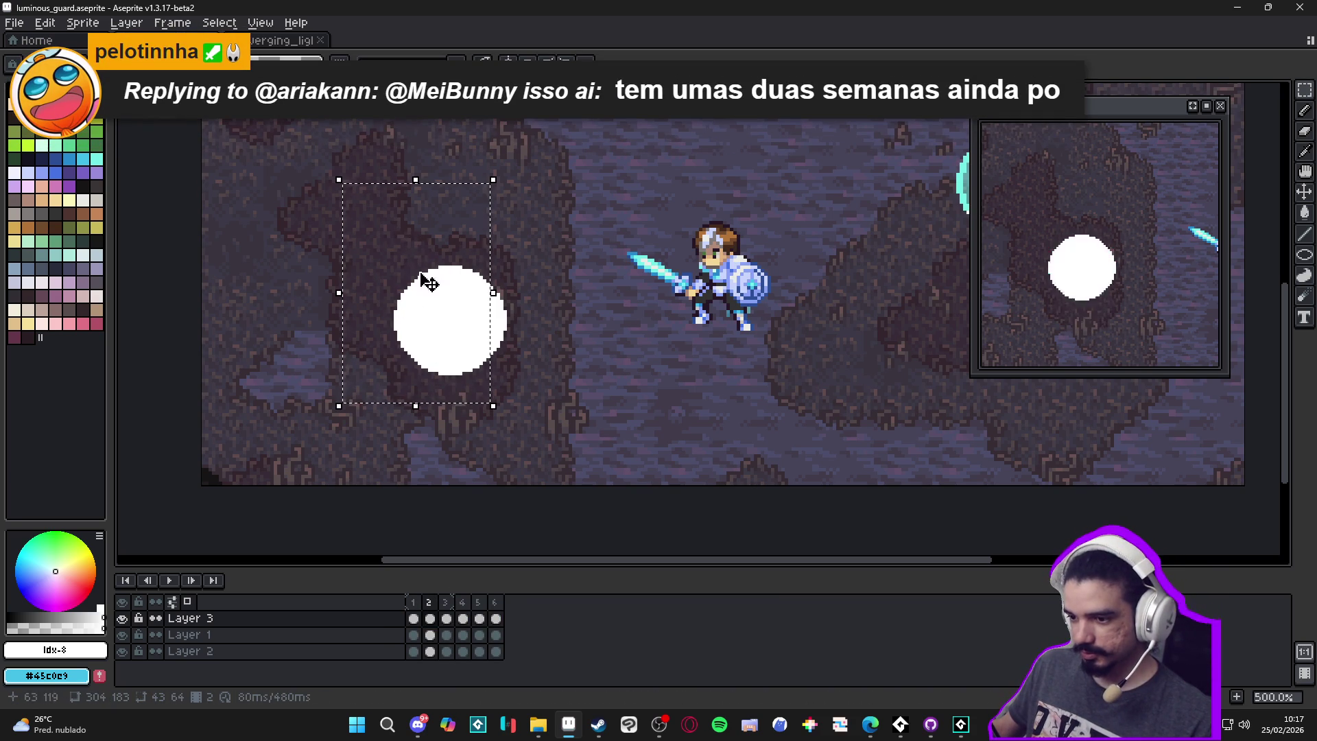
key("ctrl+d")
left_click(494, 621)
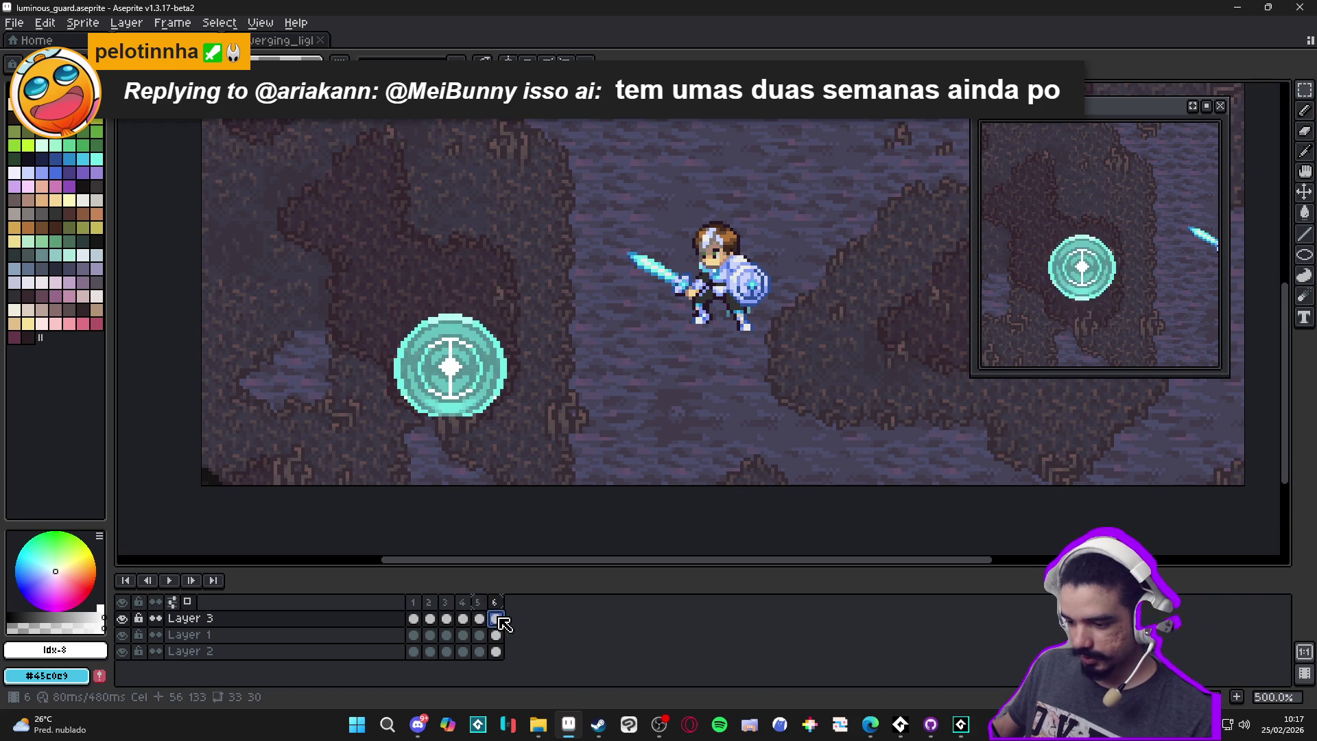
left_click_drag(500, 619, 430, 619)
mouse_move(357, 164)
left_mouse_down()
mouse_move(490, 450)
mouse_move(553, 467)
left_mouse_up()
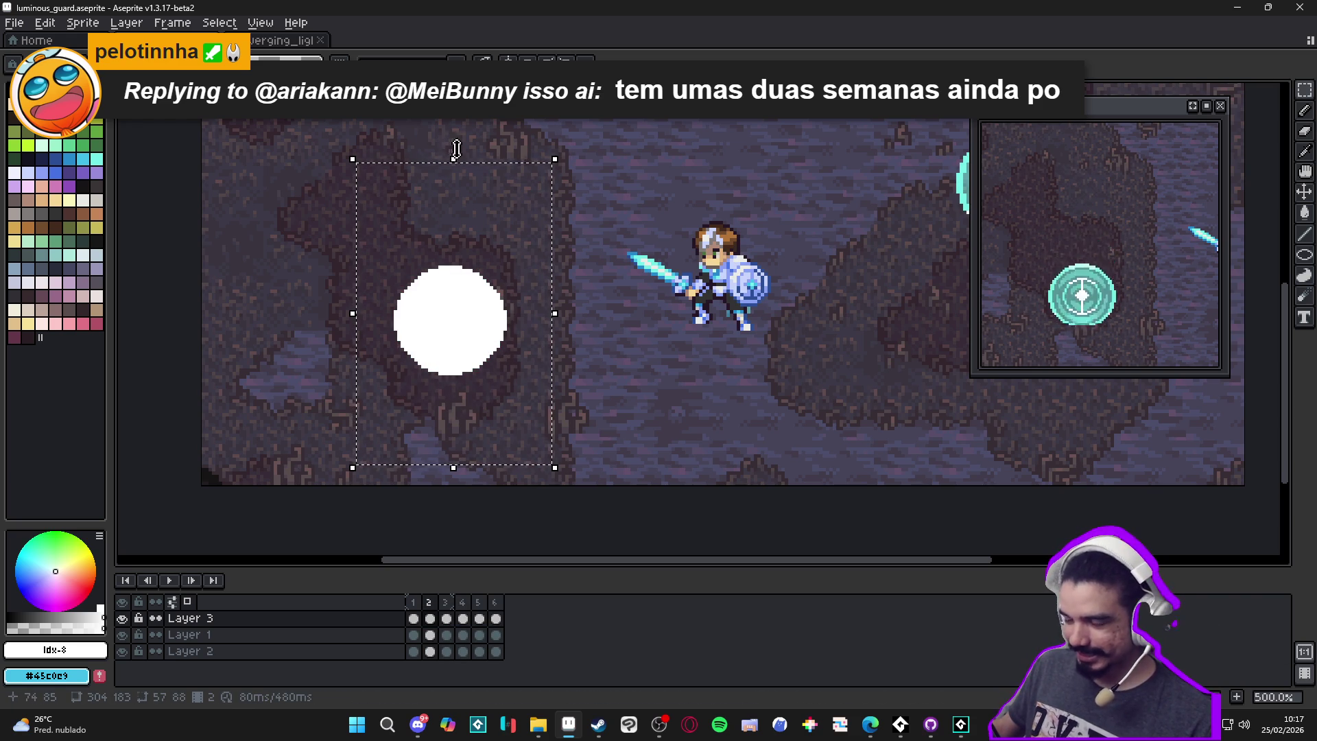
left_click_drag(466, 146, 470, 158)
key("Escape")
left_click_drag(561, 316, 568, 347)
left_click(567, 346)
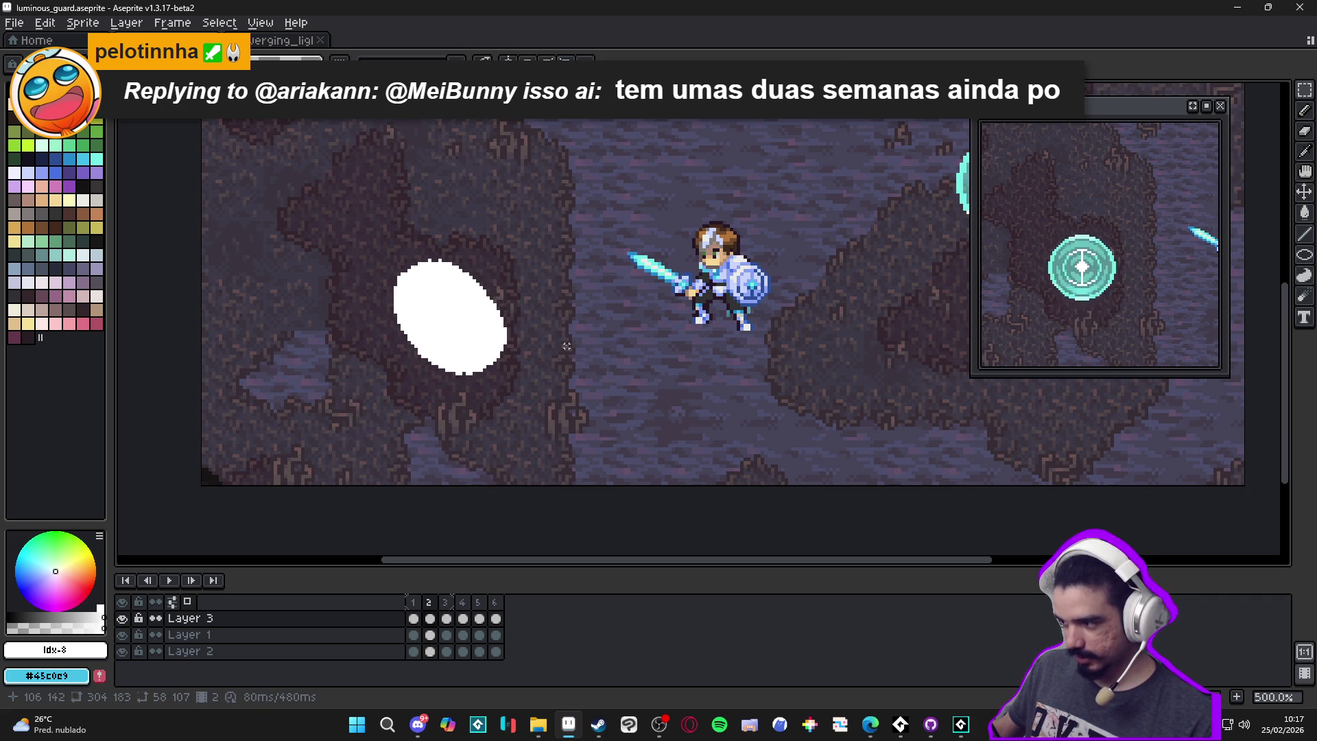
key("ctrl+z")
Rotate the circle on cels 2–6 by about -18.6°, then undo the rotation
left_click(498, 622)
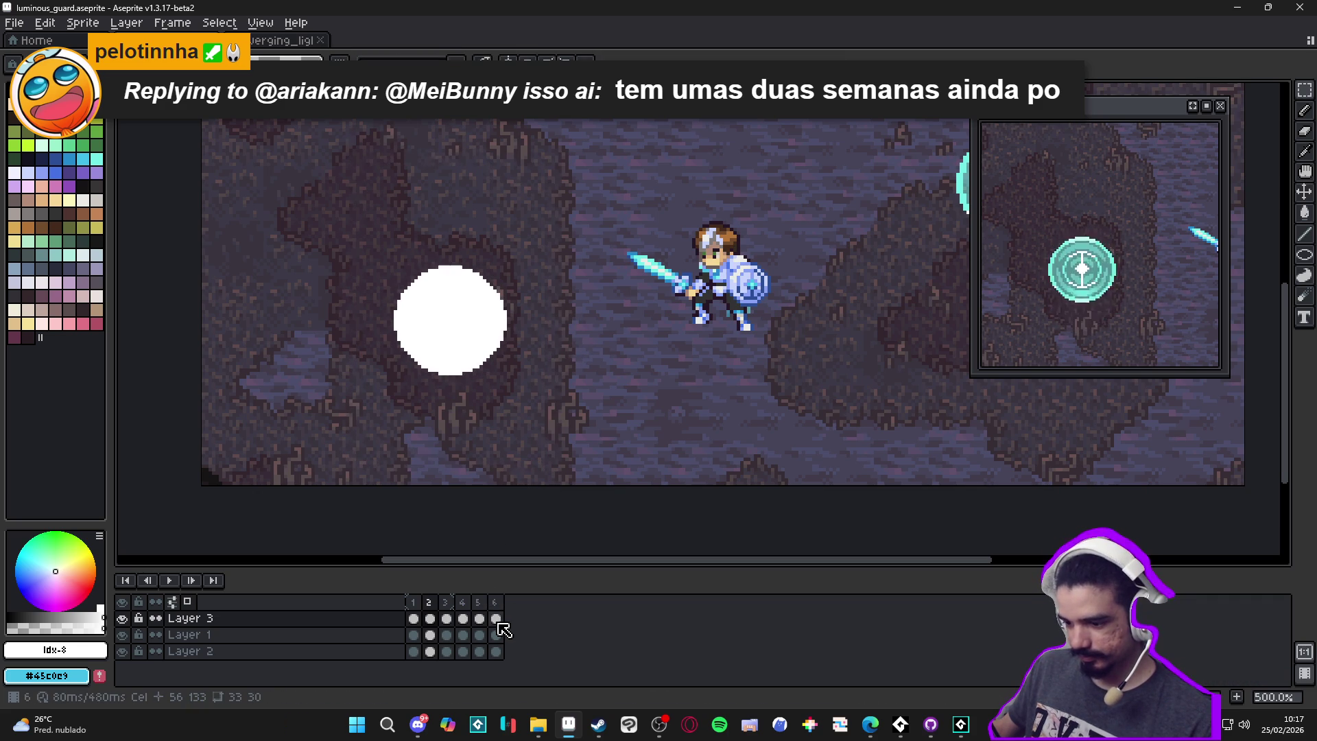
left_click_drag(498, 623, 430, 619)
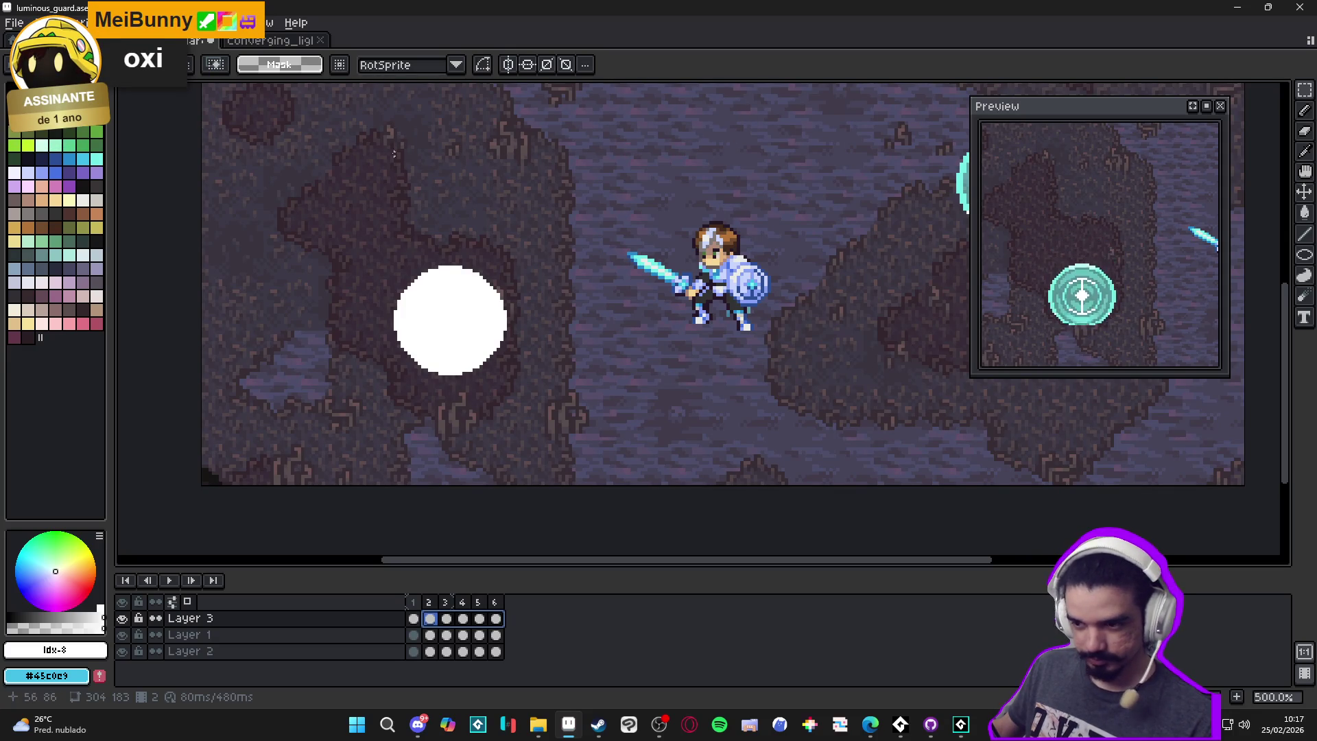
mouse_move(354, 126)
left_mouse_down()
mouse_move(485, 434)
mouse_move(543, 480)
left_mouse_up()
left_click_drag(558, 301, 558, 342)
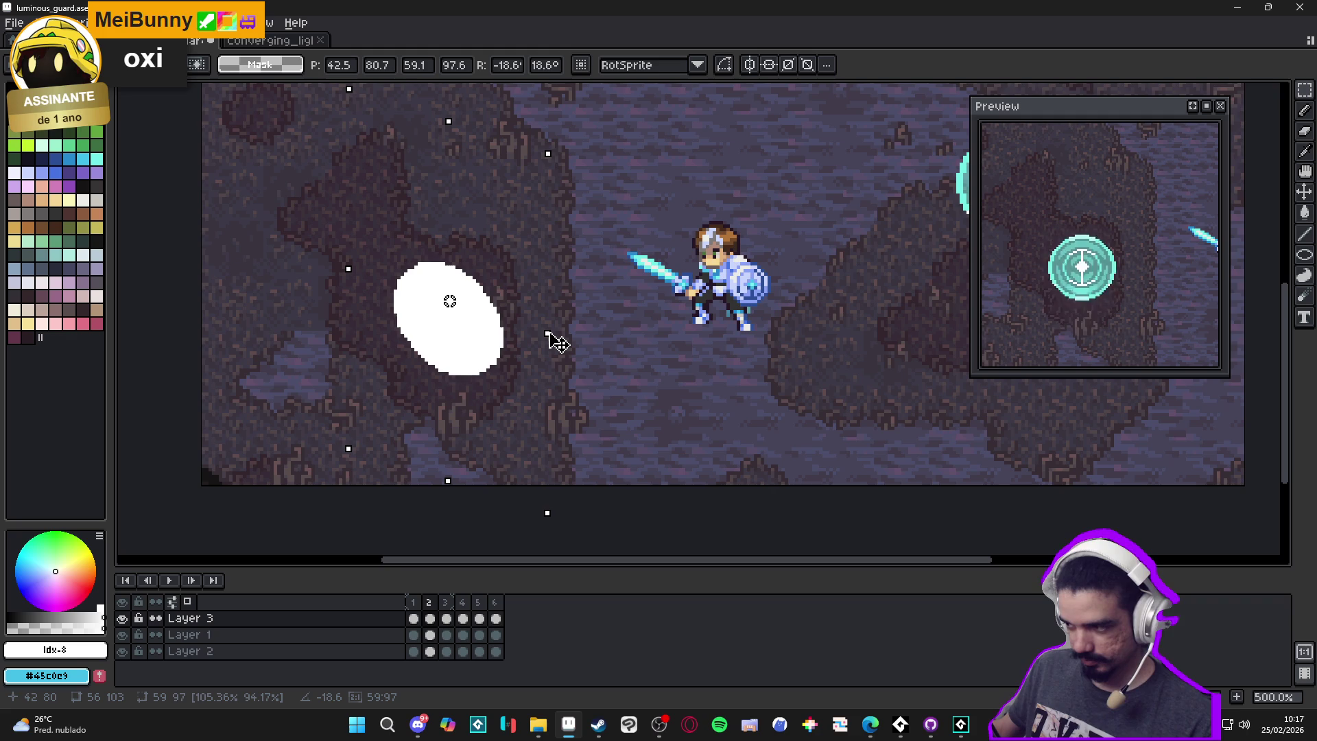
key("Return")
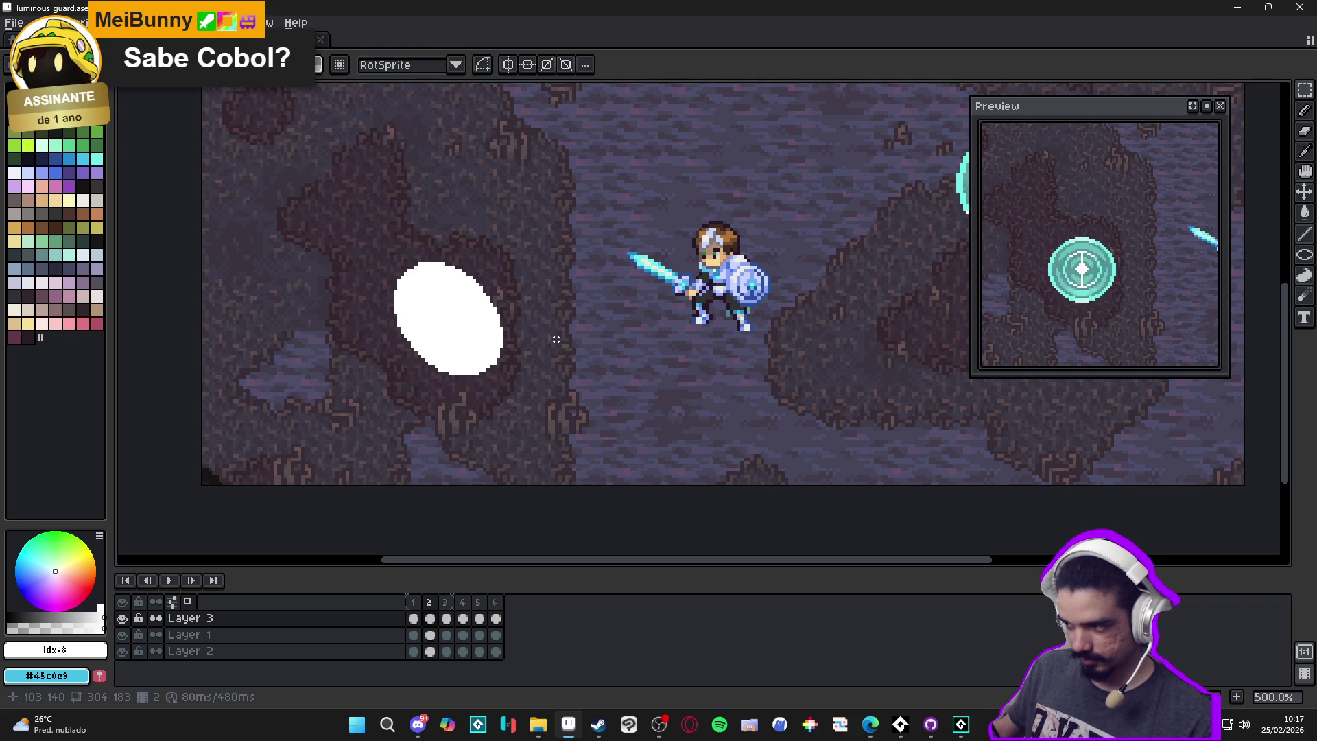
key("ctrl+z")
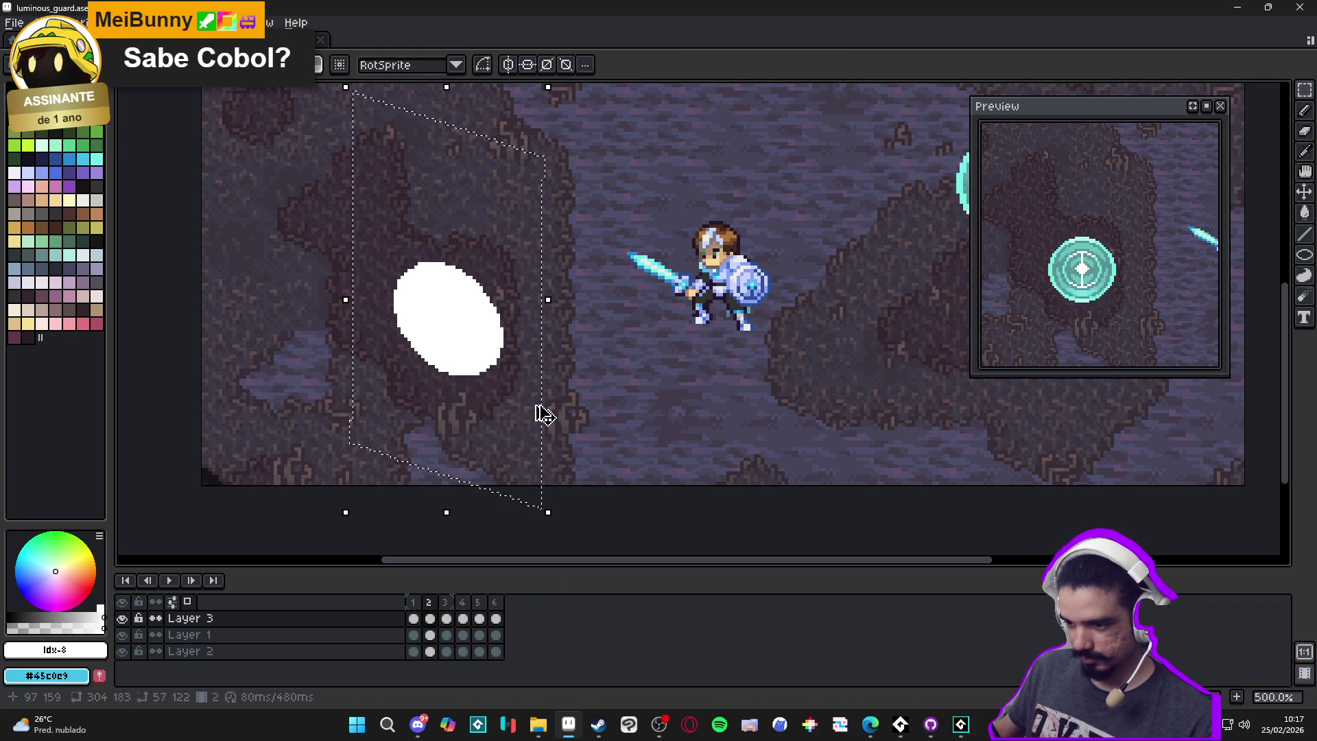
Rotate the circle on Layer 3 cels 2–6 by -18.4° into a tilted ellipse
left_click_drag(338, 114, 544, 477)
left_click_drag(500, 620, 430, 619)
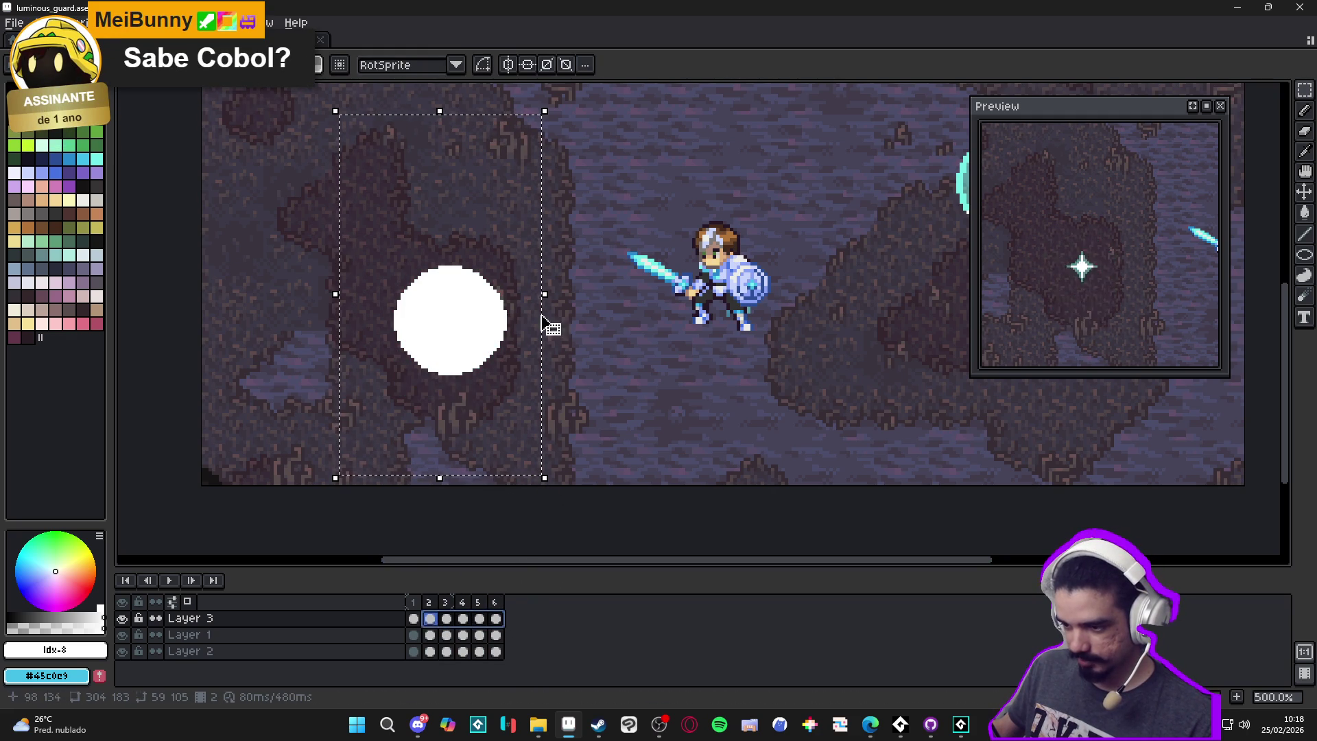
left_click_drag(555, 293, 561, 337)
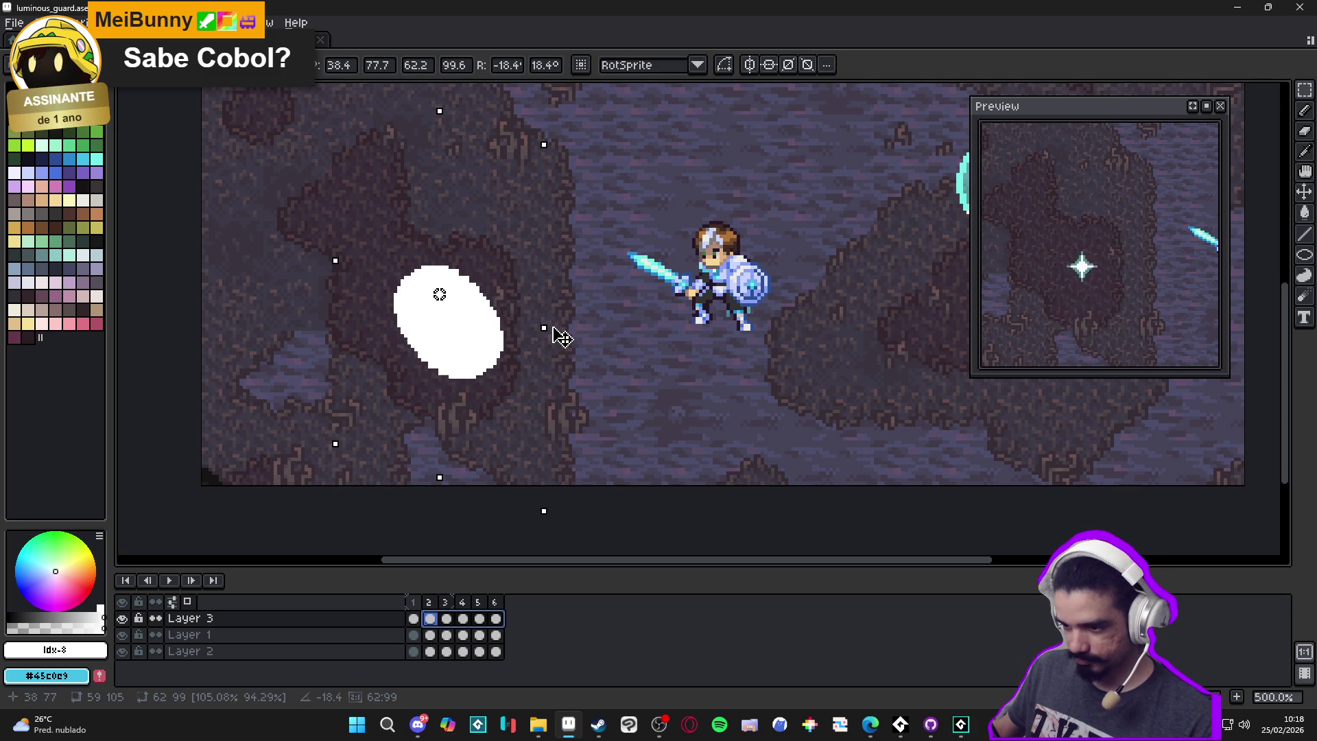
key("Return")
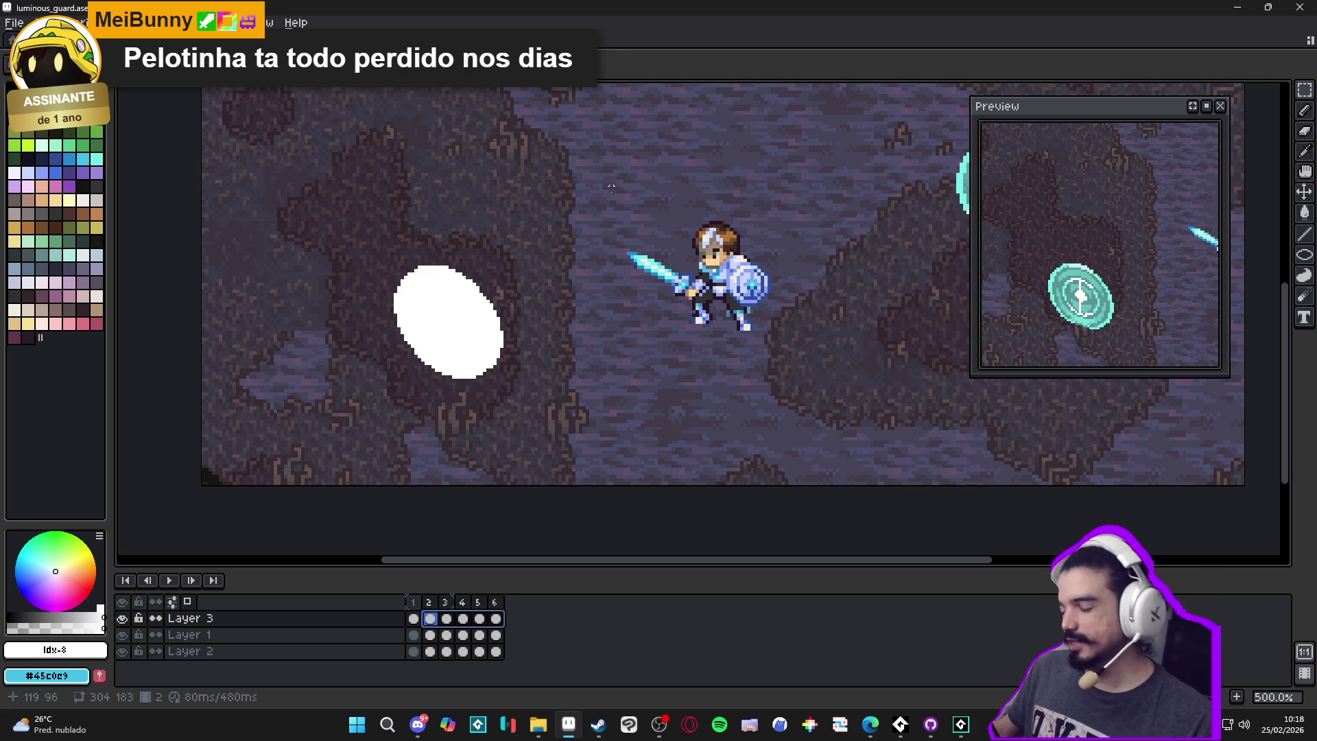
scroll(626, 291, "down", 2)
scroll(613, 284, "up", 1)
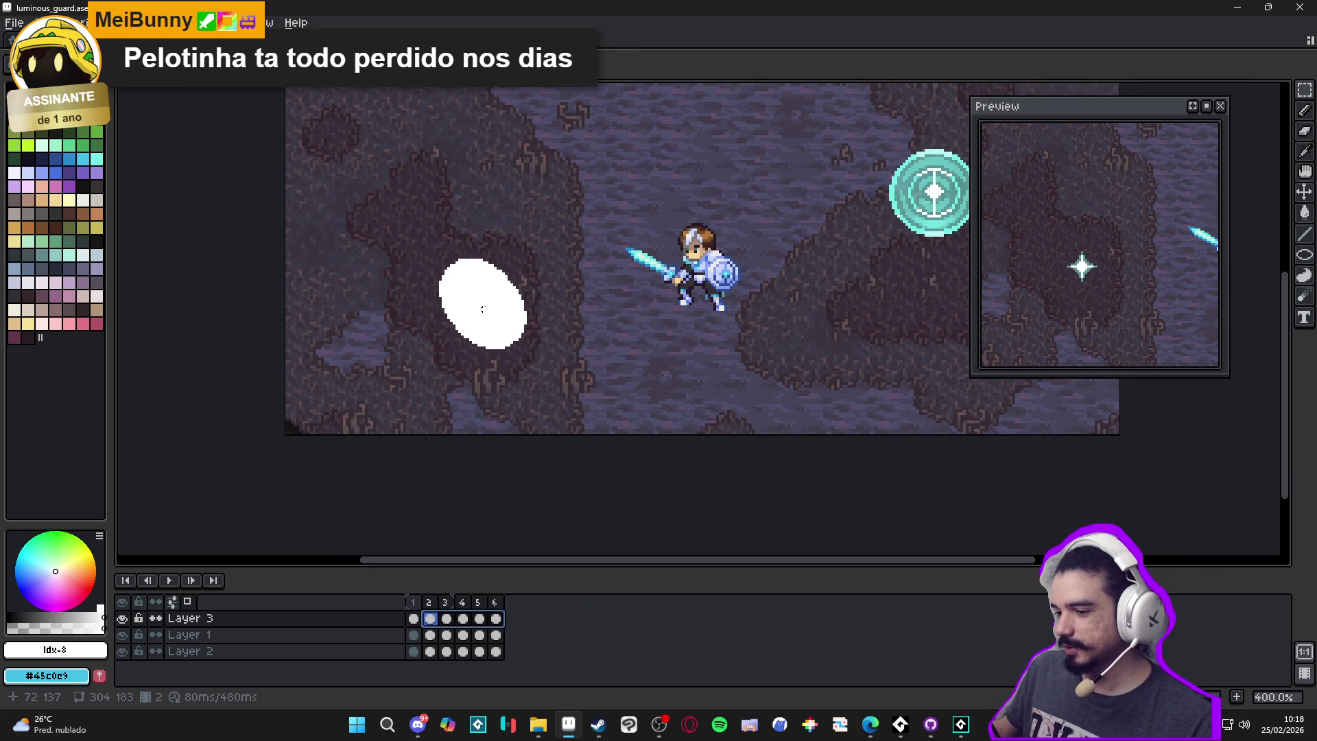
left_click(430, 603)
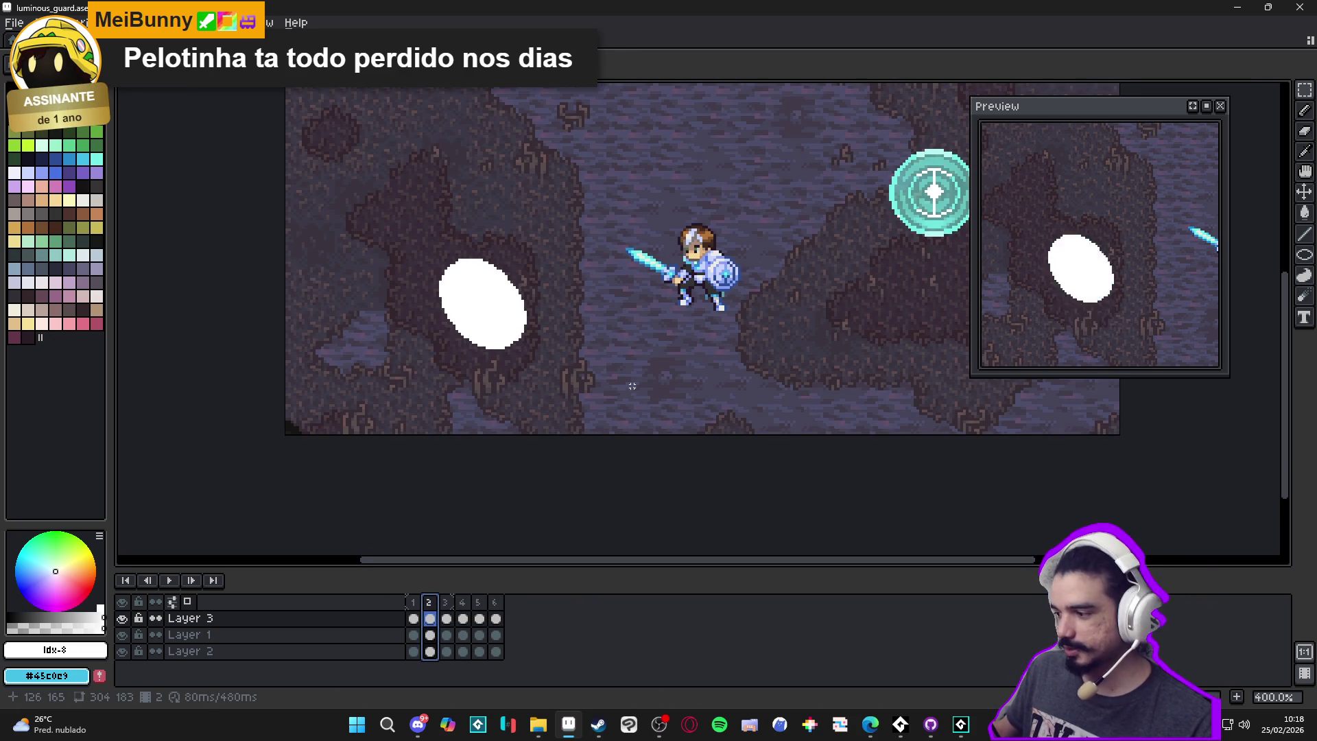
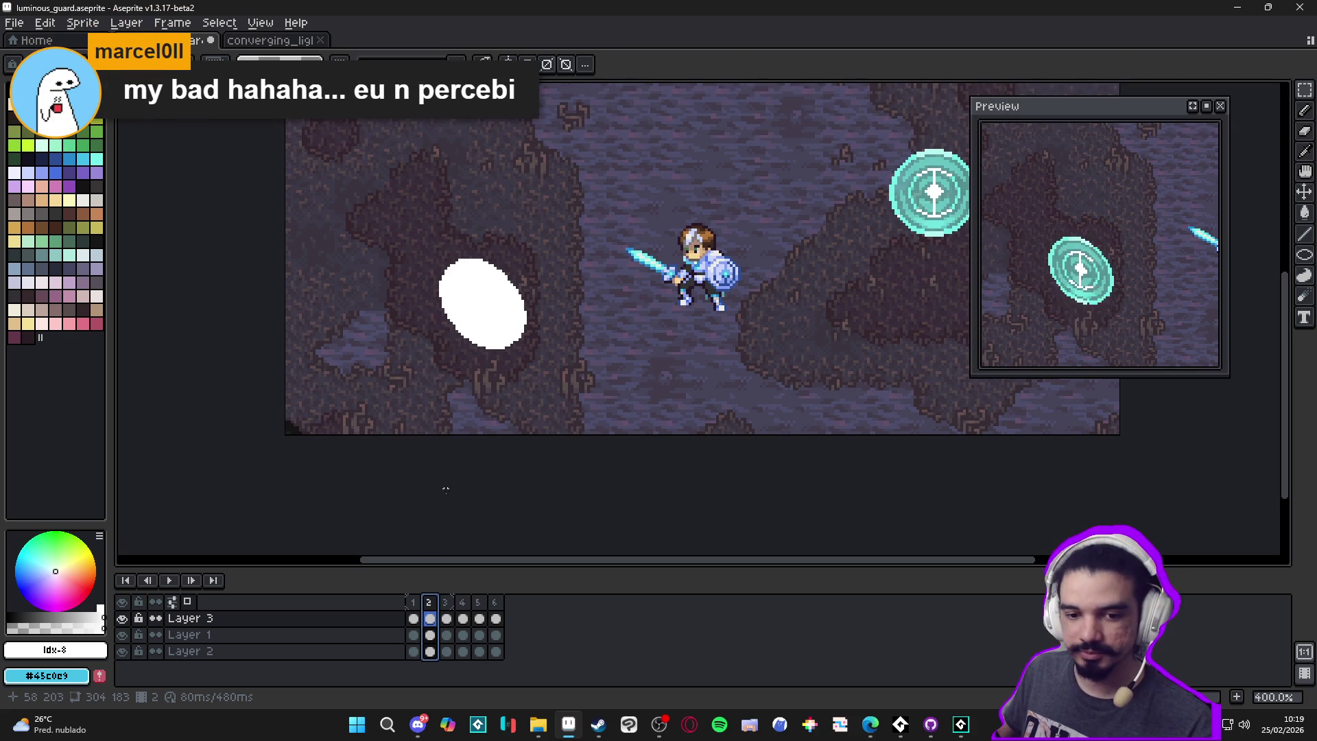
Select the Layer 3 shield cels in frames 2–6 and step through frames 3 and 4
left_click_drag(430, 617, 495, 618)
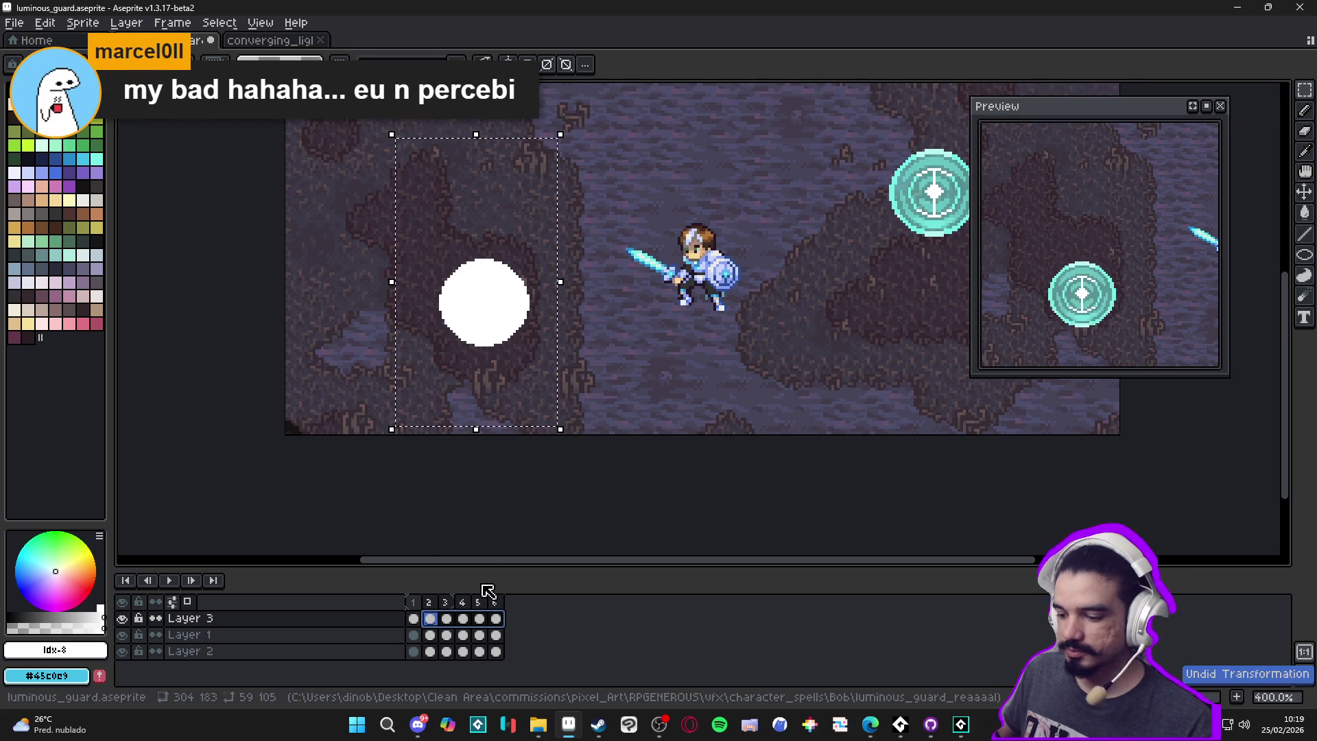
left_click(445, 604)
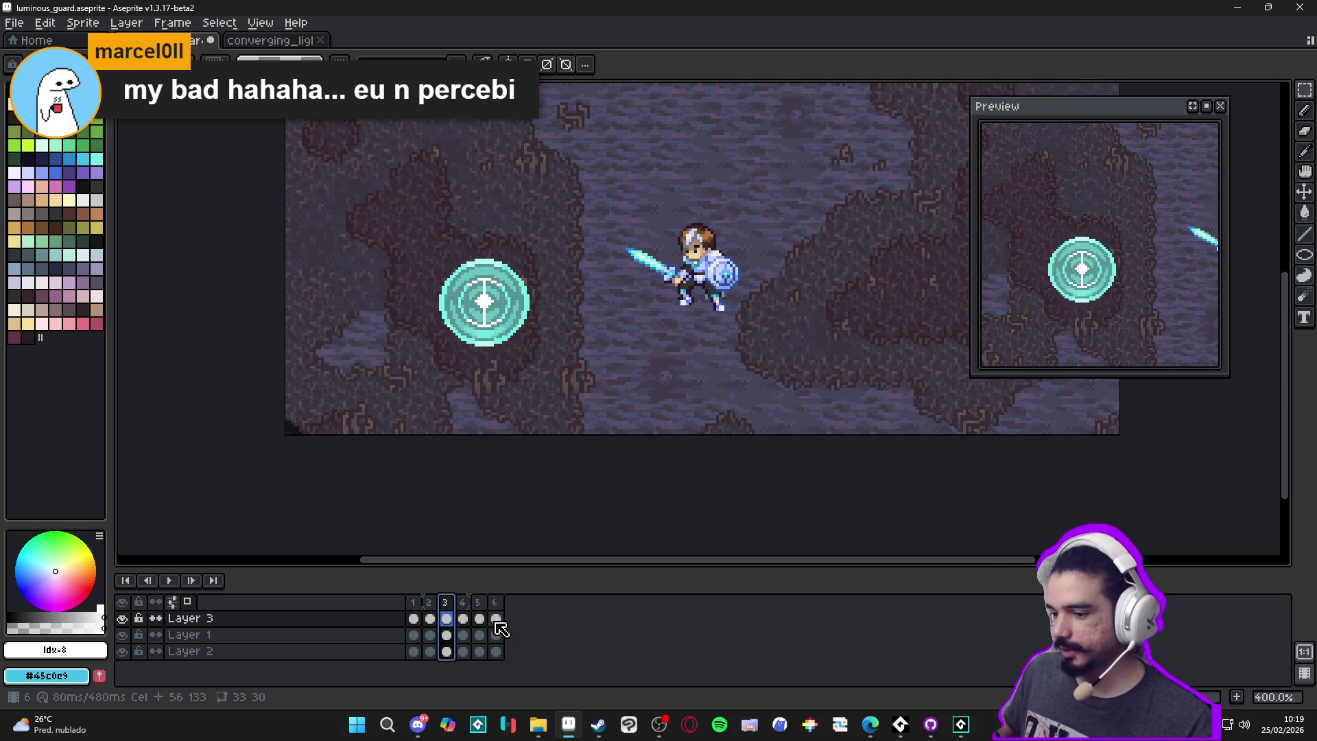
left_click(431, 619)
left_click(447, 621)
left_click(465, 621)
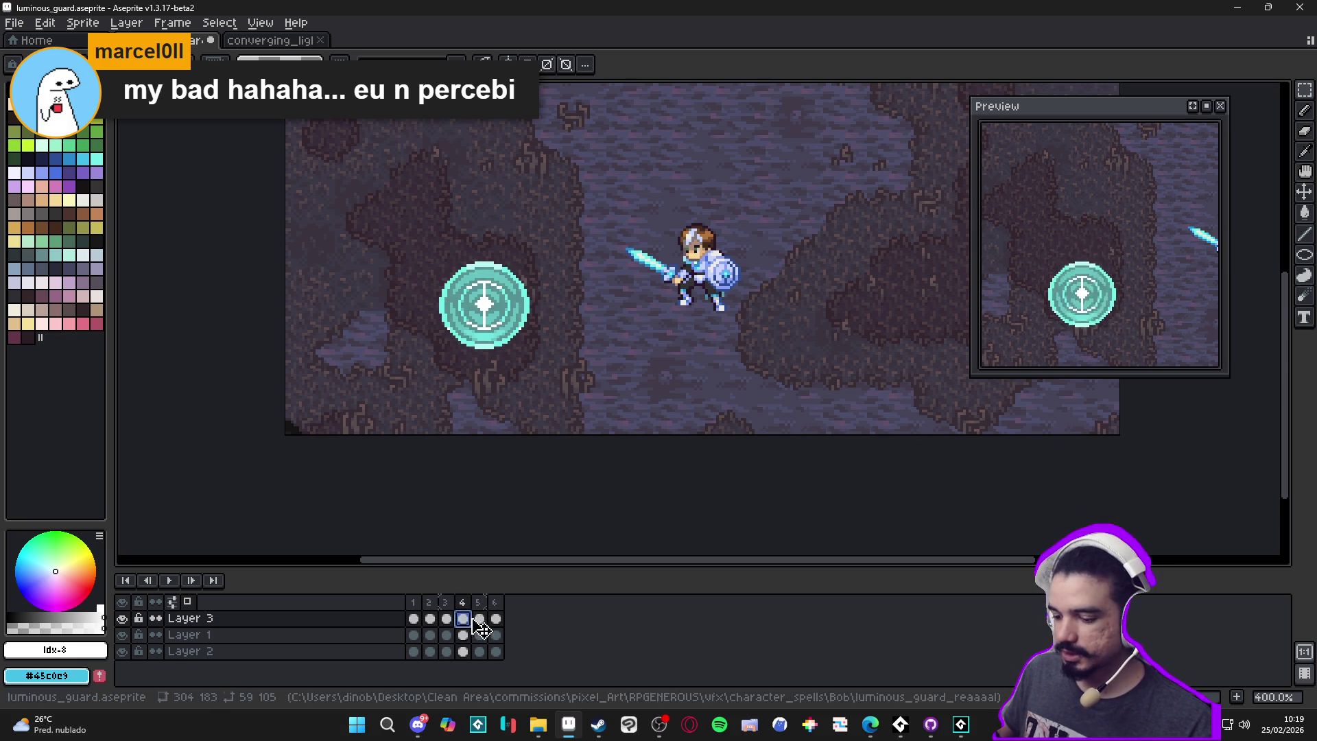
Advance to frame 6, return to frames 2 and 3, and zoom in on the shield
left_click(479, 620)
left_click(496, 619)
left_click(430, 619)
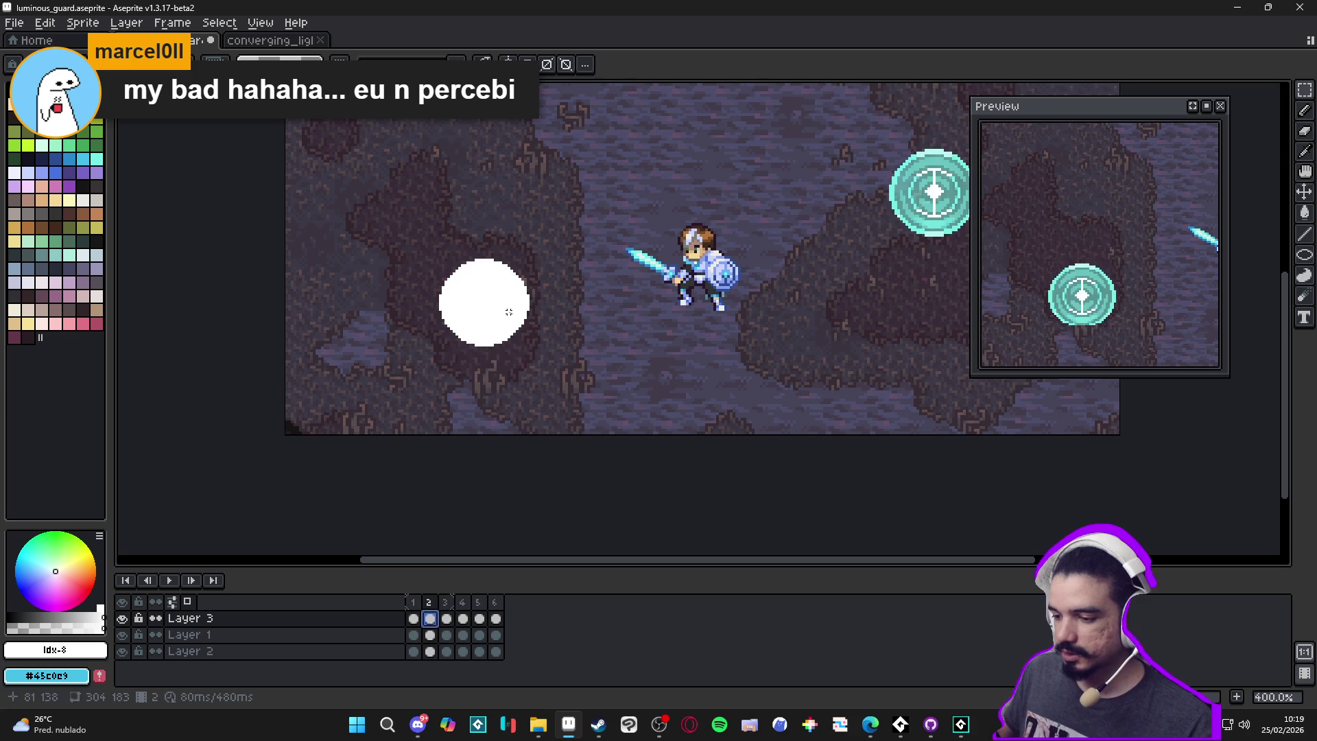
left_click(446, 619)
scroll(468, 248, "up", 1)
scroll(467, 248, "up", 1)
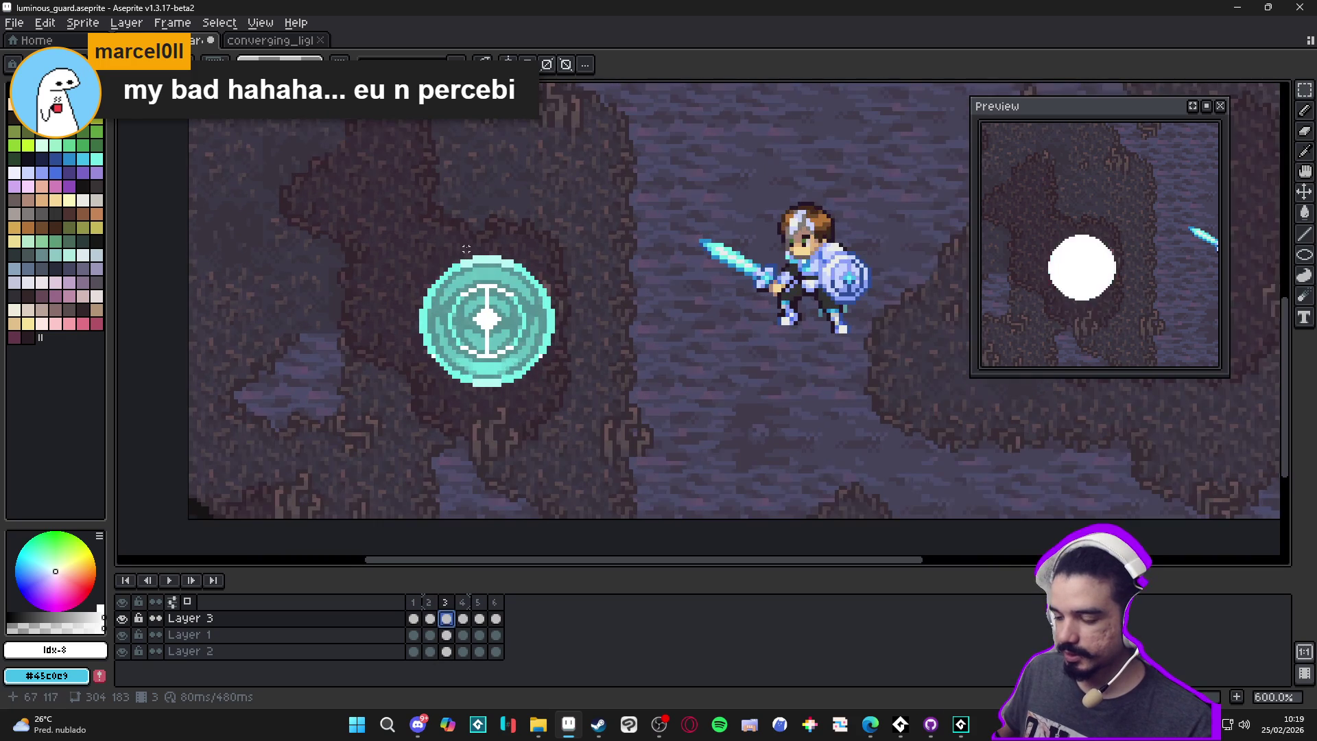
scroll(467, 249, "up", 1)
Try nudging the shield's middle column down one pixel, then undo it
left_click_drag(475, 248, 515, 467)
key("Down")
key("Down")
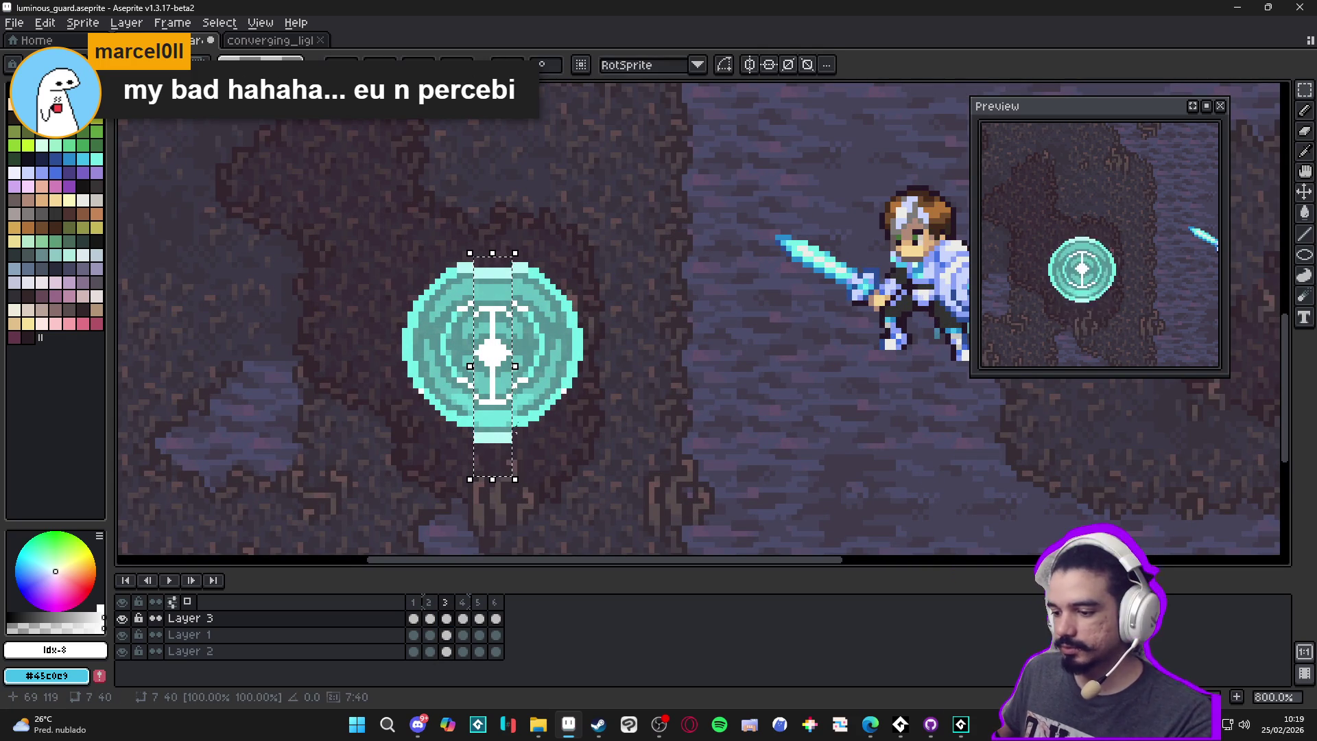
key("ctrl+z")
Select the shield's right and left edge columns, then clear the selection
mouse_move(513, 264)
left_mouse_down()
mouse_move(531, 446)
mouse_move(452, 246)
mouse_move(517, 287)
left_mouse_up()
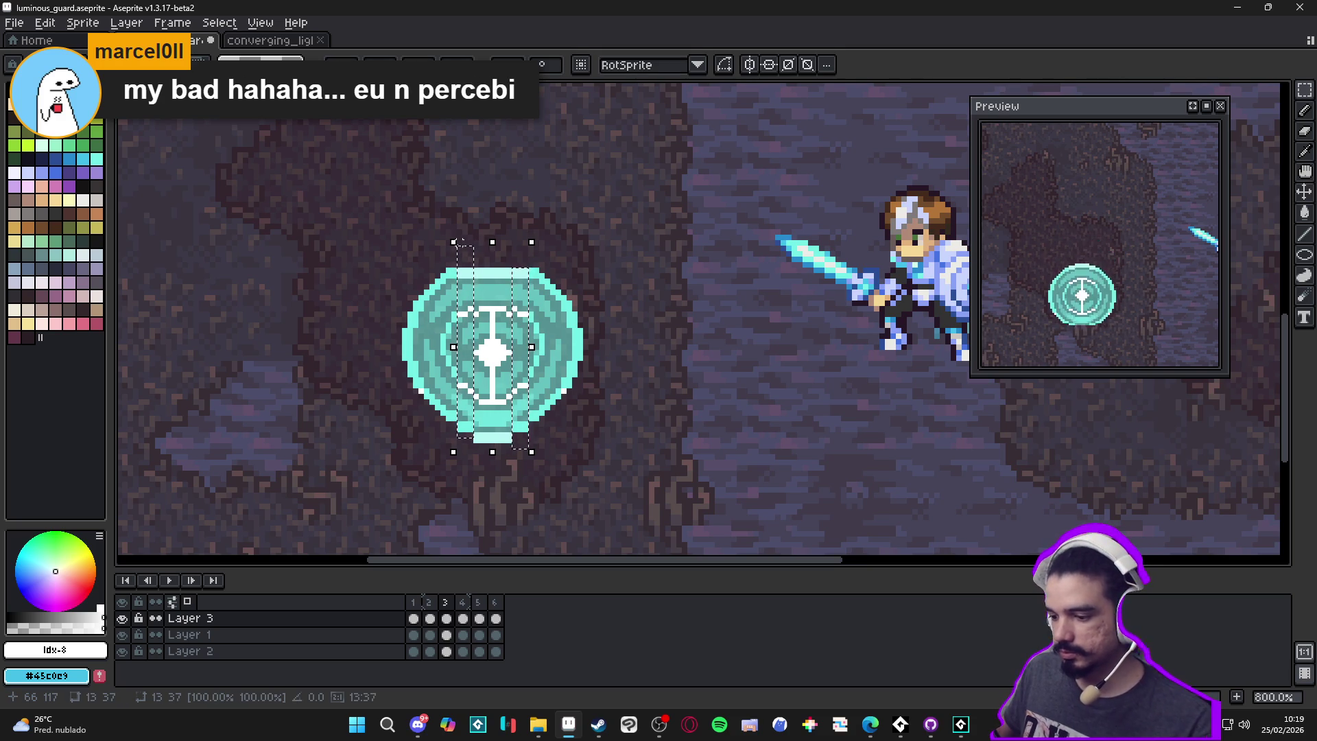
scroll(627, 343, "down", 1)
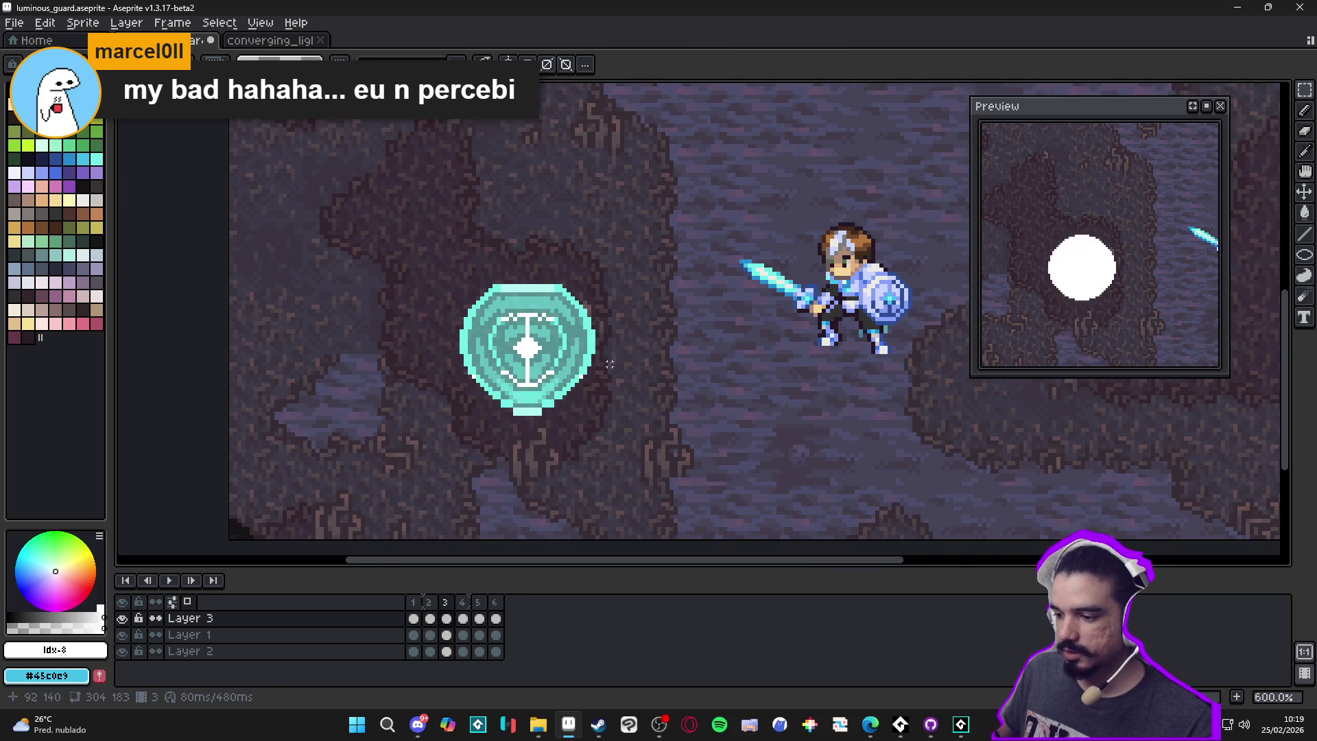
scroll(609, 364, "up", 3)
left_click_drag(591, 395, 544, 202)
mouse_move(230, 183)
left_mouse_down()
mouse_move(323, 441)
mouse_move(343, 444)
left_mouse_up()
key("ctrl+d")
scroll(352, 435, "down", 6)
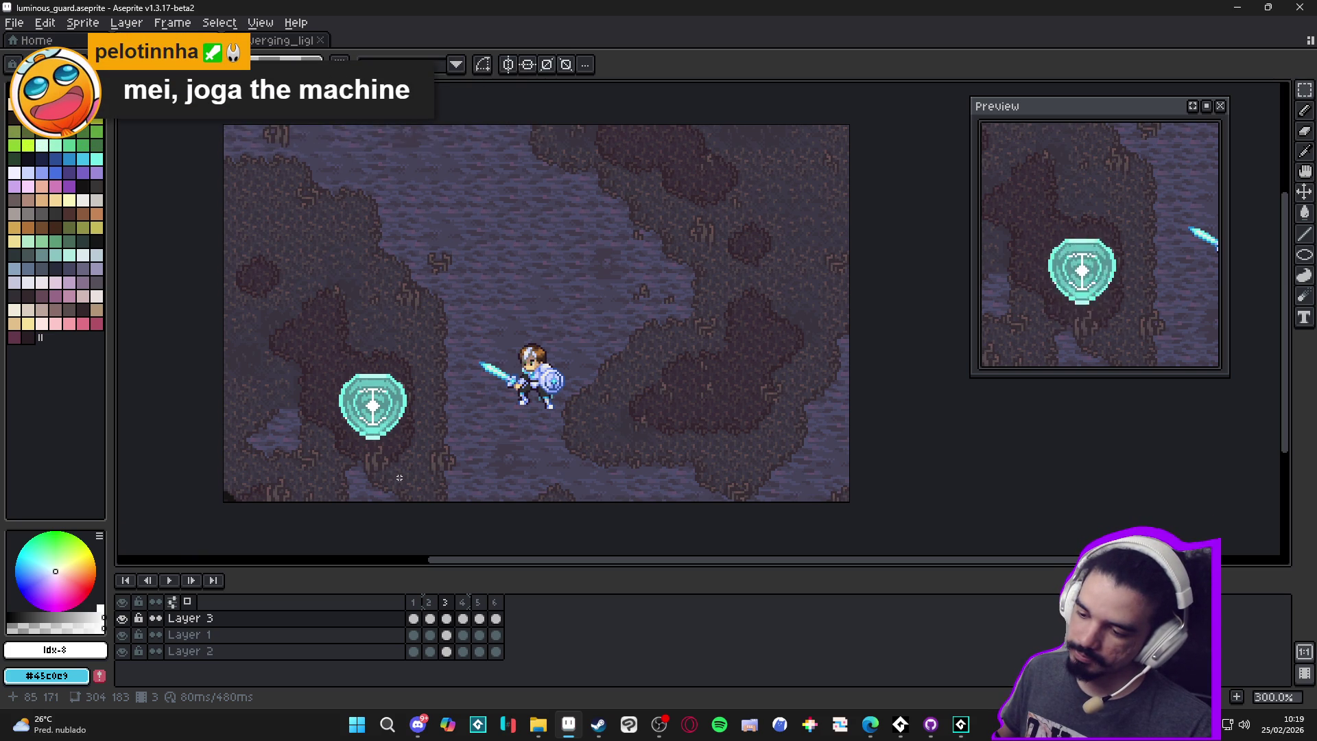
Undo the reshaping to bring back the round frame 3 shield
key("ctrl+z")
key("ctrl+z")
key("ctrl+z")
key("ctrl+y")
key("ctrl+z")
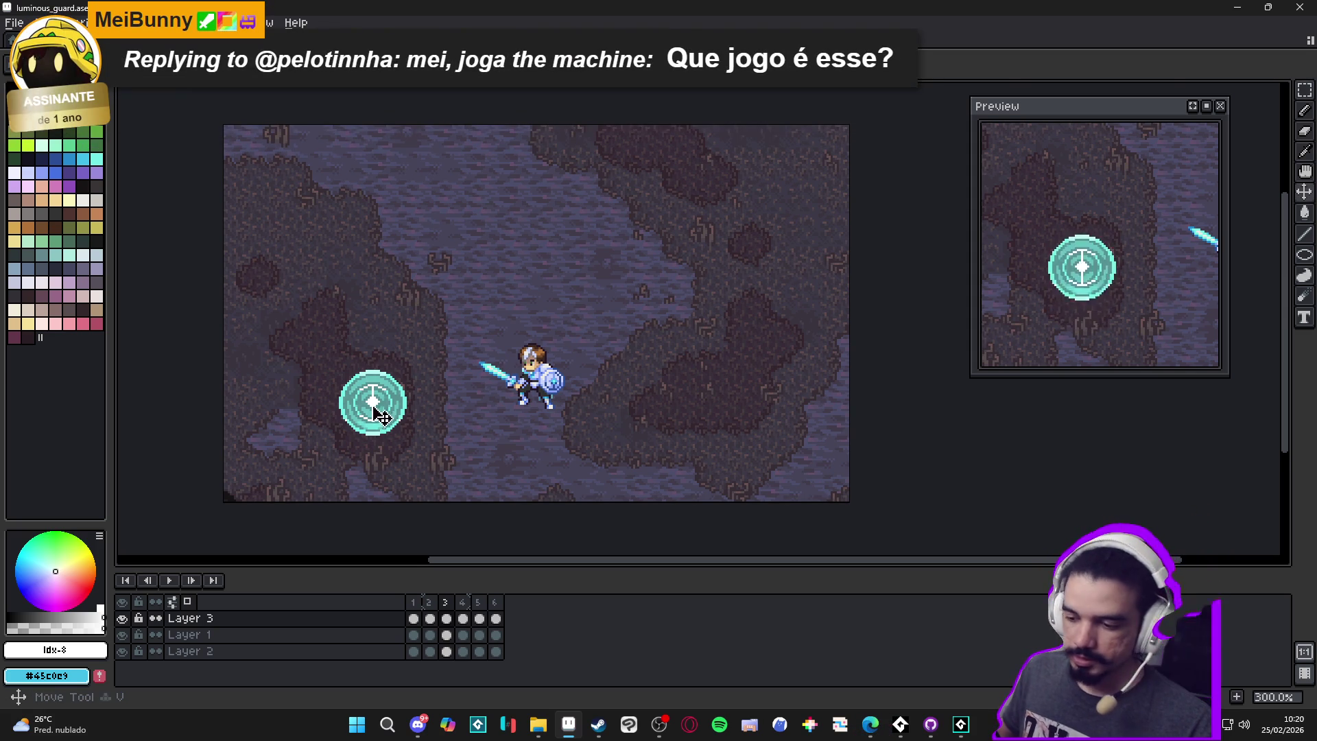
With the Pencil active, take the shield's cyan #73efe8 as the drawing colour
scroll(372, 405, "up", 2)
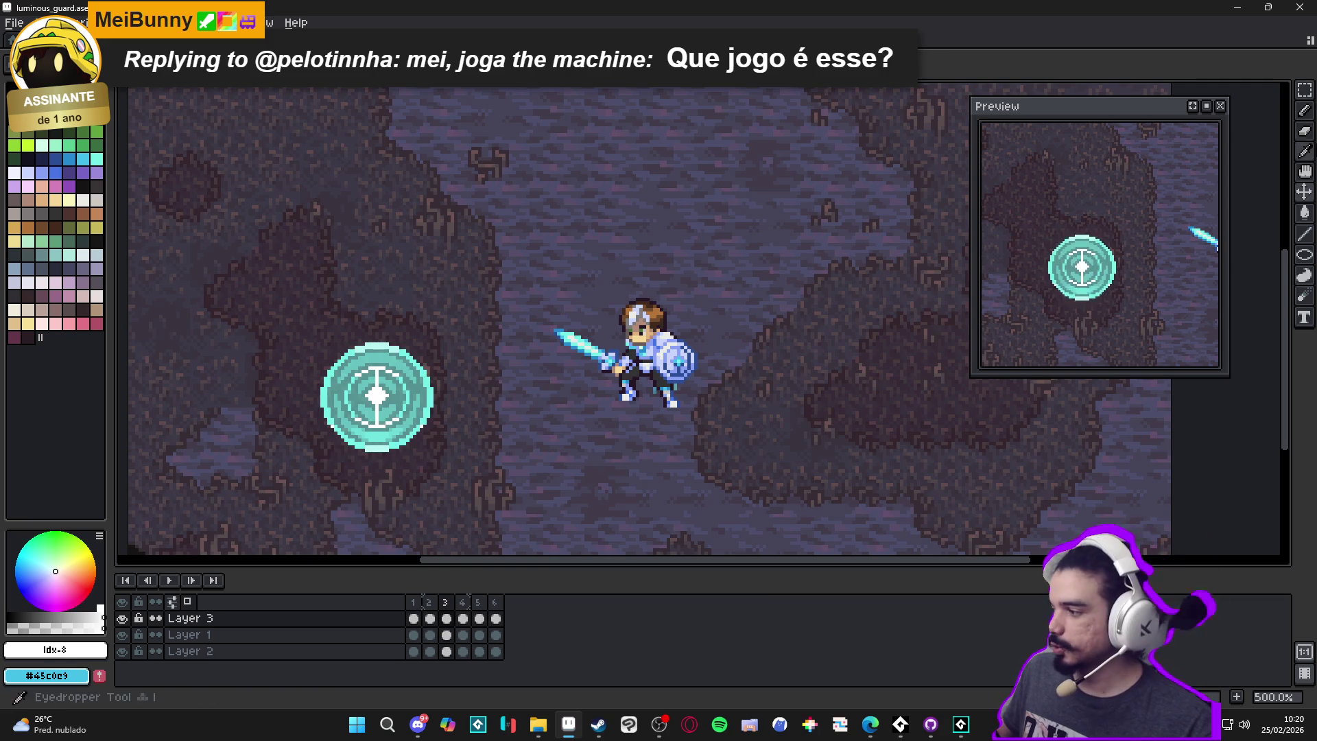
left_click(1303, 89)
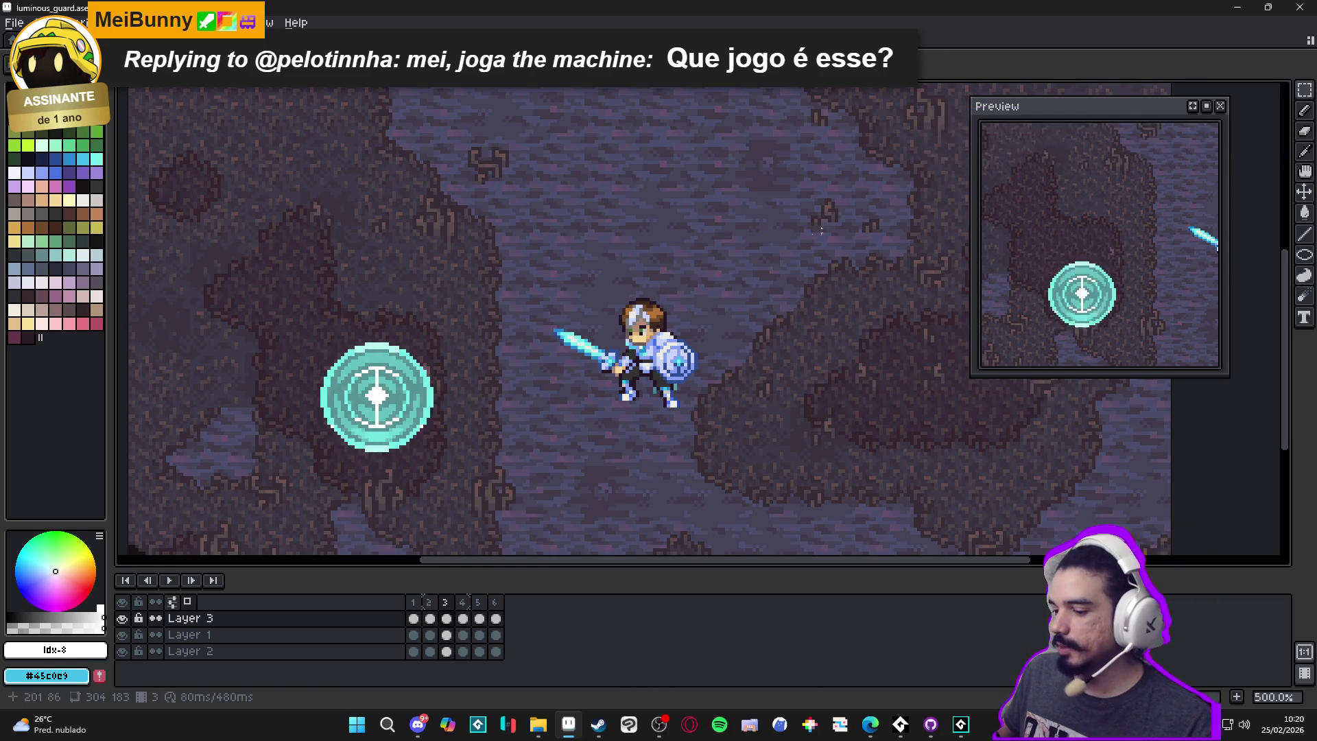
scroll(413, 361, "up", 2)
scroll(451, 455, "up", 2)
key("b")
left_click(429, 446, "alt")
scroll(429, 446, "down", 2)
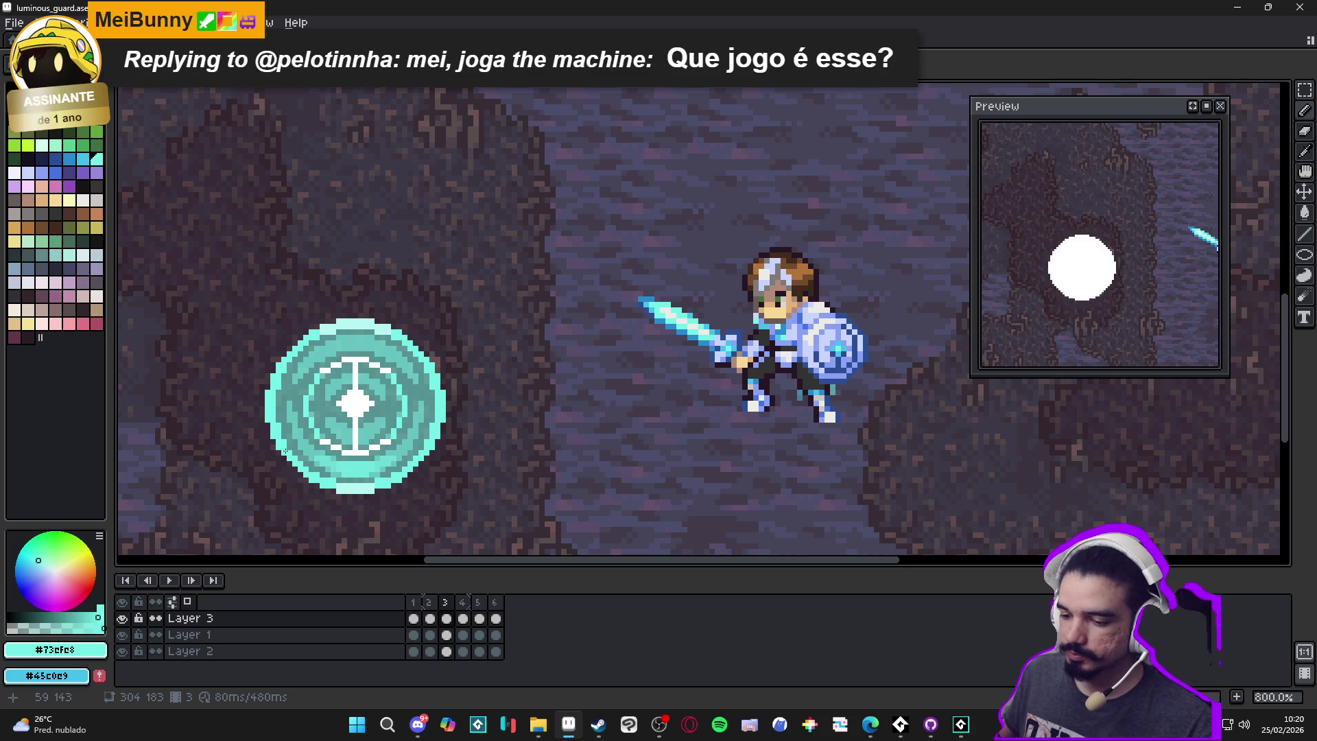
Review frames 2, 3, 4 and 5 of the shield animation
left_click(432, 611)
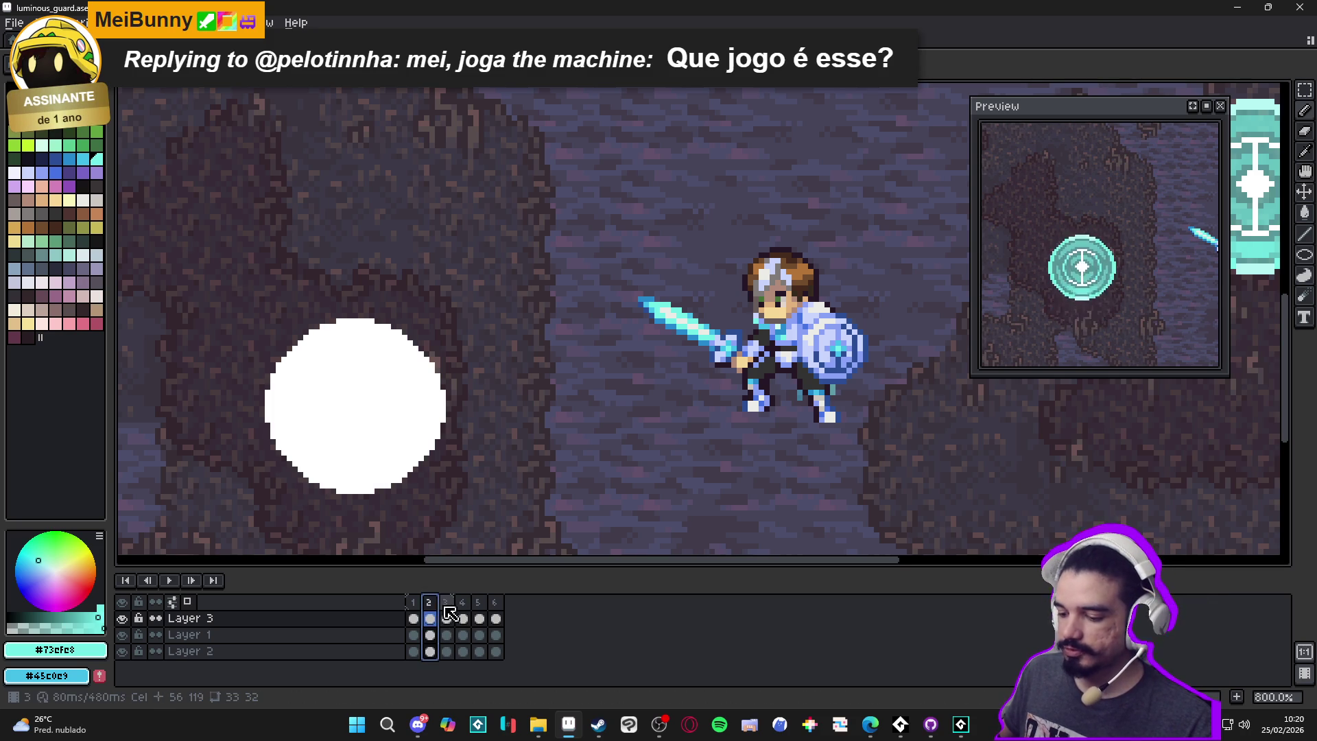
left_click(445, 617)
left_click(463, 617)
scroll(313, 454, "up", 5)
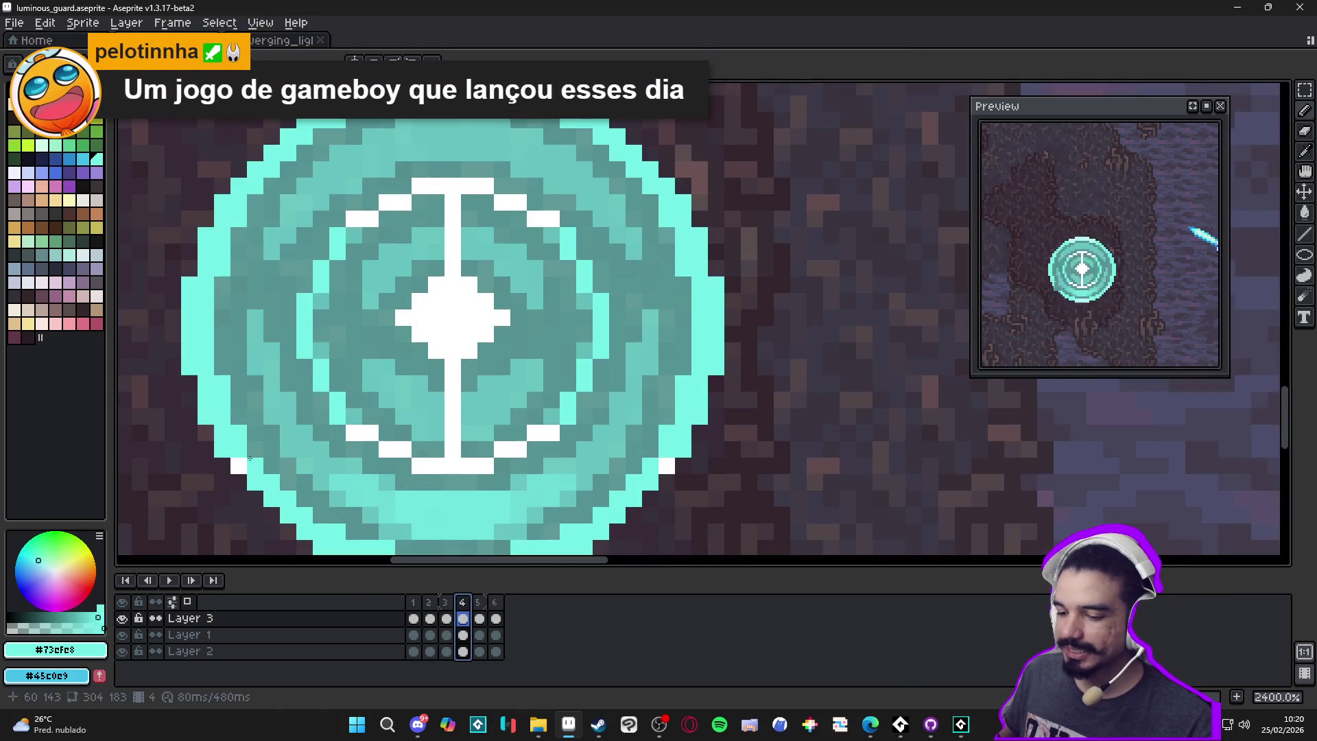
scroll(411, 452, "down", 3)
scroll(507, 449, "up", 1)
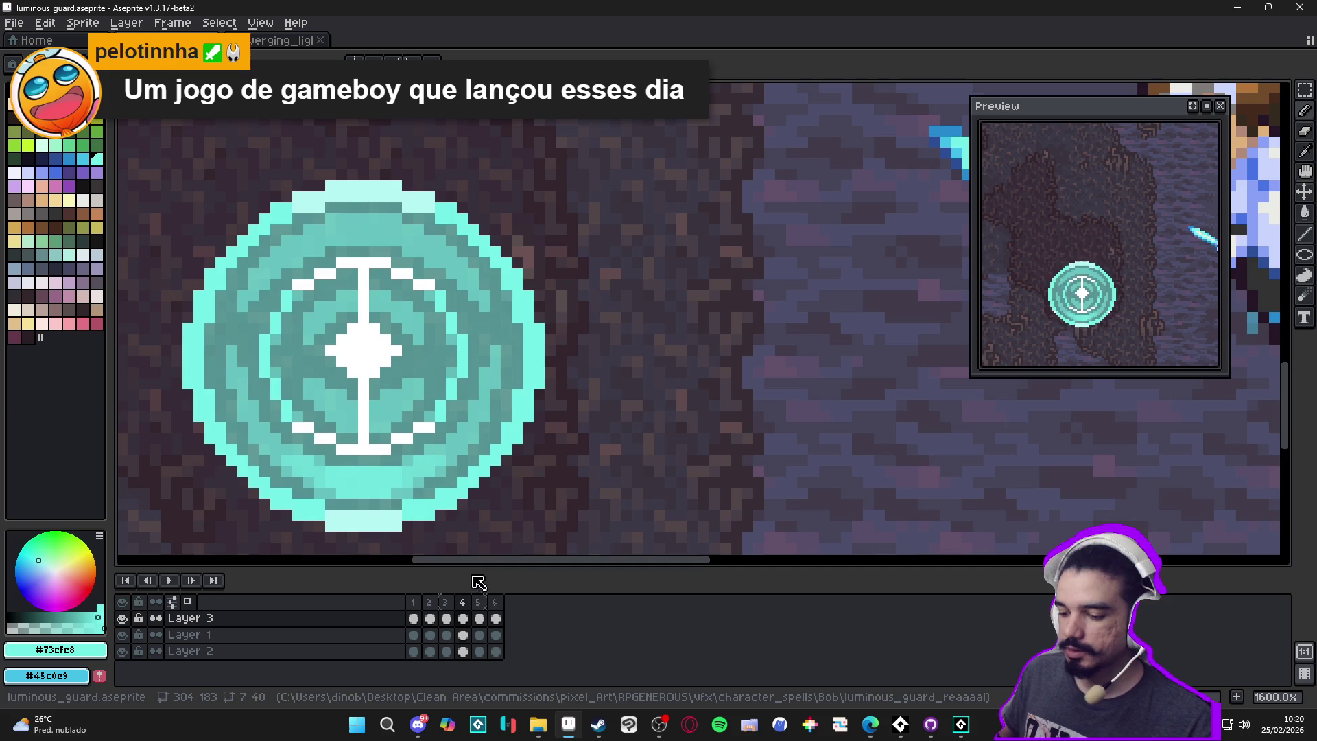
left_click(478, 601)
scroll(451, 510, "down", 3)
scroll(451, 444, "up", 3)
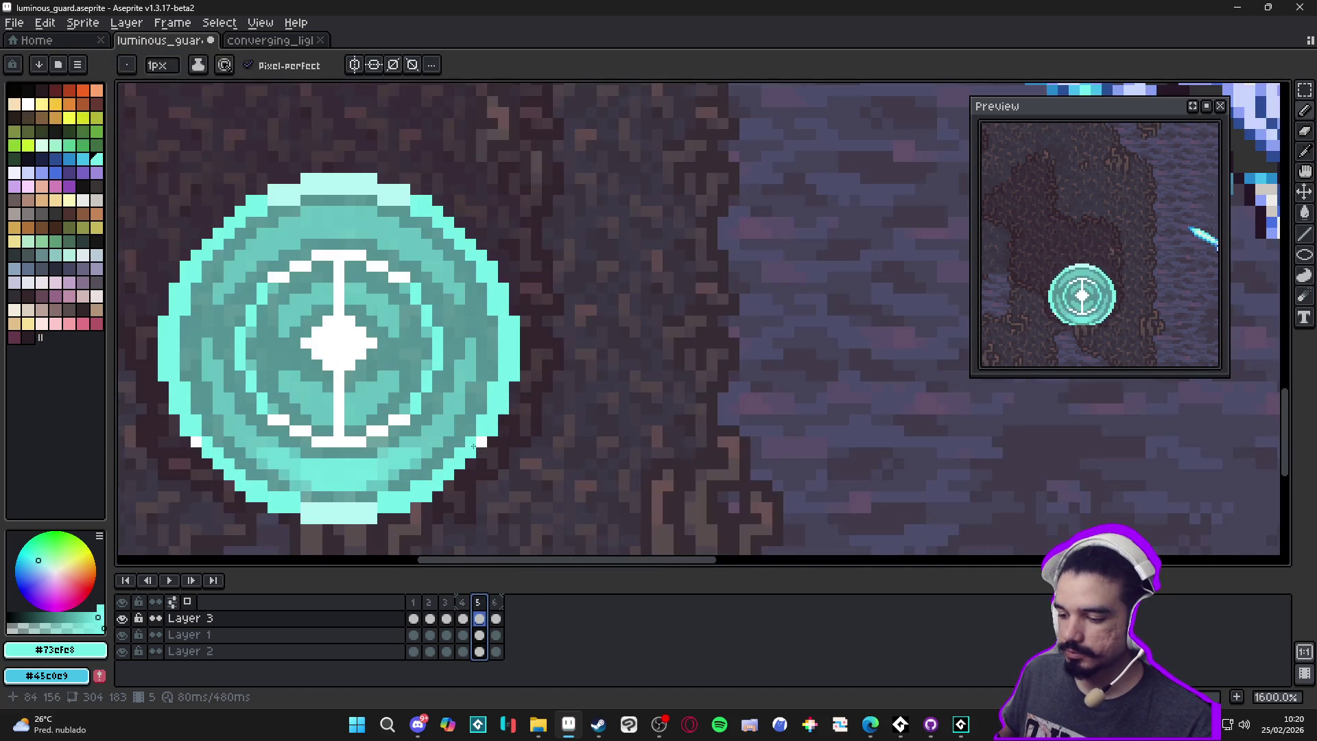
scroll(252, 453, "down", 1)
scroll(288, 439, "up", 1)
View frames 5 and 6, clear the frame range selection, and return to frame 2
left_click(480, 602)
left_click(492, 606)
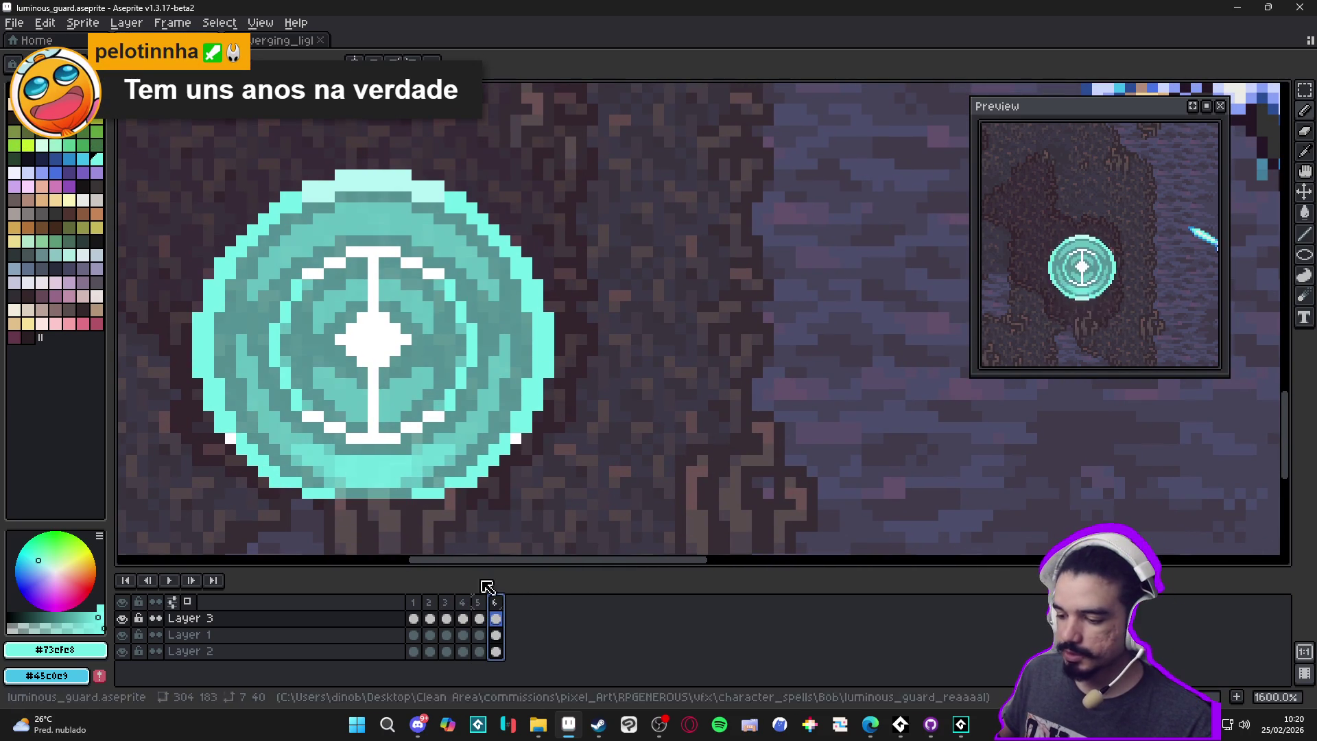
key("Escape")
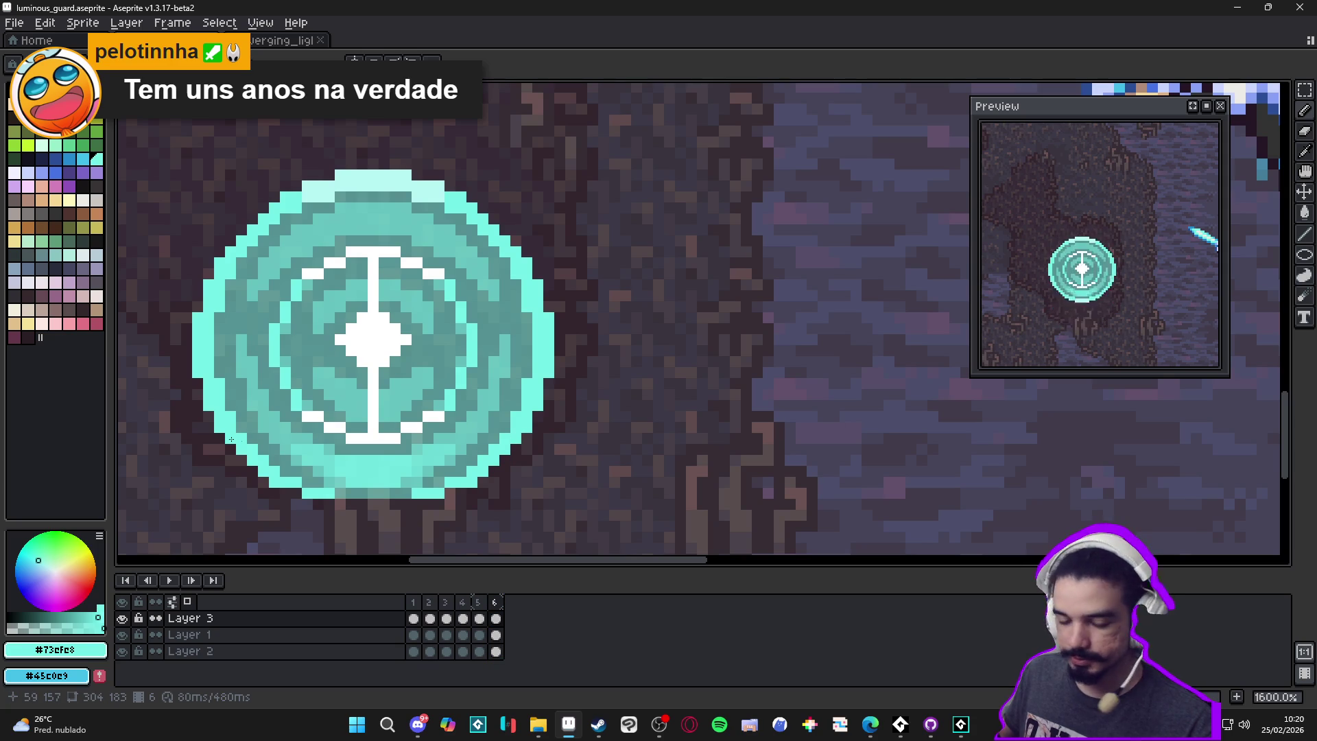
left_click(430, 602)
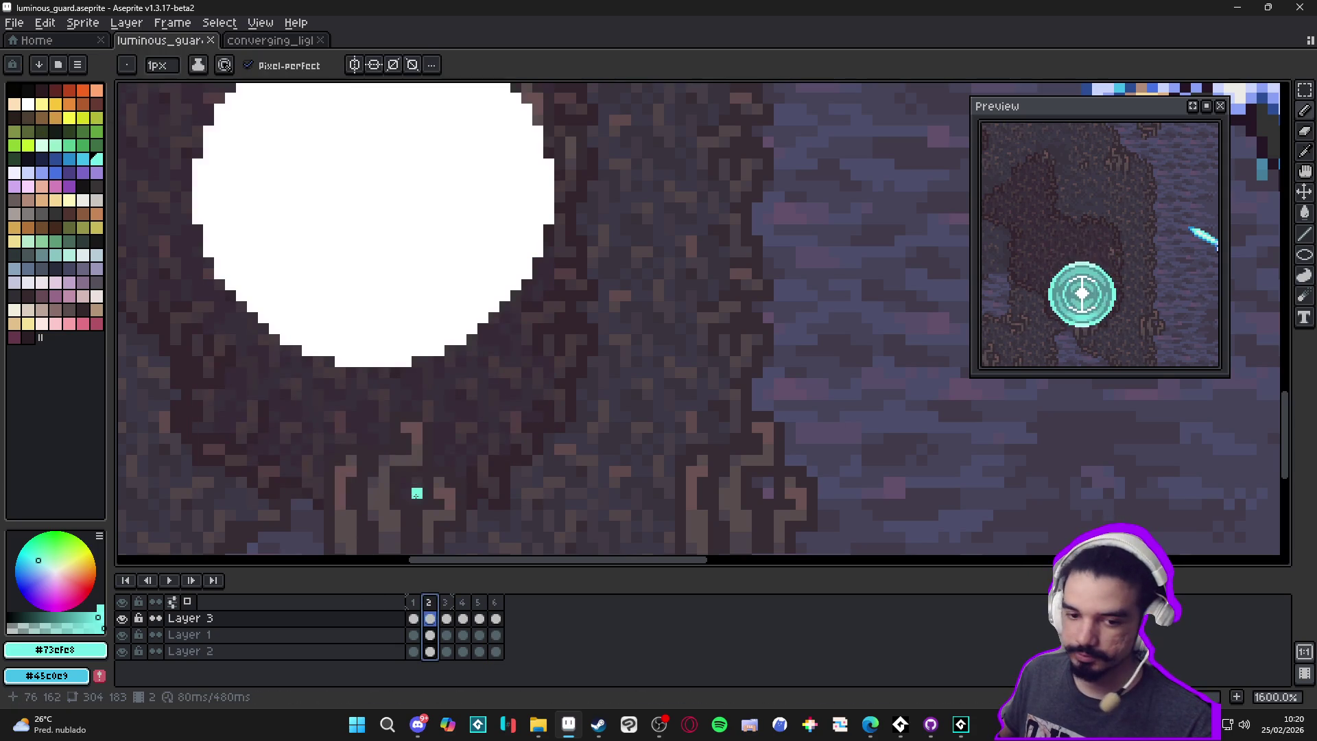
scroll(419, 377, "down", 1)
Save luminous_guard.aseprite, clear the selection, and return to frame 3's teal shield
left_click_drag(418, 377, 430, 381)
key("ctrl+s")
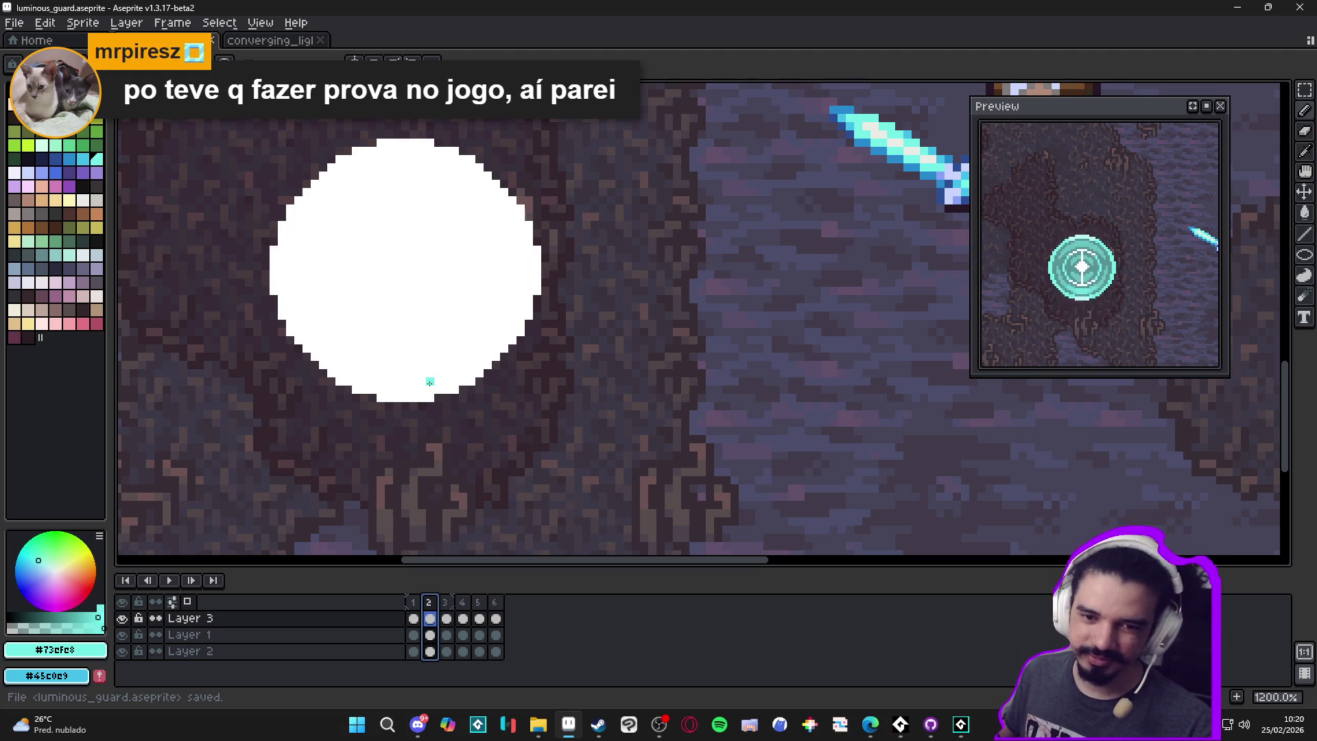
key("ctrl+shift+d")
key("ctrl+d")
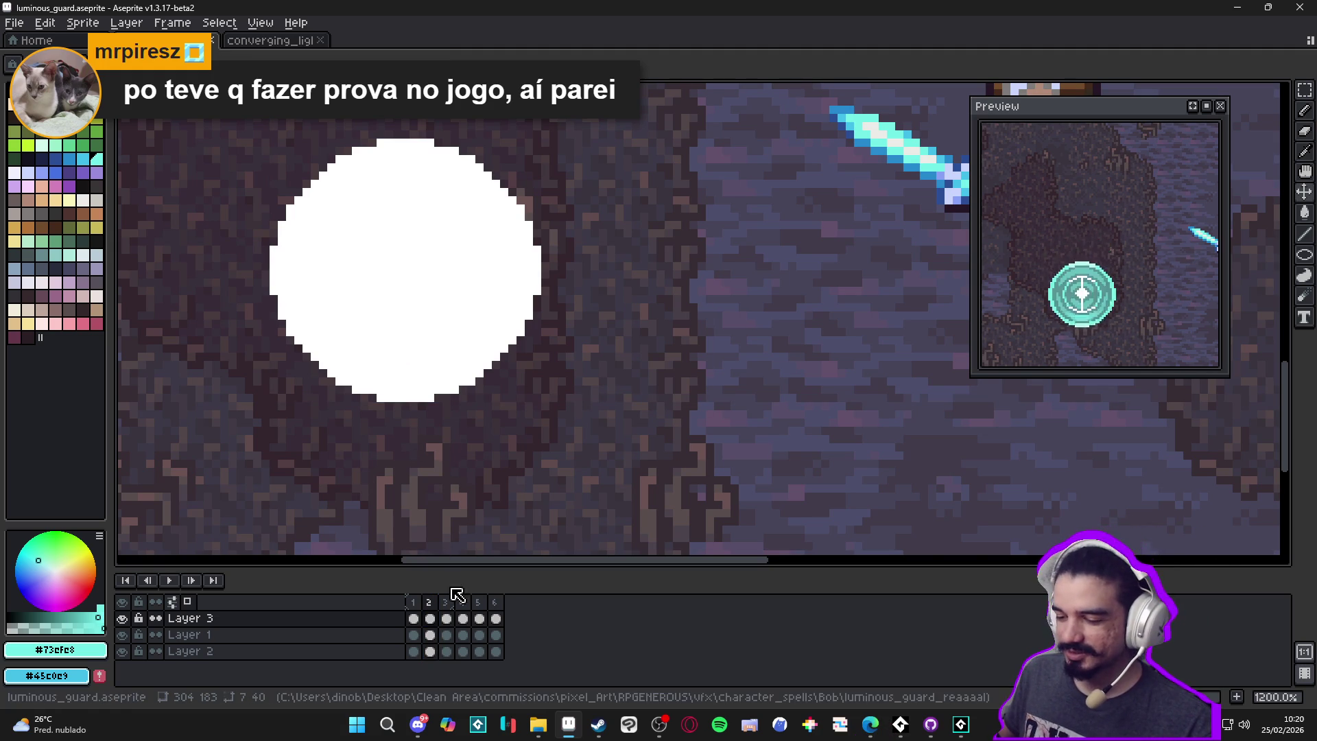
scroll(449, 444, "down", 3)
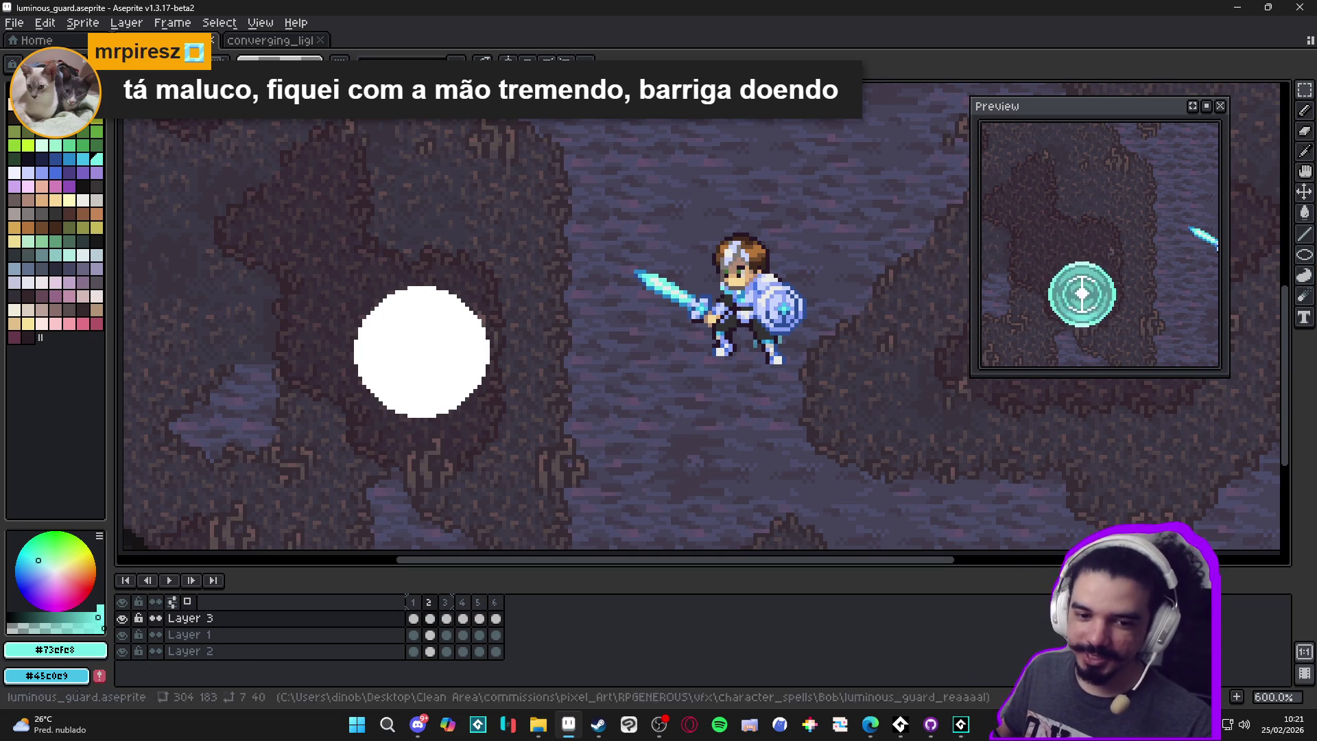
left_click(447, 618)
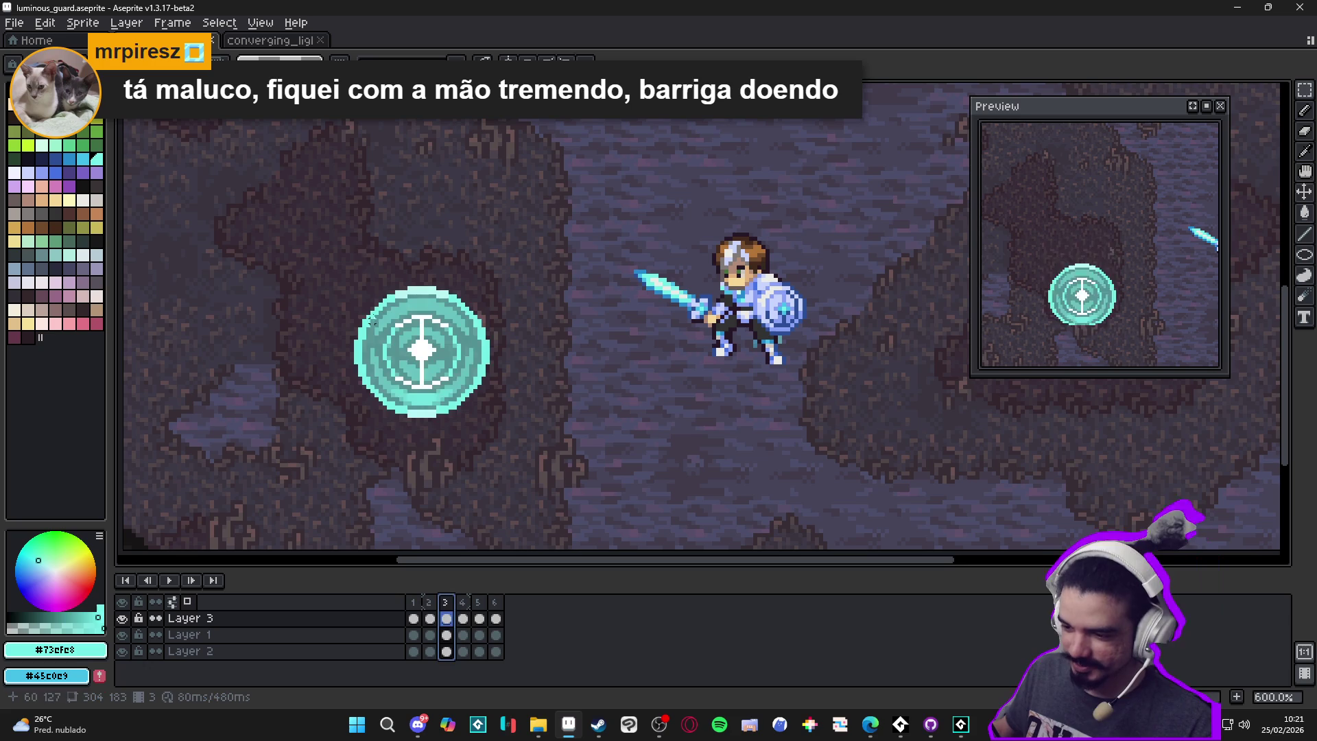
Turn on vertical symmetry and select the shield's centre bar and inner ring on frame 3
scroll(382, 299, "up", 3)
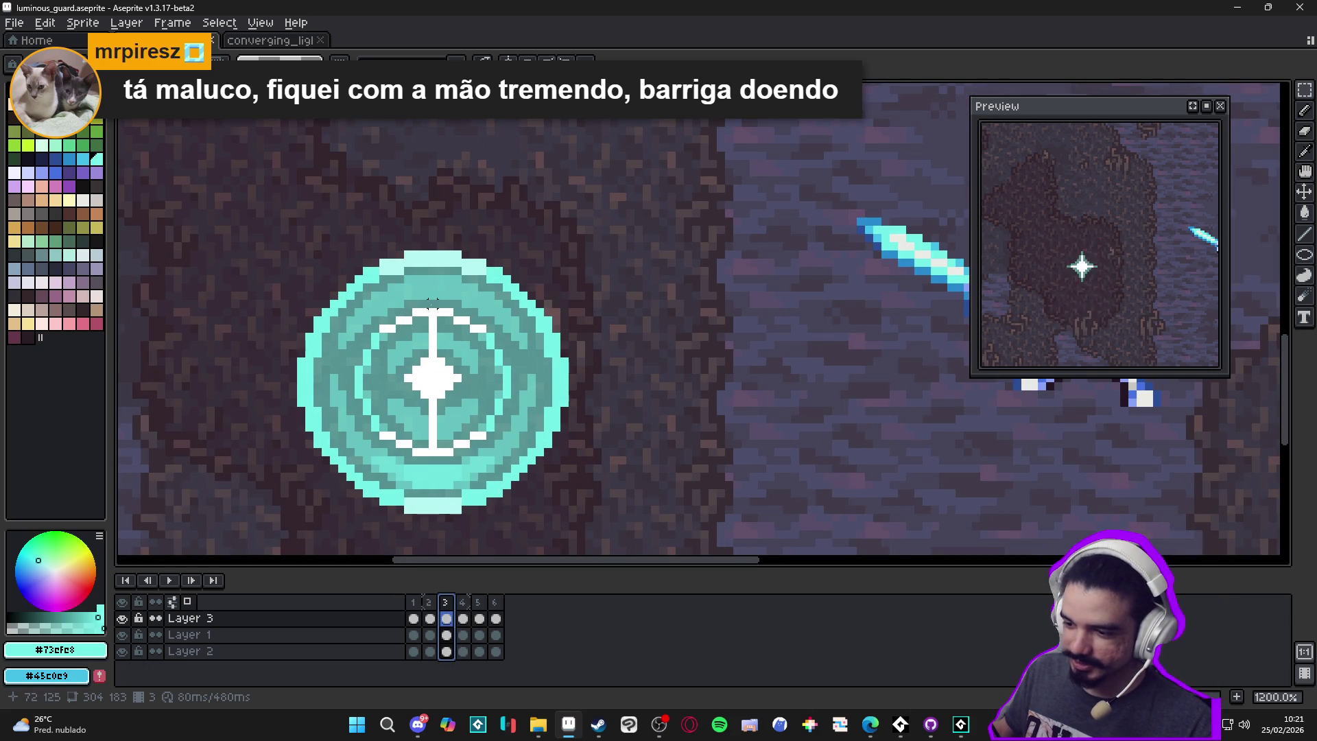
left_click(509, 61)
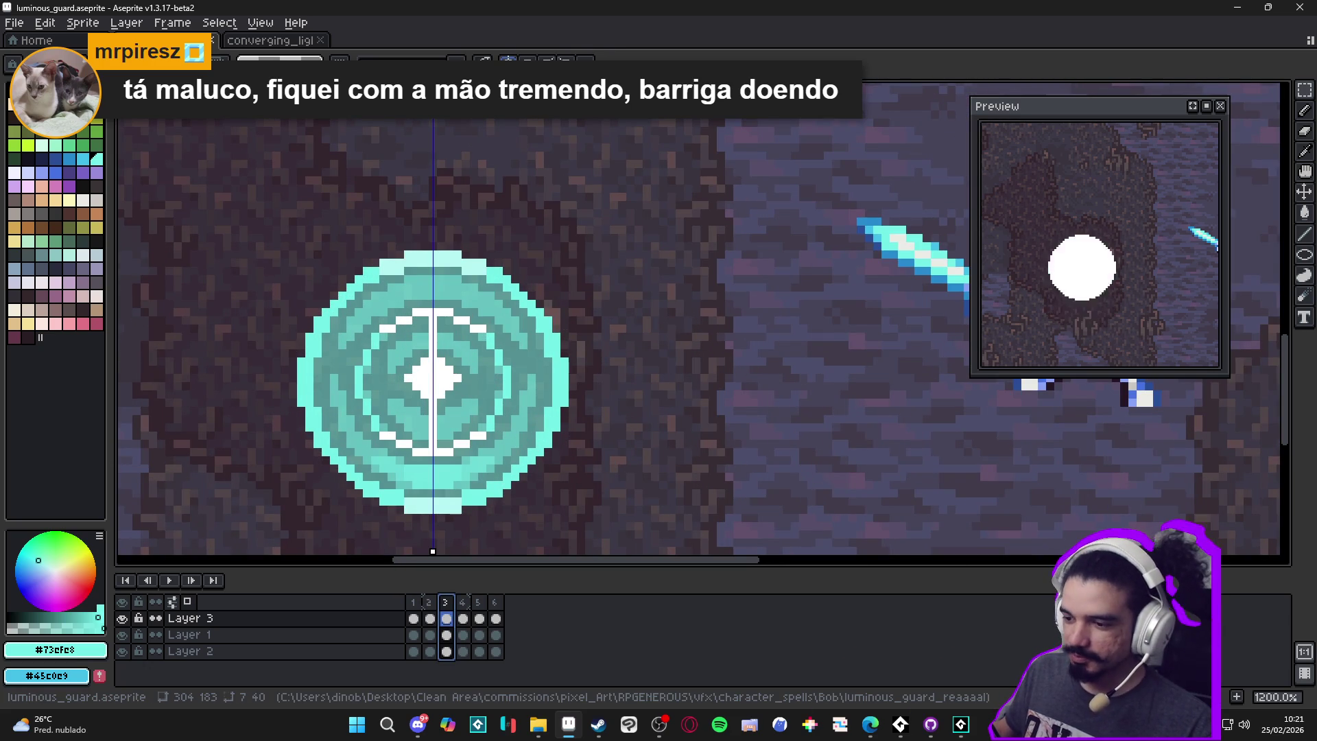
scroll(441, 325, "up", 1)
scroll(441, 326, "down", 1)
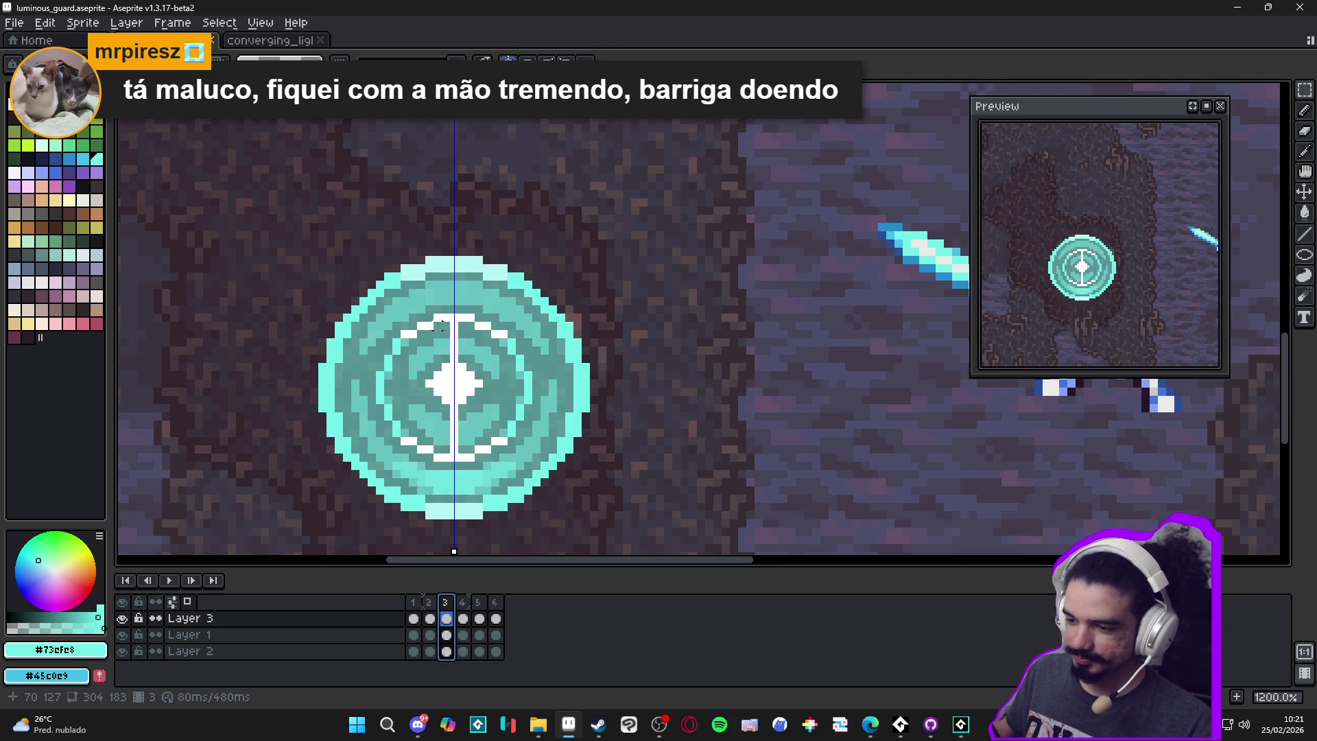
mouse_move(441, 325)
left_mouse_down()
mouse_move(473, 488)
mouse_move(484, 396)
mouse_move(527, 388)
left_mouse_up()
scroll(480, 454, "up", 3)
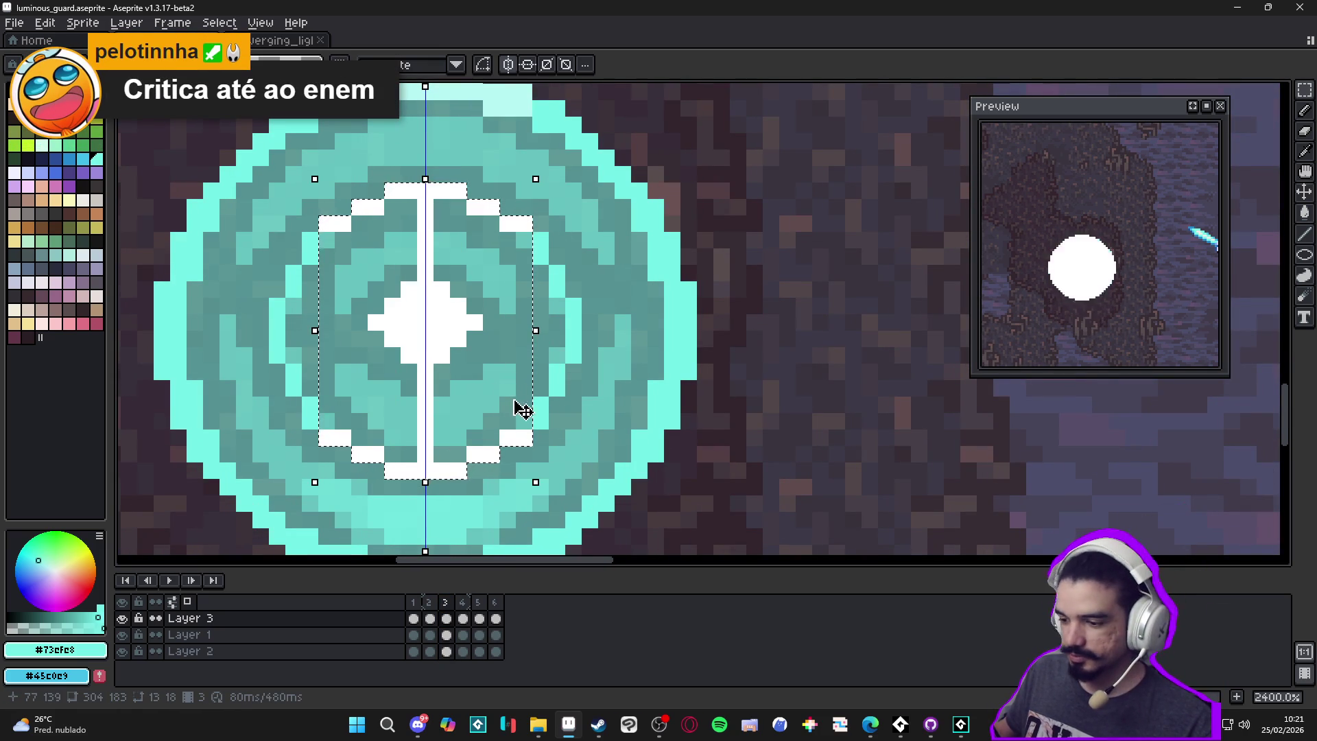
scroll(515, 377, "up", 1)
left_click_drag(542, 230, 583, 236)
left_click_drag(583, 305, 597, 305)
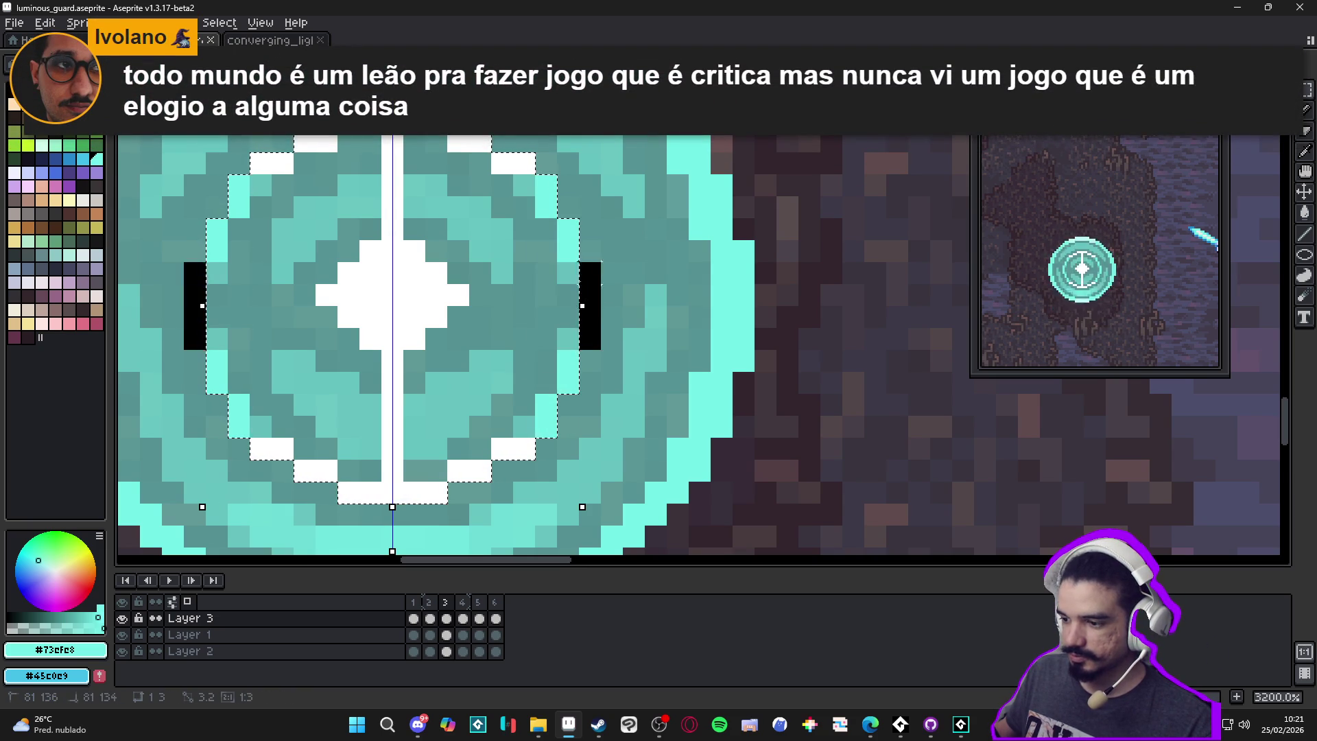
scroll(588, 286, "down", 4)
Move the inner ring down 3 pixels and commit it
left_click_drag(483, 358, 481, 371)
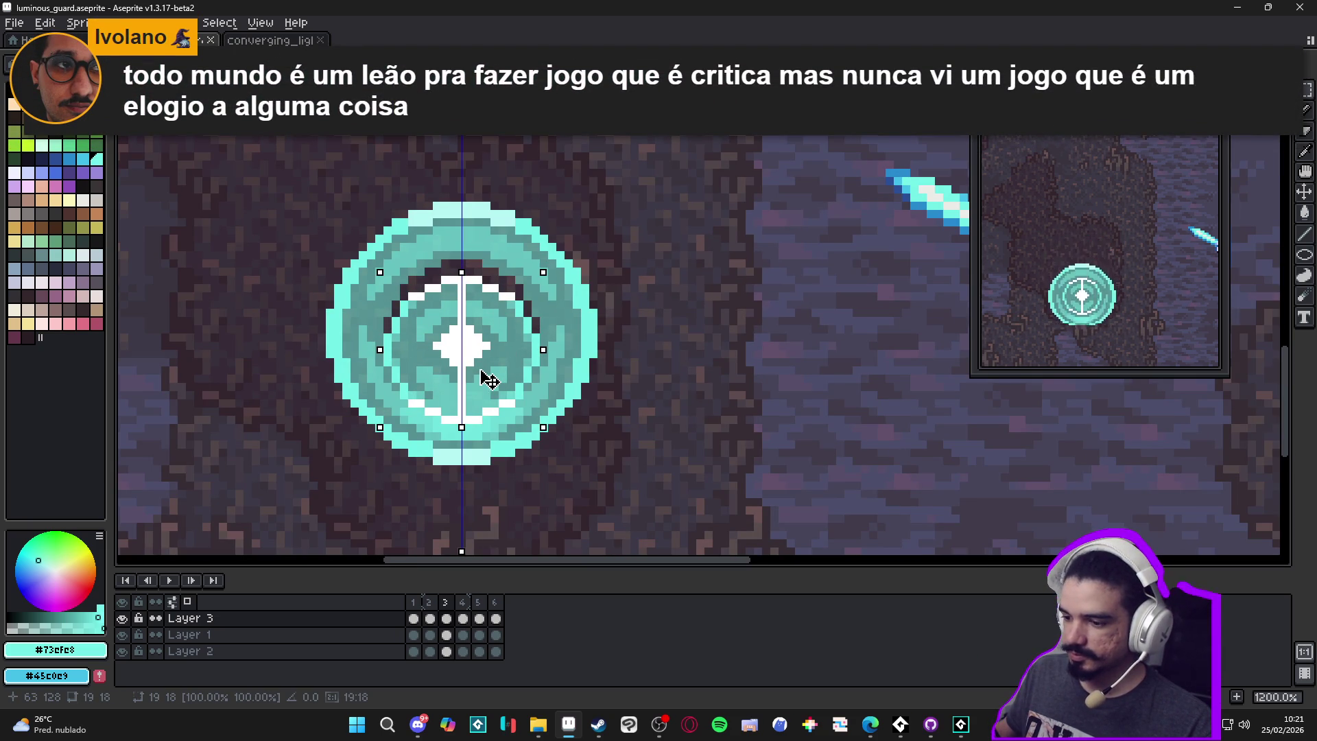
left_click_drag(481, 375, 480, 377)
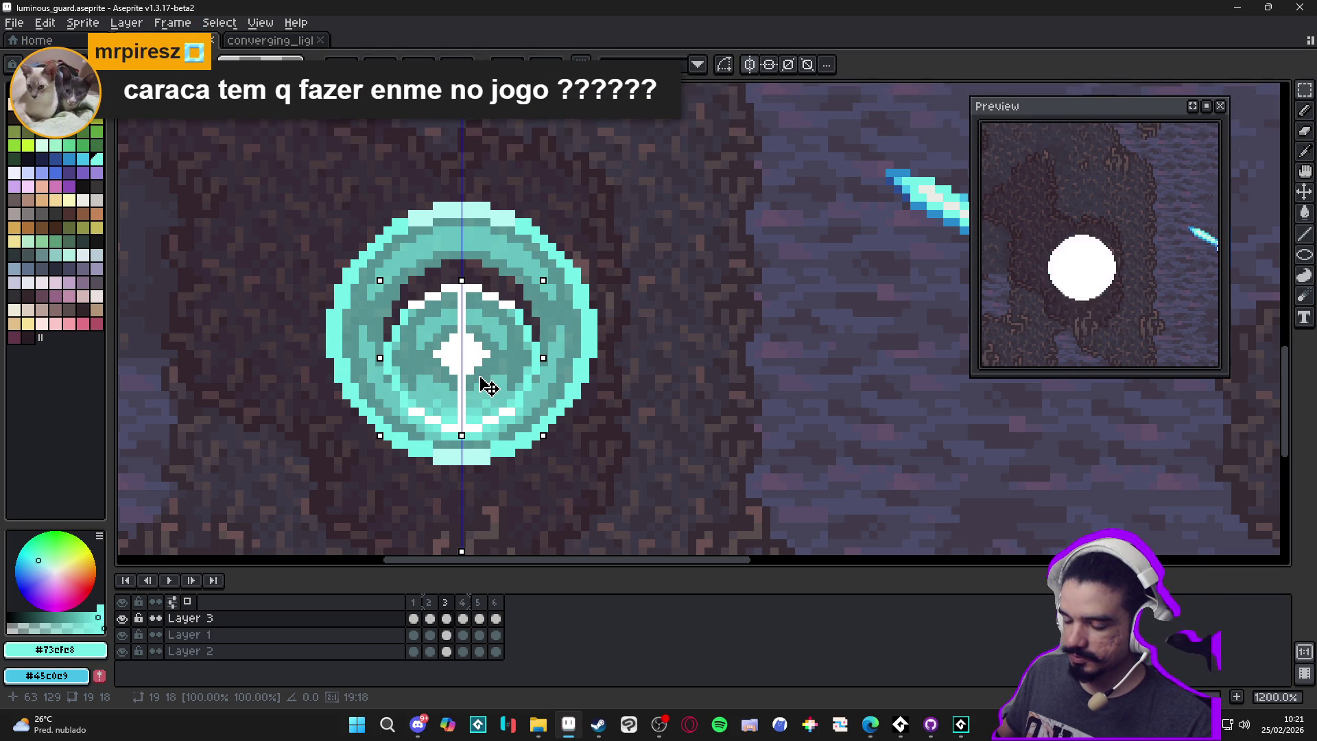
key("Return")
Paint the dark gaps inside and at the top of the ring teal
scroll(376, 302, "up", 3)
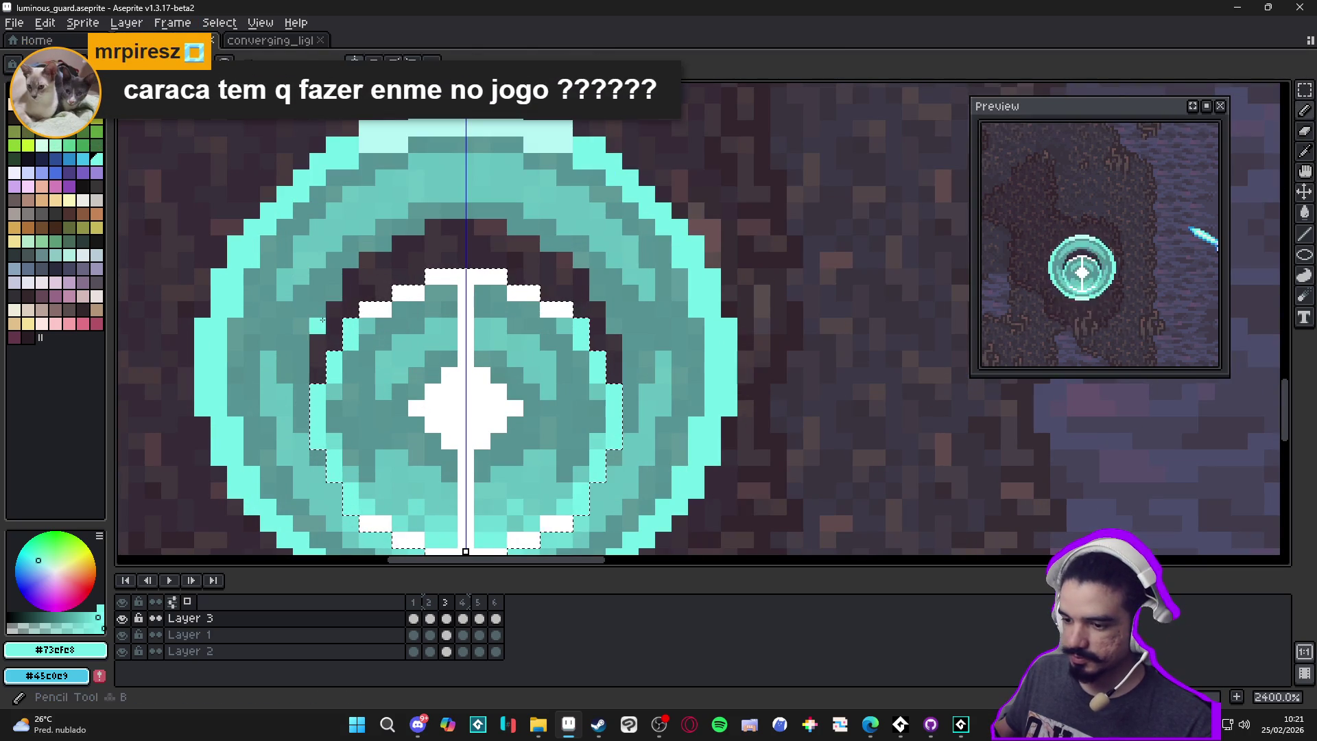
mouse_move(312, 373)
left_mouse_down()
mouse_move(354, 277)
mouse_move(379, 293)
mouse_move(374, 264)
mouse_move(408, 281)
mouse_move(408, 233)
left_mouse_up()
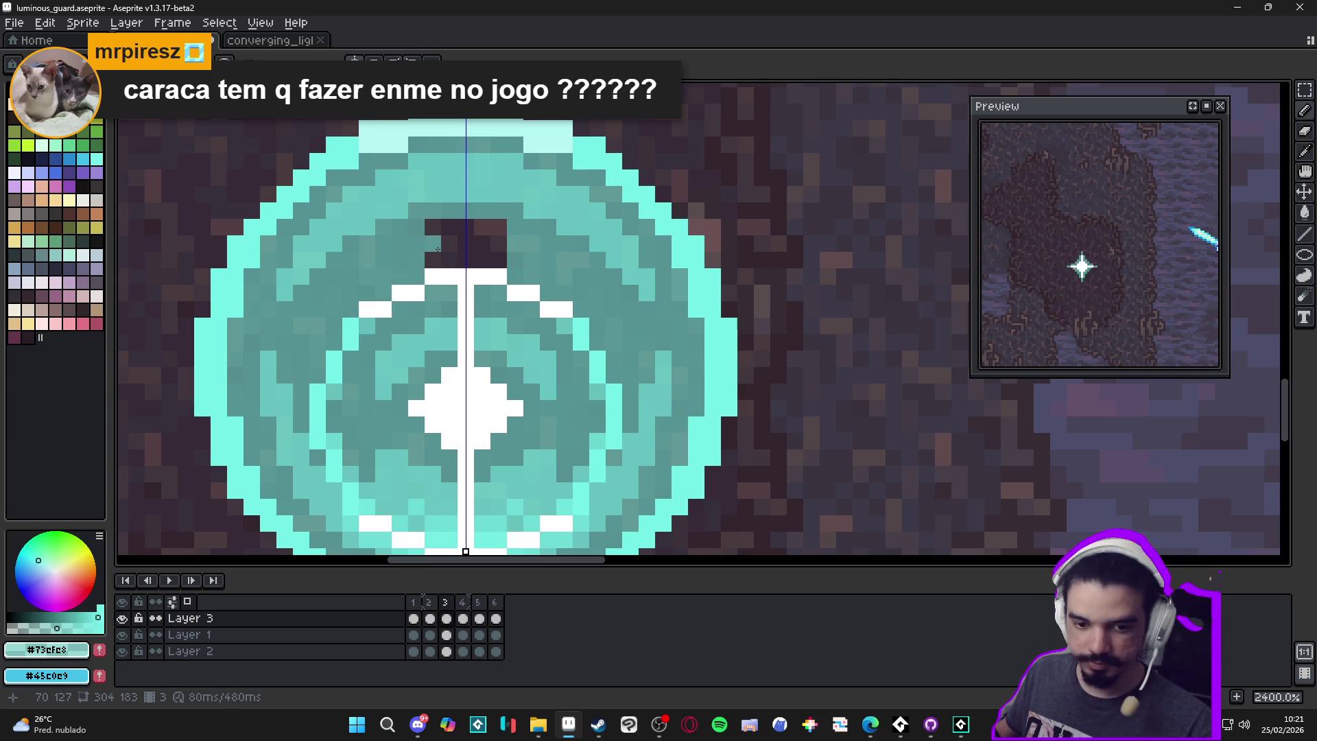
left_click_drag(437, 254, 438, 265)
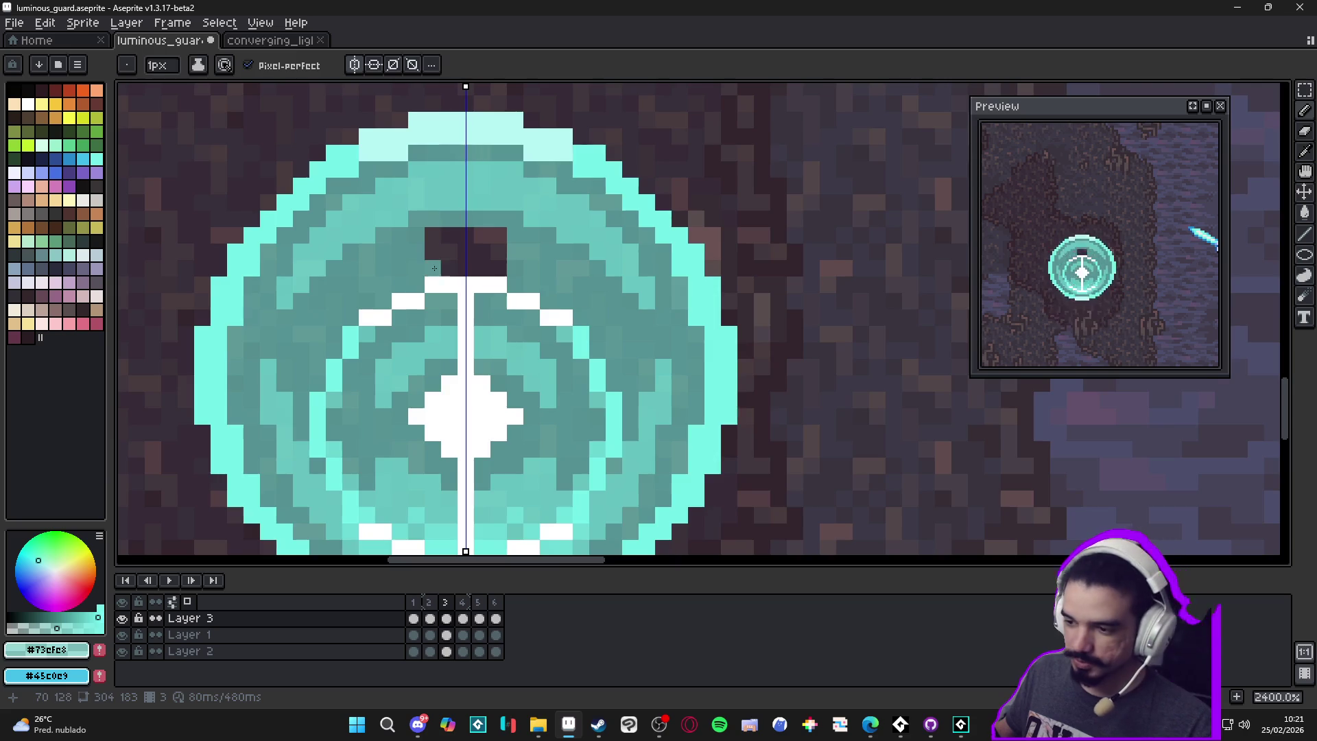
scroll(437, 264, "up", 1)
mouse_move(462, 264)
left_mouse_down()
mouse_move(465, 240)
mouse_move(442, 224)
mouse_move(486, 225)
left_mouse_up()
scroll(487, 225, "down", 4)
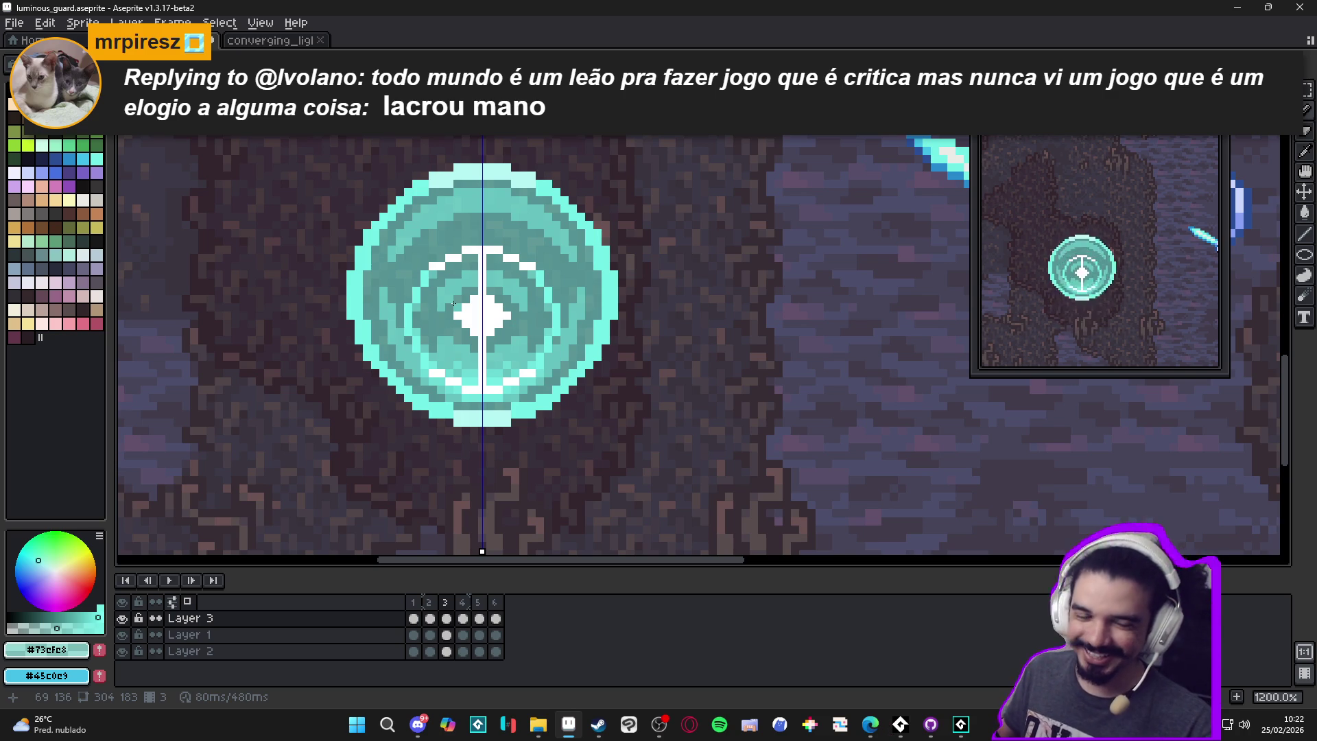
scroll(498, 389, "up", 6)
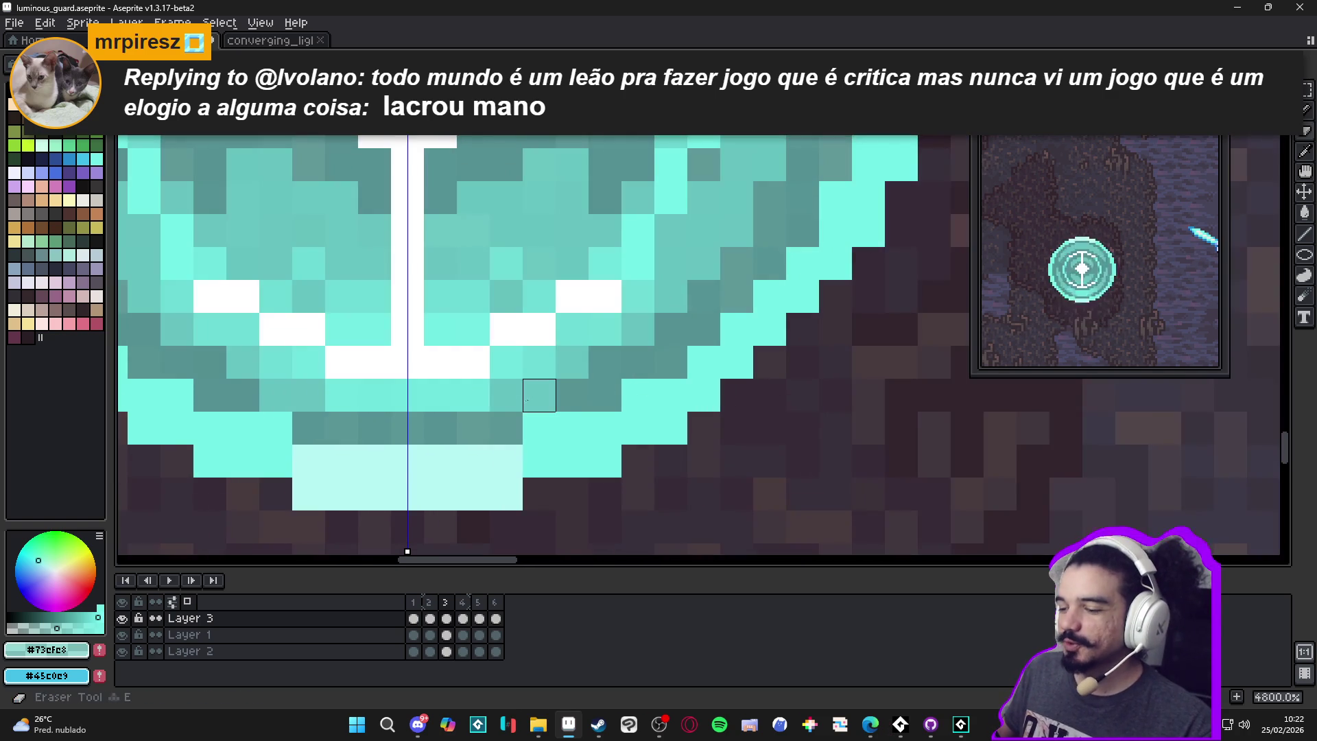
Erase a small block near the shield's bottom and compare frame 3 with frame 2
left_click(545, 394)
scroll(545, 394, "down", 5)
key("Left")
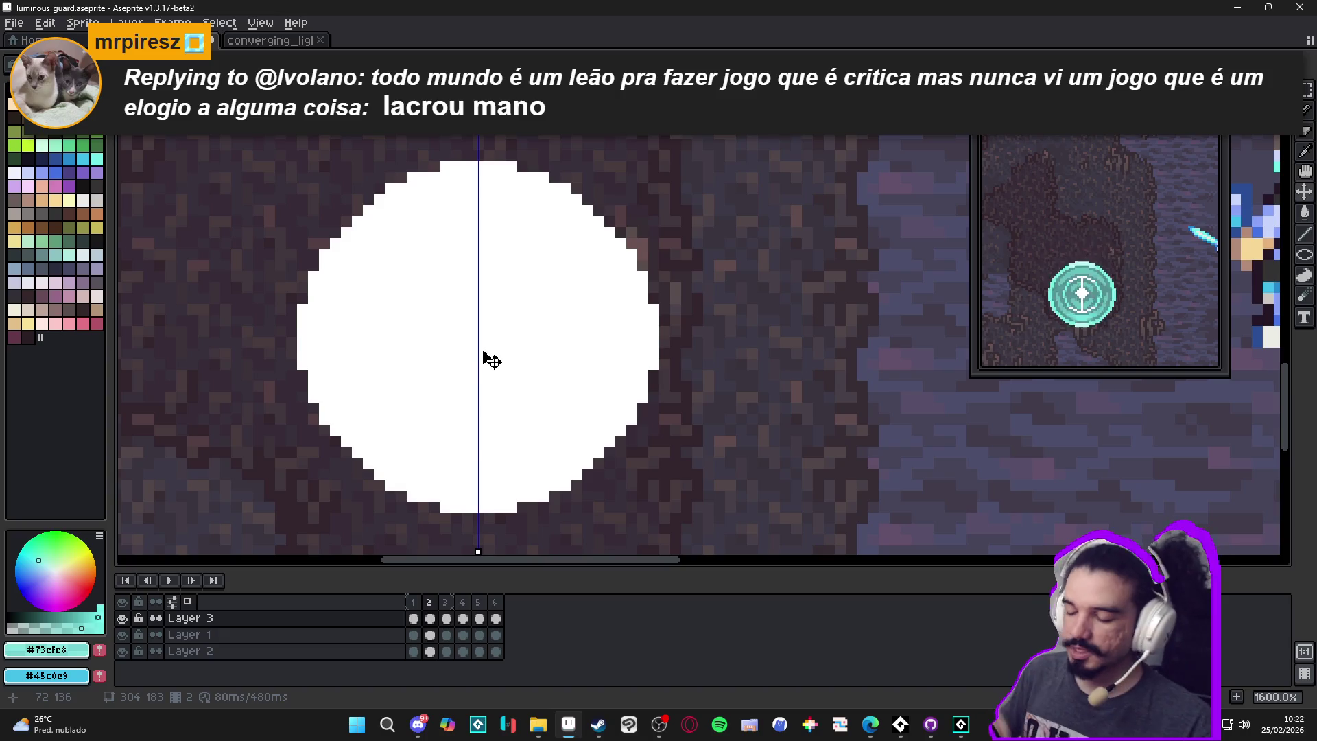
key("Right")
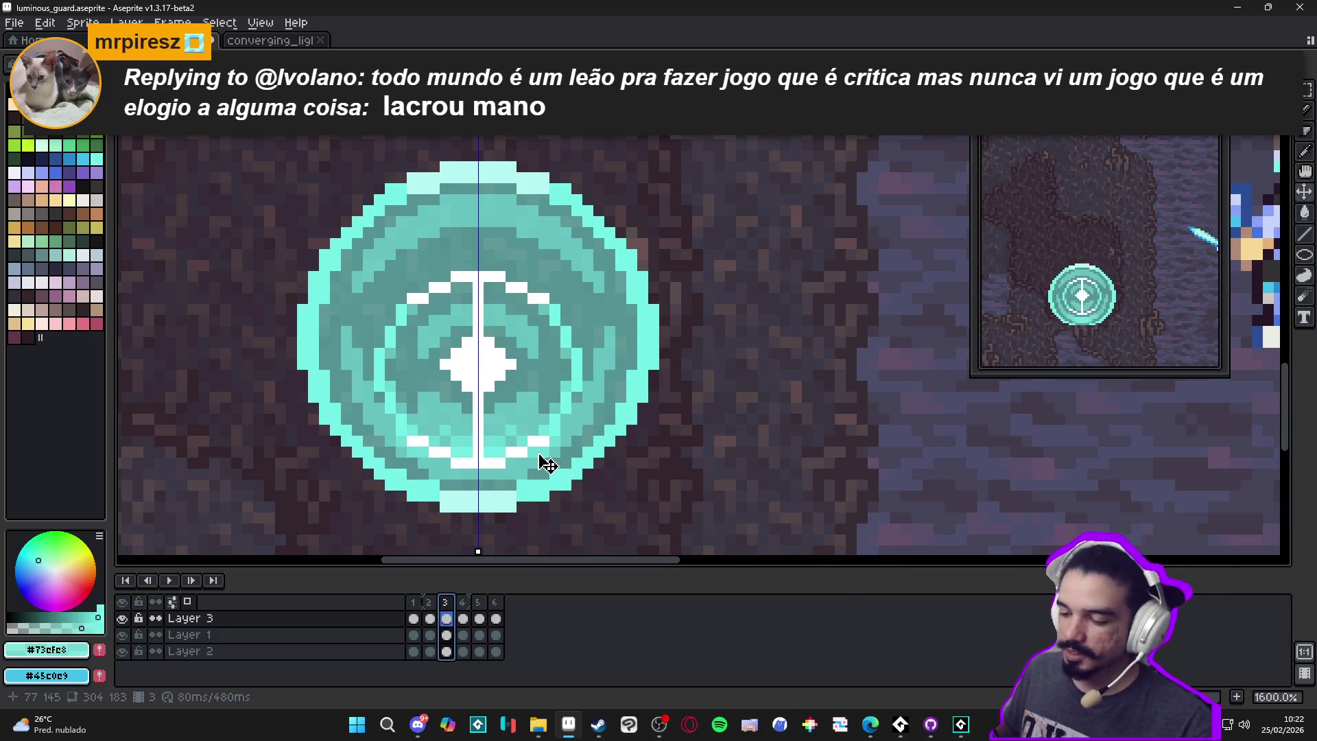
Select the shield's white centre star with the rectangular marquee
key("m")
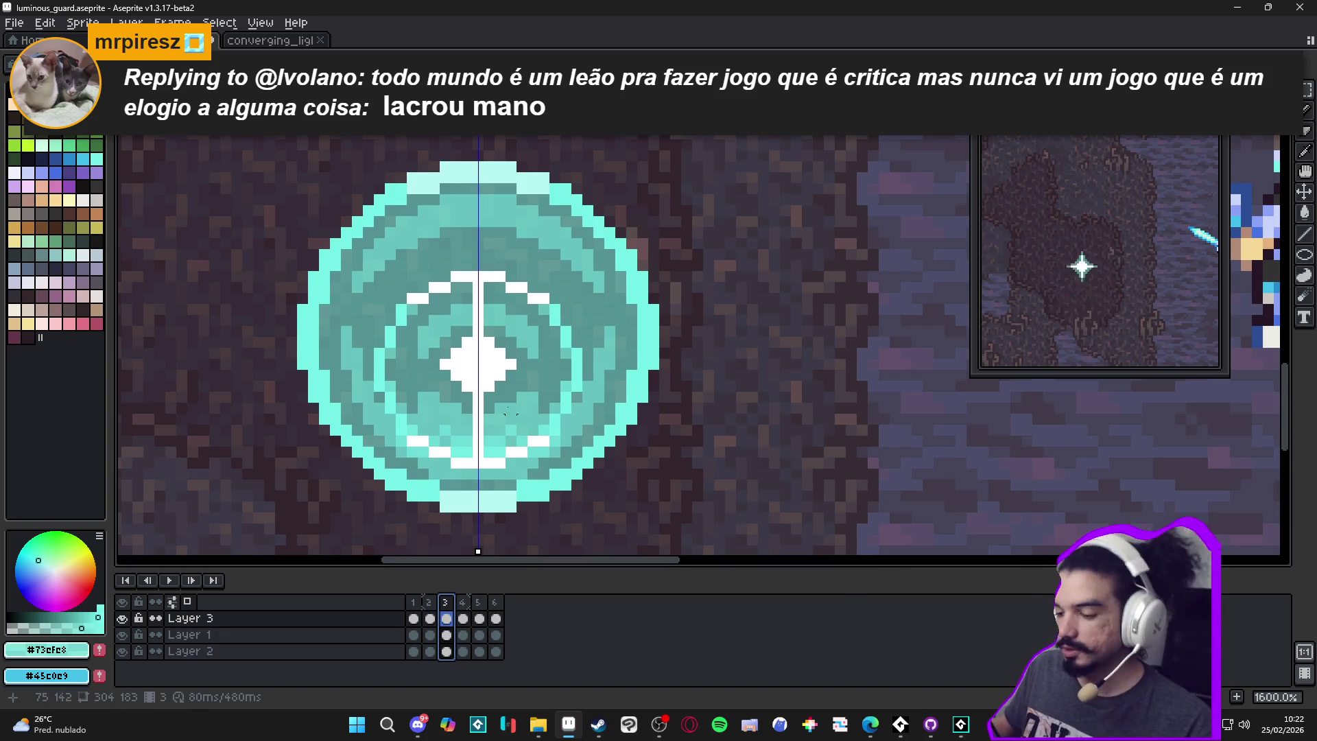
scroll(471, 314, "up", 2)
mouse_move(472, 348)
left_mouse_down()
mouse_move(510, 419)
mouse_move(394, 370)
mouse_move(526, 412)
mouse_move(485, 426)
mouse_move(480, 416)
mouse_move(484, 440)
left_mouse_up()
scroll(547, 390, "up", 1)
scroll(496, 420, "down", 2)
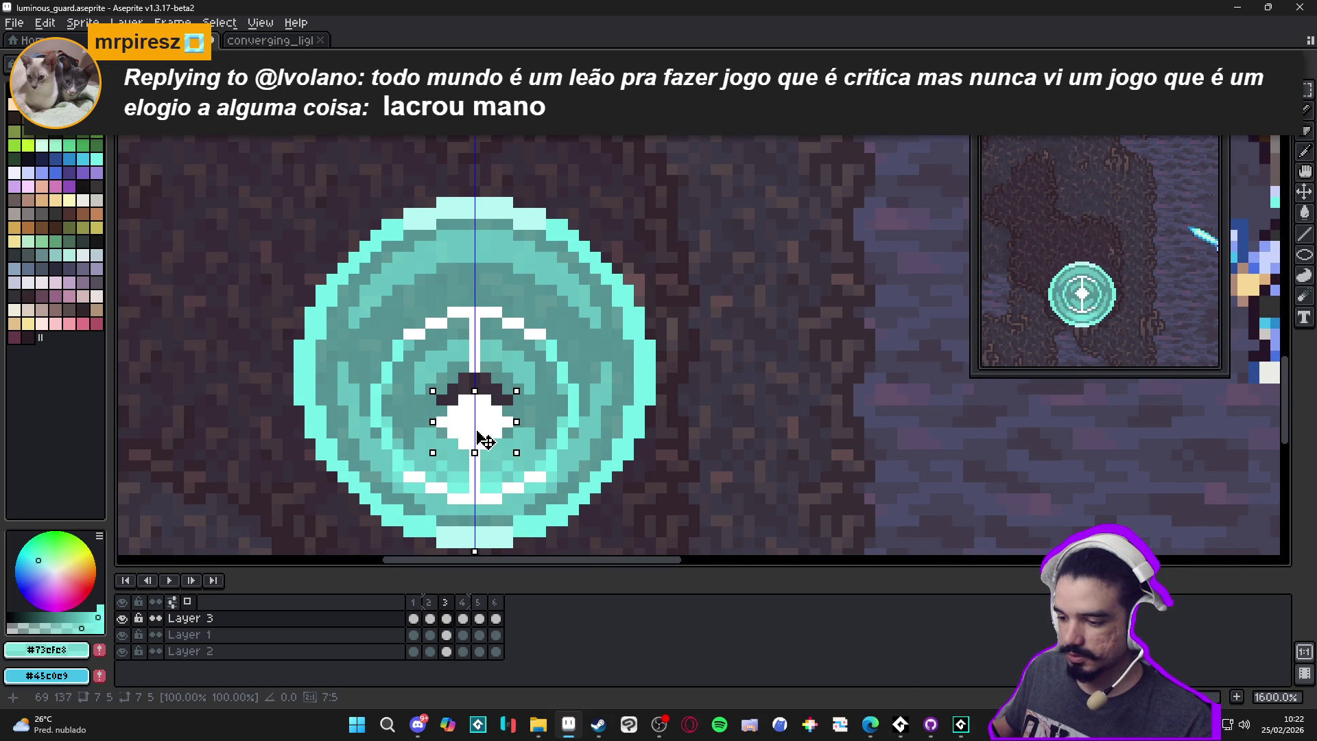
scroll(492, 427, "up", 2)
Paint teal into the gap above the centre and touch up the white centre pixels
key("b")
mouse_move(510, 385)
left_mouse_down()
mouse_move(488, 388)
mouse_move(488, 366)
mouse_move(447, 354)
left_mouse_up()
left_click(466, 345)
left_click(444, 345, "alt")
left_click(445, 367)
scroll(444, 351, "down", 1)
scroll(444, 351, "down", 3)
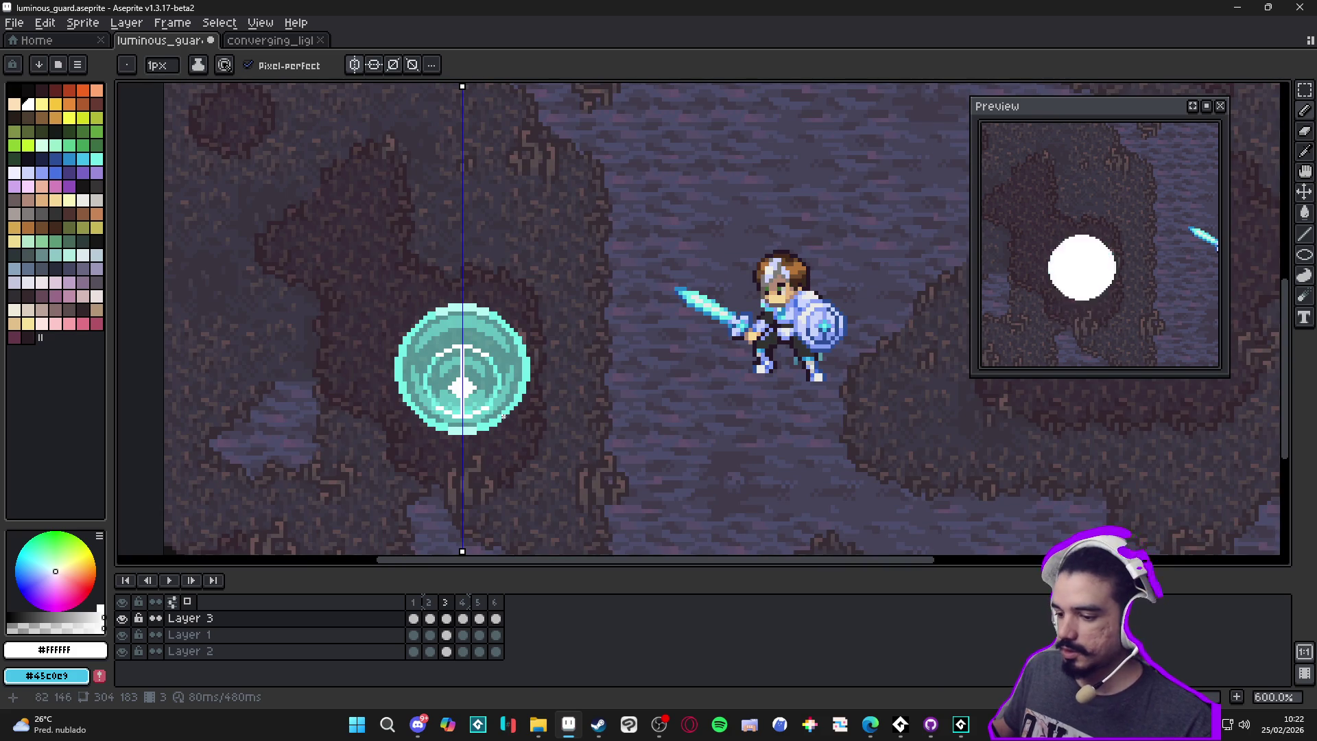
scroll(473, 408, "up", 3)
Erase several mirrored pixel pairs in the shield's lower ring
key("e")
left_click(508, 407)
left_click(531, 429)
left_click(465, 407)
left_click_drag(487, 451, 465, 452)
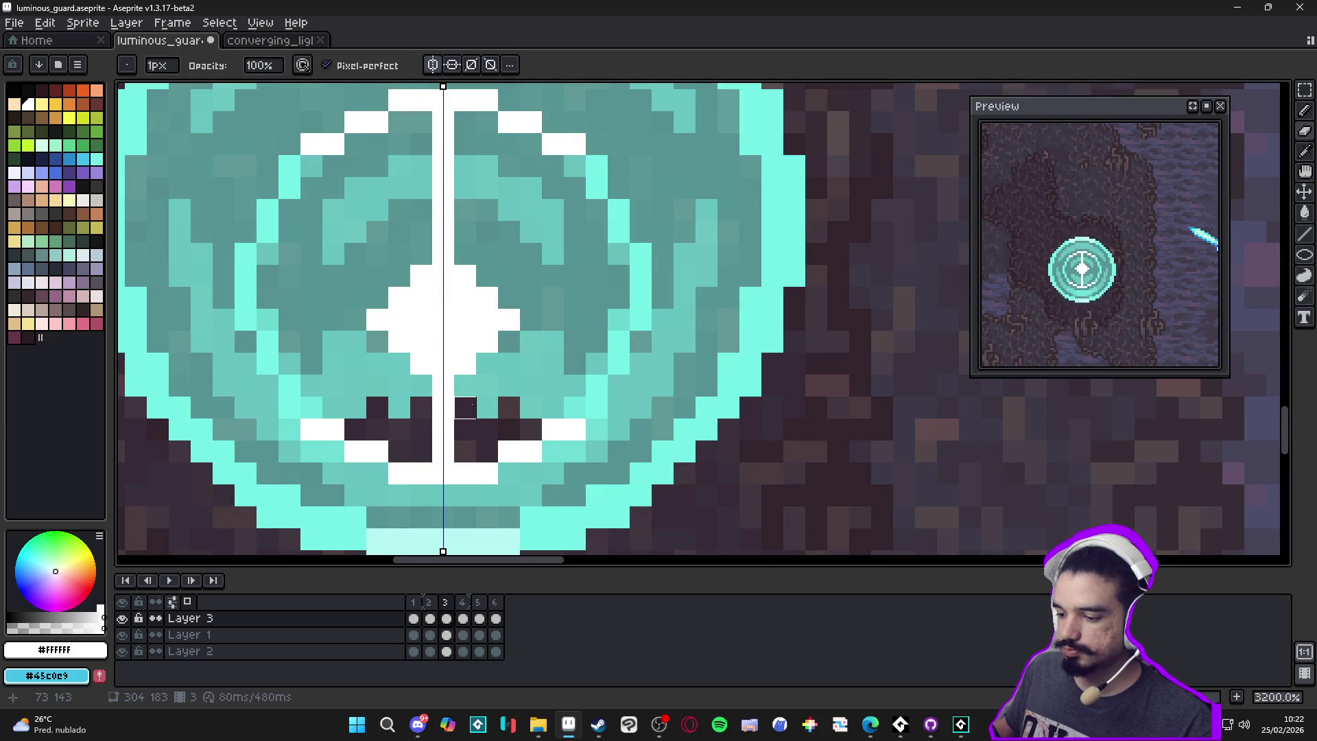
Sample cyan #73efe8 and repaint the erased and dark lower-ring pixels
key("i")
left_click(491, 398)
key("b")
left_click(458, 416)
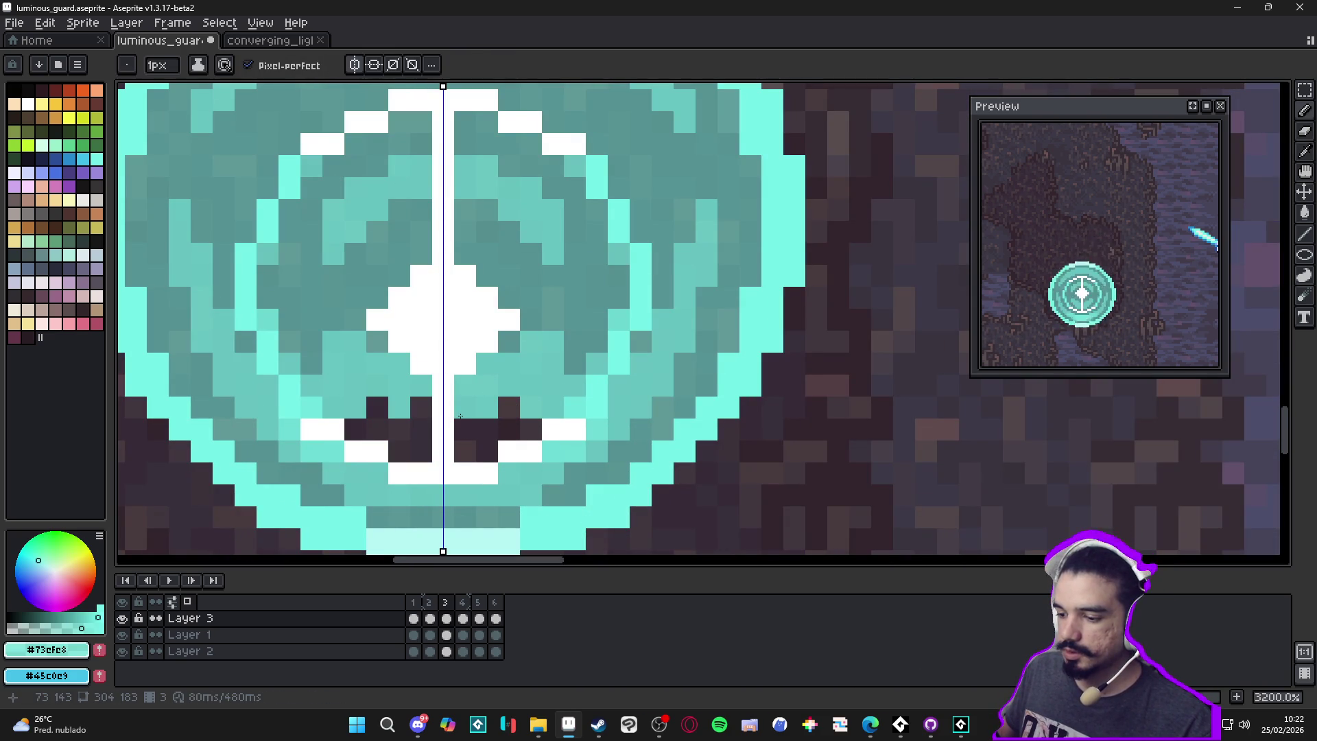
mouse_move(524, 435)
left_mouse_down()
mouse_move(467, 430)
mouse_move(466, 451)
left_mouse_up()
scroll(480, 451, "down", 6)
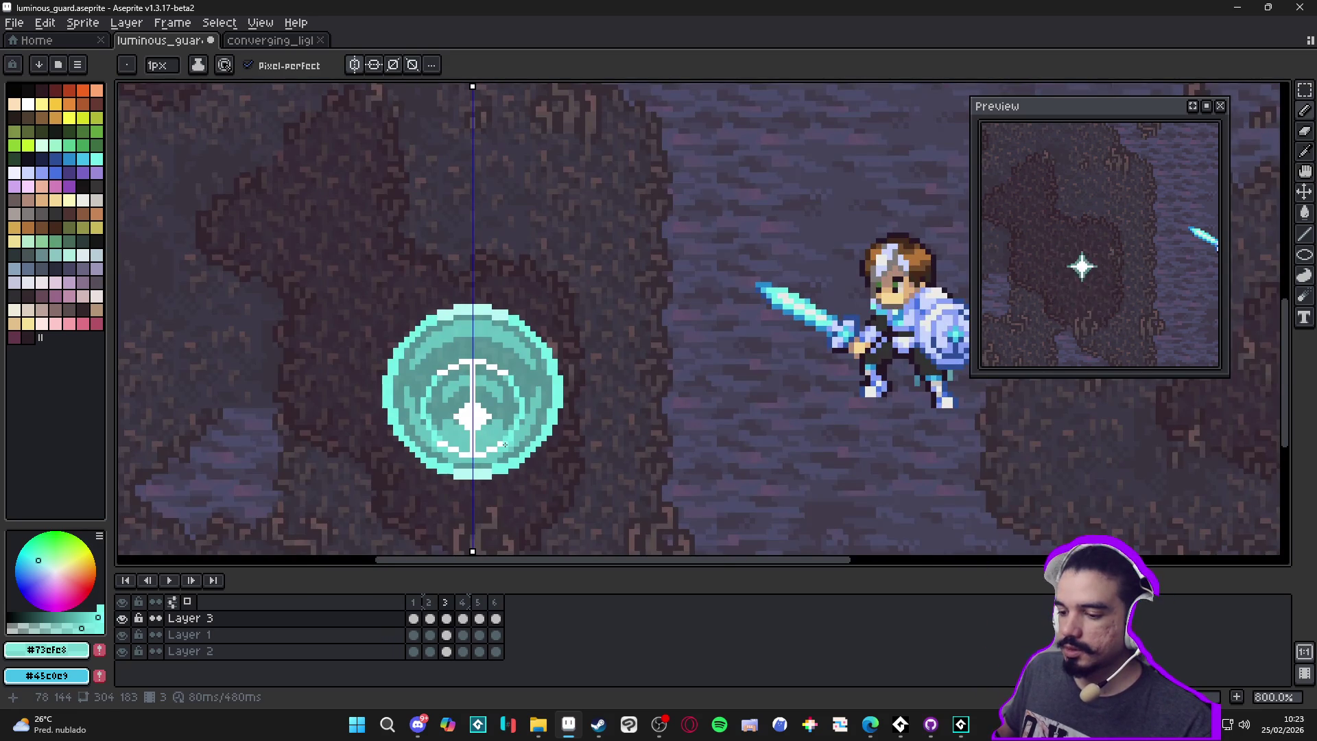
scroll(505, 445, "down", 1)
left_click(478, 601)
Delete frames 5 and 4, check frame 2's white circle, then return to frame 3
key("alt+BackSpace")
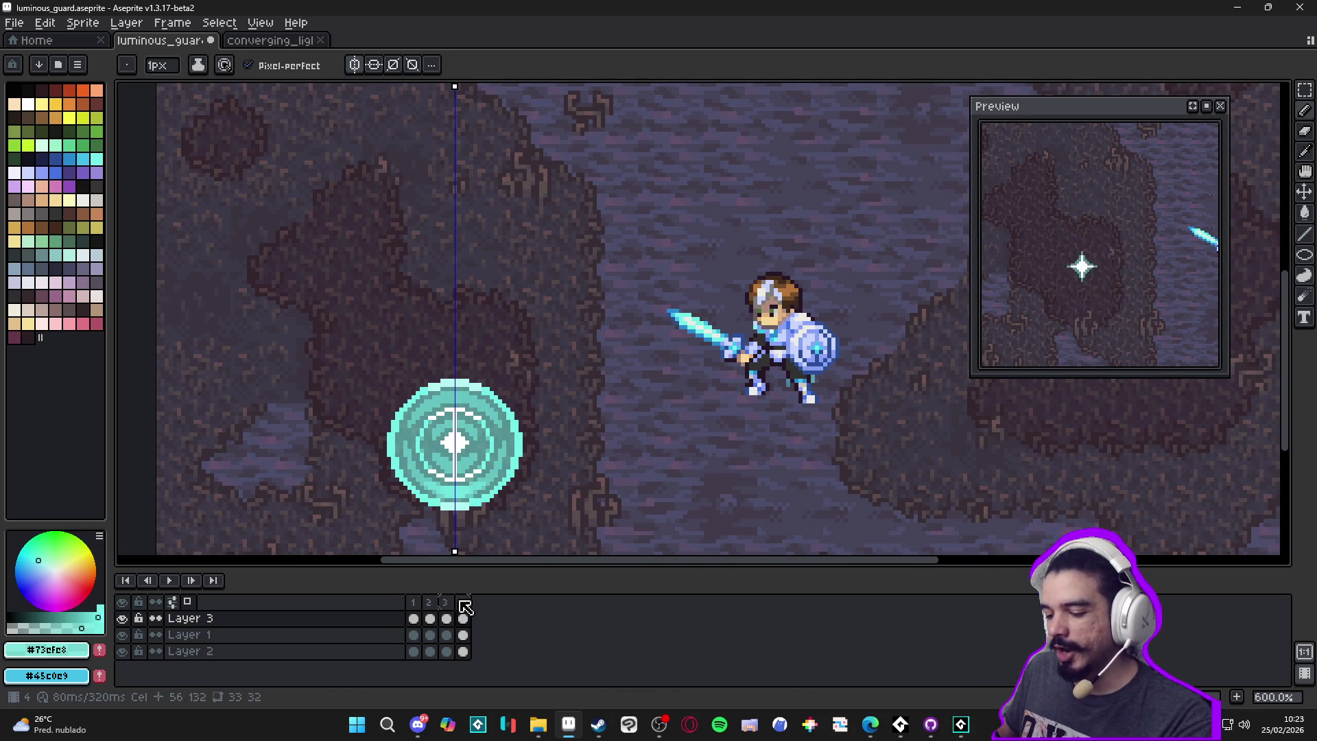
left_click(465, 603)
key("alt+BackSpace")
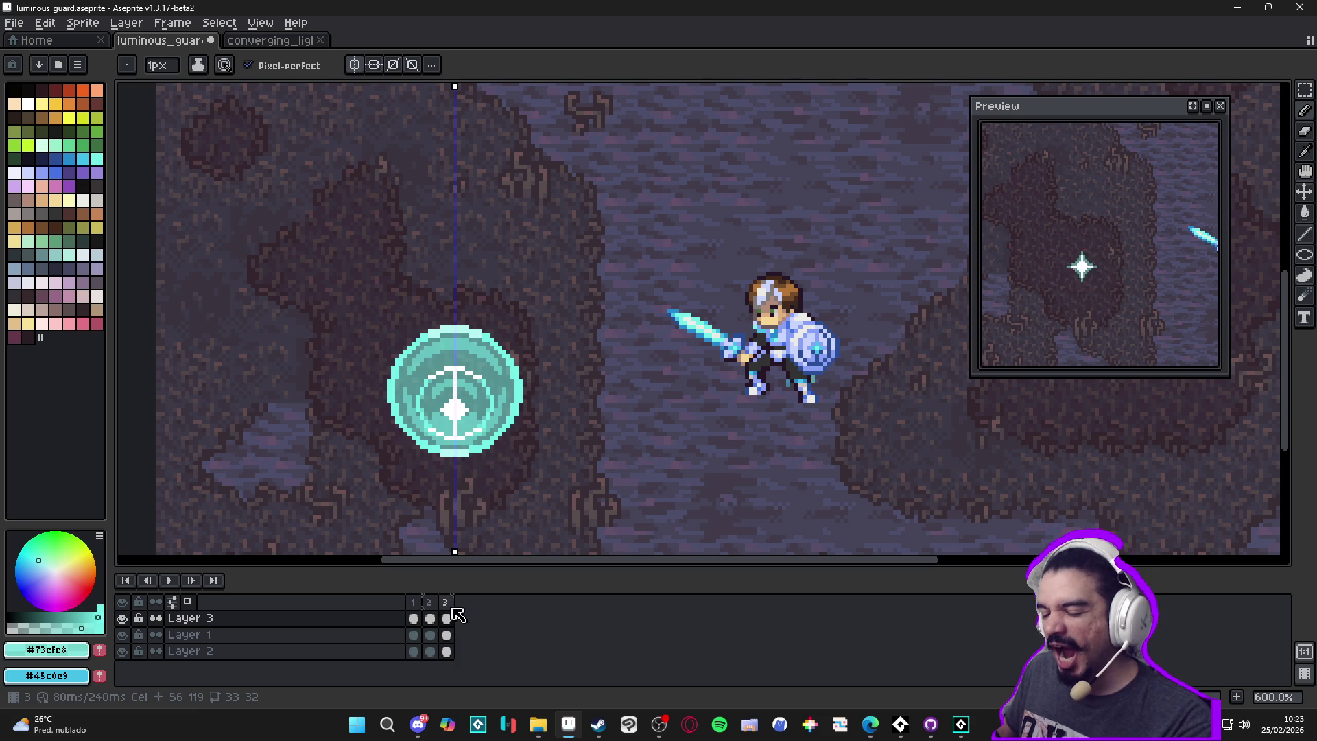
left_click(430, 618)
left_click(447, 618)
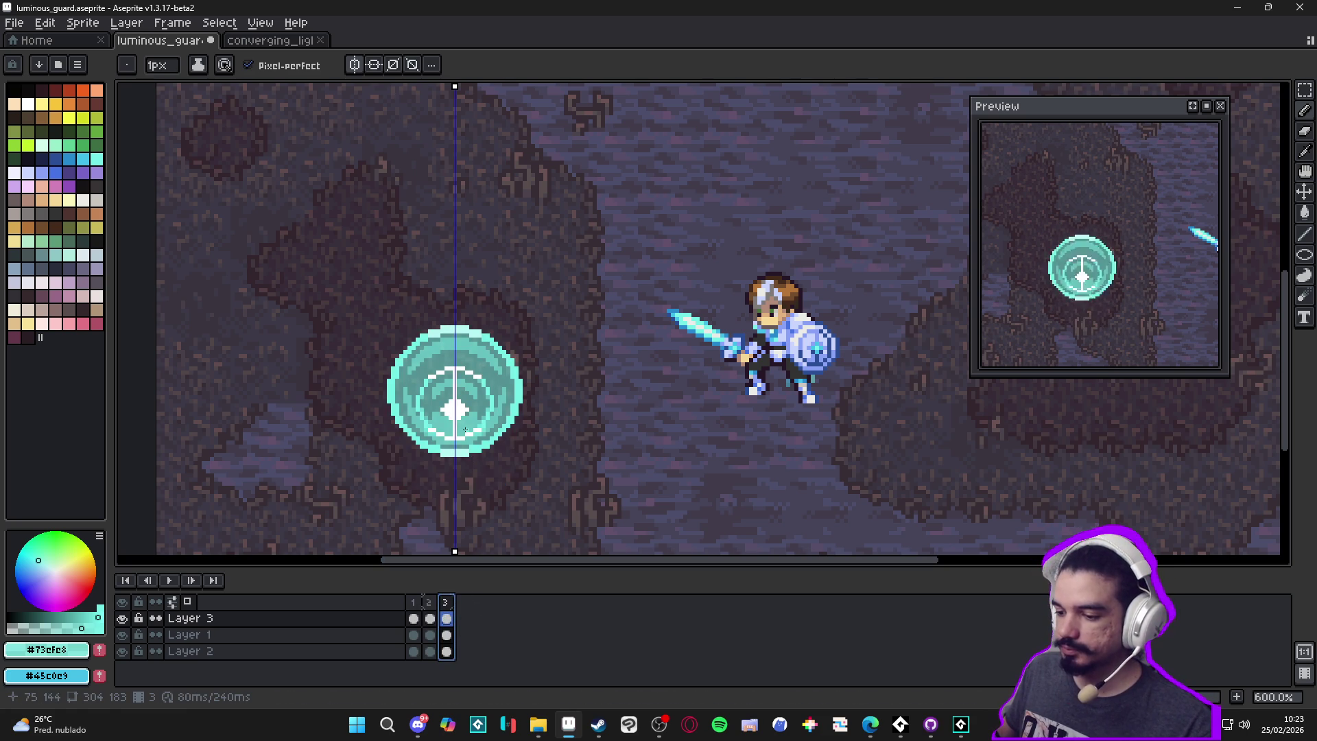
Draw a dark arc and a dark line in the orb's lower rows, undoing a stray fill
scroll(507, 396, "up", 4)
mouse_move(503, 409)
left_mouse_down()
mouse_move(545, 372)
mouse_move(547, 319)
left_mouse_up()
scroll(545, 373, "up", 2)
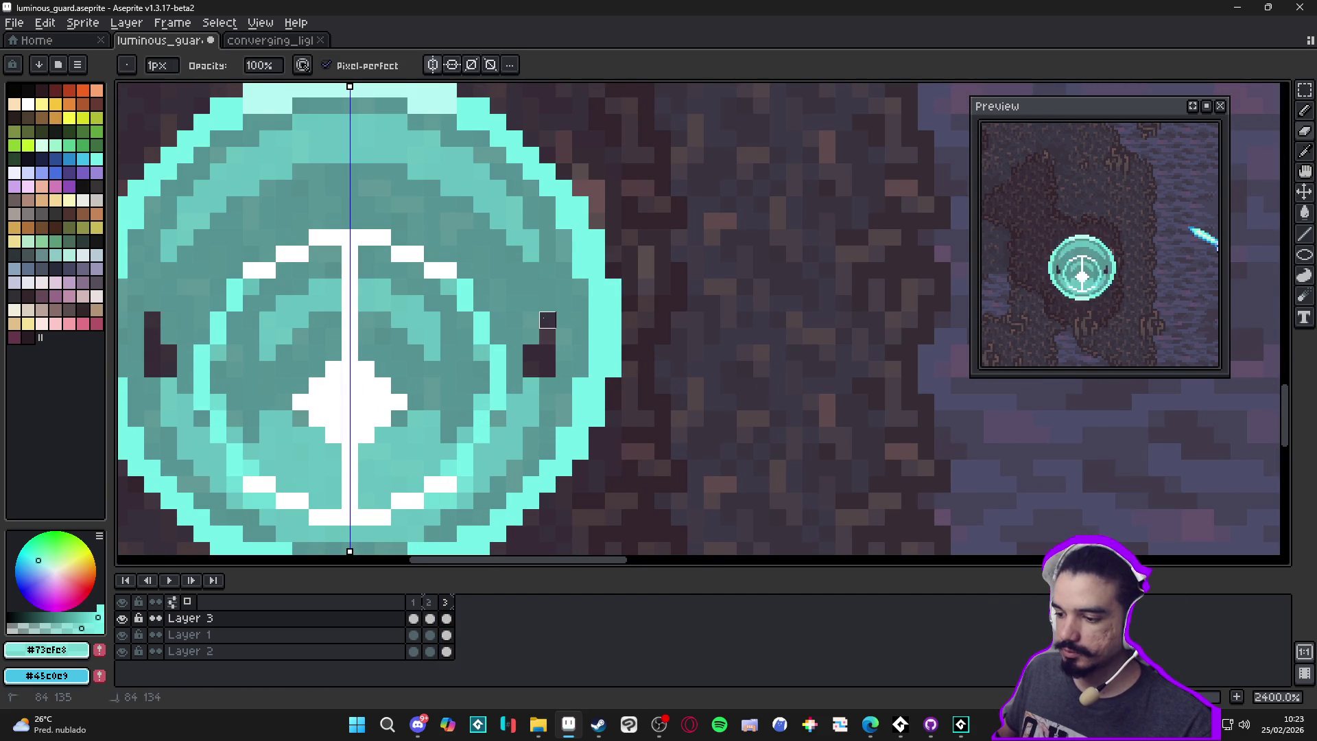
mouse_move(531, 386)
left_mouse_down()
mouse_move(498, 469)
mouse_move(481, 453)
mouse_move(465, 500)
mouse_move(401, 518)
left_mouse_up()
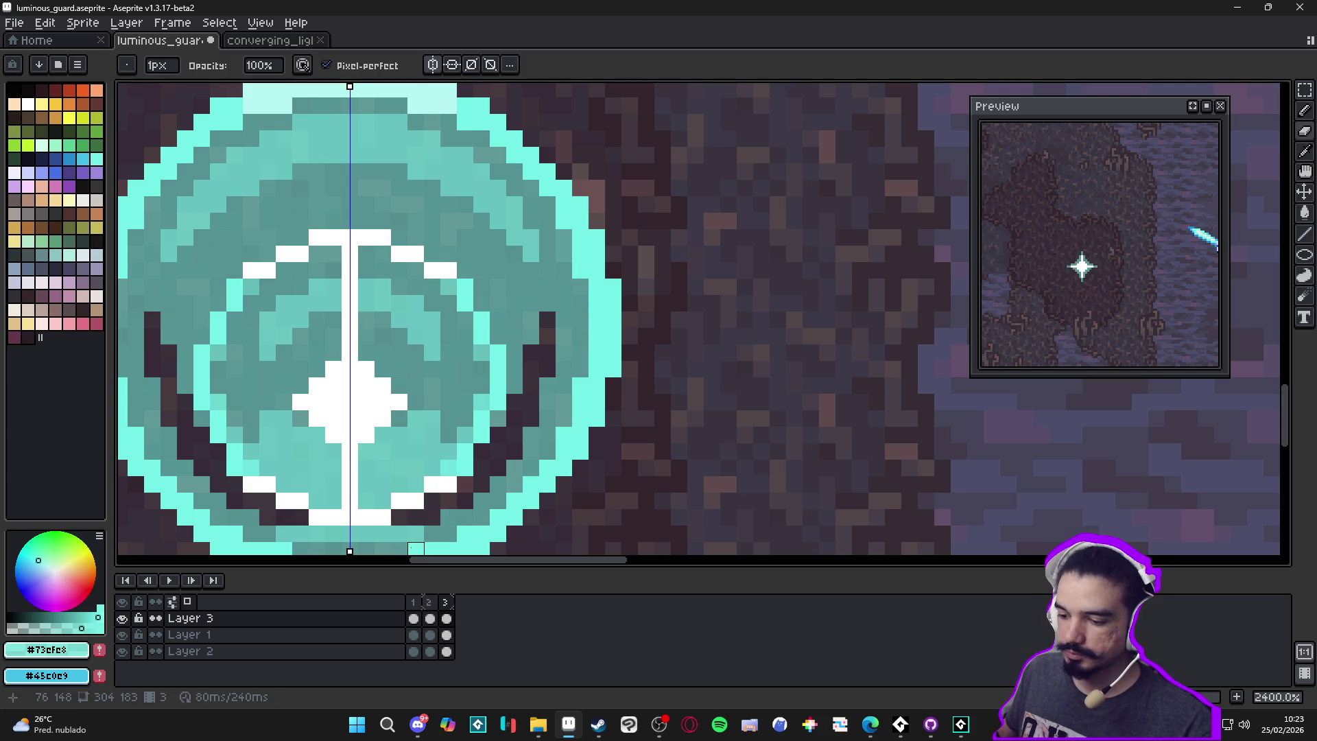
left_click_drag(300, 533, 383, 534)
key("g")
left_click(433, 534)
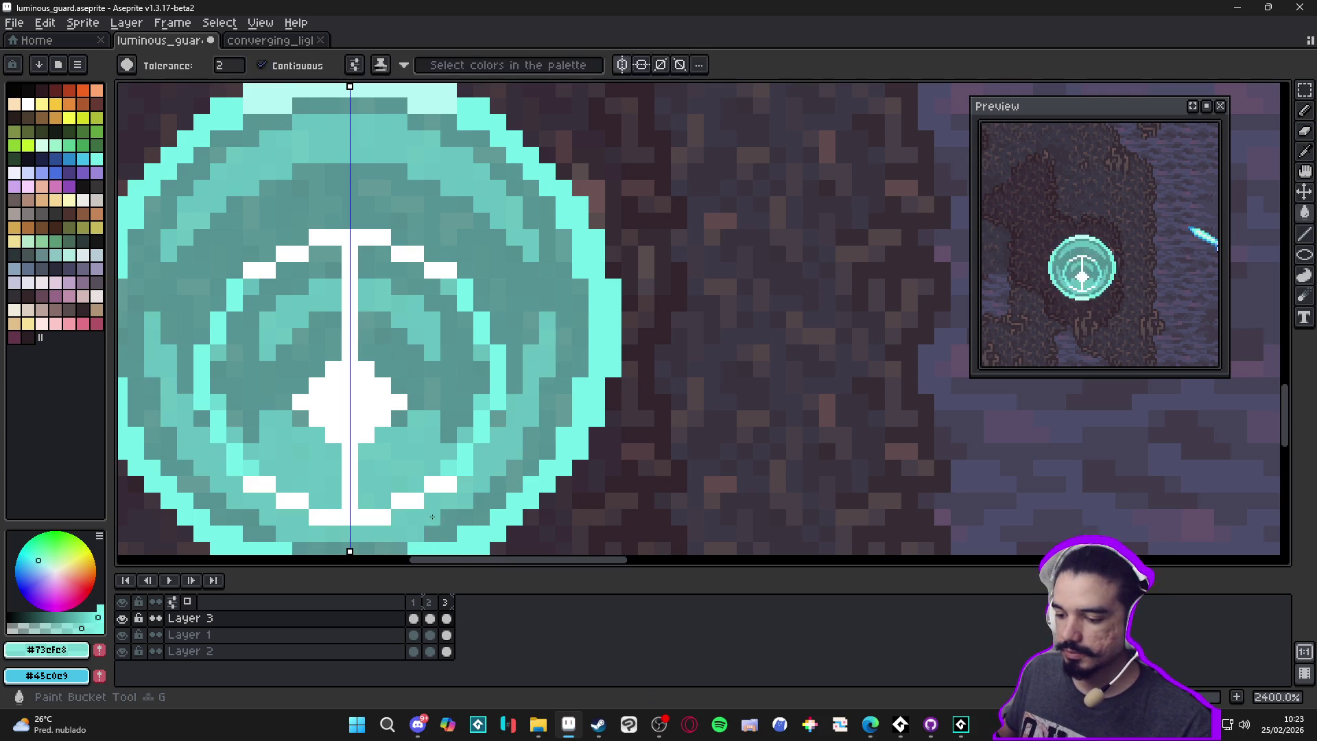
key("ctrl+z")
Draw a light-cyan line across the orb and add a lighter cyan pixel inside the shield
scroll(442, 529, "down", 1)
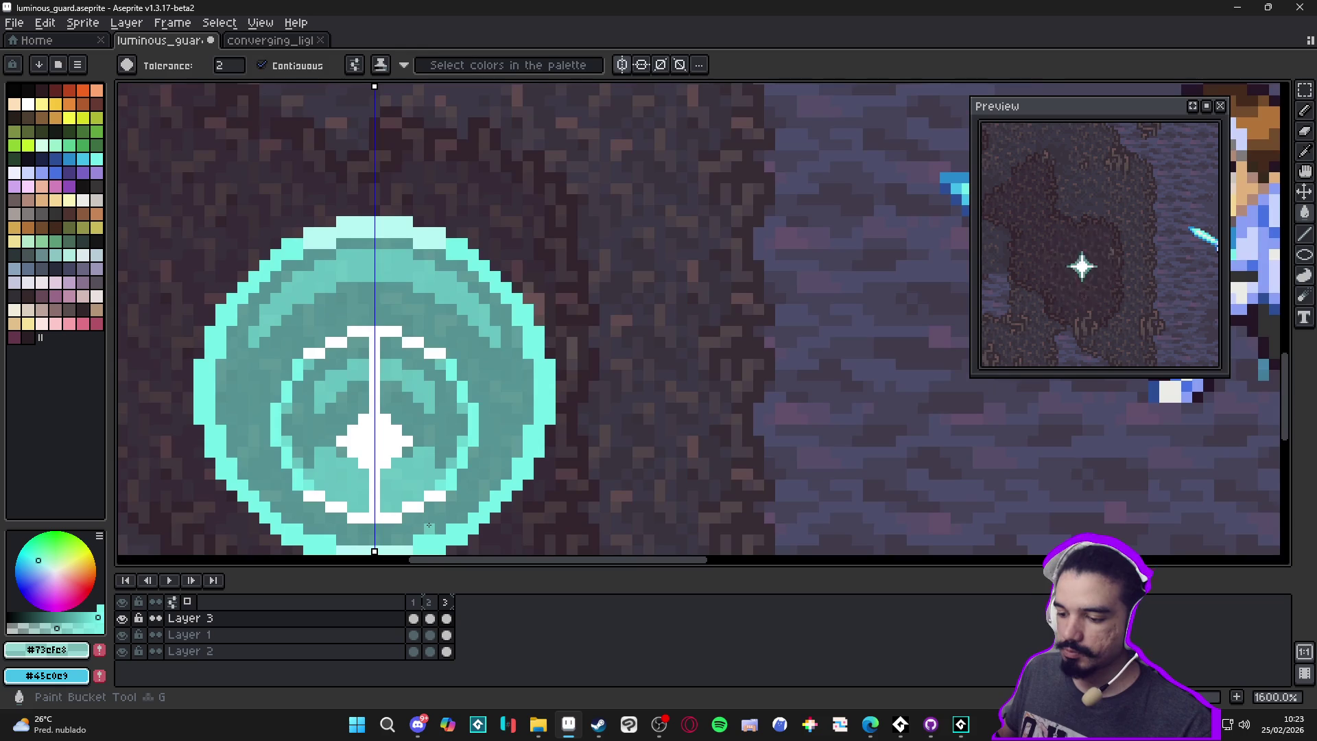
key("b")
scroll(451, 342, "up", 1)
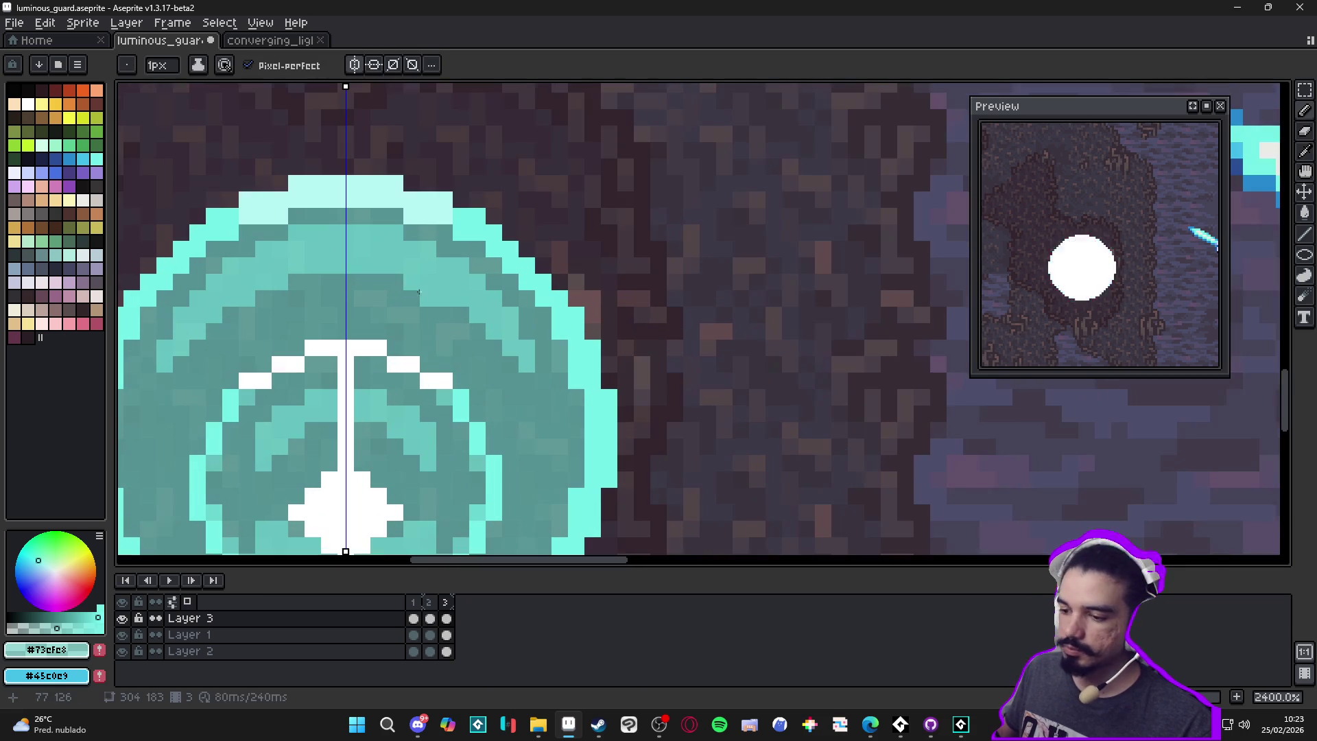
left_click_drag(329, 282, 421, 302)
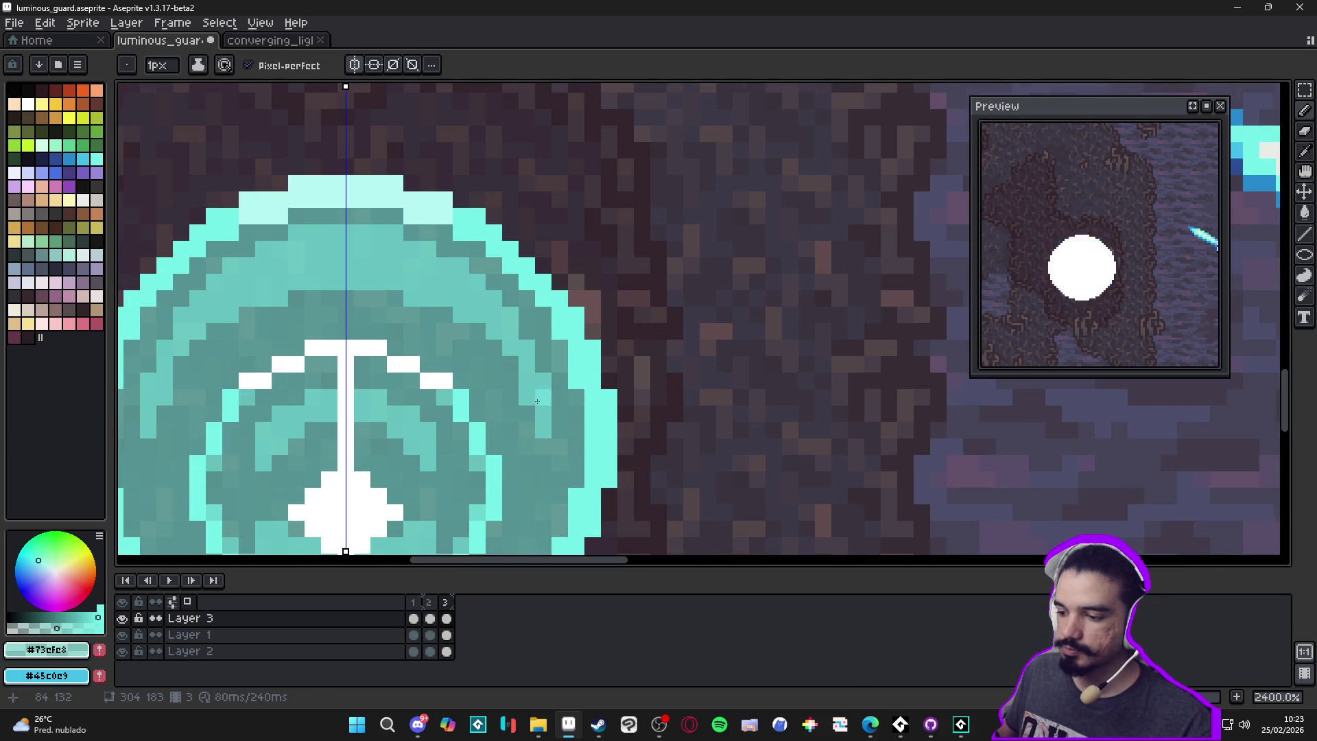
scroll(544, 385, "down", 6)
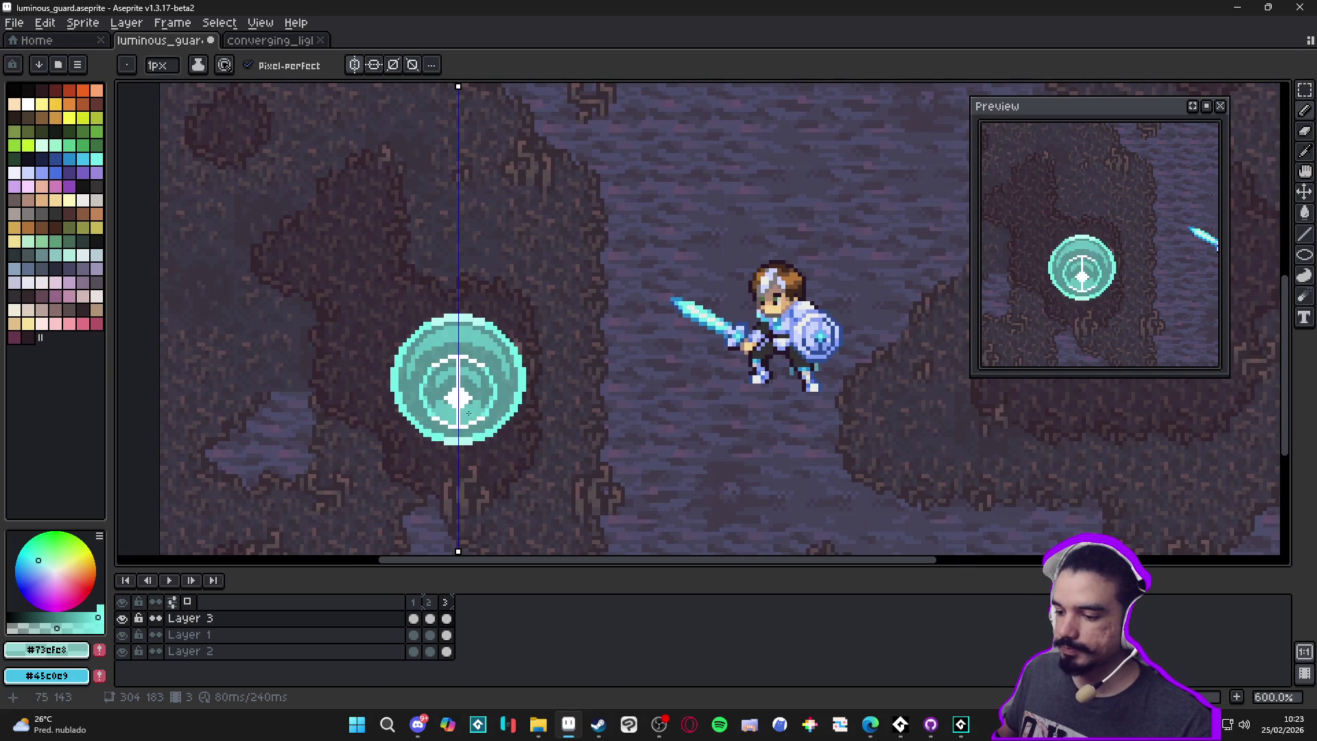
scroll(476, 398, "up", 6)
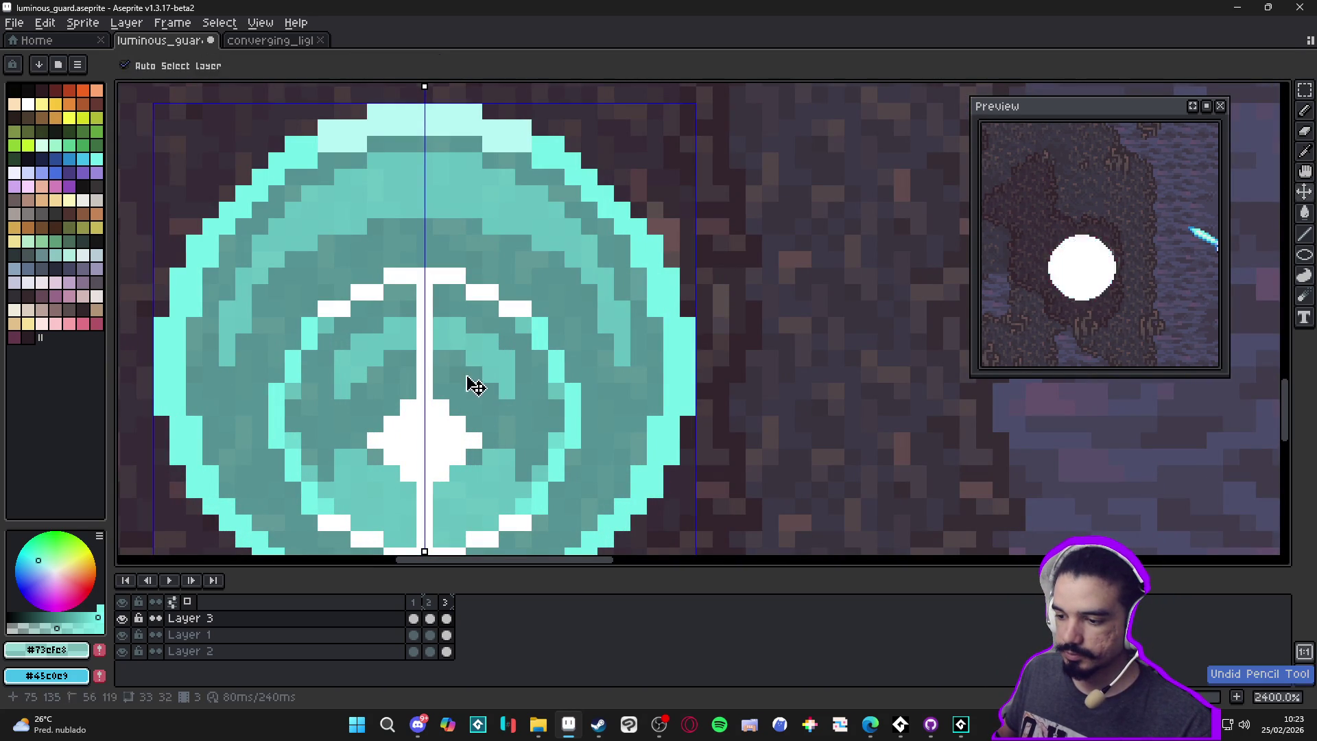
left_click(471, 374)
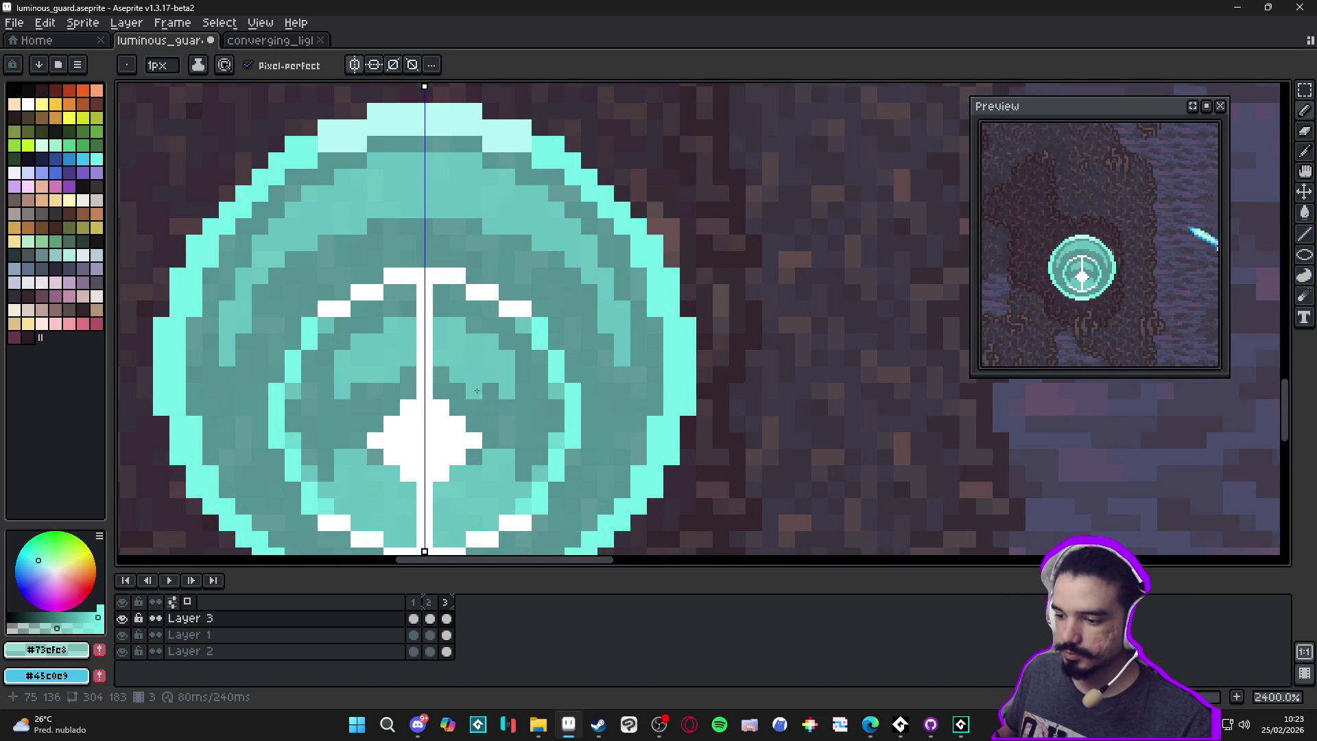
Erase a few lower-ring pixels and fill the holes with teal
key("e")
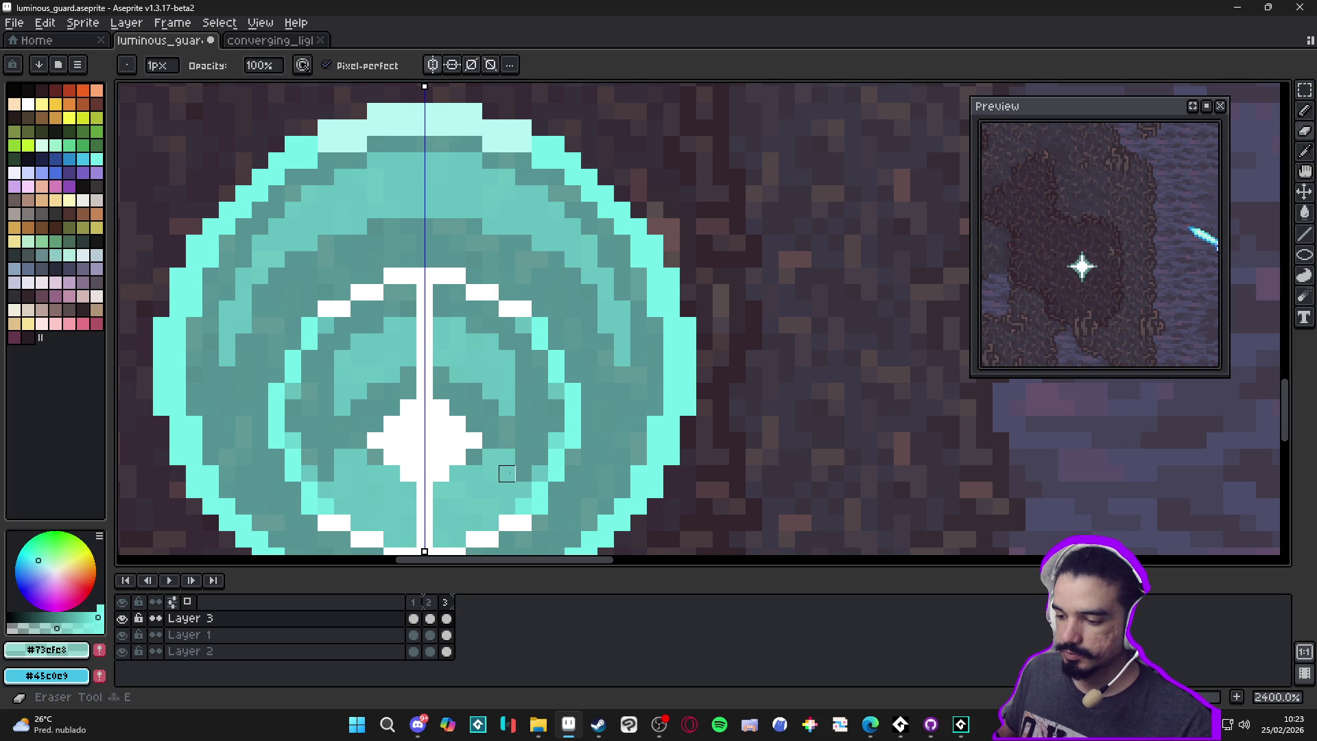
mouse_move(506, 496)
left_mouse_down()
mouse_move(505, 479)
mouse_move(449, 499)
mouse_move(484, 499)
left_mouse_up()
key("g")
left_click(488, 487)
key("b")
Paint mirrored dark pixels along the lower ring, then undo those dark edits
scroll(488, 487, "down", 2)
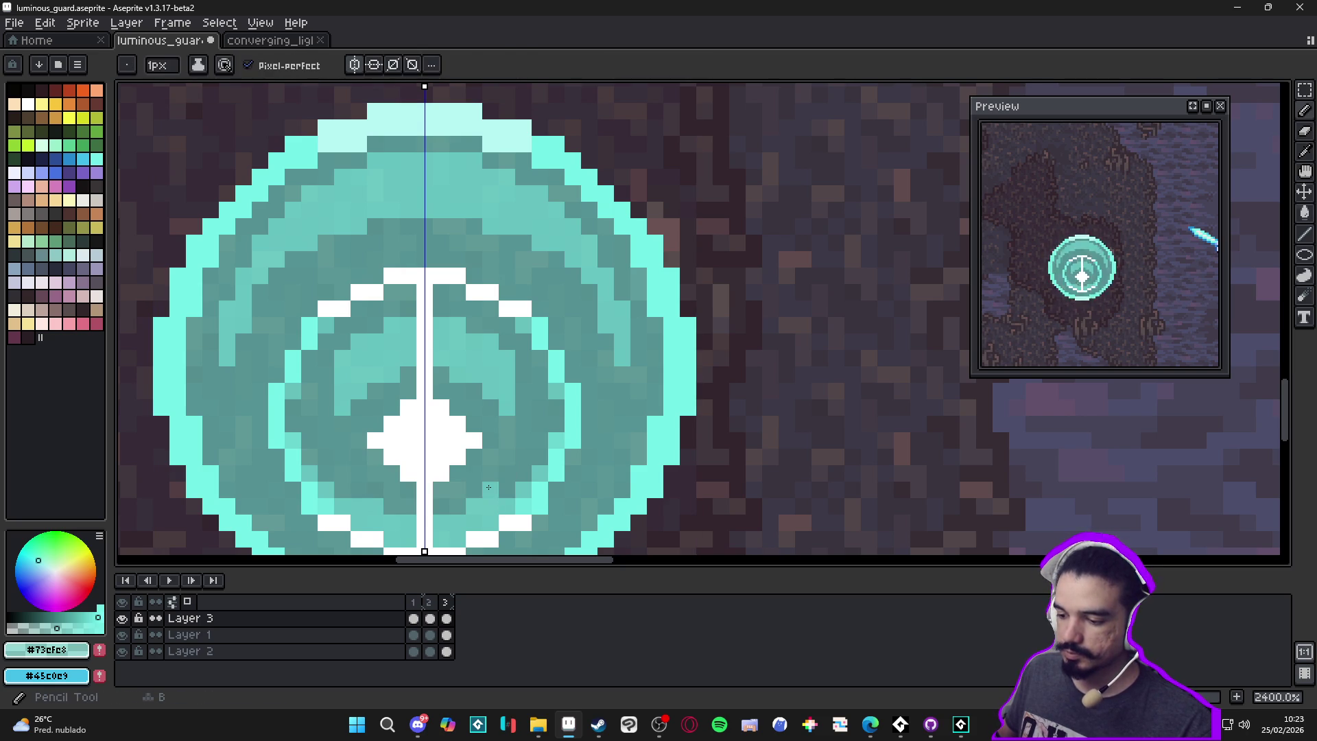
scroll(489, 480, "up", 2)
left_click(501, 499)
left_click(484, 499)
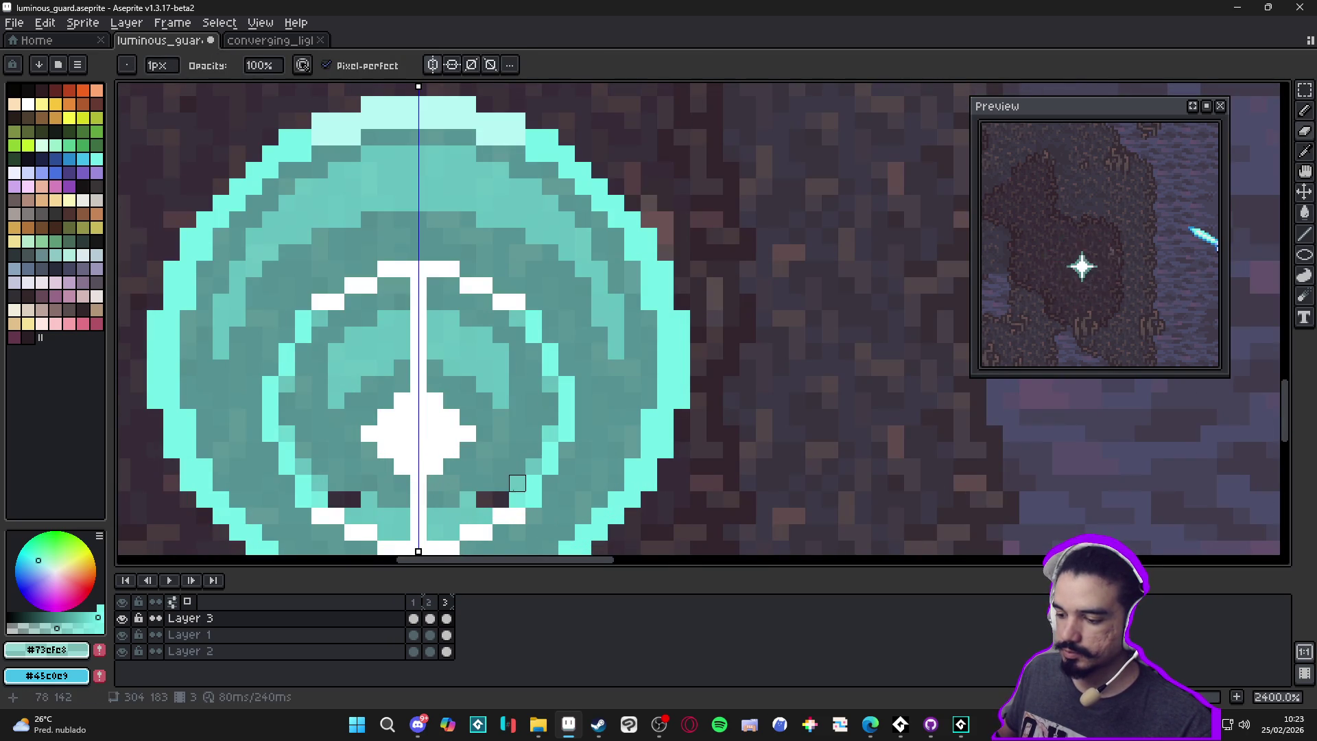
mouse_move(484, 500)
left_mouse_down()
mouse_move(468, 499)
mouse_move(468, 516)
mouse_move(484, 515)
left_mouse_up()
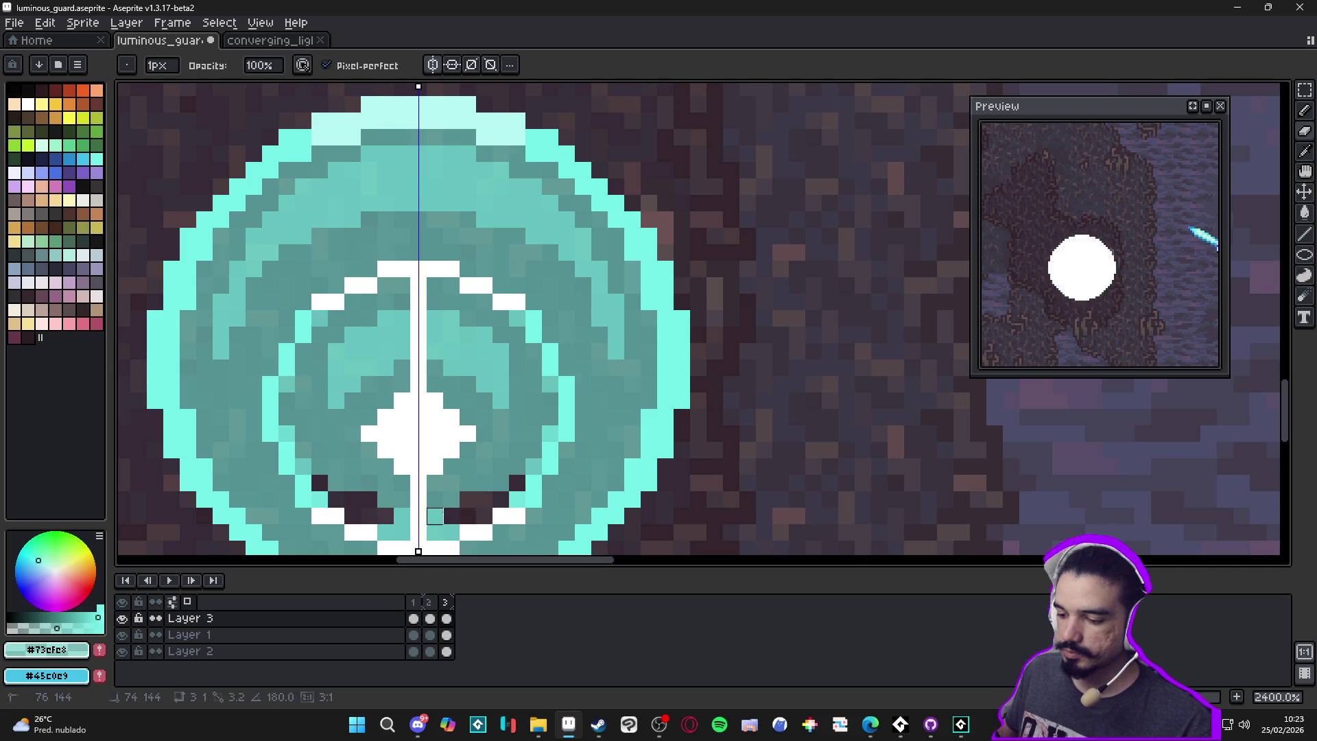
left_click(451, 532)
left_click(434, 532)
key("ctrl+z")
key("ctrl+z")
key("ctrl+z")
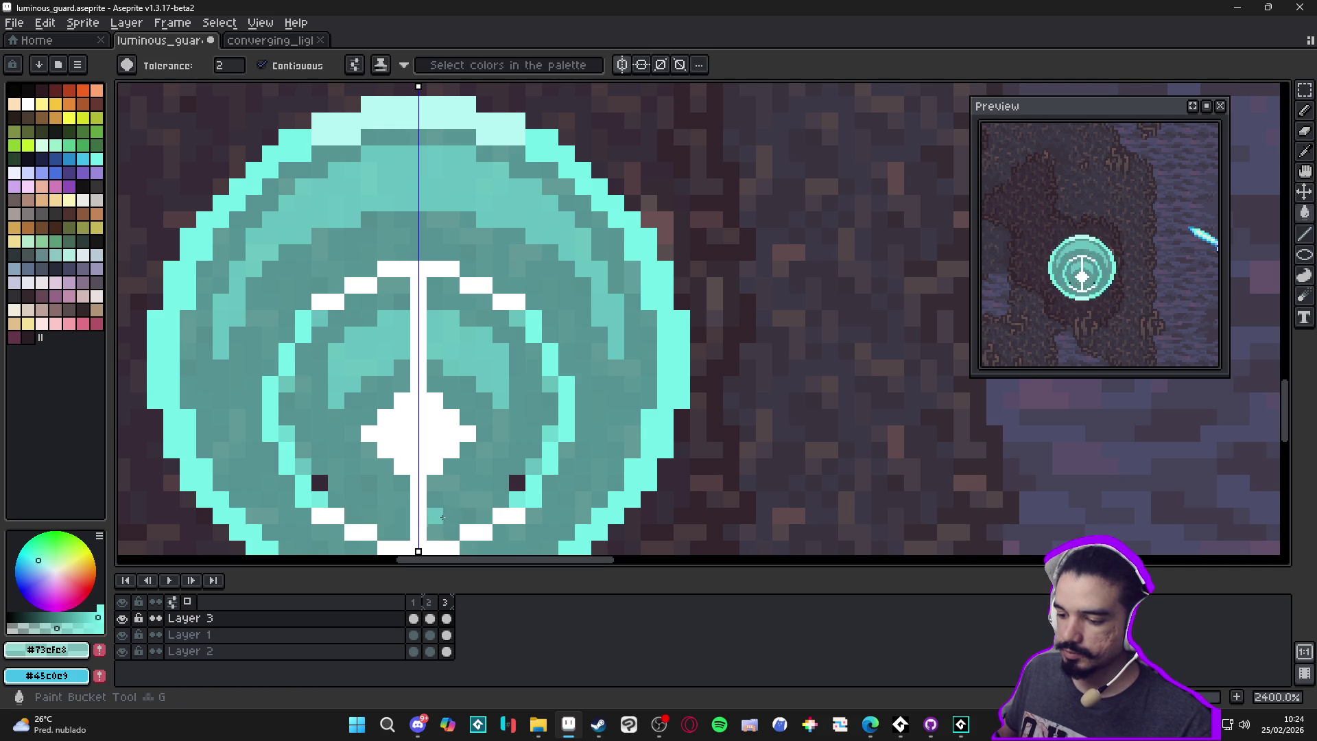
Erase a mirrored pixel pair on the shield's ring
scroll(456, 515, "down", 3)
scroll(470, 515, "up", 3)
scroll(494, 476, "down", 3)
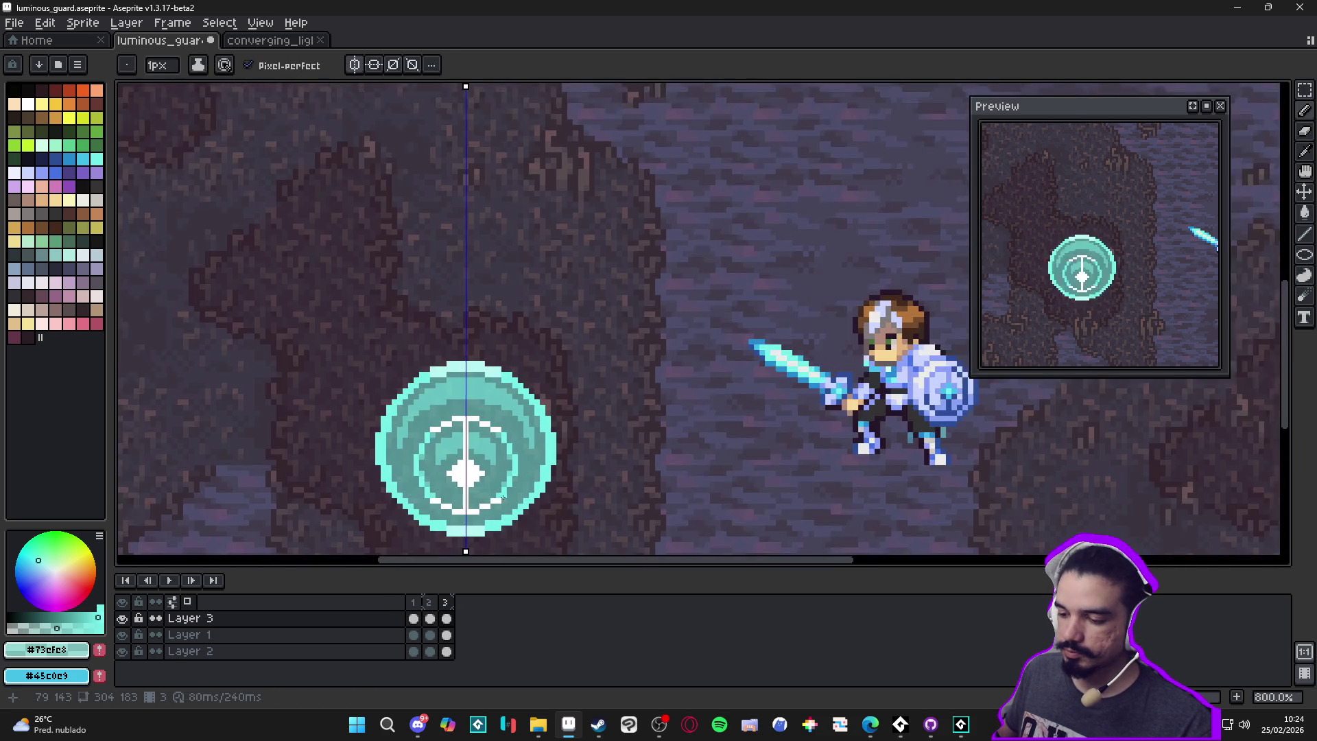
scroll(484, 463, "up", 3)
key("e")
left_click(467, 466)
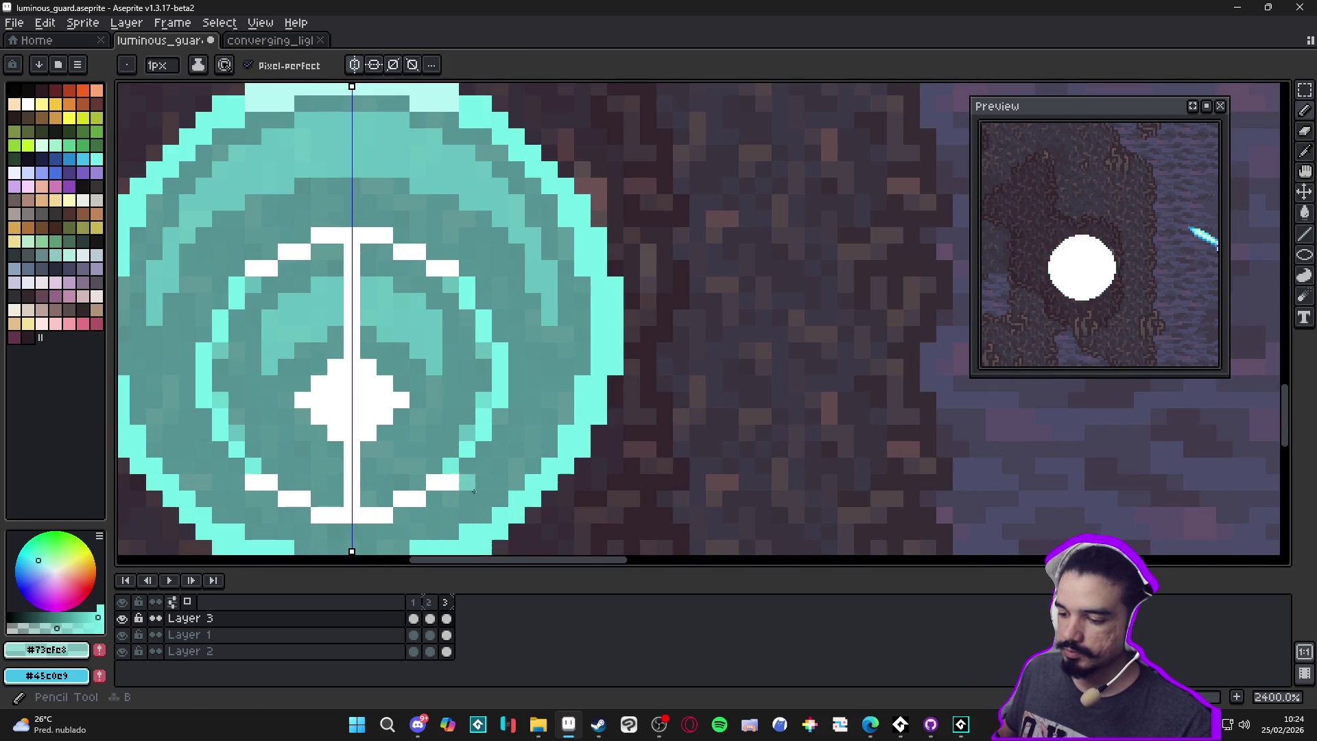
scroll(469, 474, "down", 5)
scroll(487, 496, "up", 4)
Cycle twice through frames 1–3 (star, white circle, teal shield), ending on frame 1
key("b")
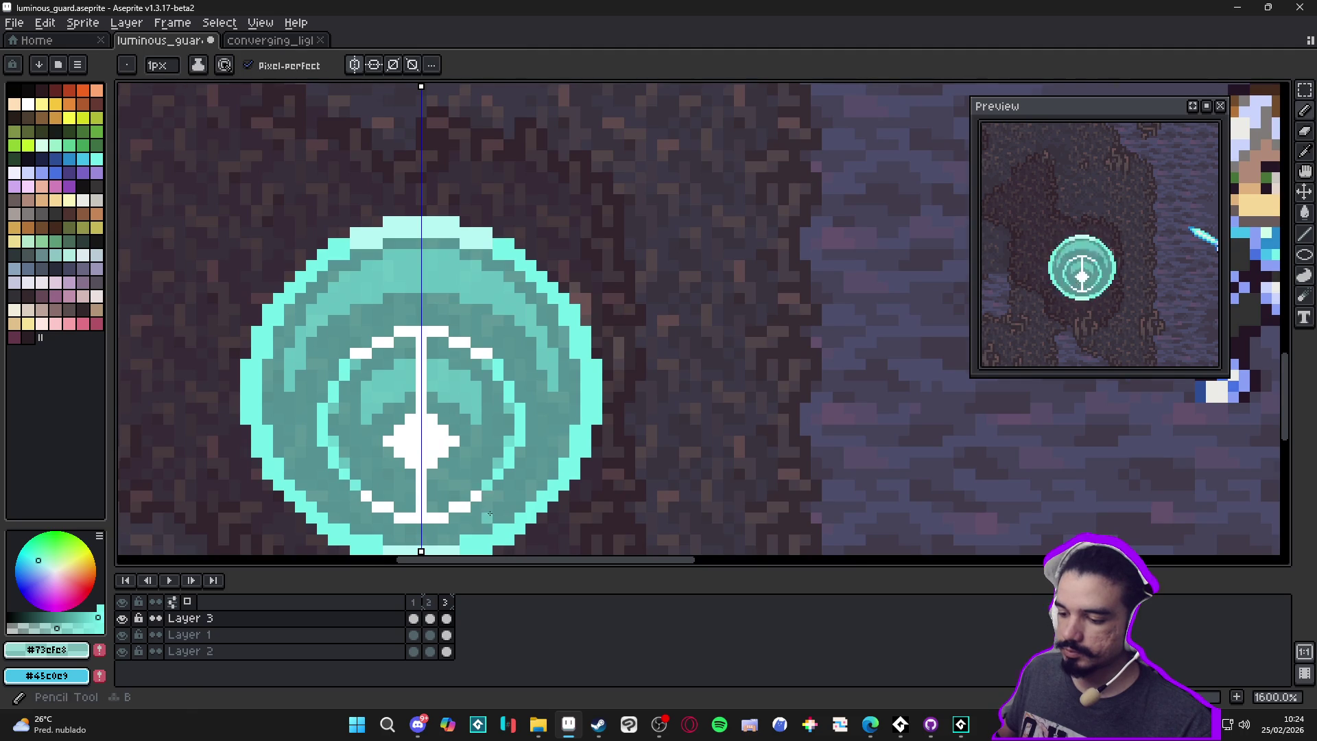
scroll(488, 515, "down", 3)
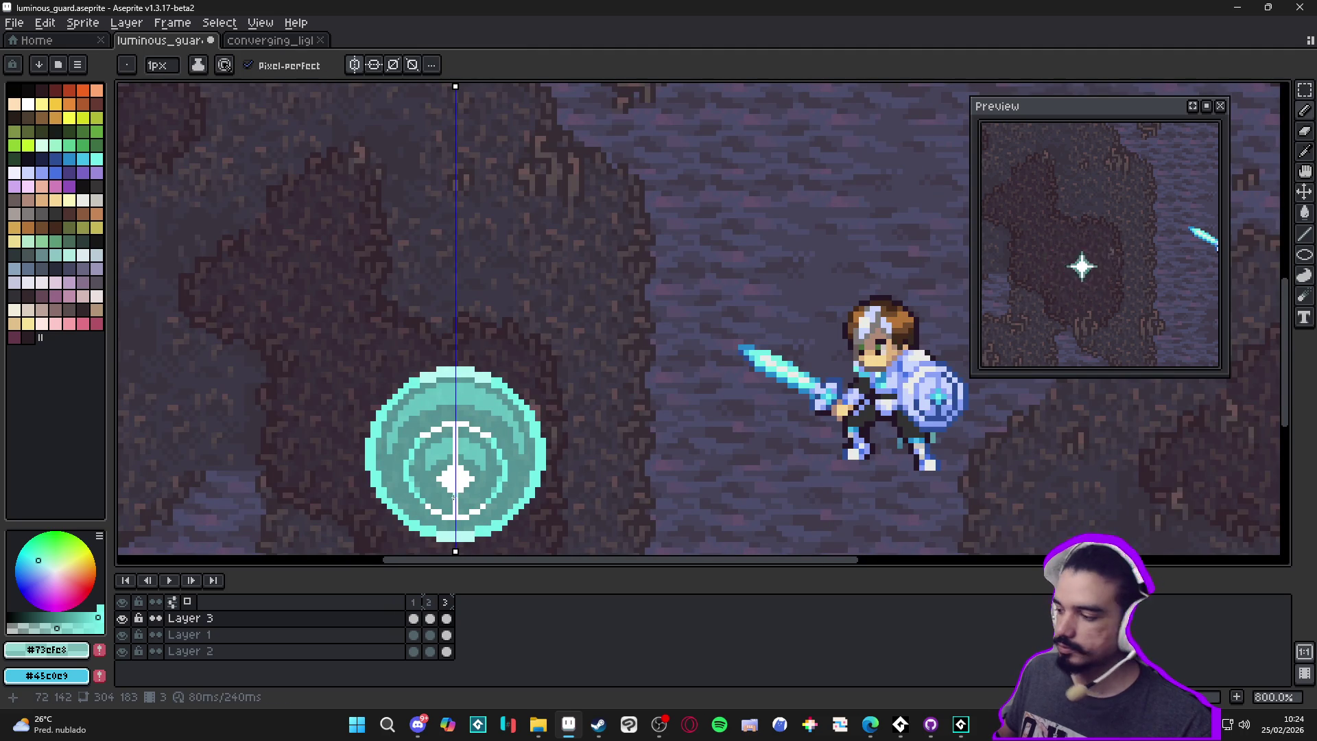
left_click(413, 602)
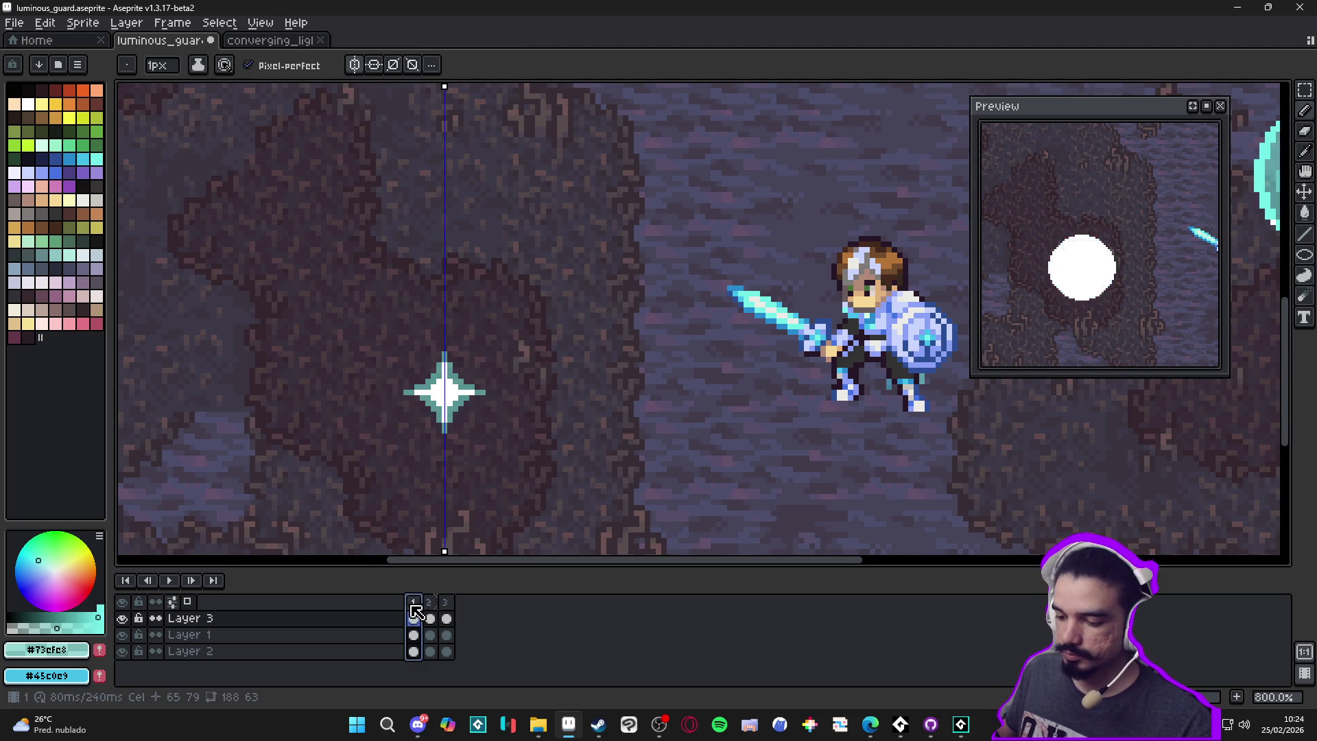
left_click(431, 611)
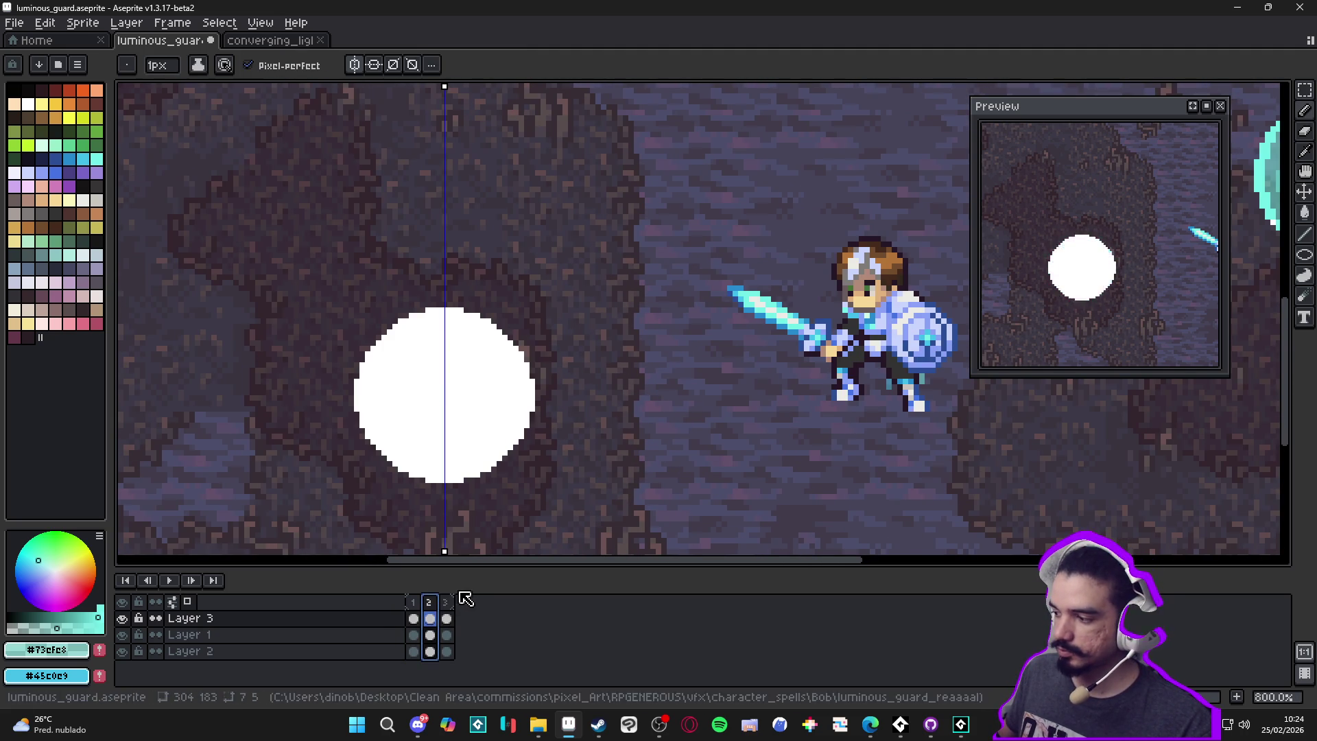
left_click(446, 603)
left_click(414, 602)
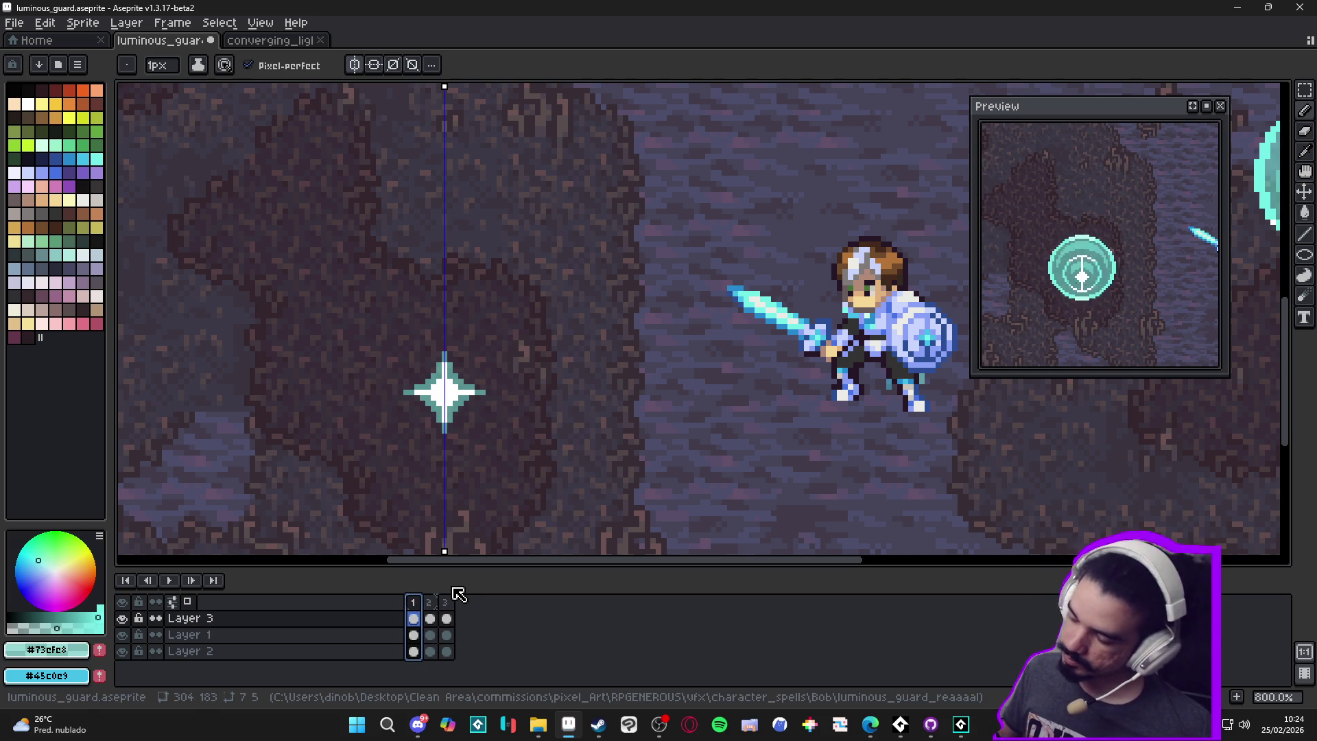
left_click(430, 619)
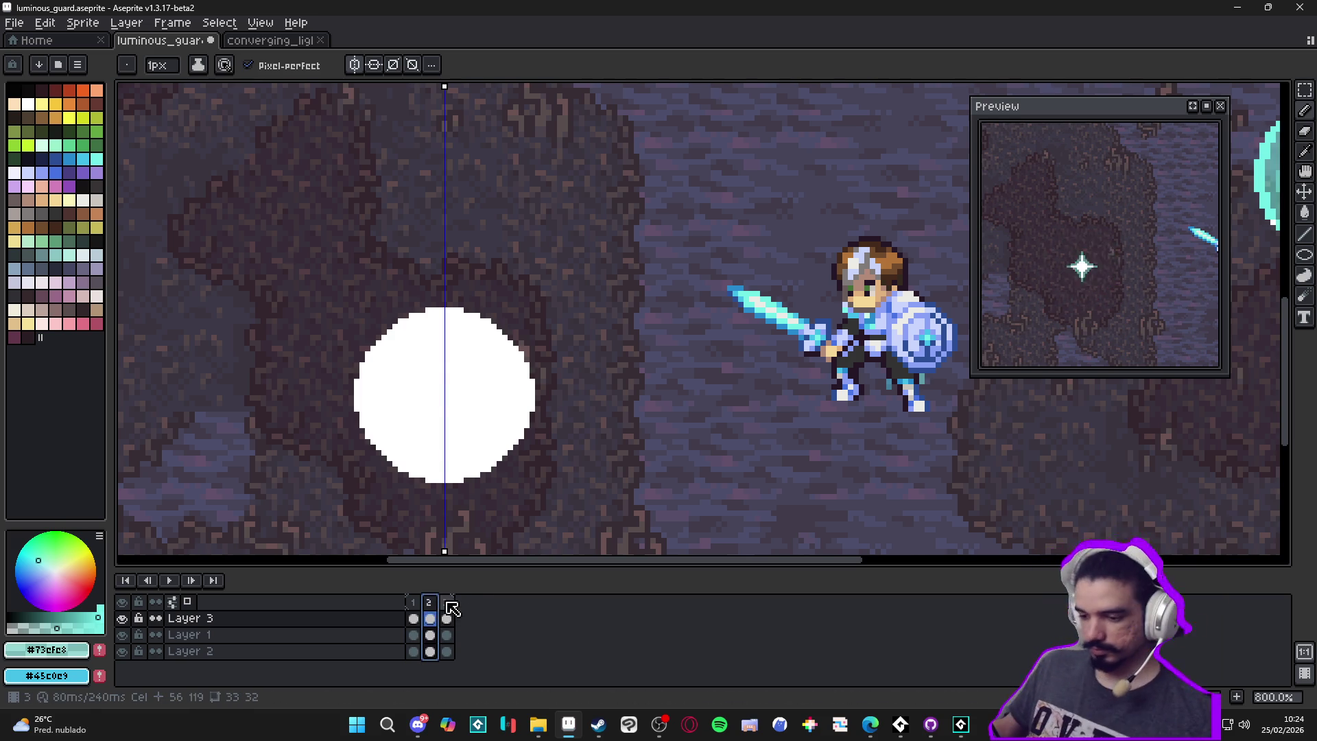
left_click(447, 610)
left_click(413, 618)
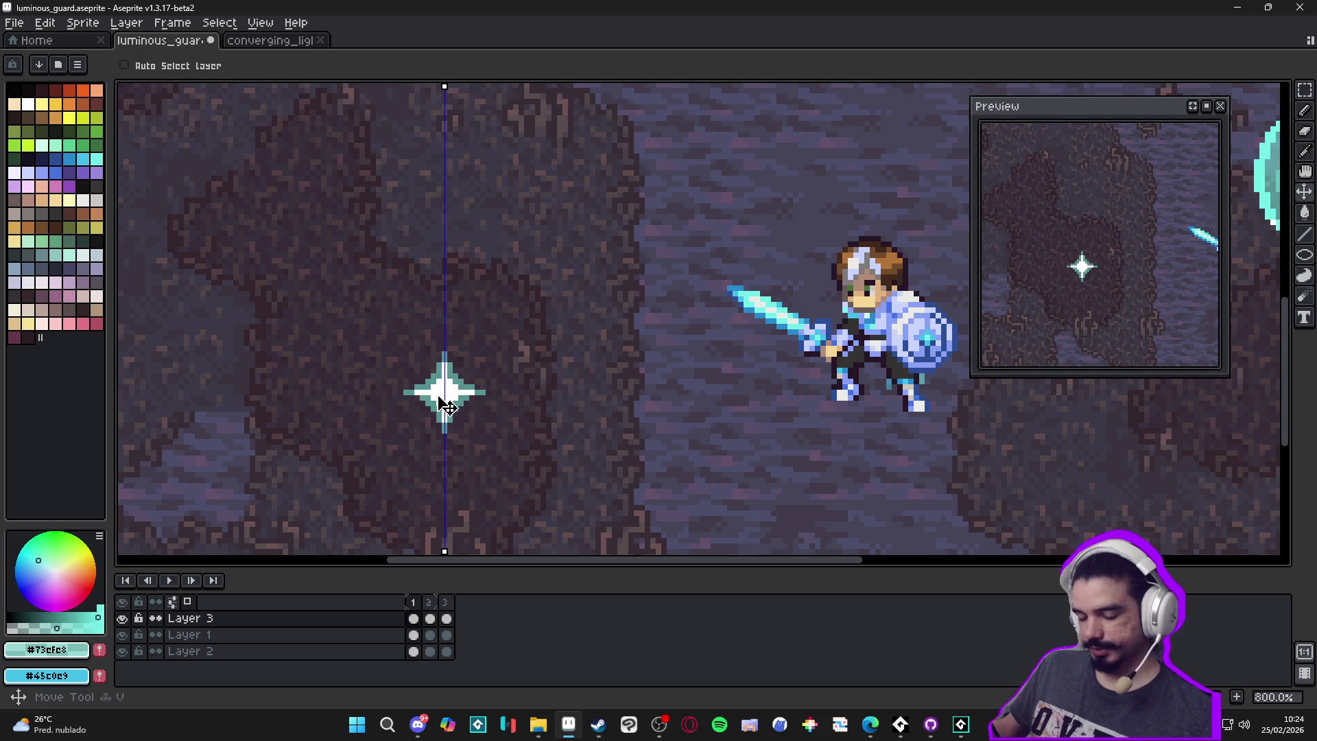
Marquee-select the frame-1 star and move it lower in the scene
key("Left")
left_click(413, 602)
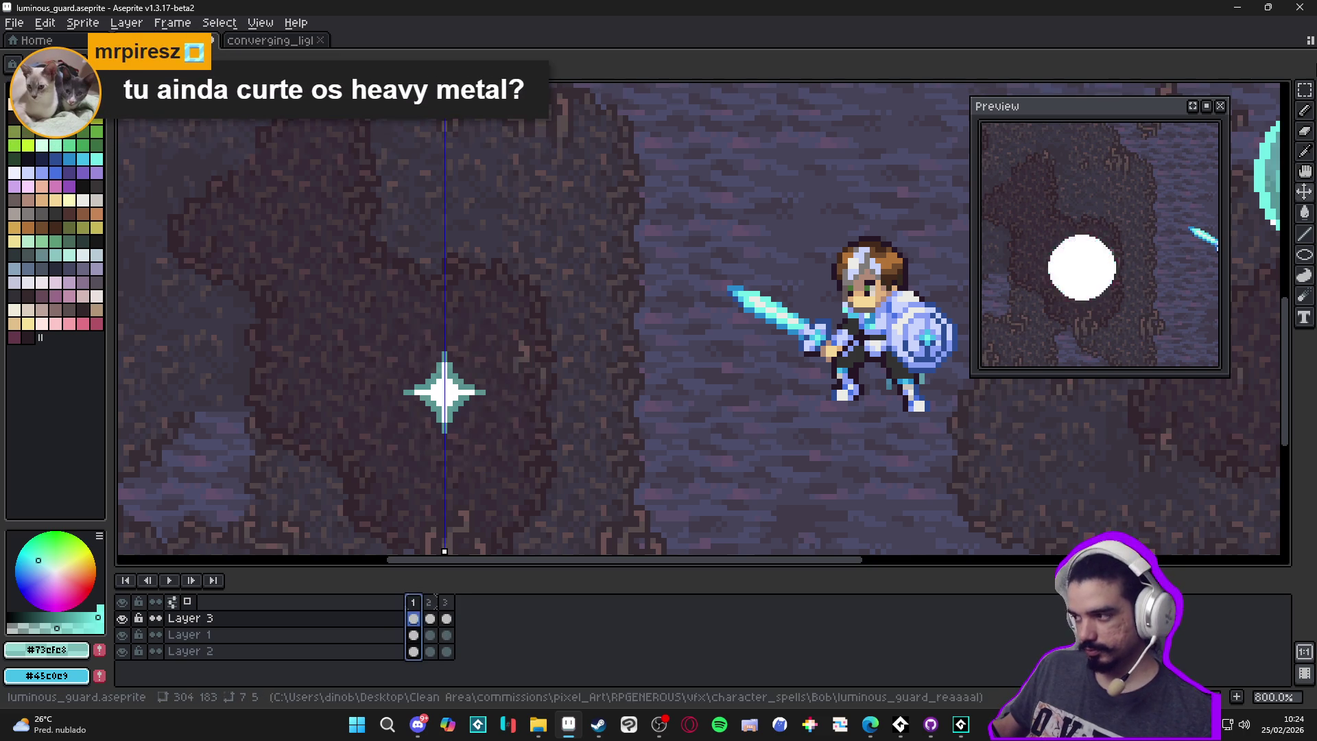
left_click(1302, 96)
left_click_drag(365, 322, 525, 511)
mouse_move(470, 436)
left_mouse_down()
mouse_move(465, 473)
mouse_move(477, 473)
left_mouse_up()
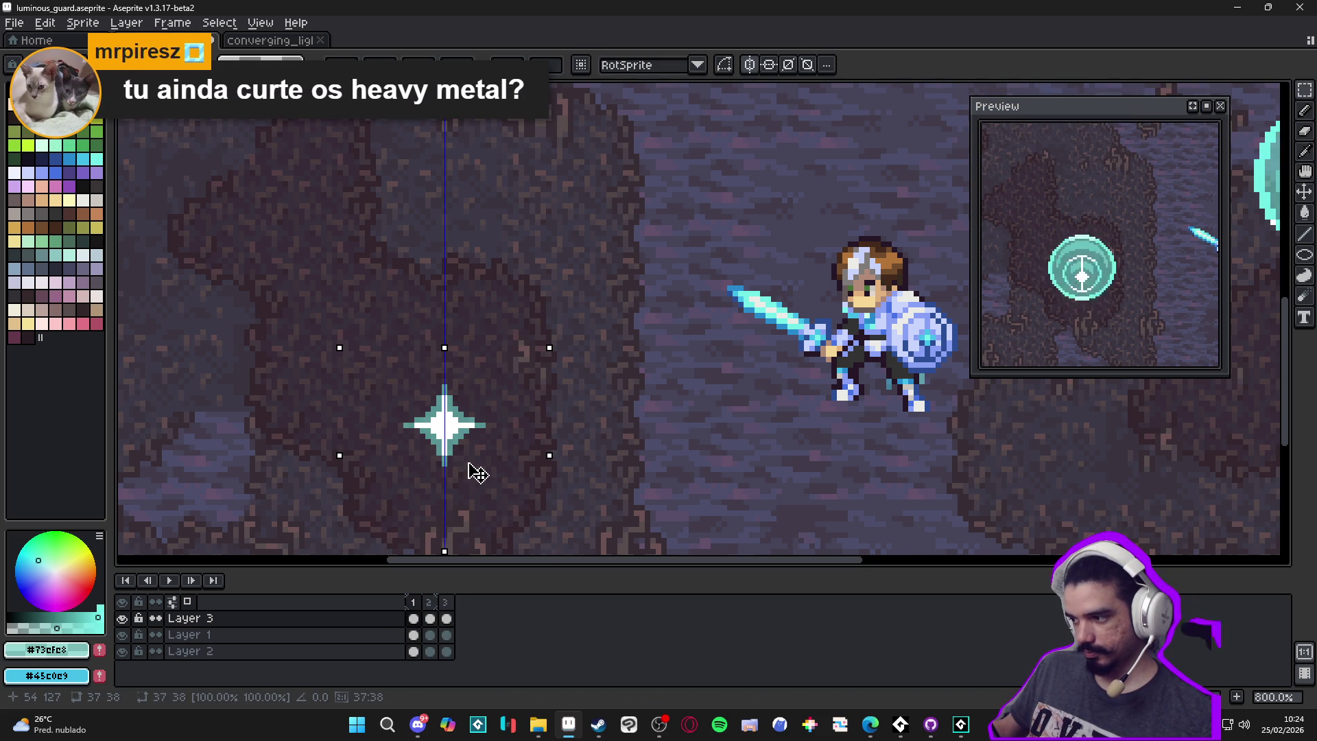
left_click(470, 471)
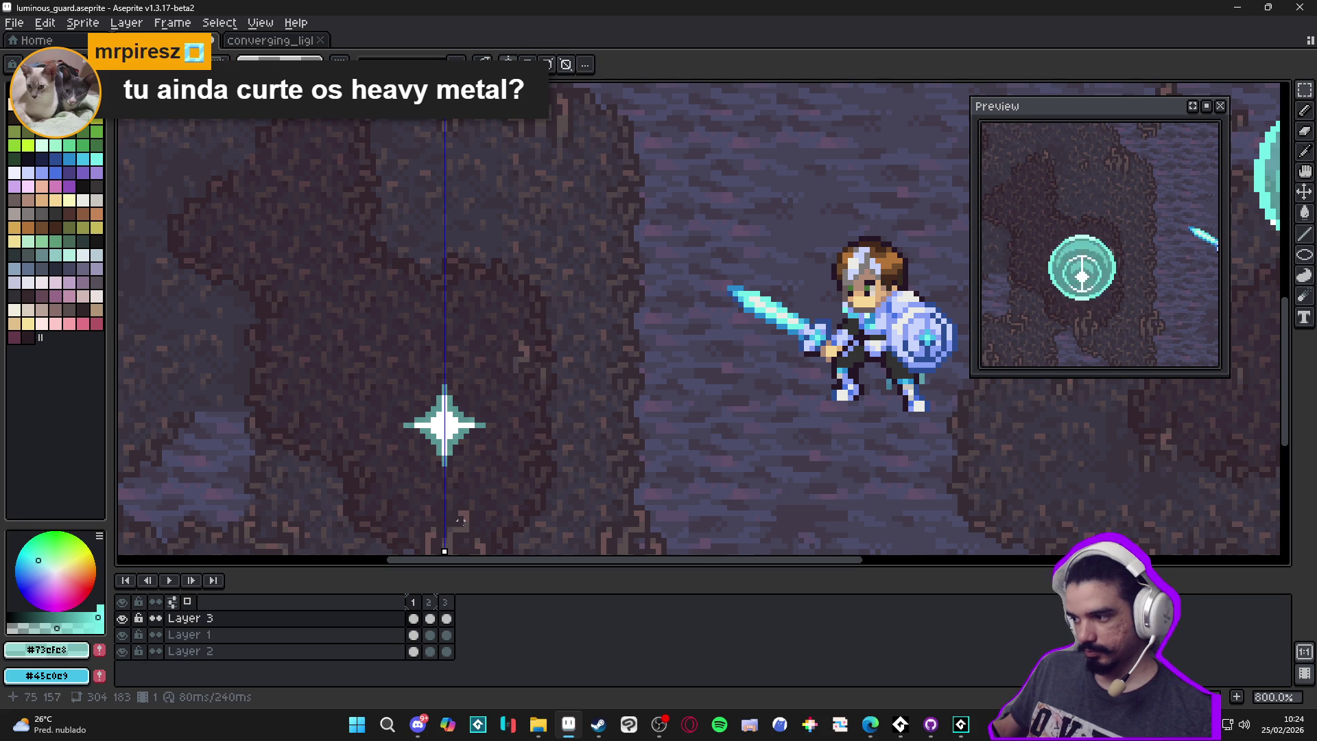
View frame 3's teal shield and save the file
left_click(445, 602)
scroll(466, 475, "down", 2)
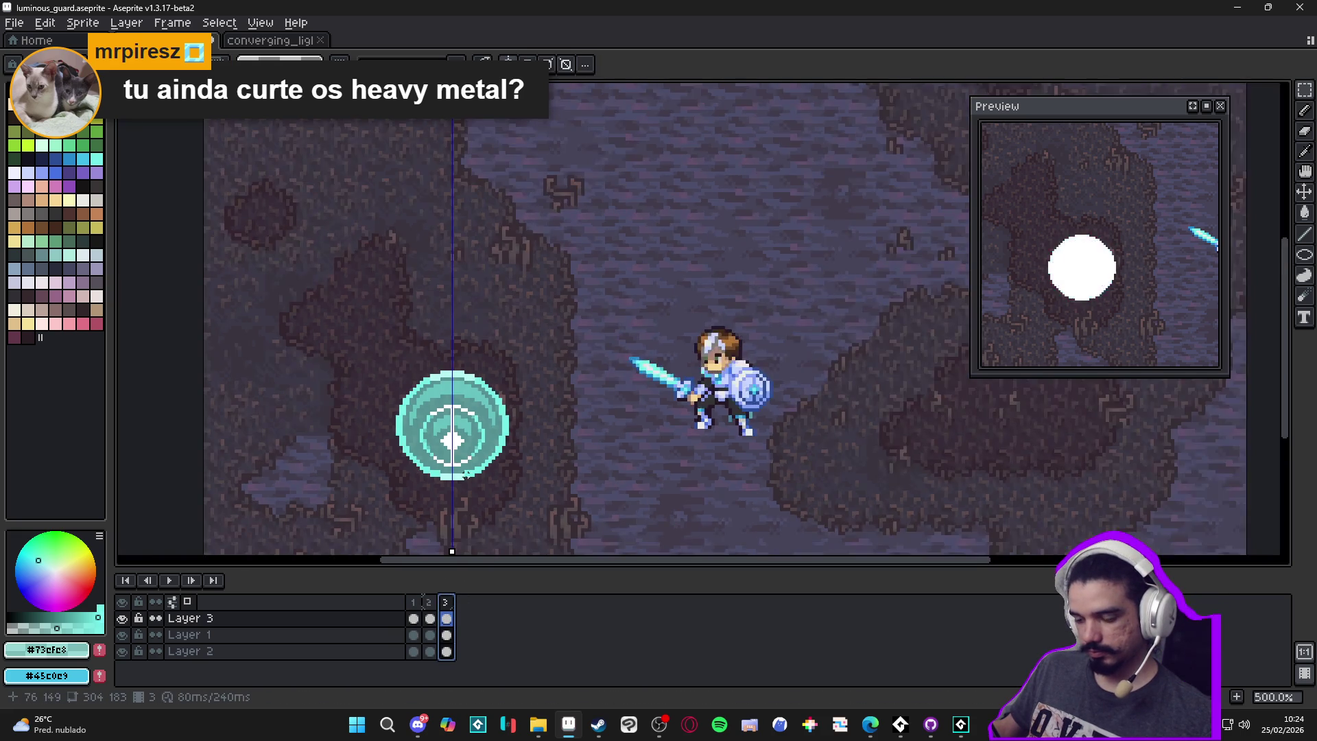
scroll(465, 474, "down", 2)
key("ctrl+s")
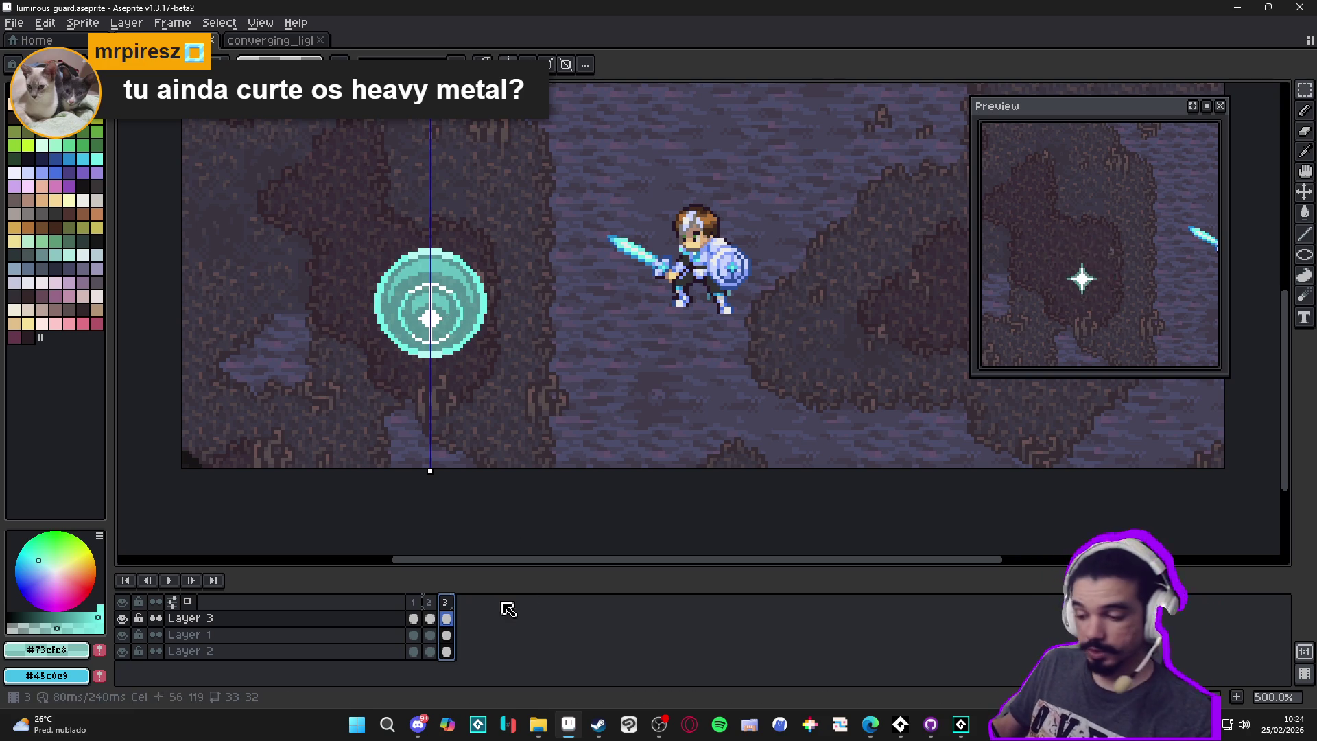
Select Layer 3's three cels and raise the spell together in all frames
left_click(429, 605)
left_click(415, 603)
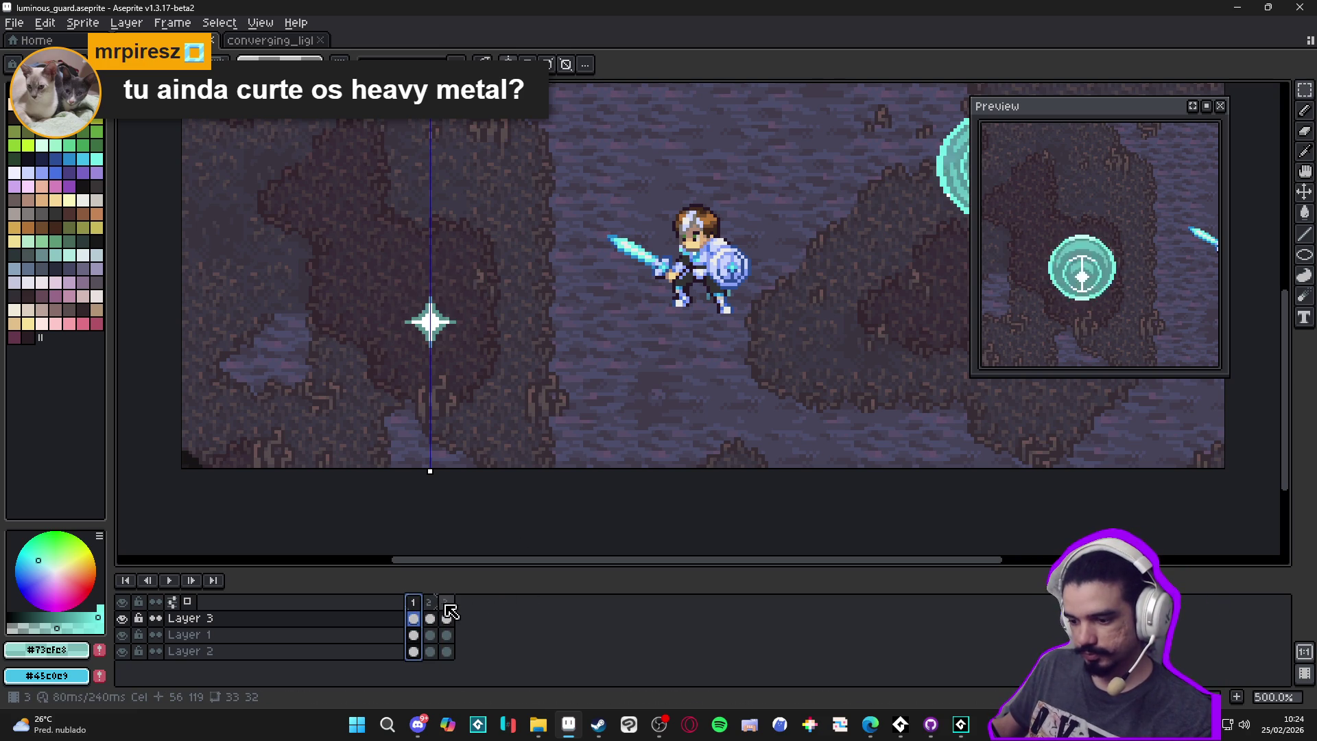
left_click(446, 604)
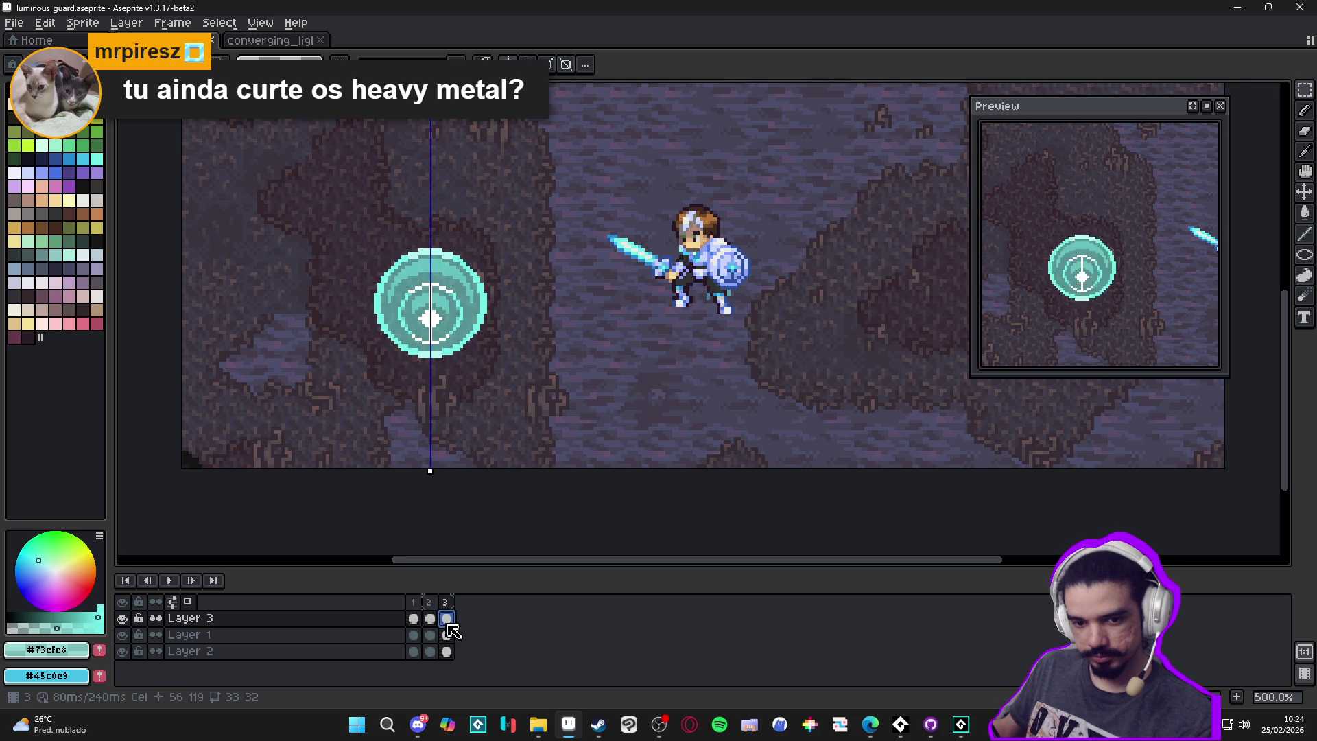
left_click_drag(447, 621, 412, 618)
left_click_drag(441, 330, 443, 218)
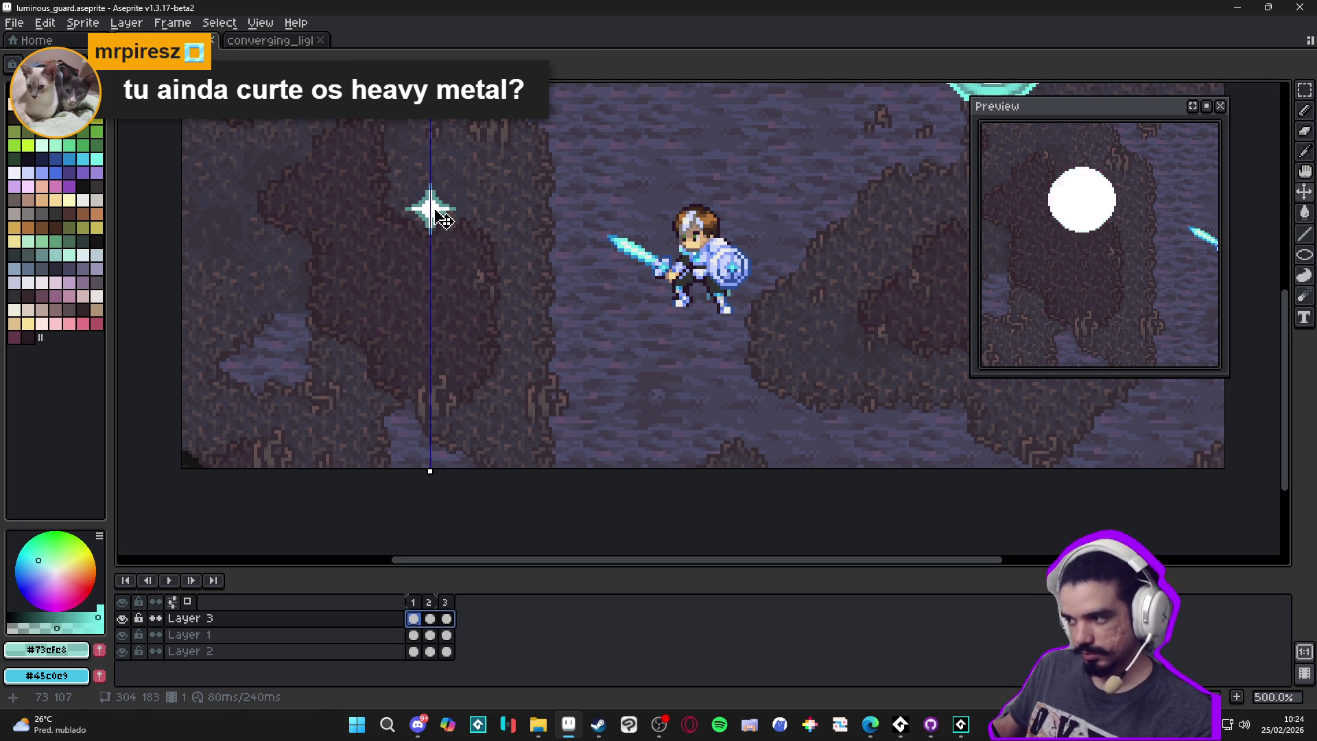
scroll(452, 288, "up", 3)
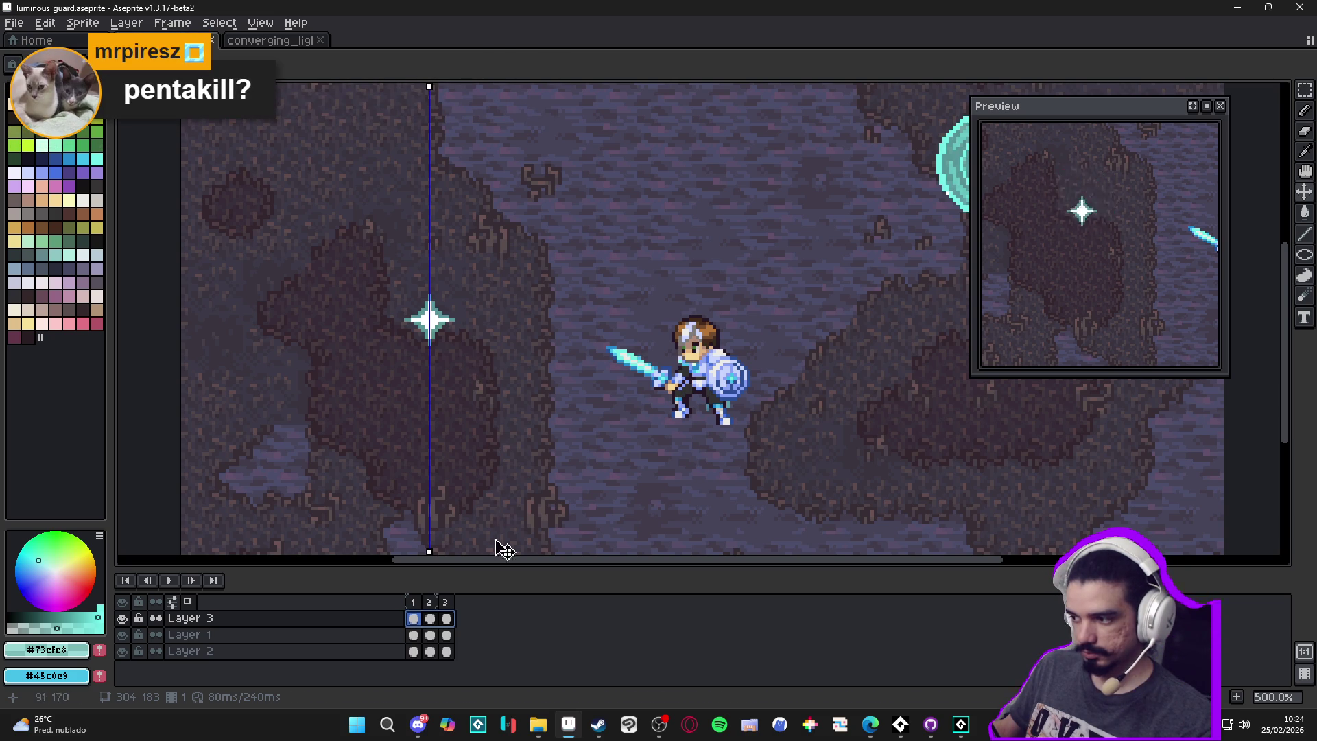
left_click(431, 619)
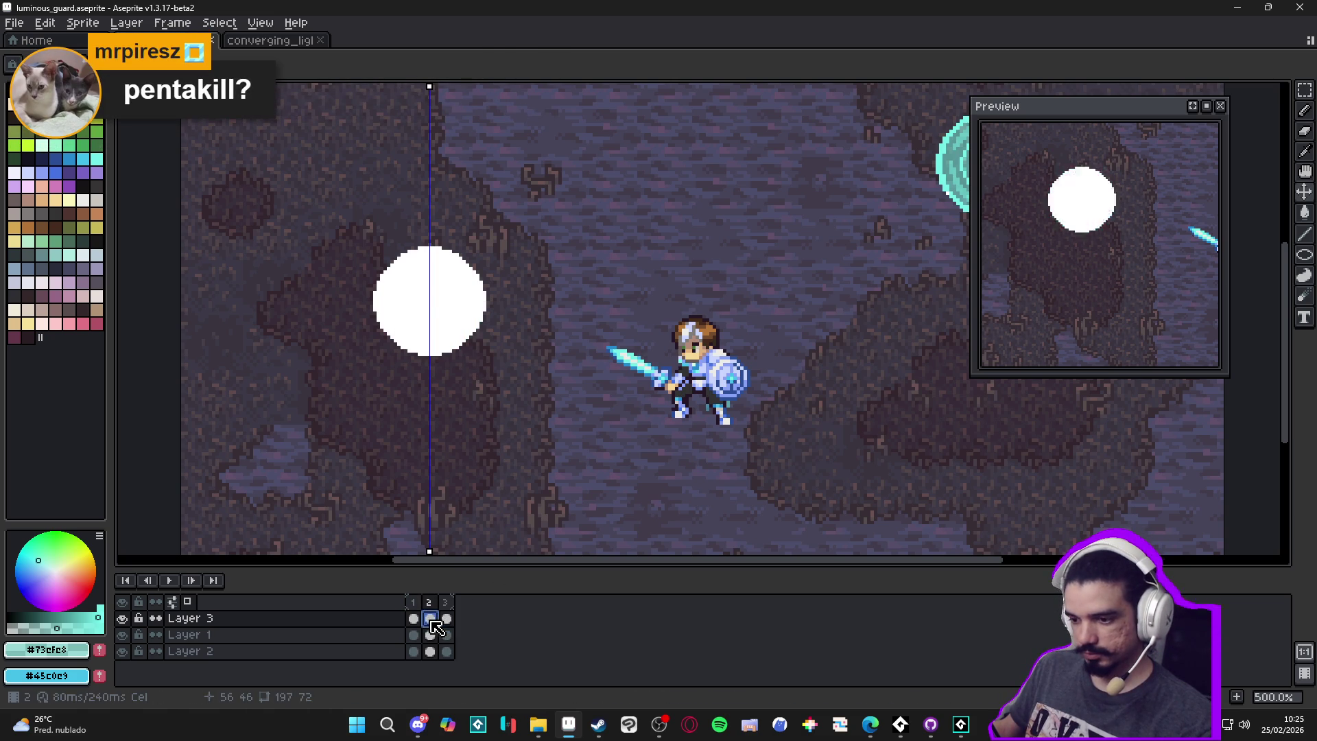
Show frame 3's teal shield and switch back to the luminous_guard Aseprite window
left_click(446, 619)
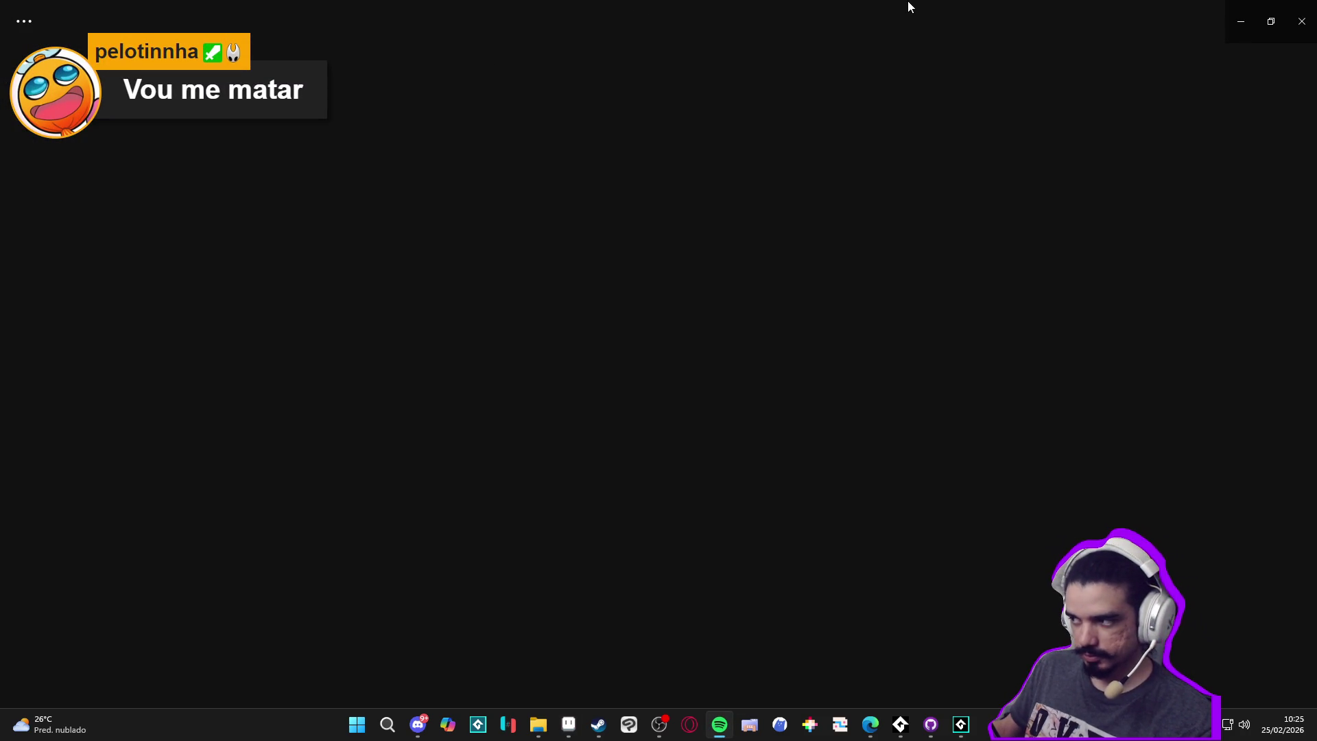
key("alt+Tab")
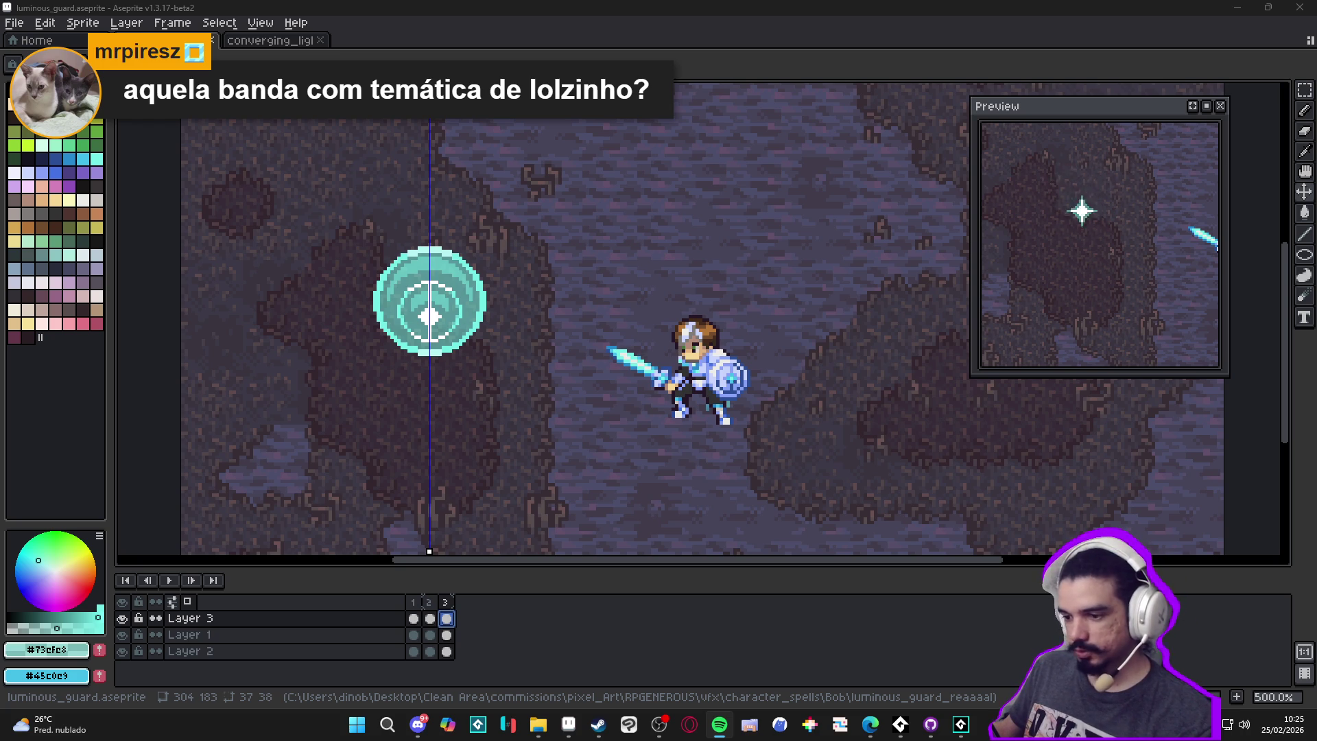
Zoom in on frame 1 and move its sparkle up one pixel
left_click(413, 603)
scroll(441, 341, "up", 2)
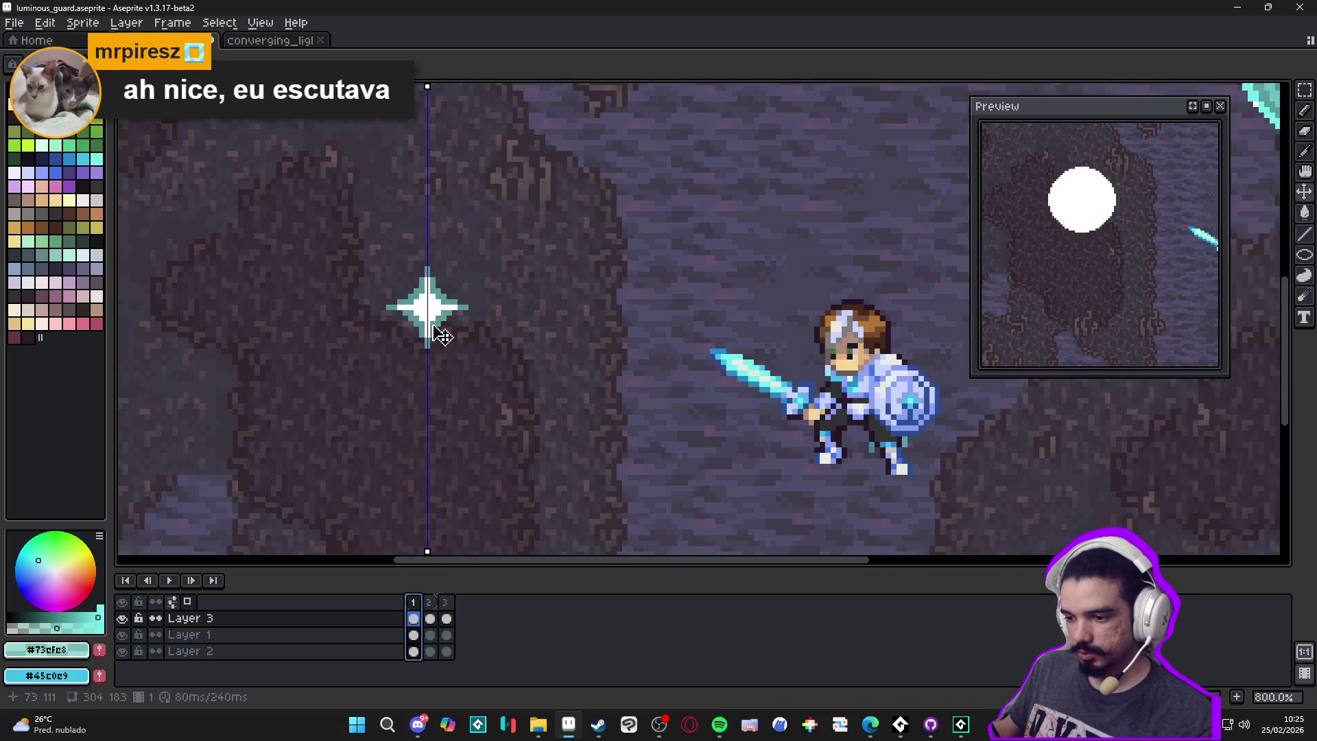
left_click_drag(433, 299, 437, 300)
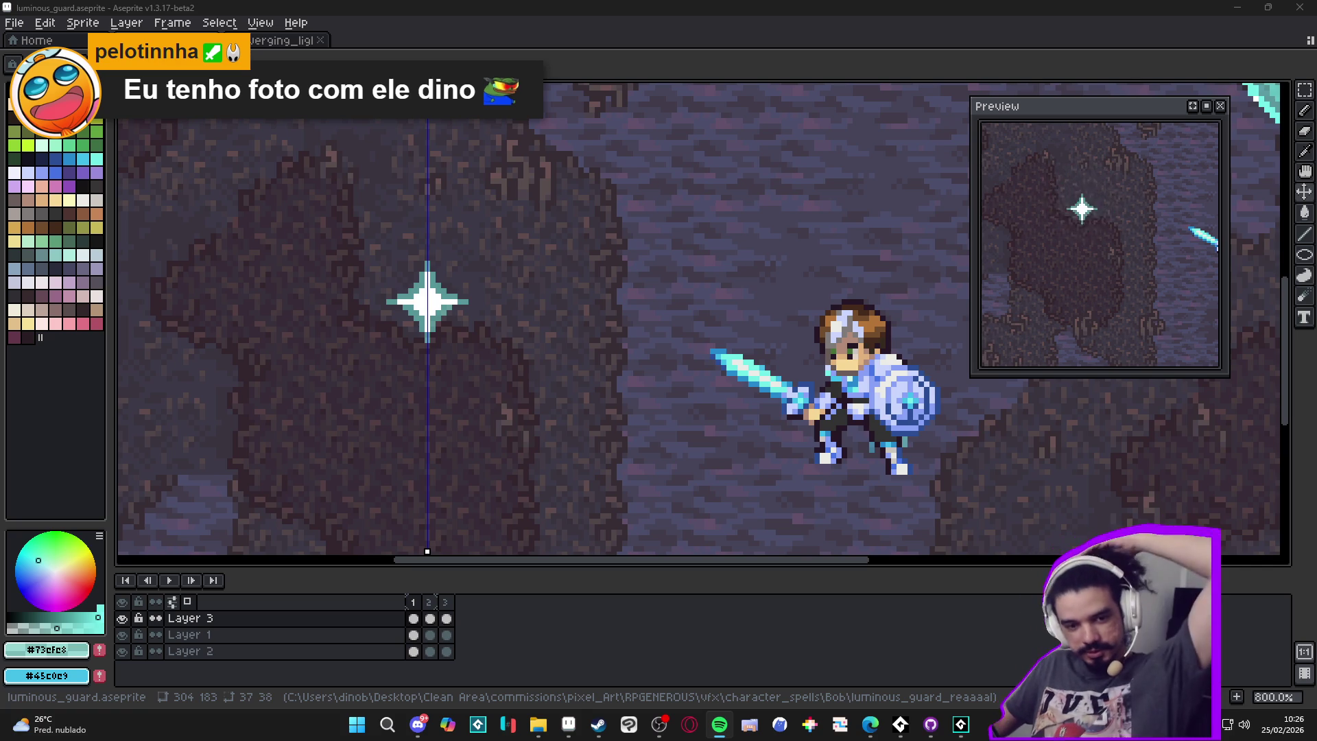
key("alt+Tab")
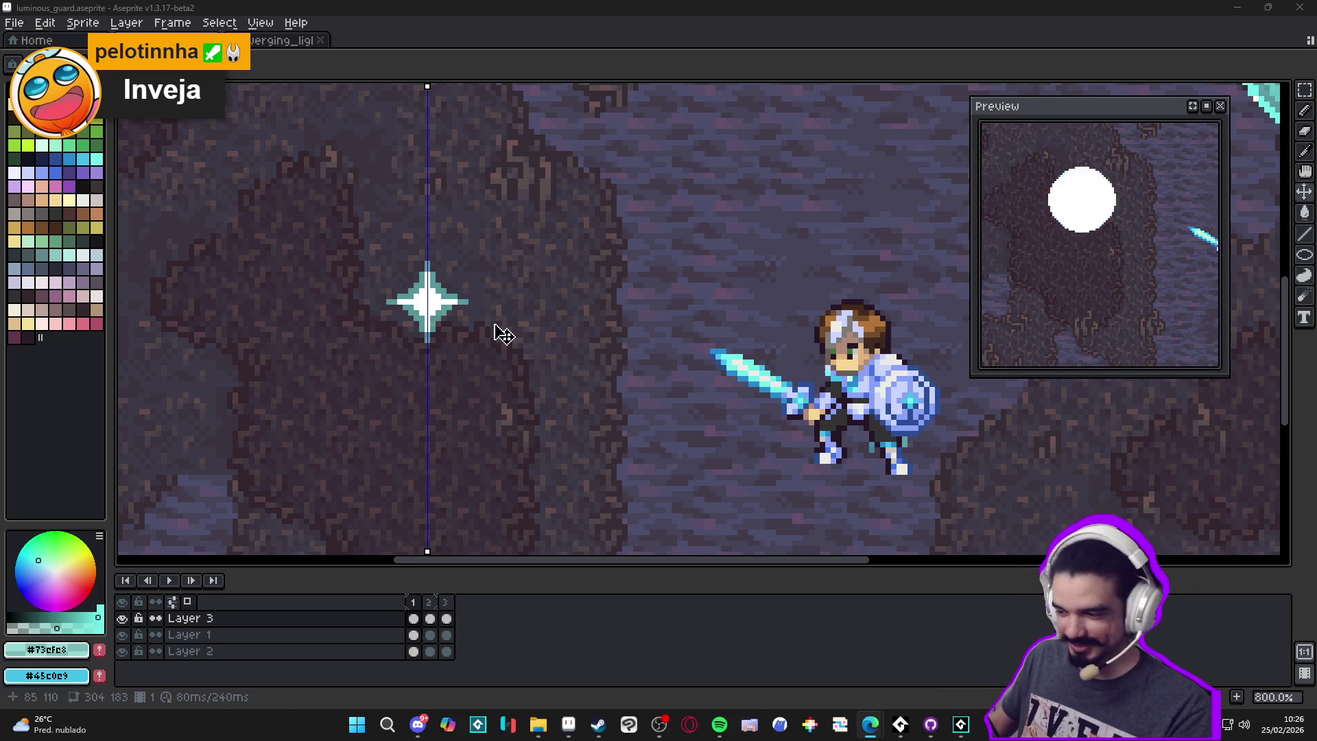
Add a new fourth frame and frame the view on the shield and knight
left_click(434, 601)
left_click(447, 602)
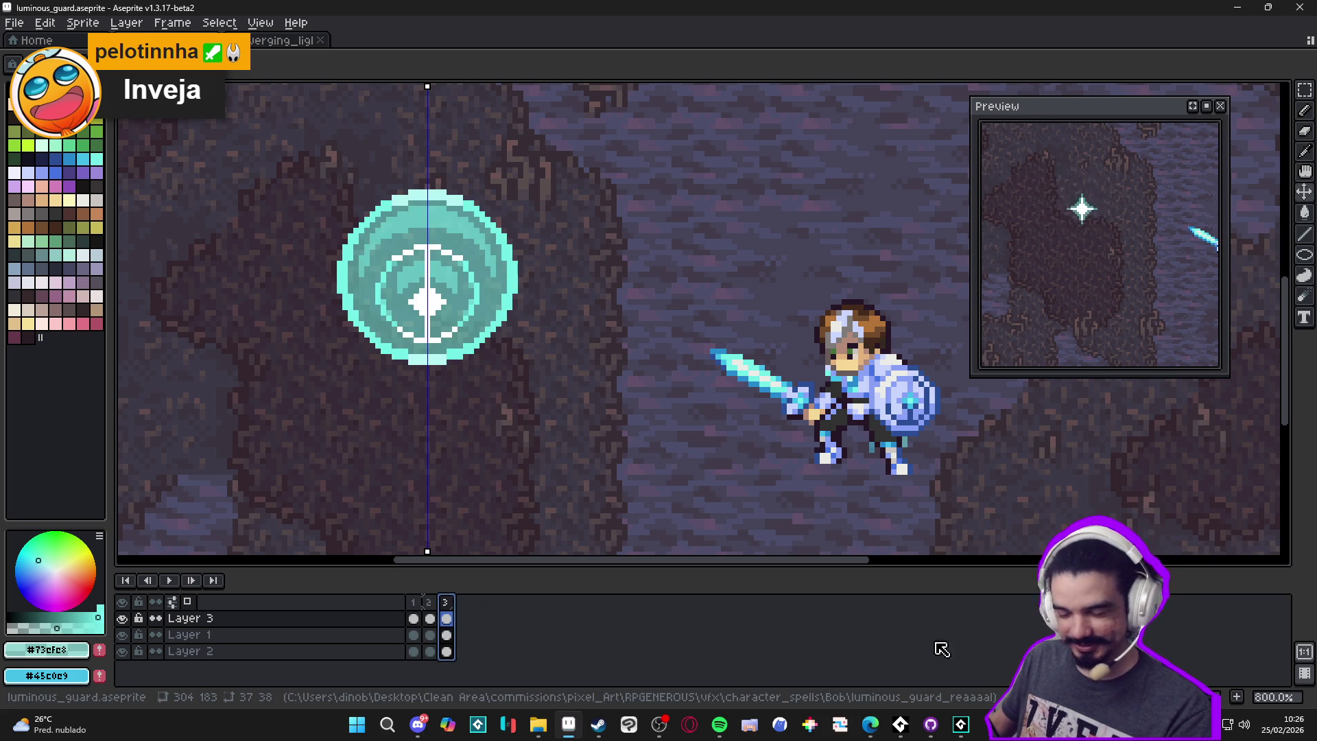
left_click(1236, 696)
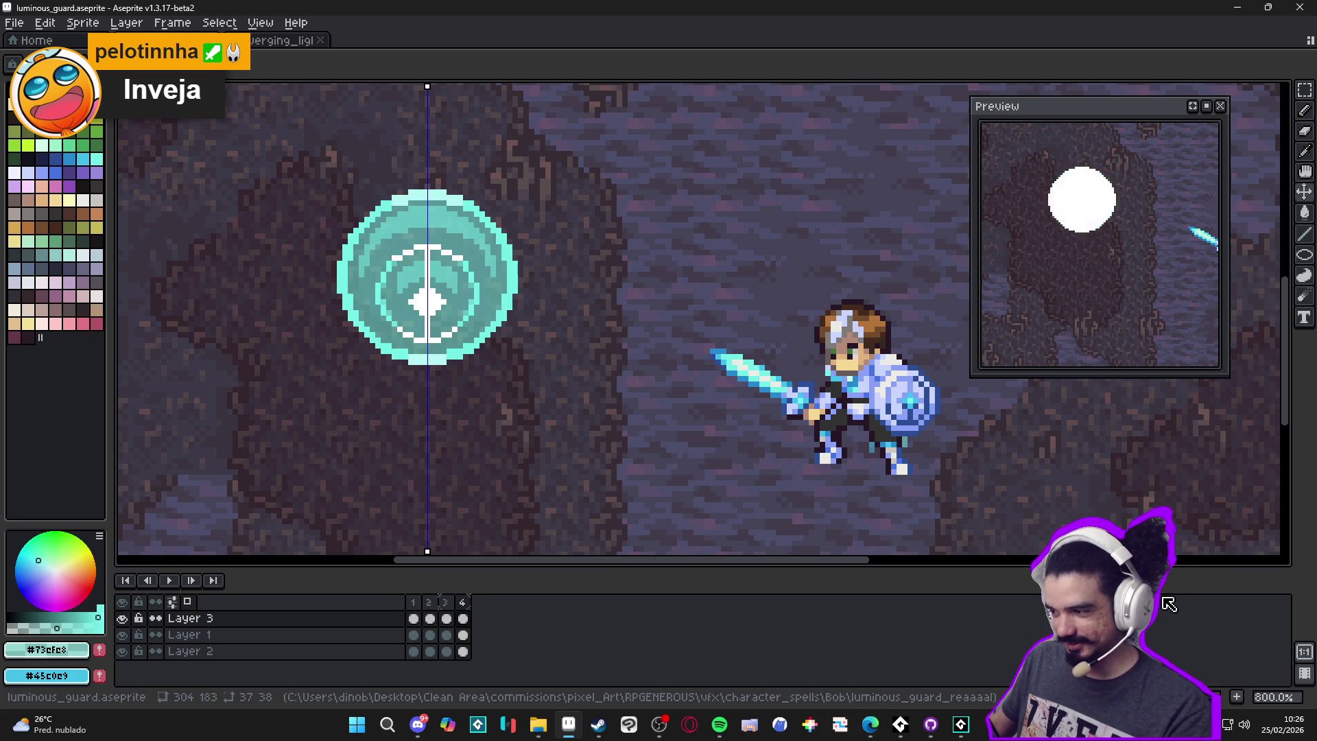
scroll(714, 334, "down", 1)
left_click_drag(655, 315, 667, 276)
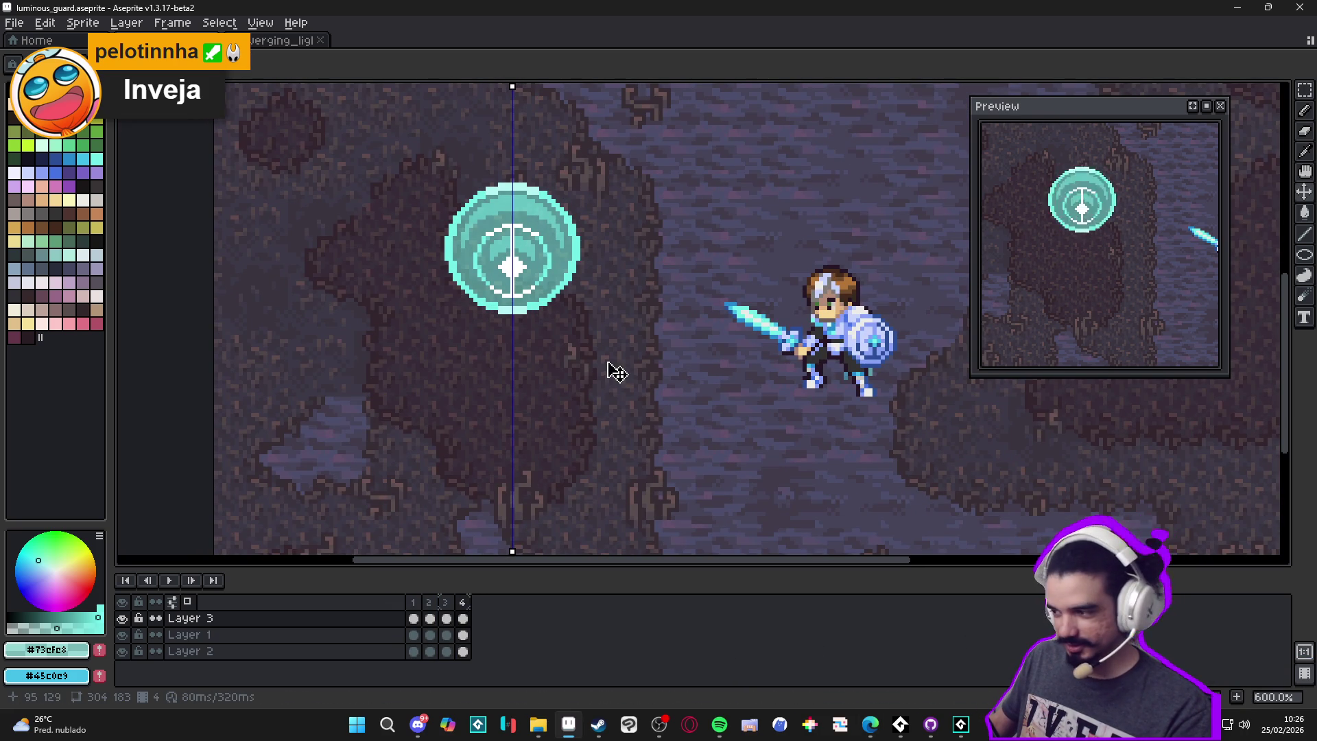
key("Left")
key("Left")
key("Right")
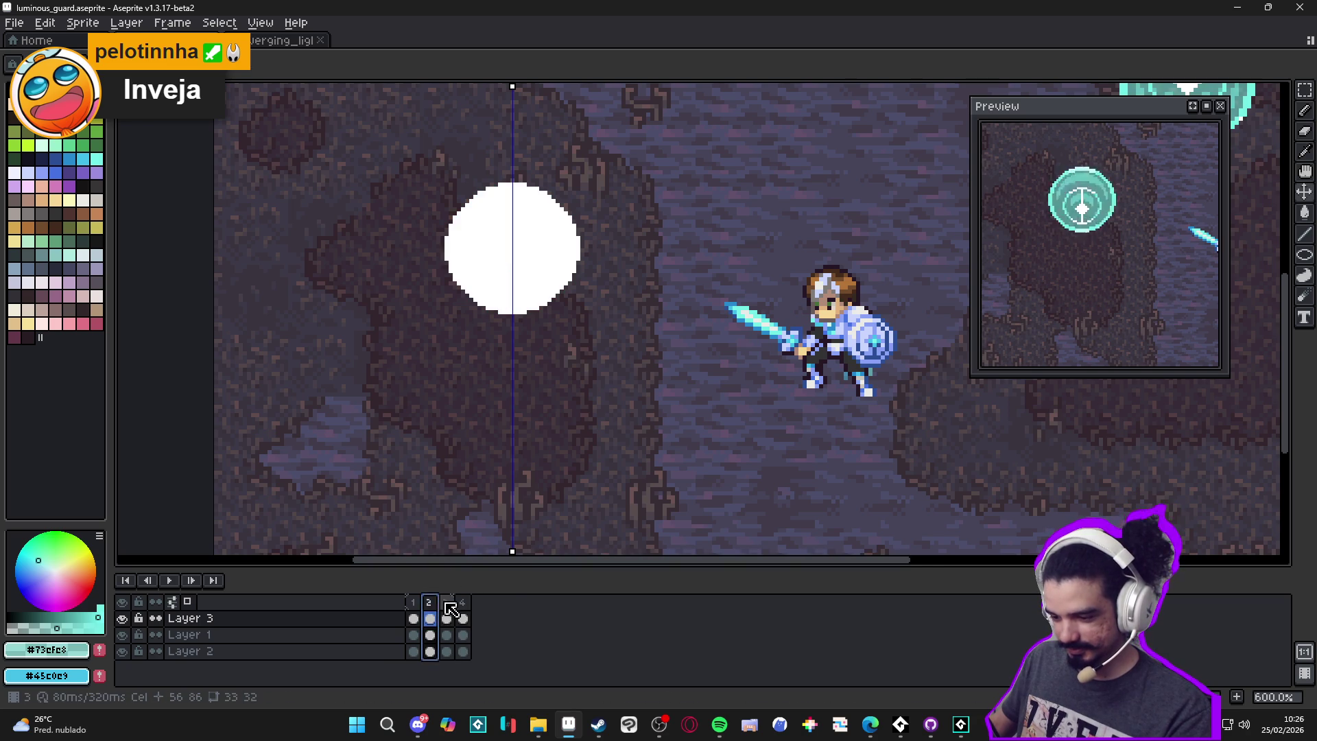
Try widening frame 3's teal ring with a transform, then drop it
key("ctrl+t")
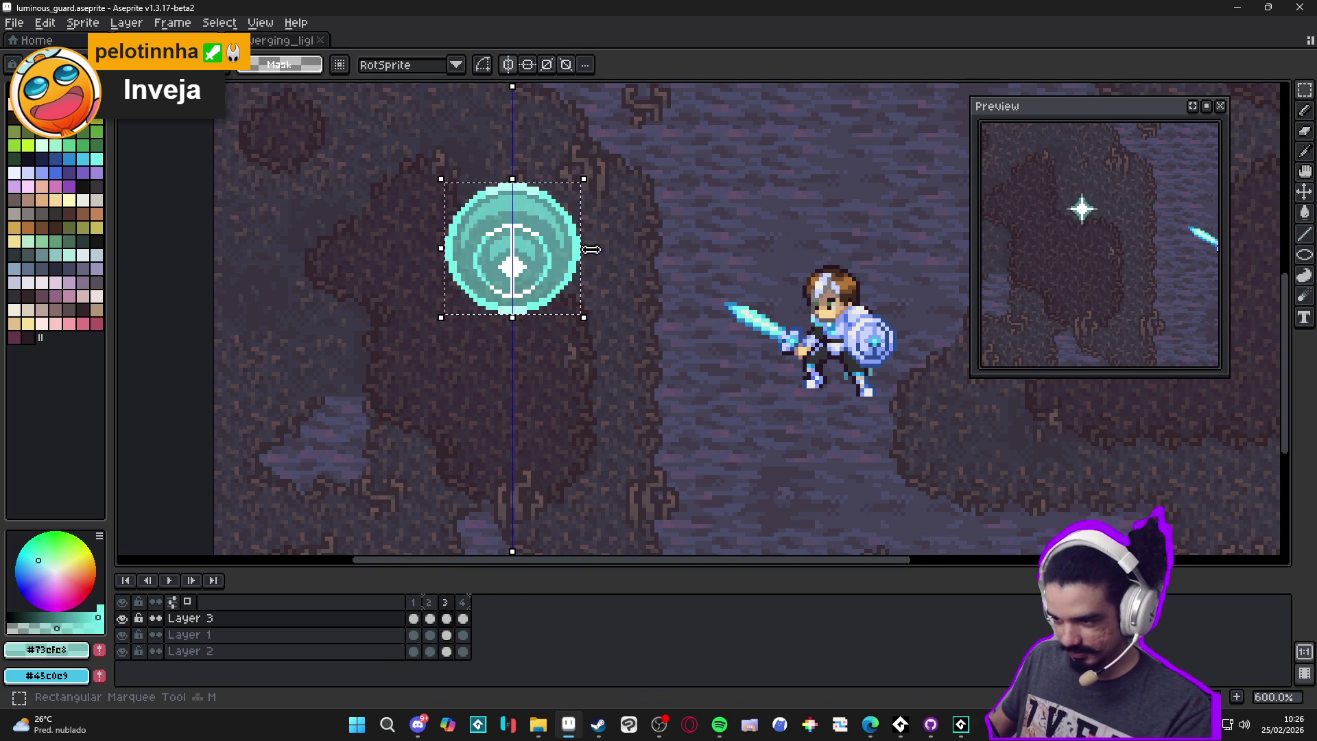
left_click_drag(589, 245, 645, 244)
key("Return")
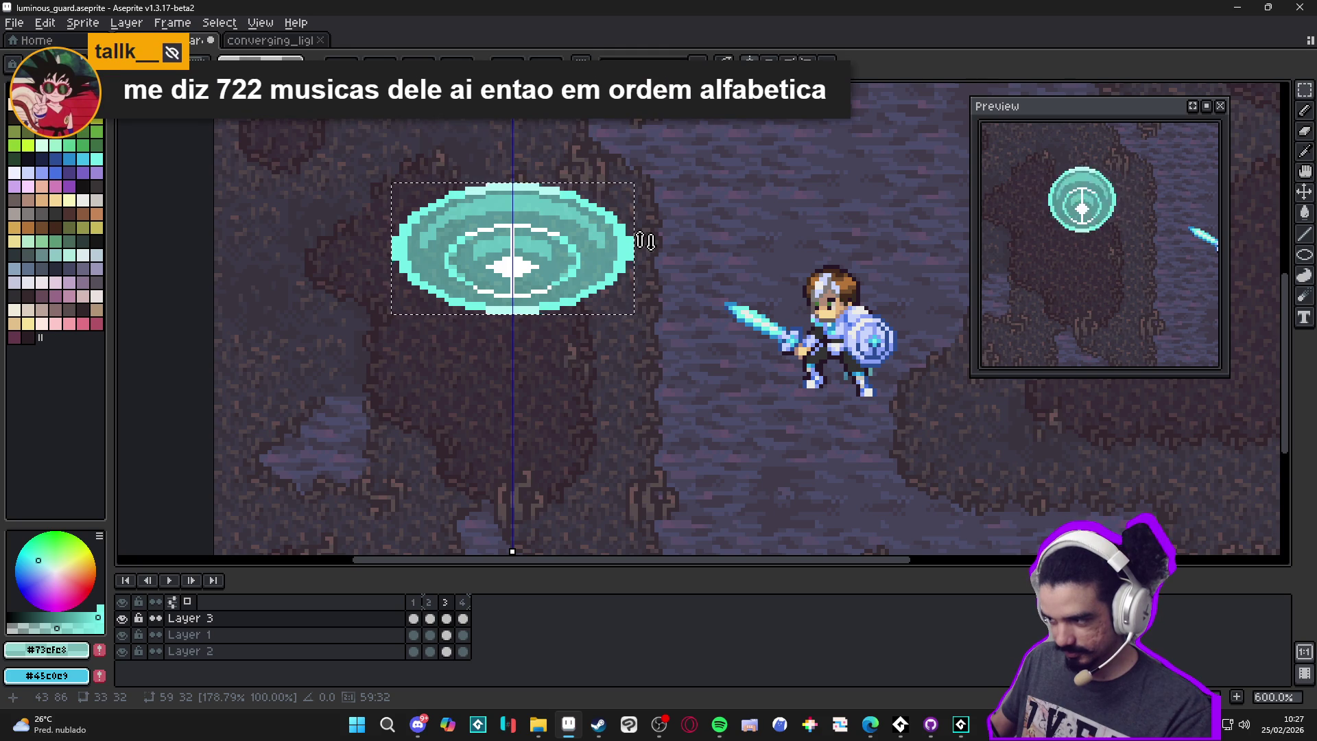
left_click(429, 619)
Stretch frame 2's white circle into an ellipse about 136% wide
left_click(412, 619)
left_click(429, 602)
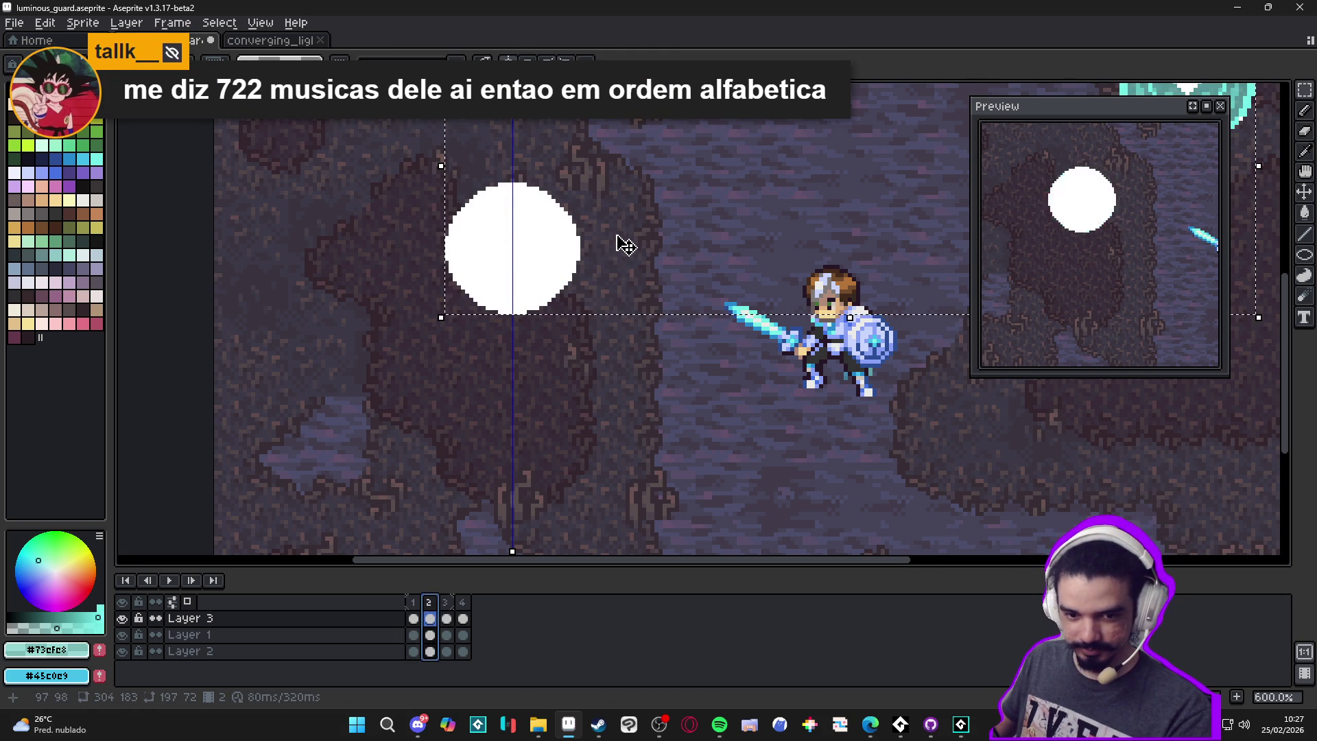
key("ctrl+d")
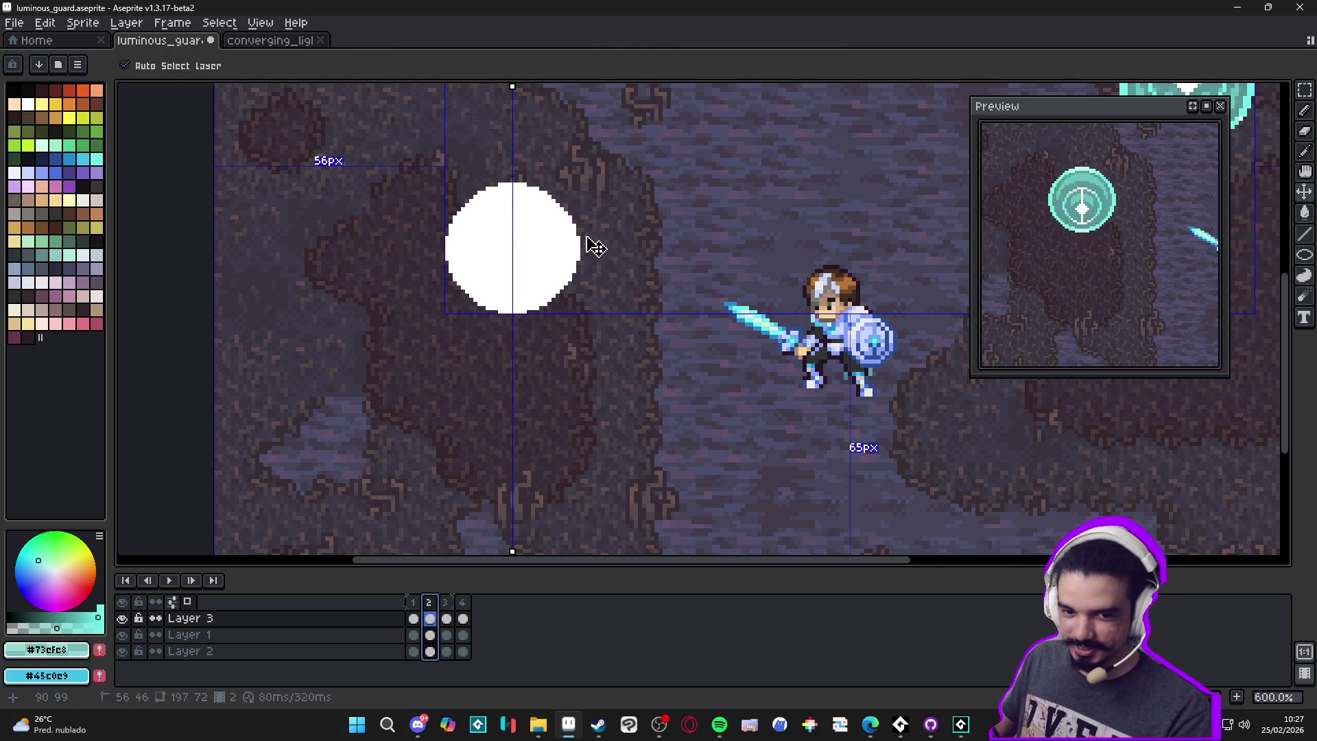
left_click(571, 244)
mouse_move(572, 244)
left_mouse_down()
mouse_move(641, 261)
mouse_move(645, 246)
mouse_move(638, 260)
left_mouse_up()
key("w")
left_click(590, 253)
key("Return")
key("Return")
key("b")
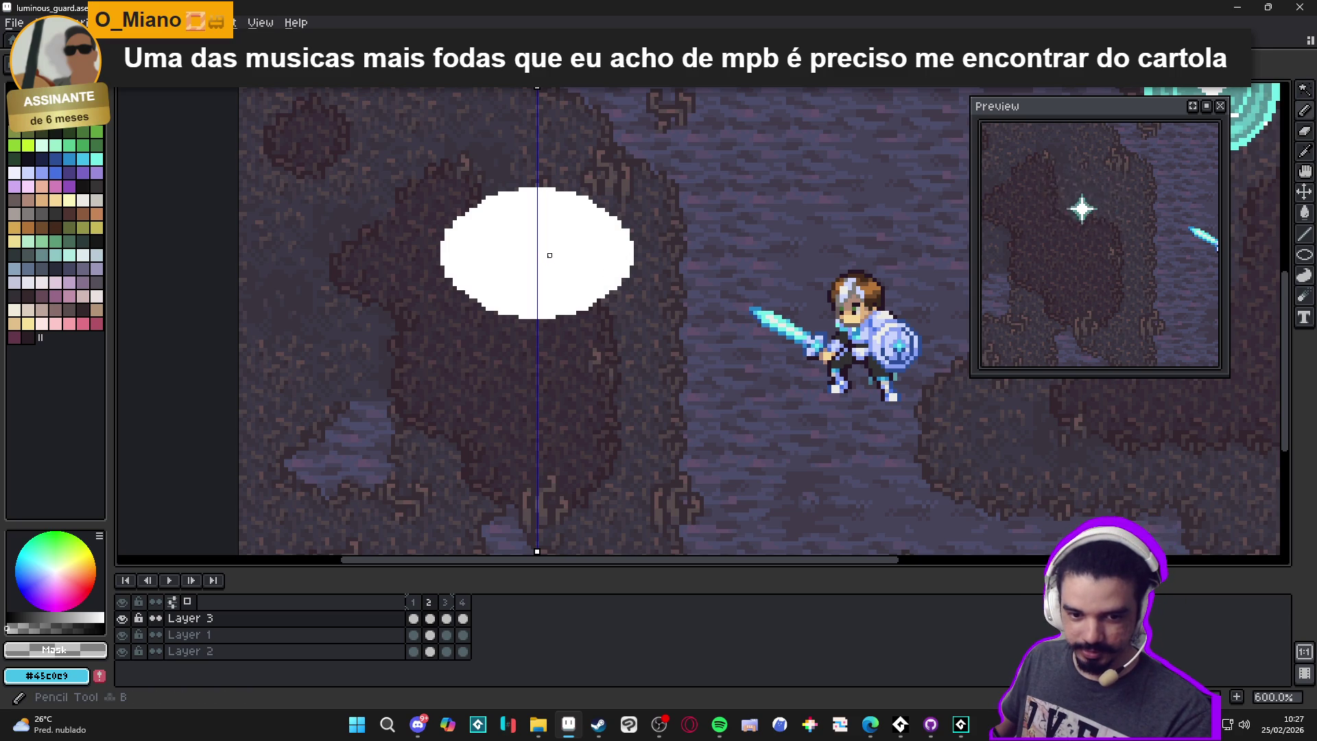
Pick white for the Pencil and recentre the view on the ellipse
scroll(577, 261, "up", 4)
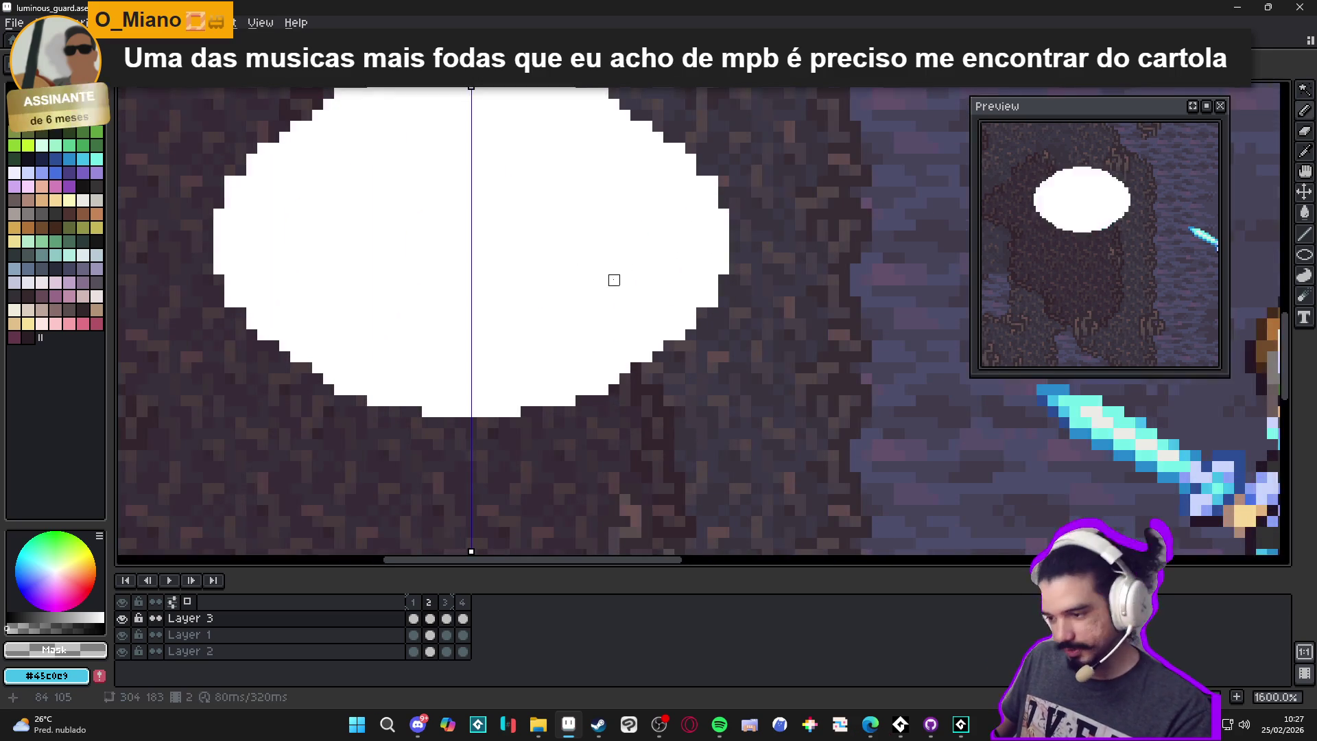
left_click(602, 280, "alt")
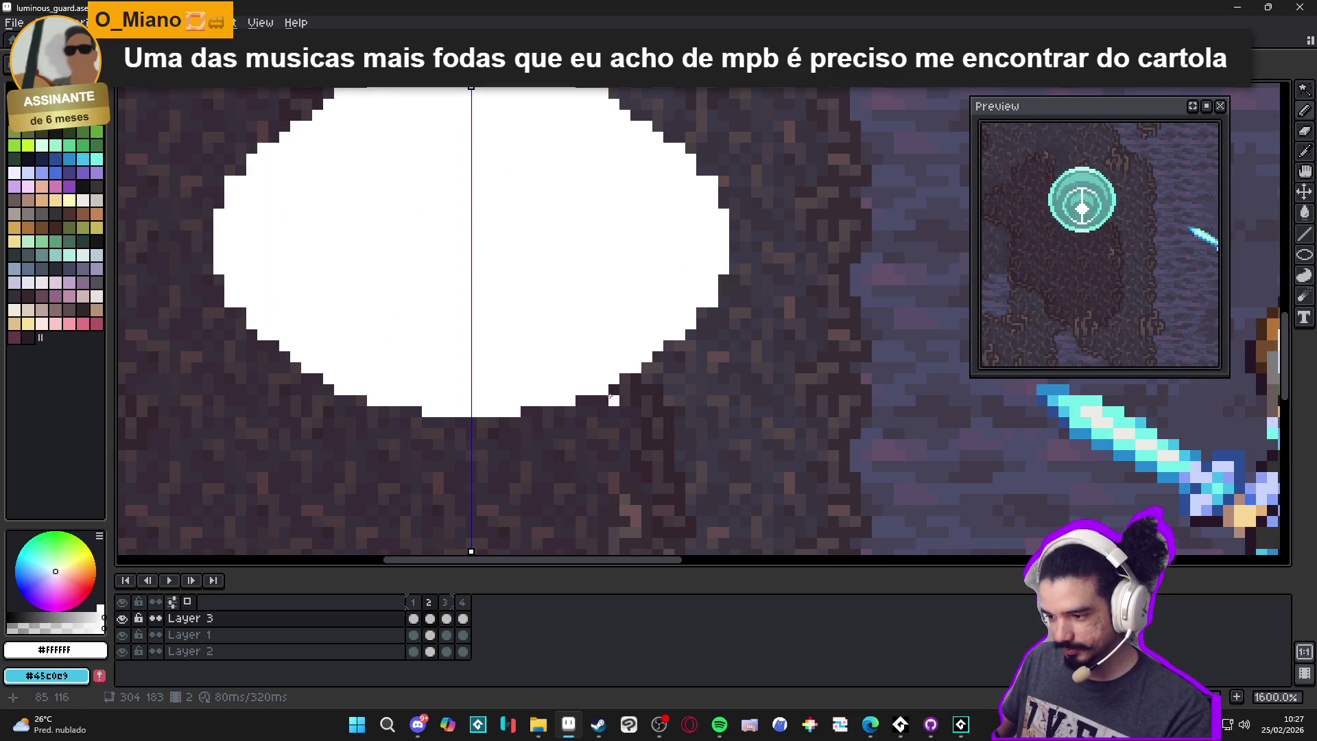
key("b")
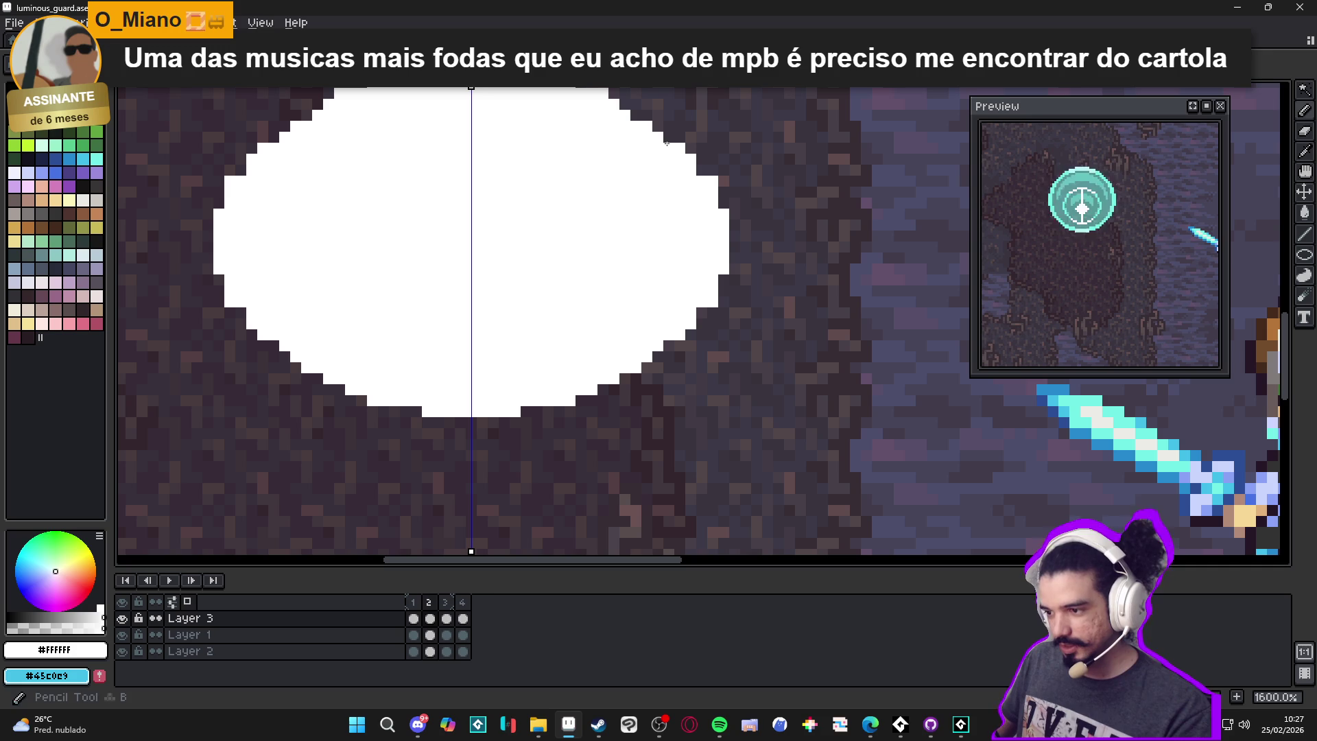
scroll(656, 202, "down", 4)
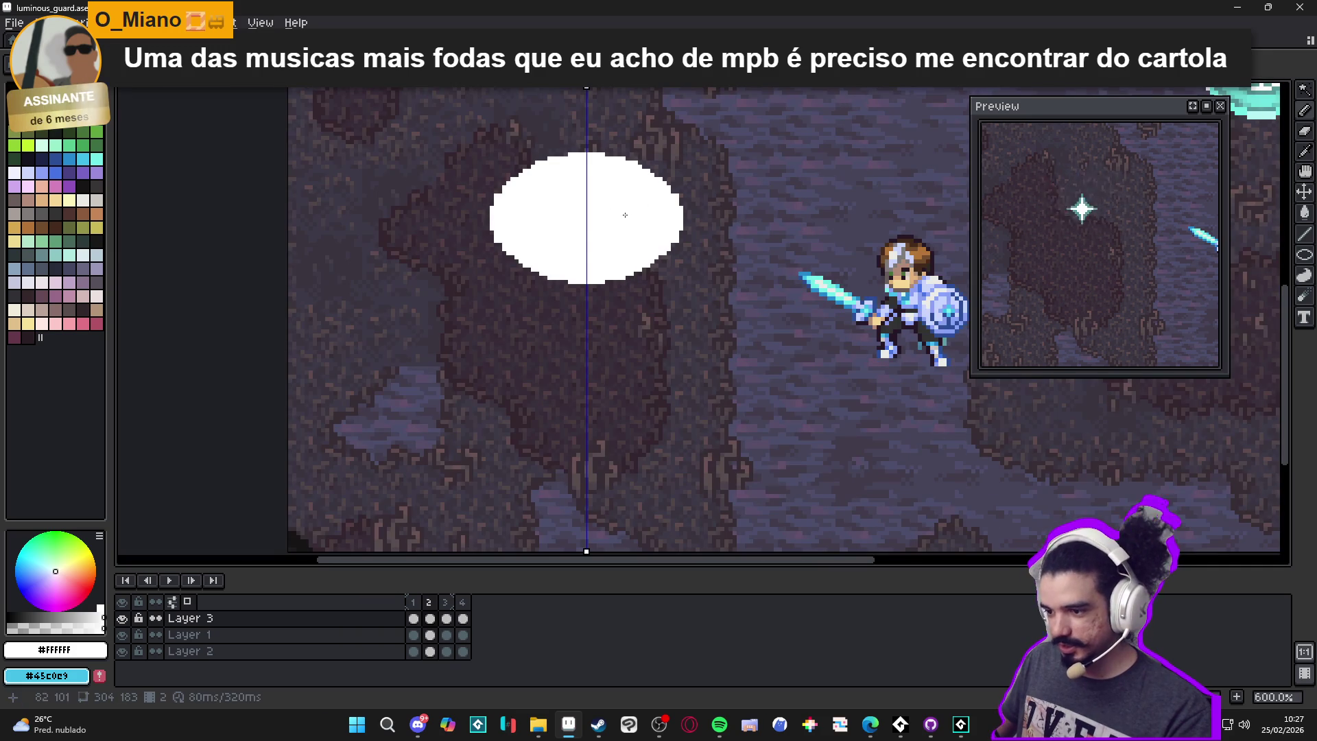
scroll(532, 195, "up", 4)
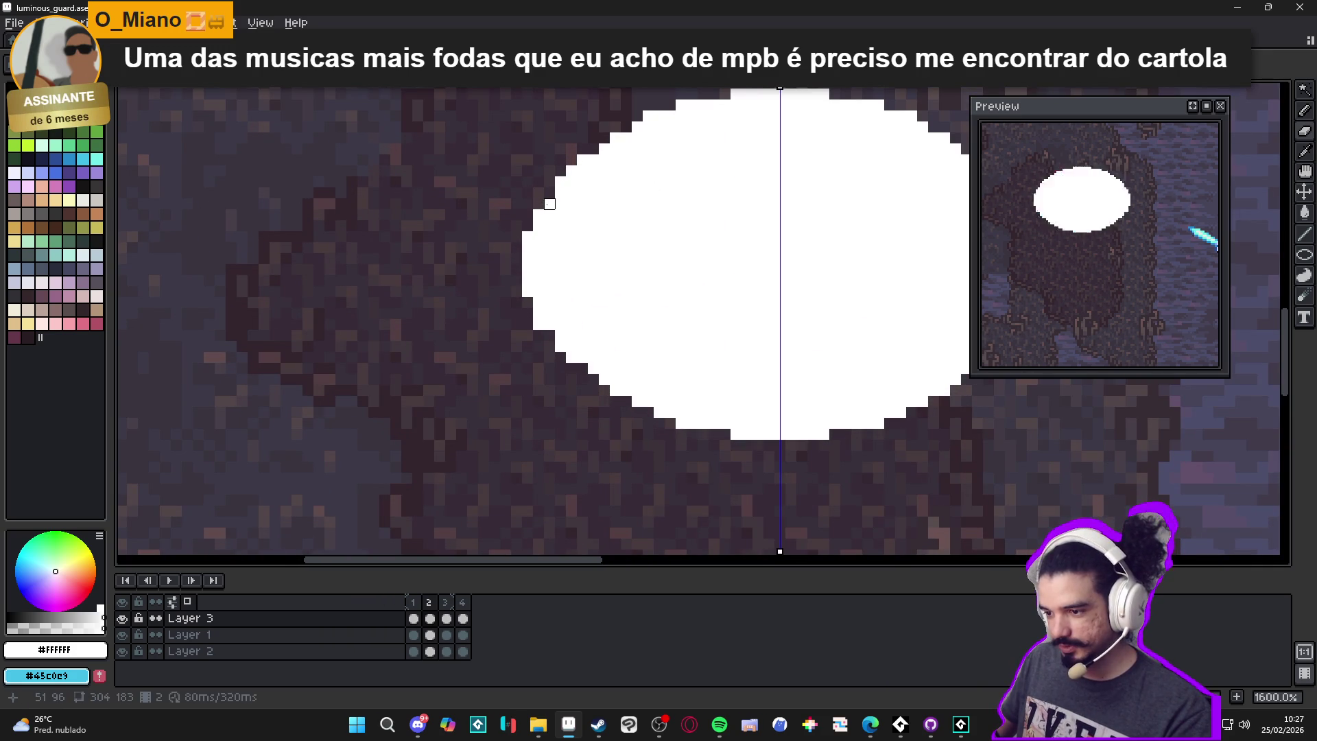
scroll(639, 348, "down", 3)
left_click_drag(638, 349, 632, 347)
scroll(746, 333, "up", 3)
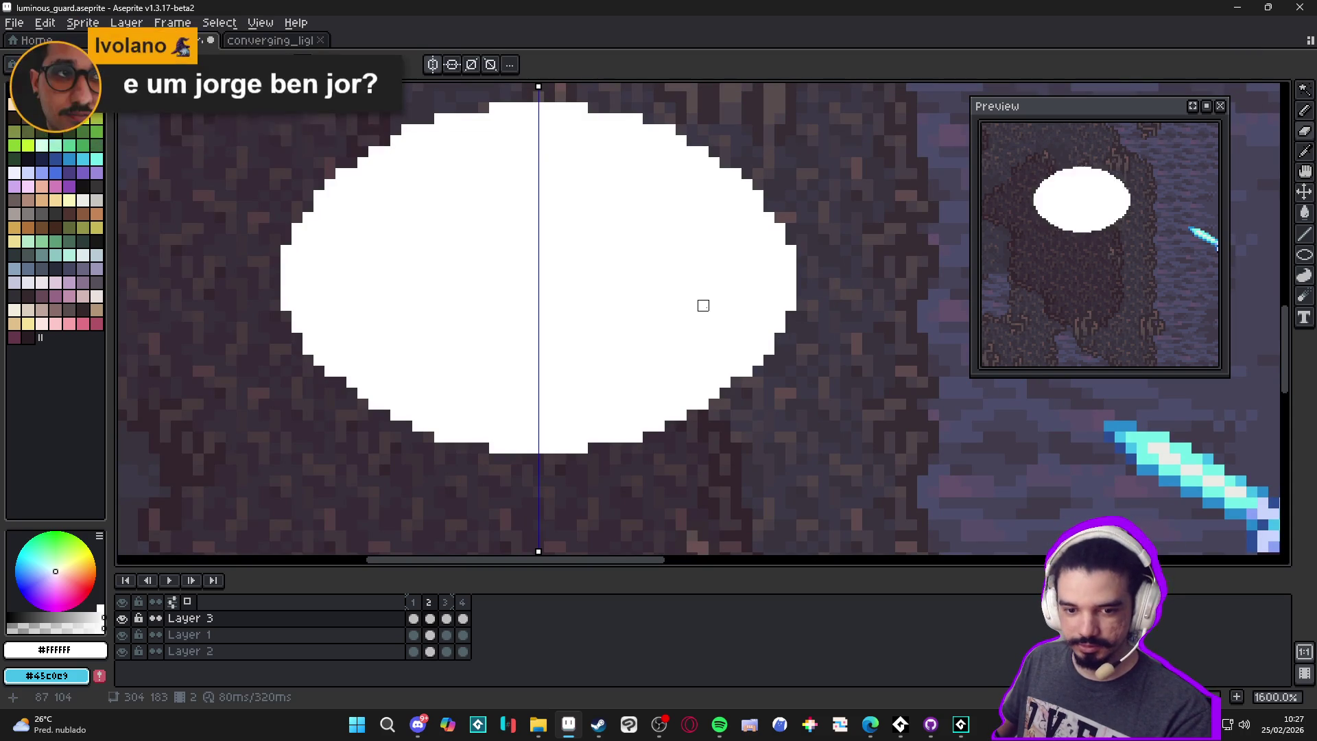
scroll(703, 306, "down", 3)
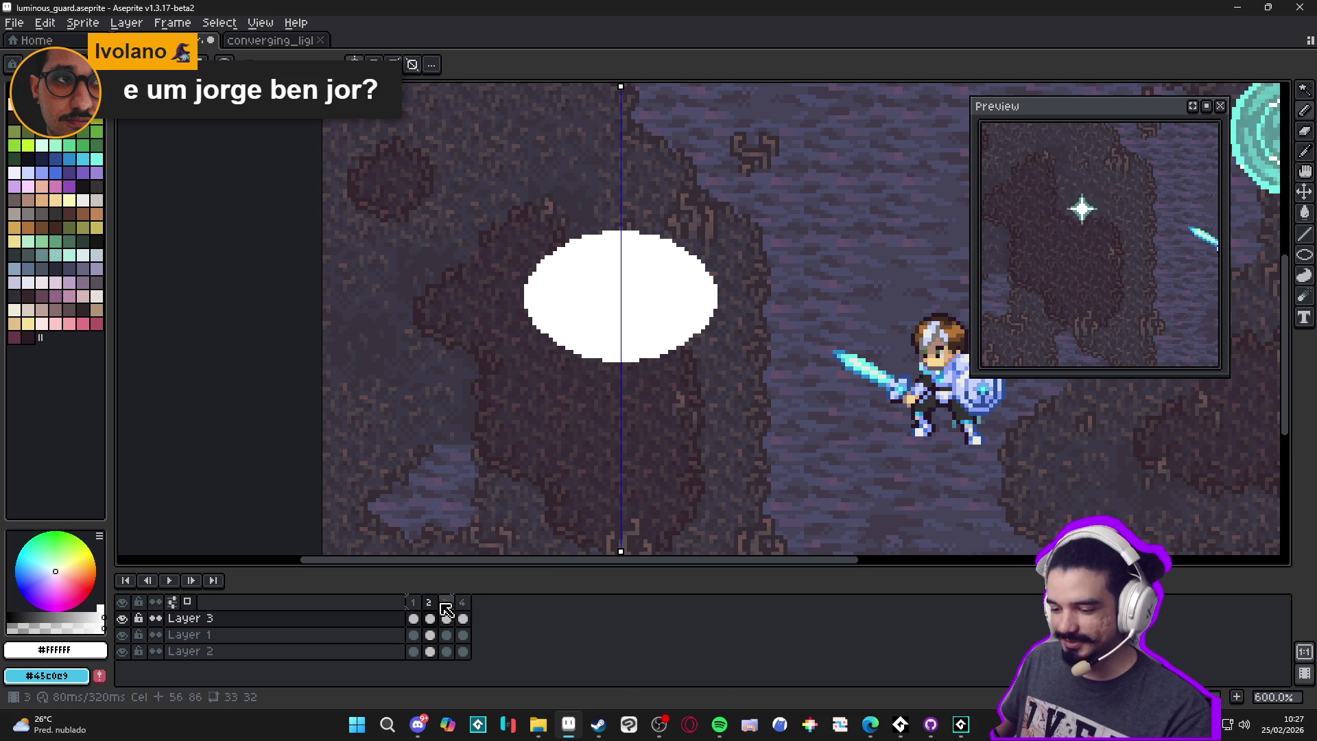
left_click(413, 618)
Step through frames 2 to 4, flipping between frames 3 and 4
left_click(428, 613)
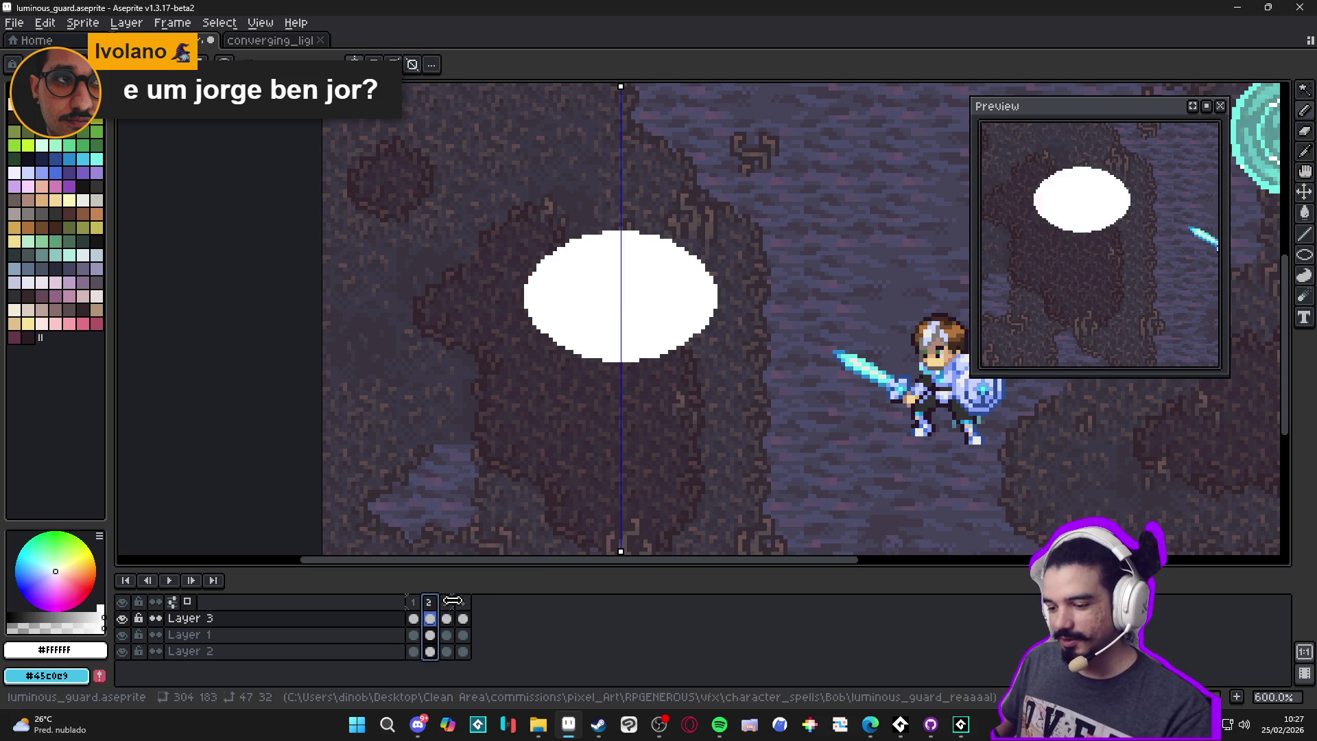
left_click(446, 603)
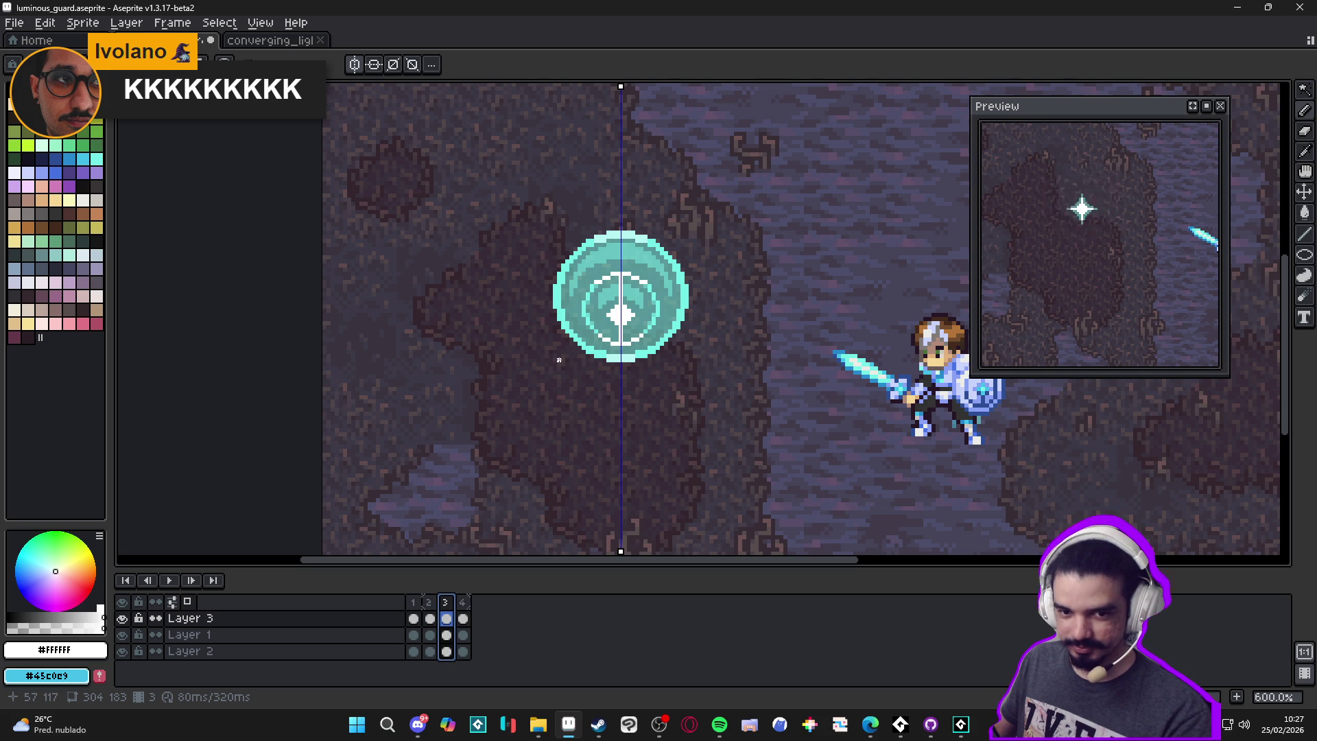
left_click(462, 602)
left_click(422, 614)
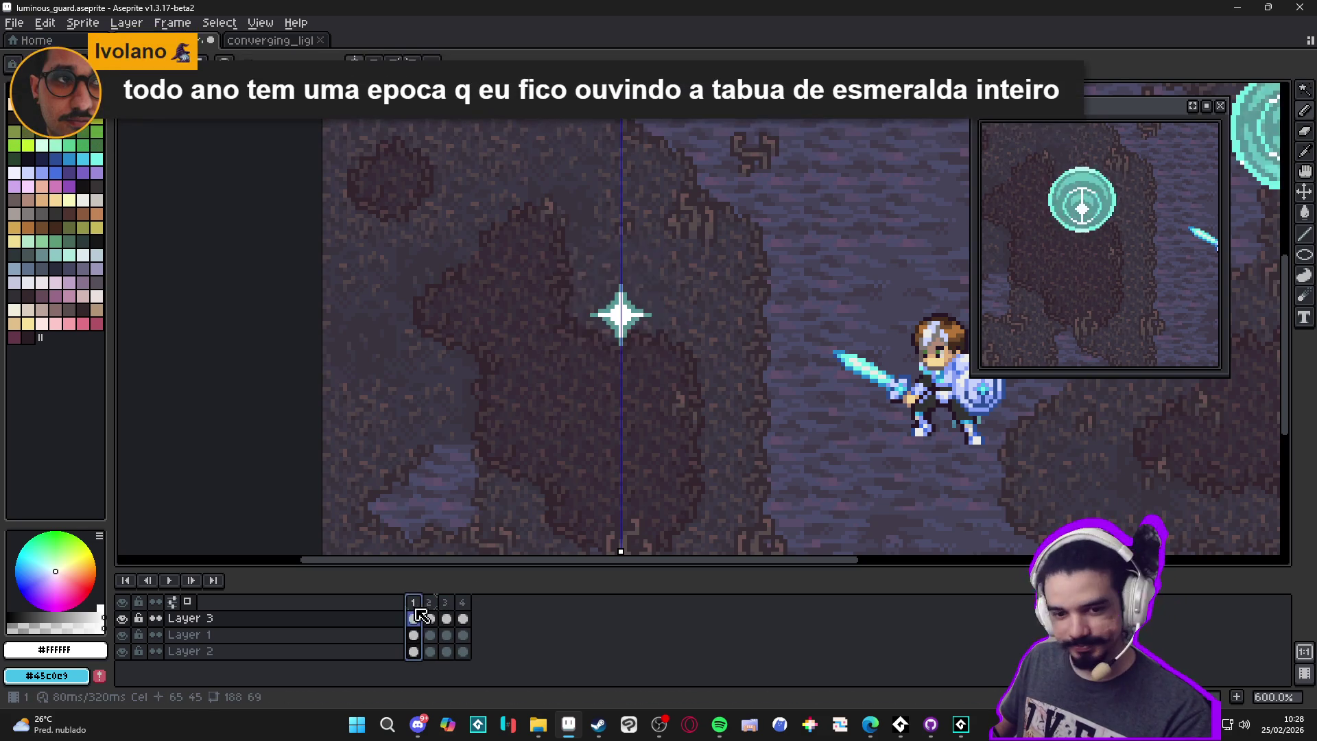
left_click(444, 609)
left_click(464, 603)
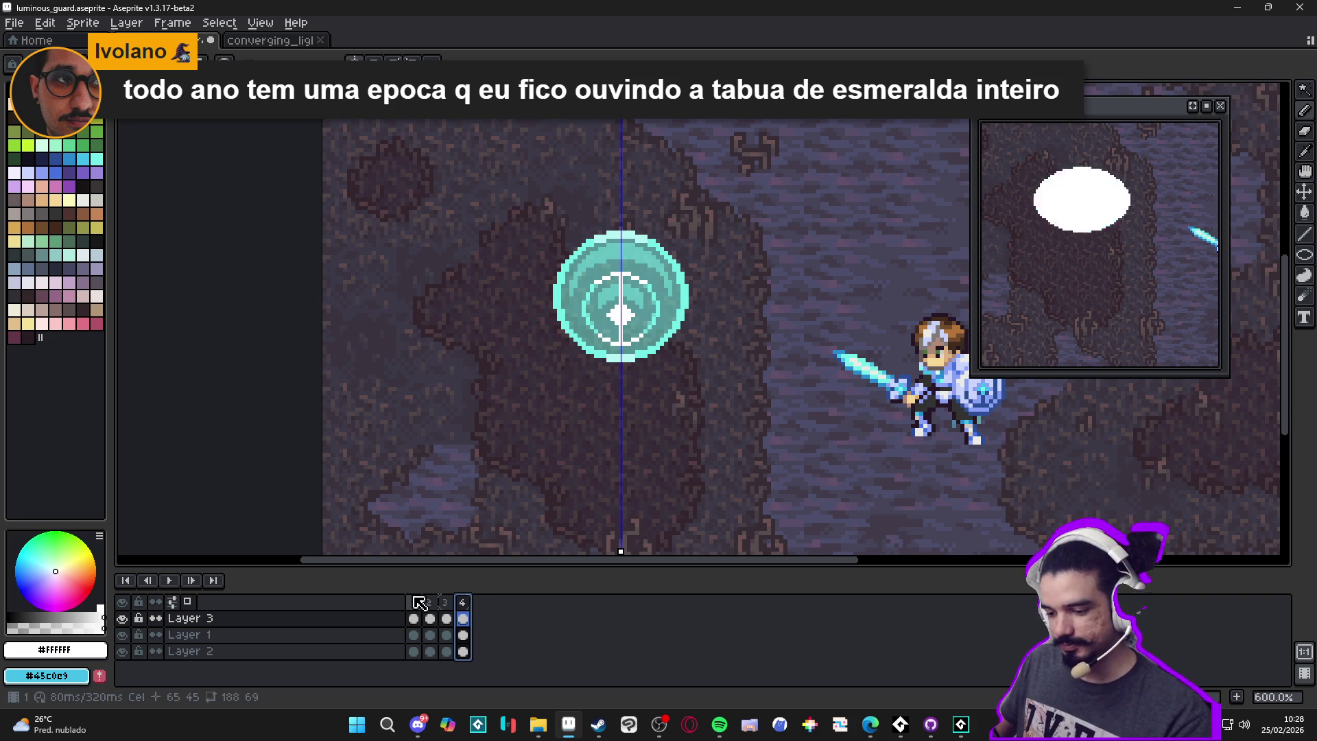
Compare frame 2's white ellipse with frame 4's orb, then undo the orb's last move
left_click(412, 618)
left_click(432, 616)
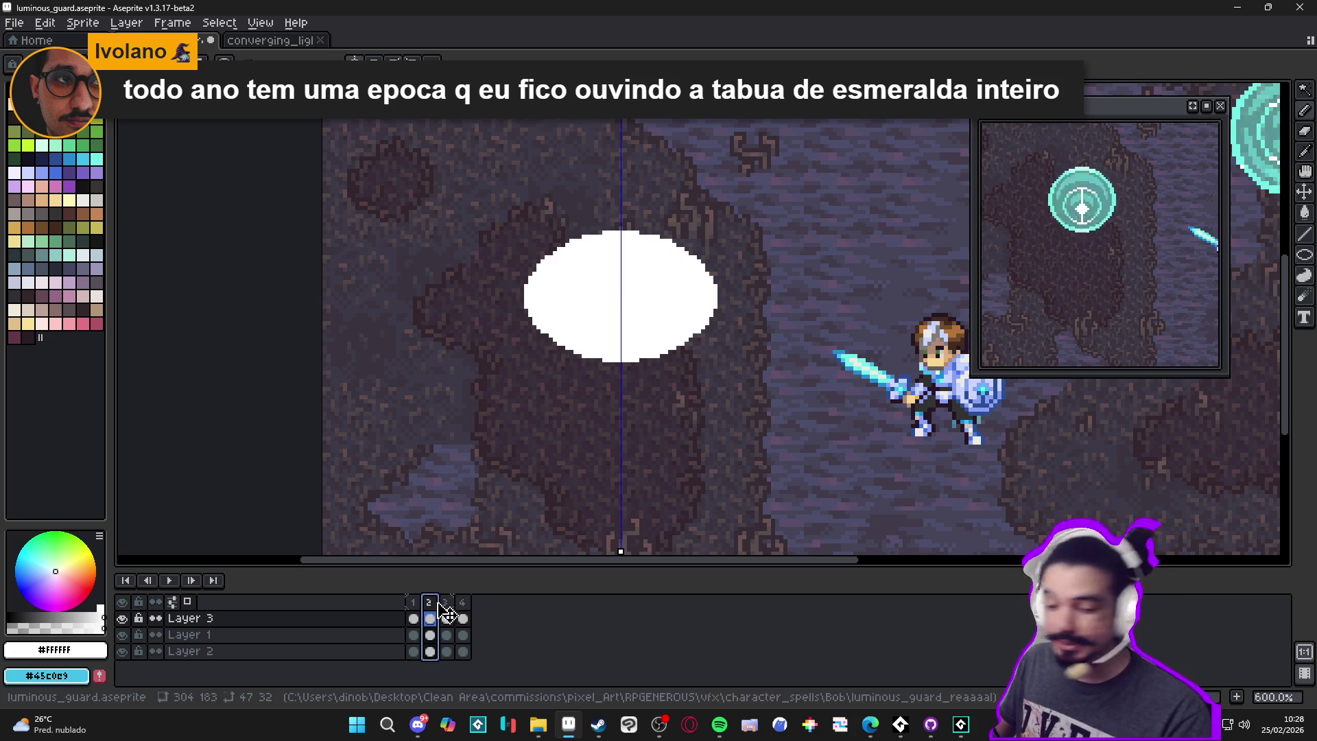
left_click(445, 617)
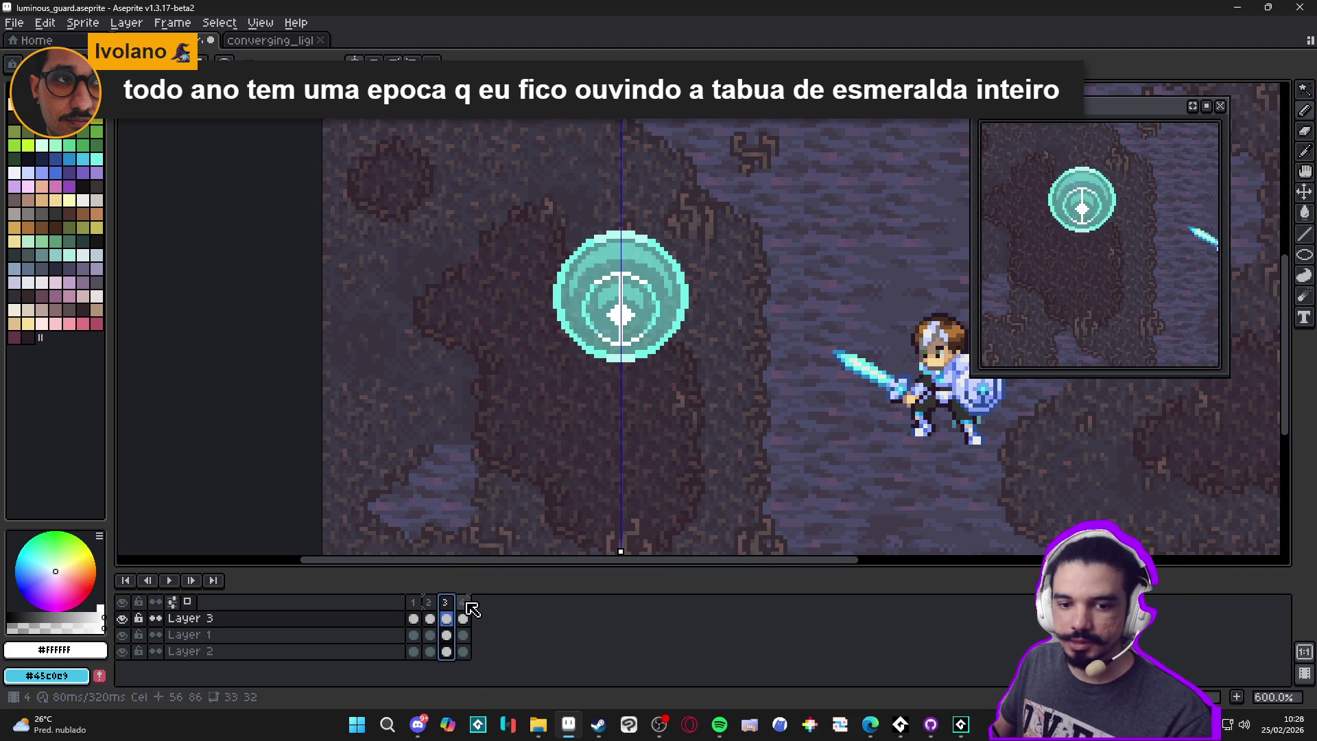
left_click(465, 603)
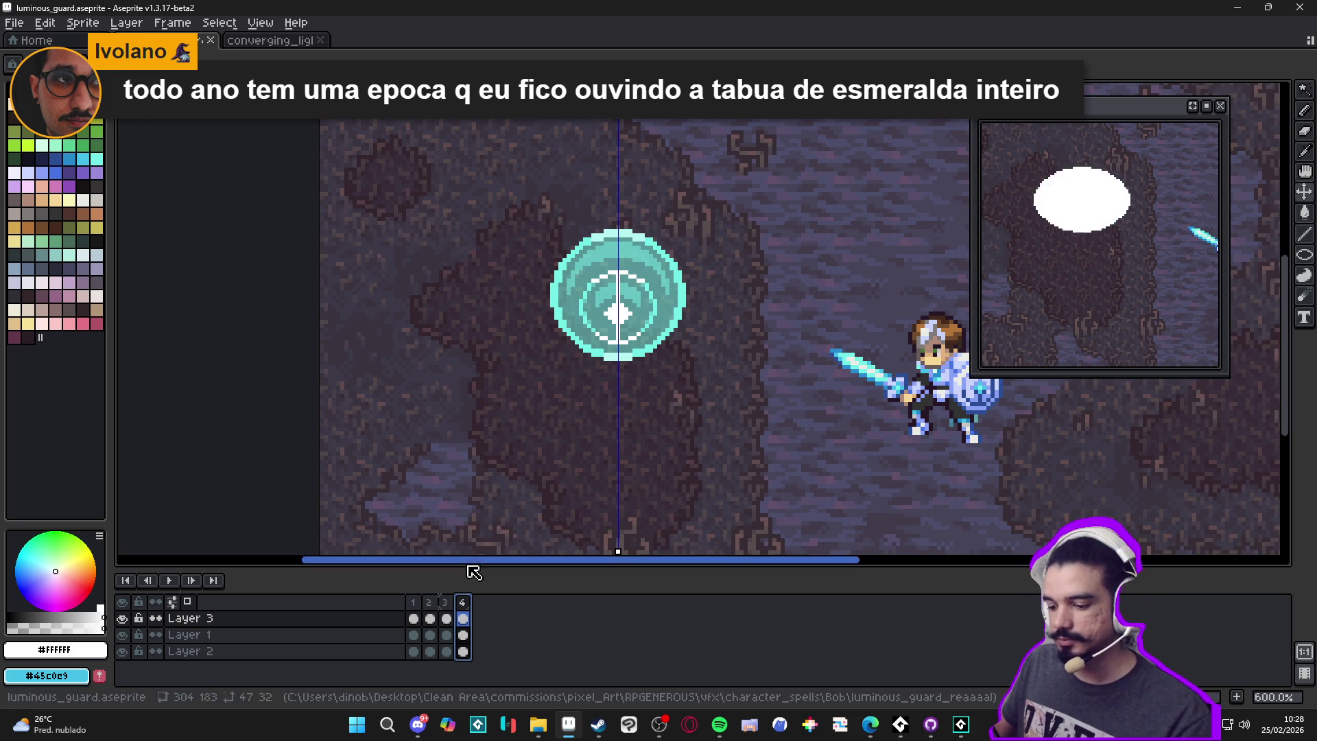
left_click(428, 602)
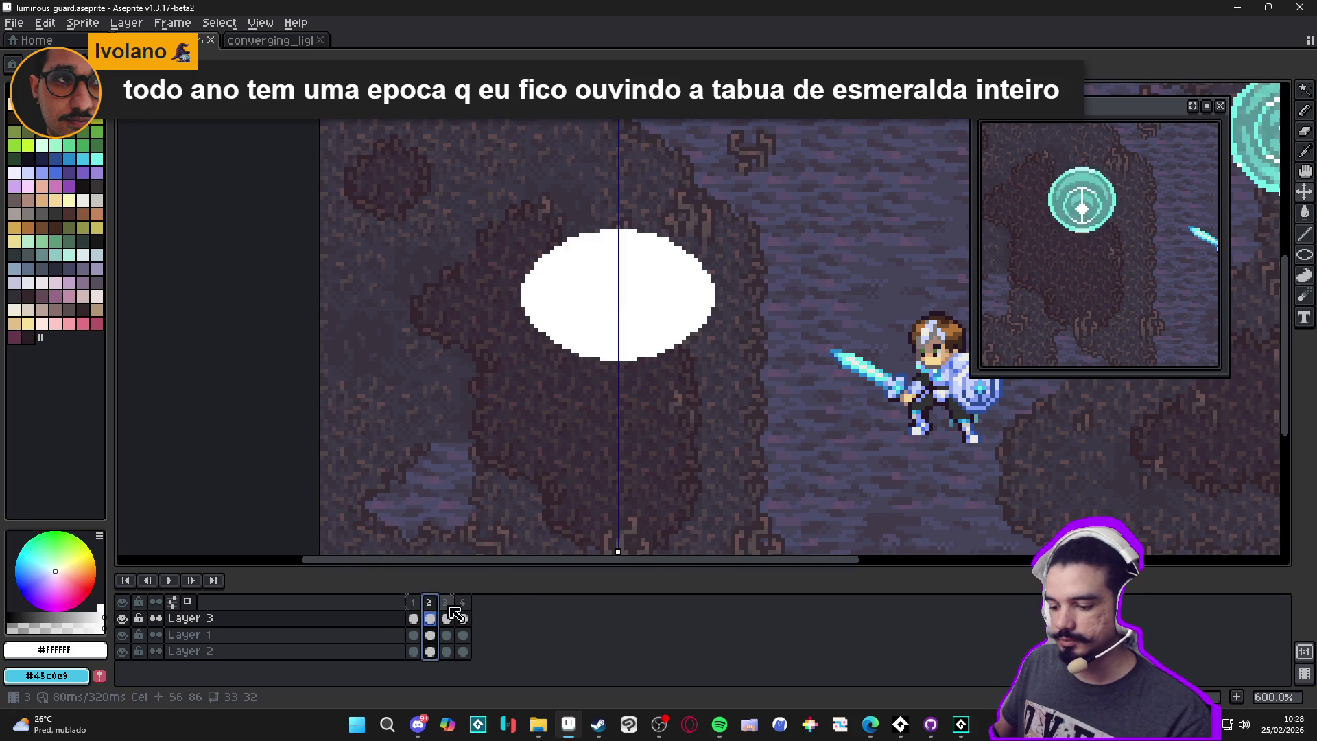
left_click(462, 602)
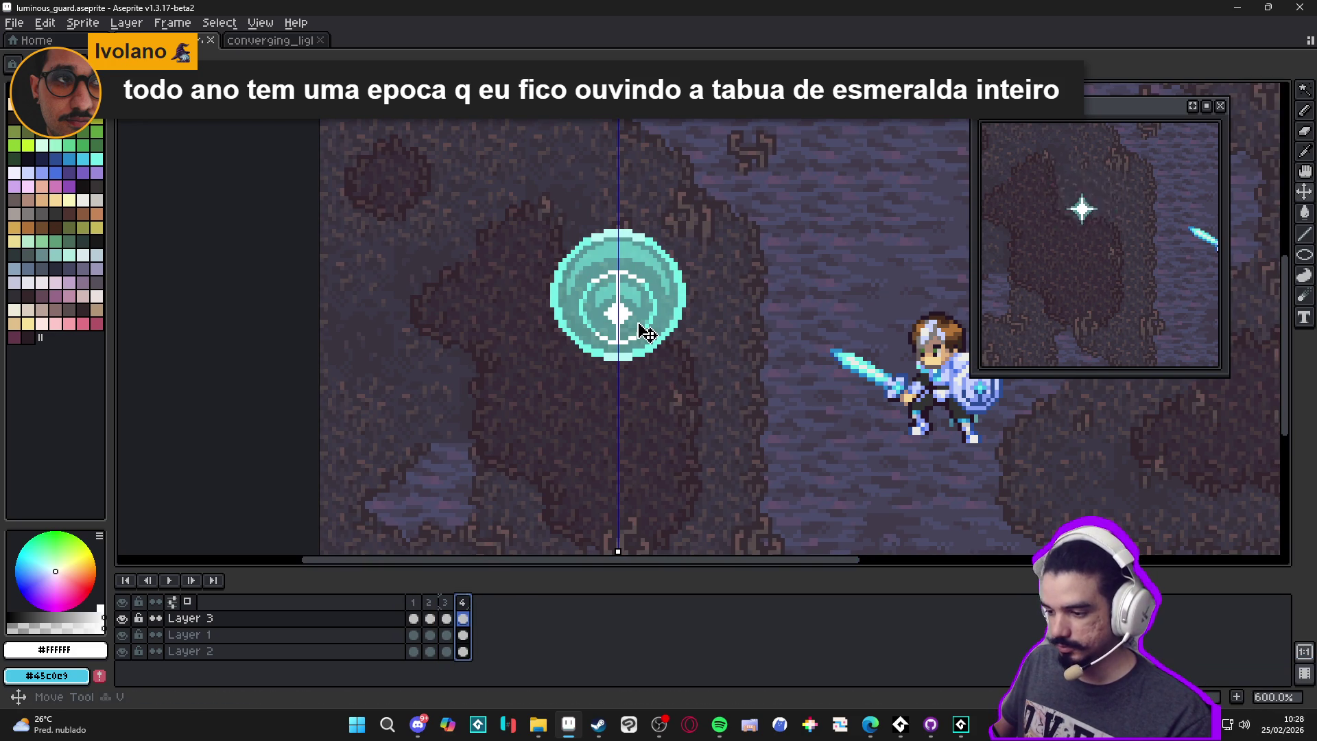
key("ctrl+z")
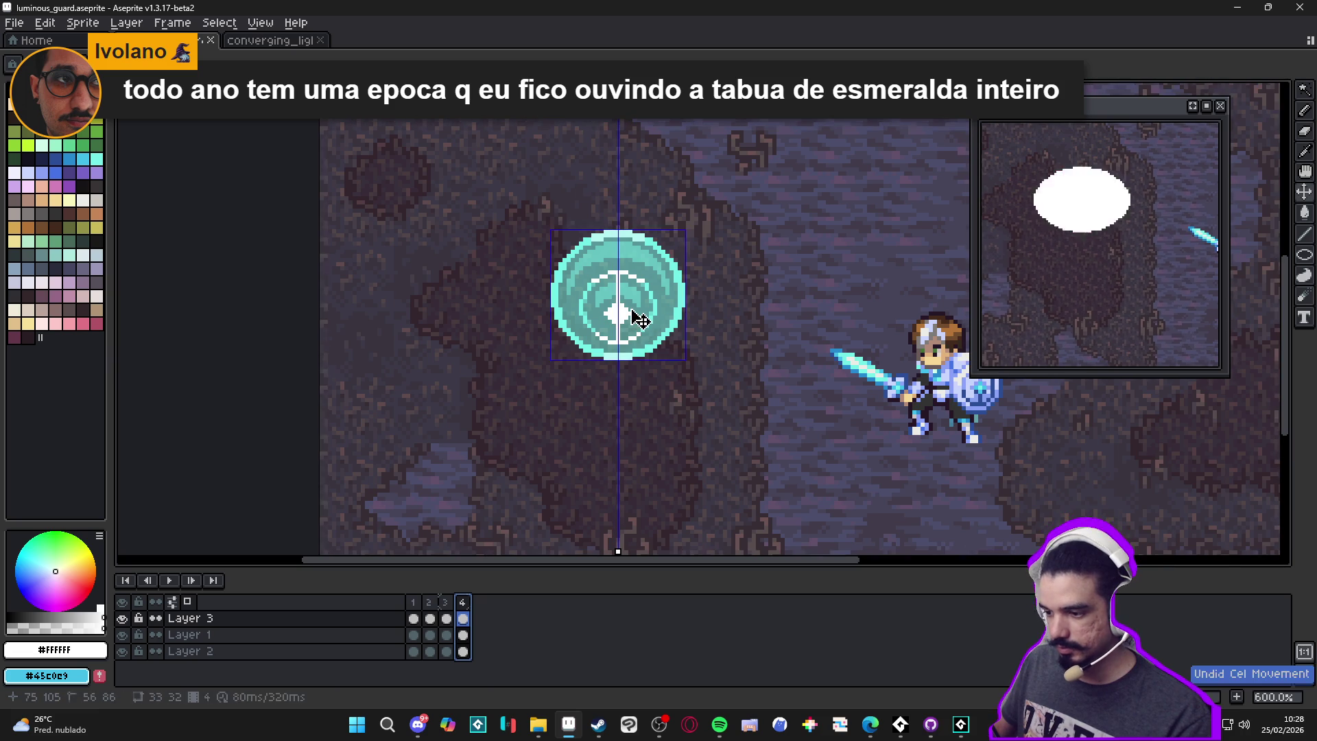
Lower frame 4's orb three pixels, then add frame 5 with its orb about 12 pixels lower
left_click_drag(632, 312, 639, 320)
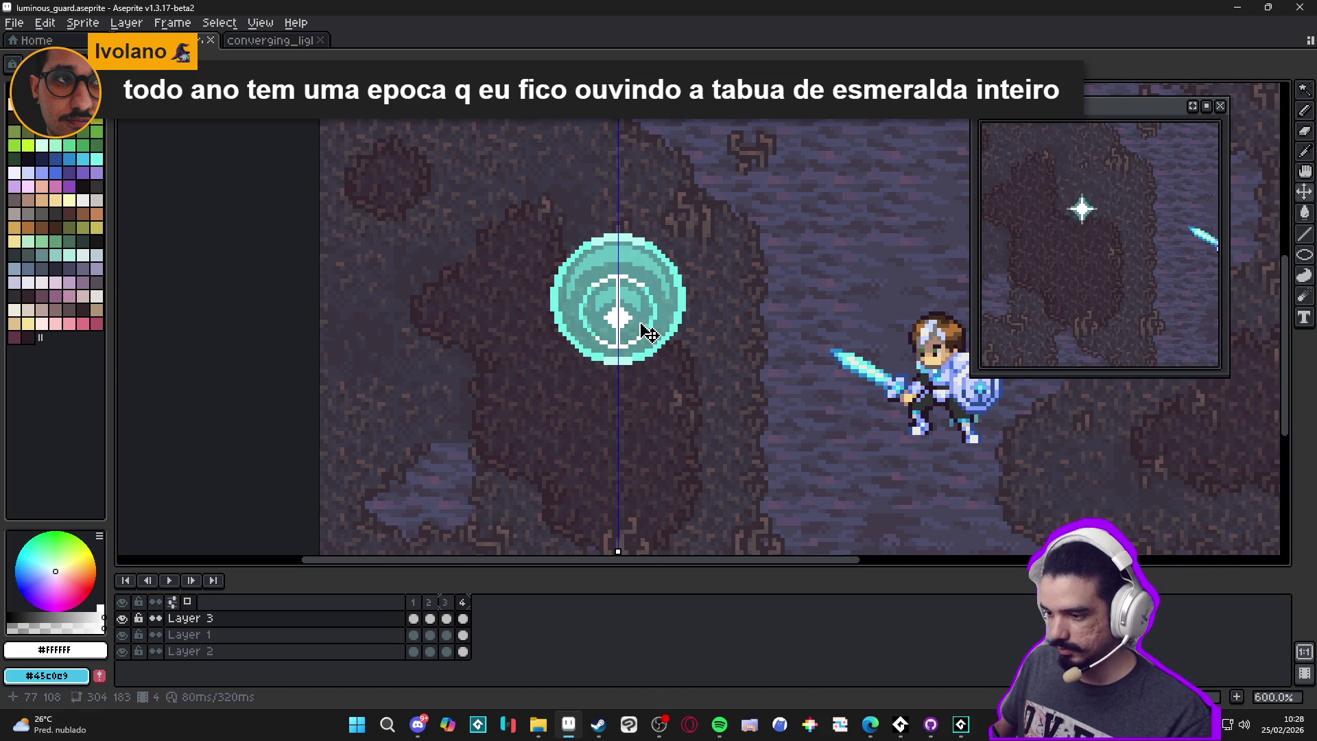
left_click_drag(645, 329, 646, 334)
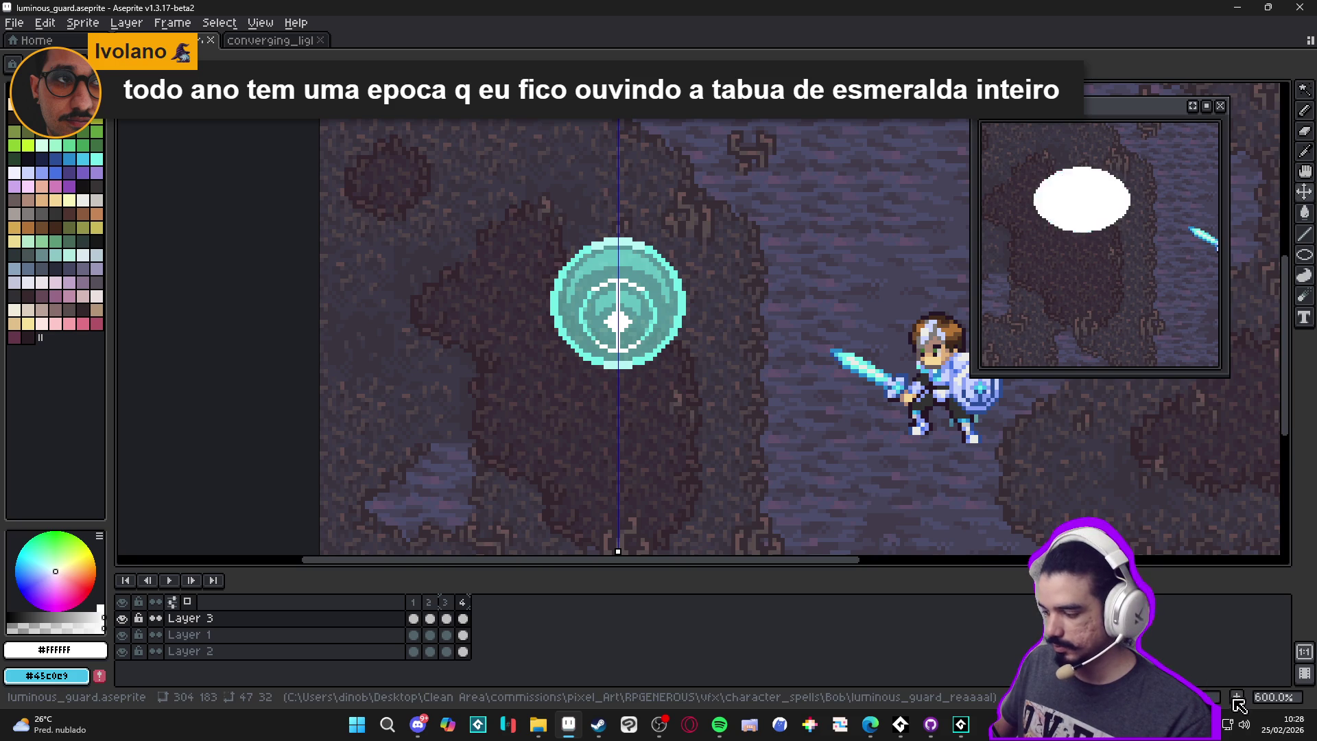
key("alt+n")
left_click_drag(634, 343, 644, 400)
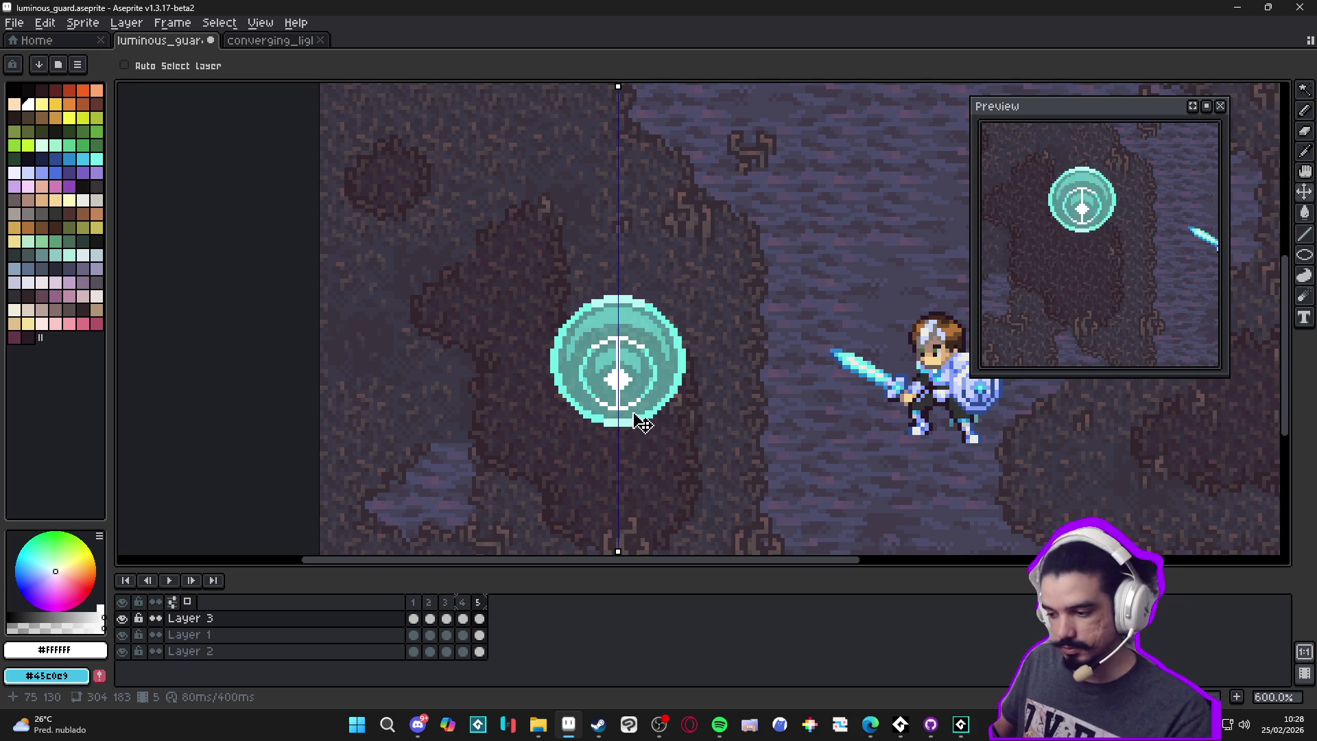
key("Down")
key("Down")
key("Down")
Erase the bottom row of frame 5's cyan orb, then view frame 4 to compare
scroll(645, 435, "up", 4)
key("b")
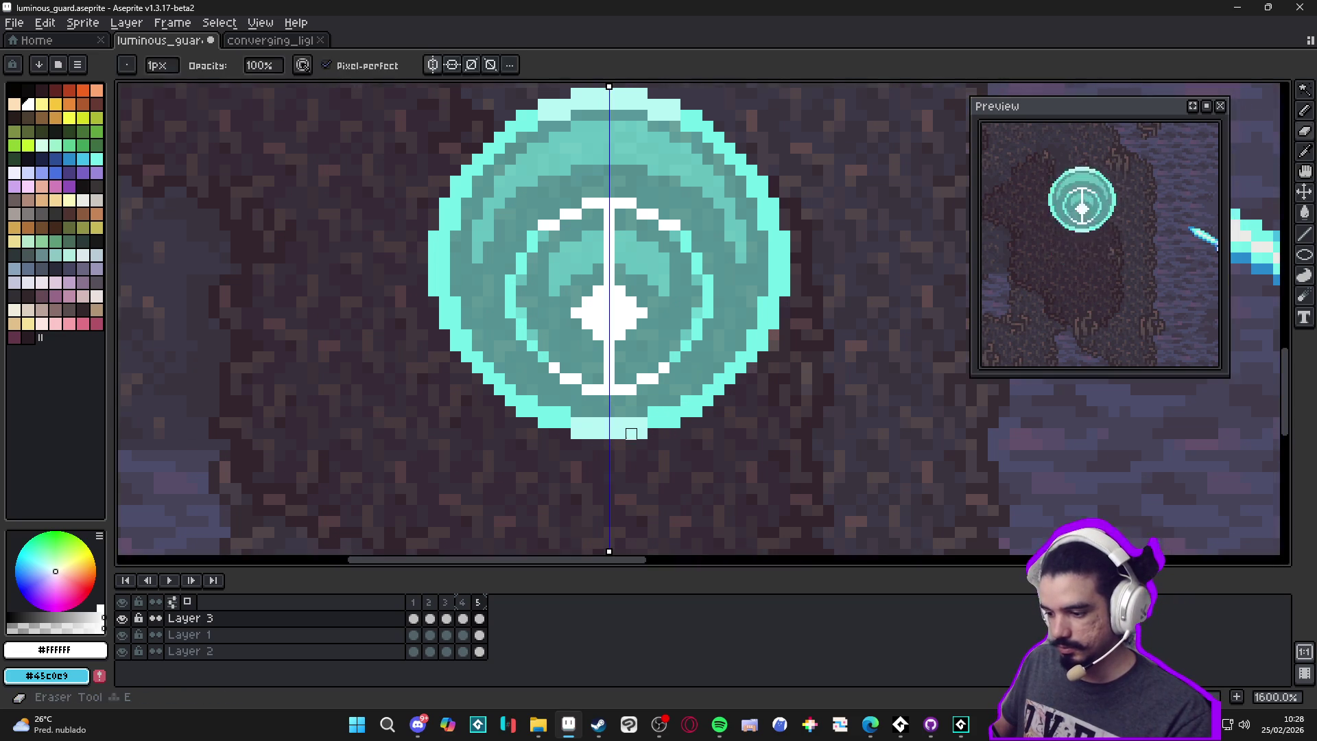
mouse_move(693, 433)
left_mouse_down()
mouse_move(532, 433)
mouse_move(533, 412)
left_mouse_up()
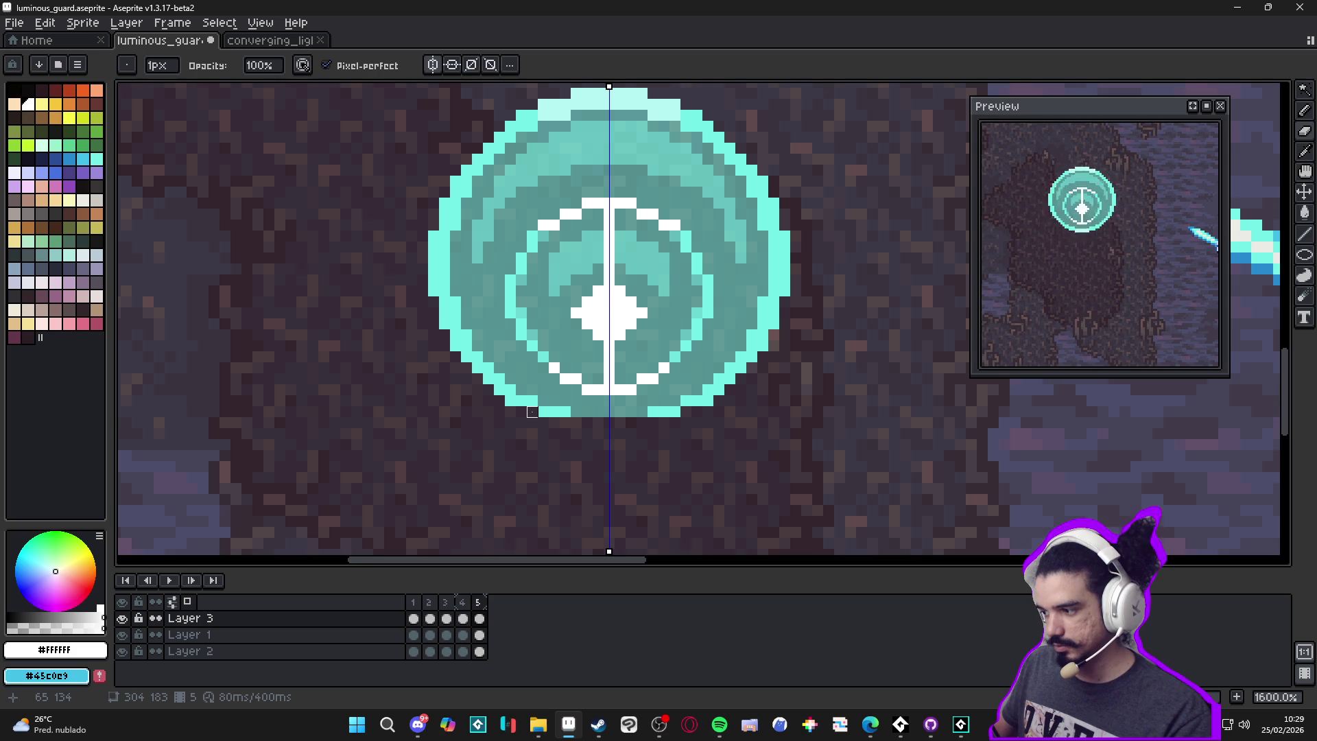
scroll(532, 411, "down", 4)
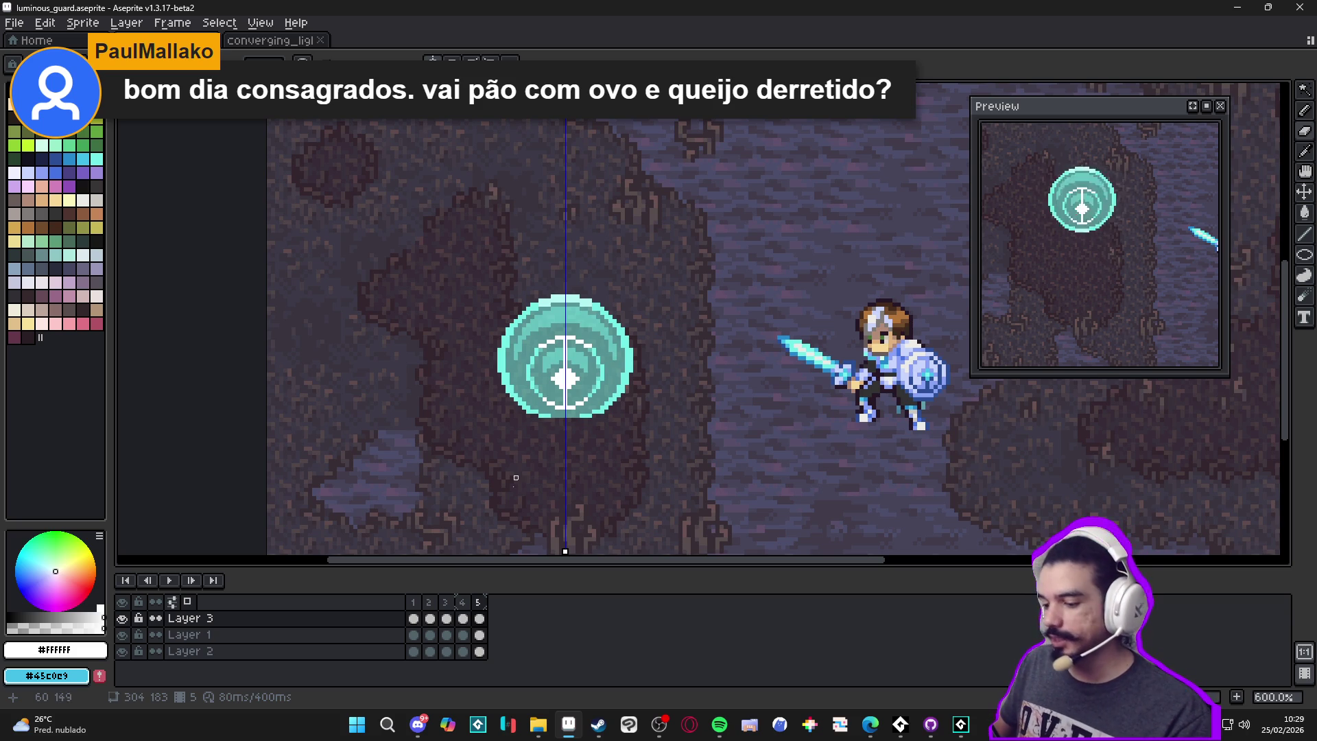
left_click(462, 617)
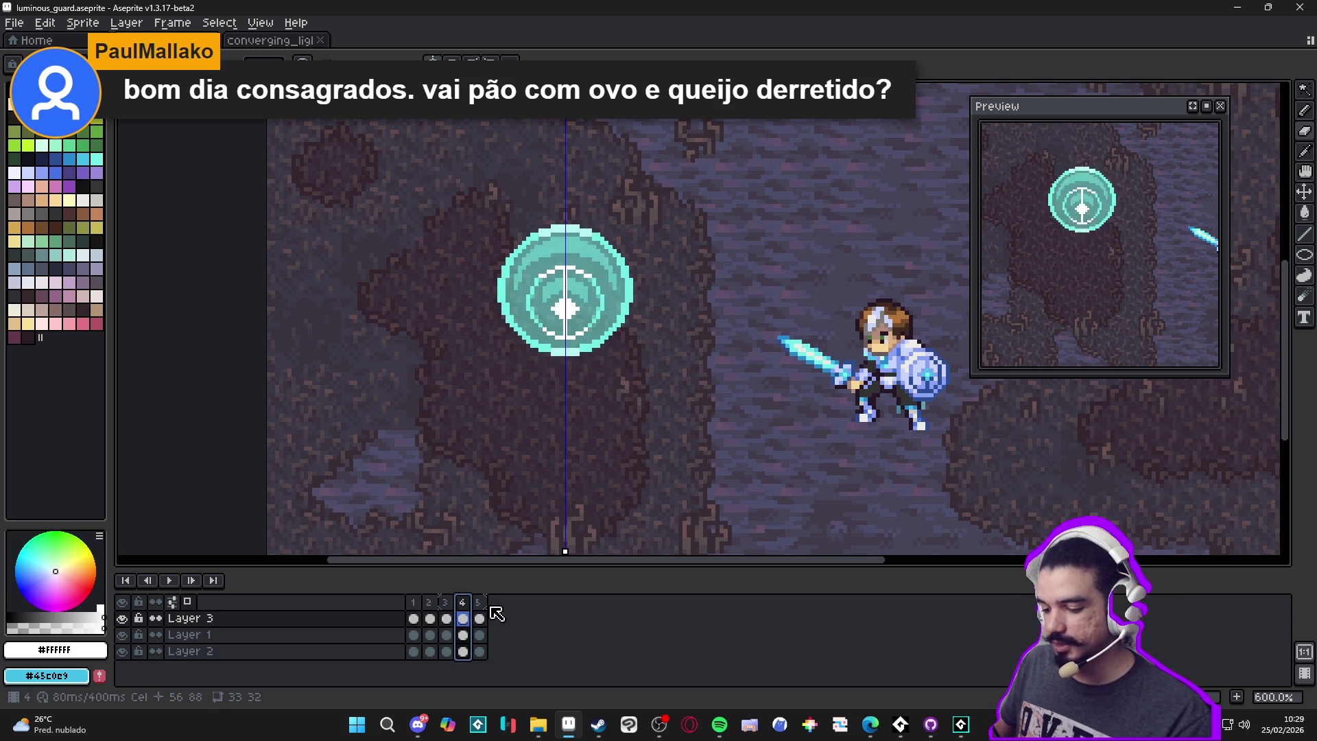
left_click(479, 603)
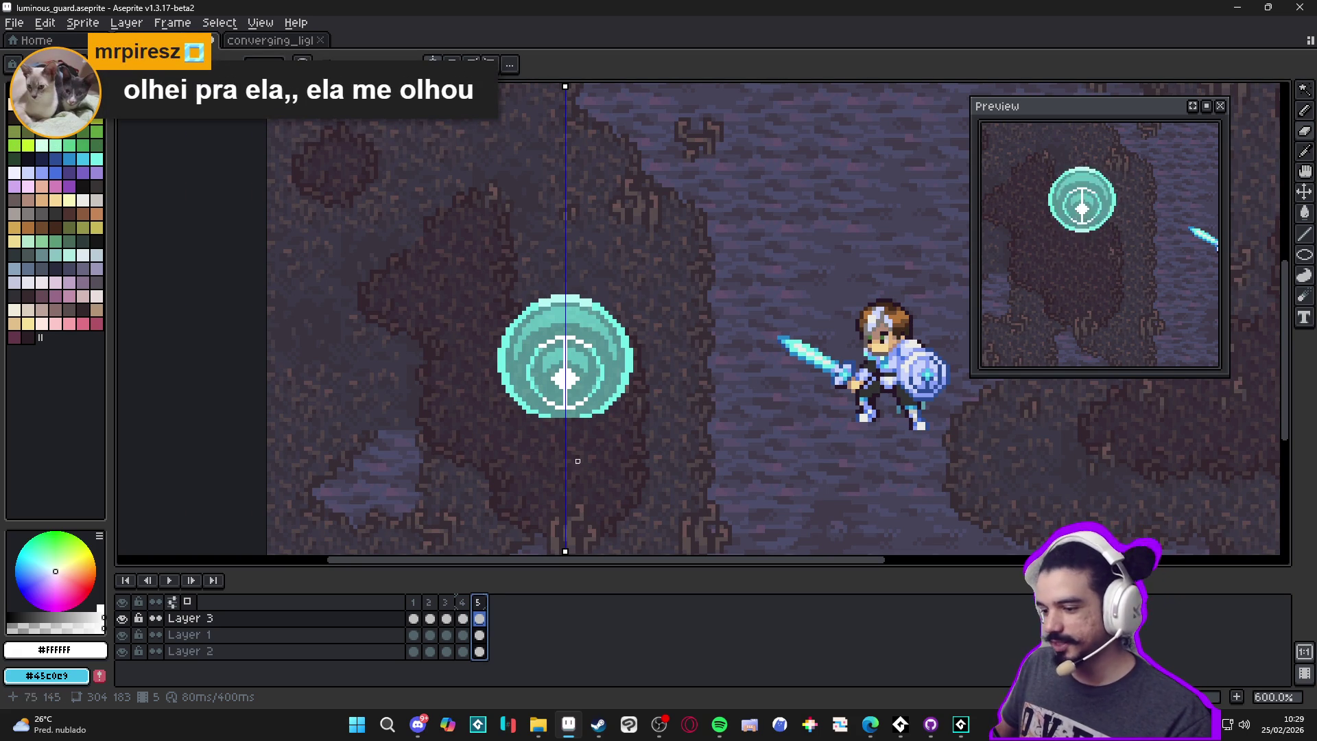
left_click(464, 615)
left_click(479, 618)
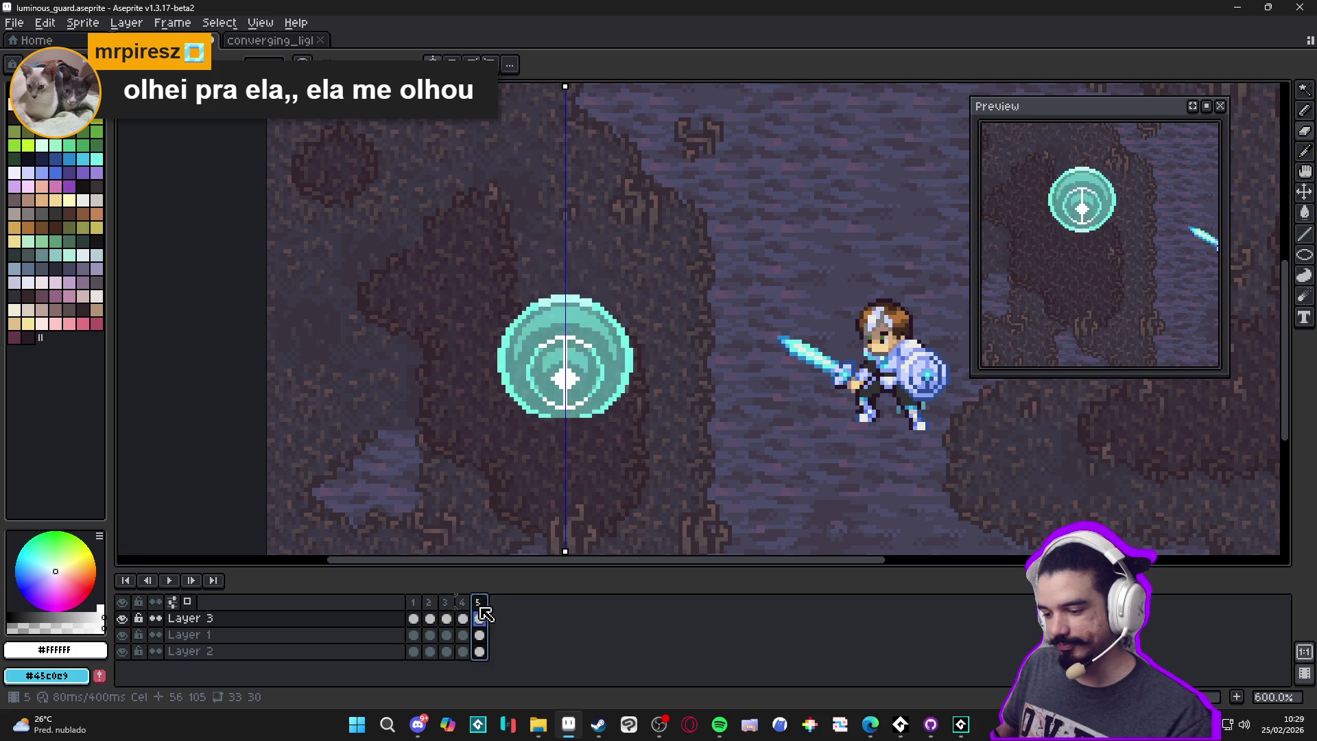
scroll(583, 430, "up", 3)
key("e")
Erase another bottom row of cyan pixels from frame 5's orb
left_click_drag(582, 417, 494, 417)
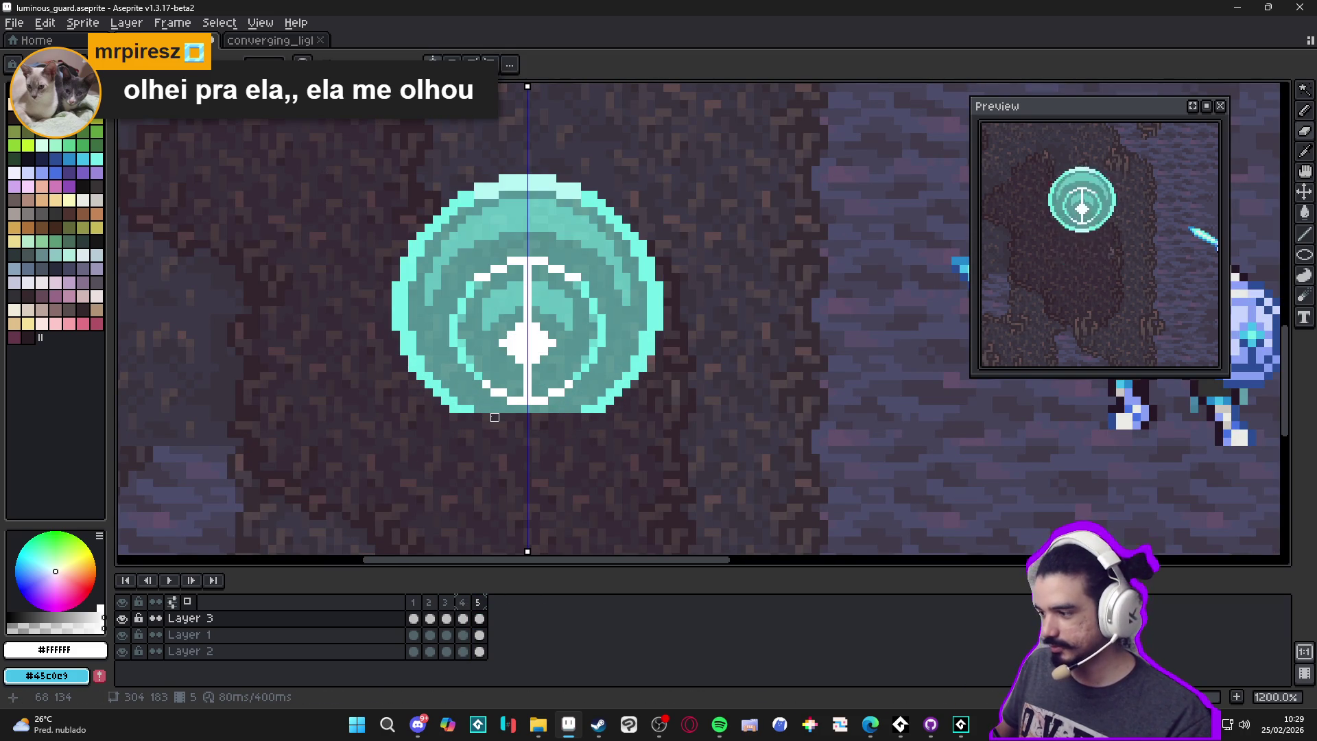
scroll(556, 422, "up", 3)
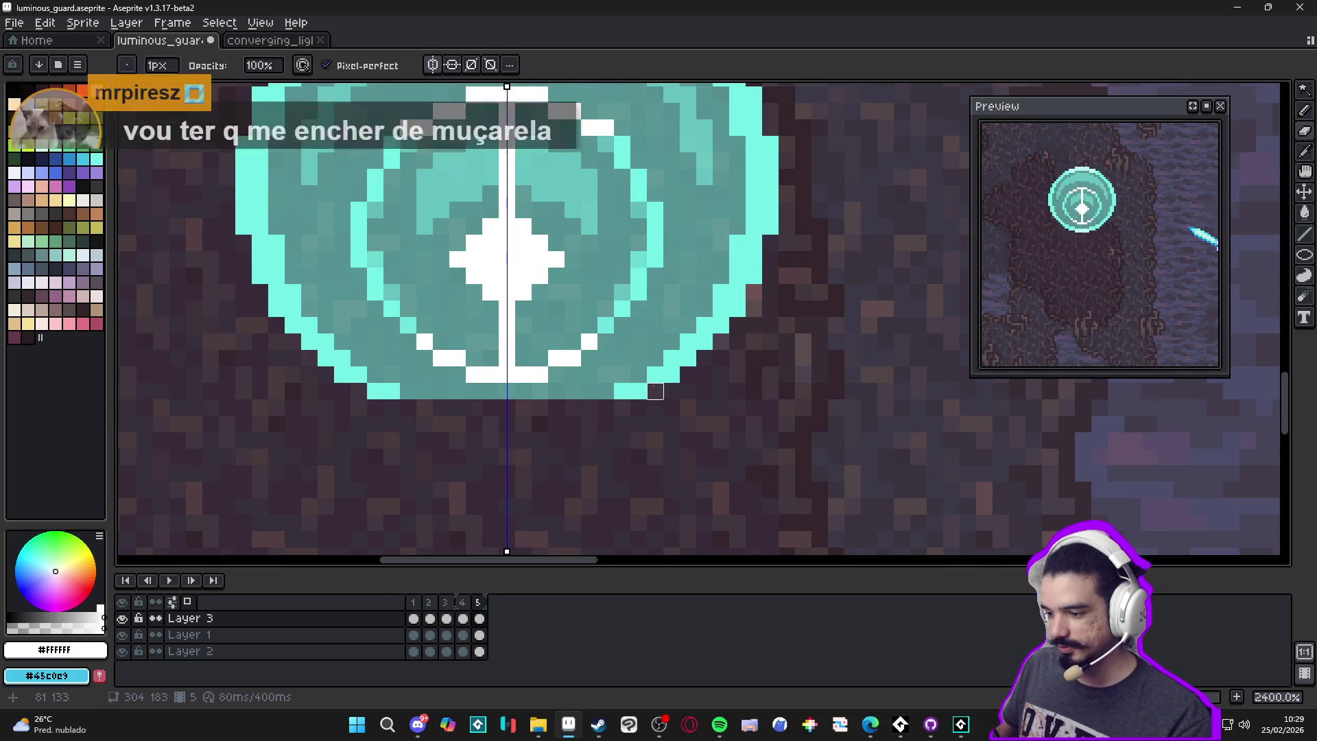
scroll(638, 390, "down", 5)
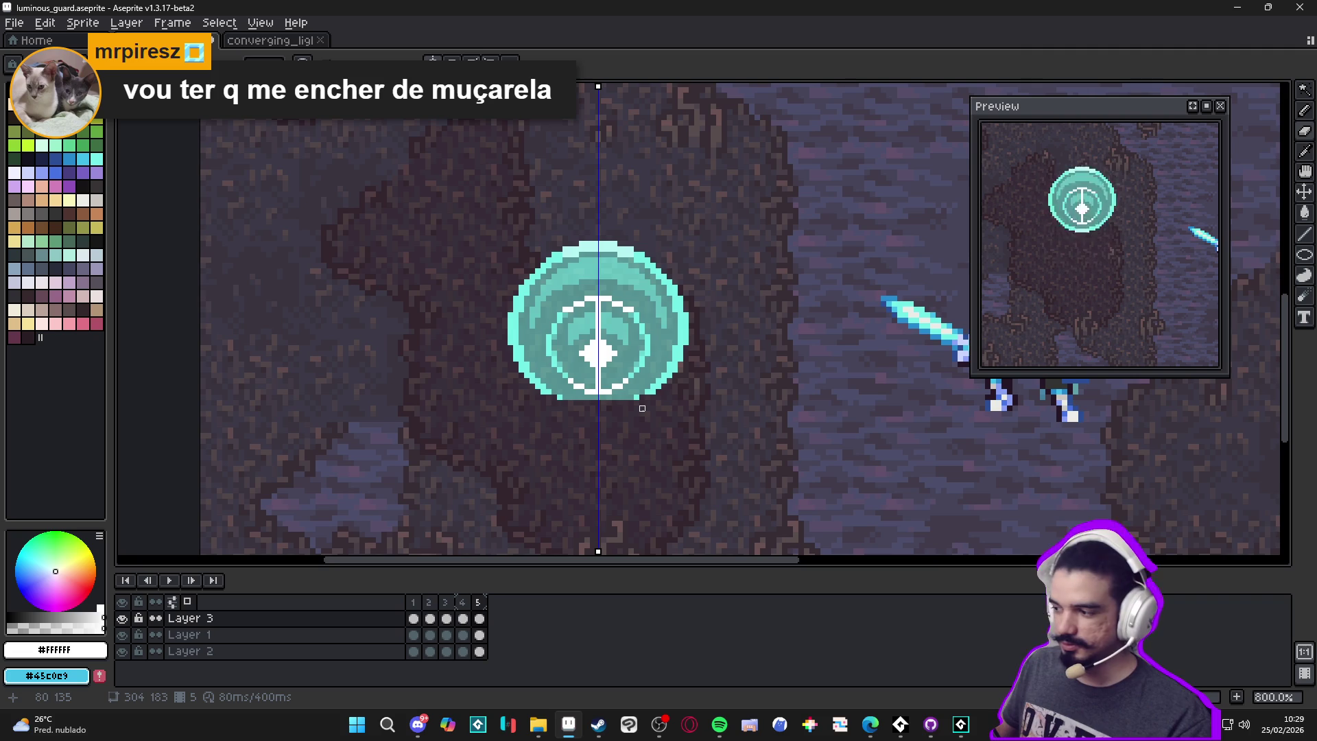
scroll(642, 408, "down", 2)
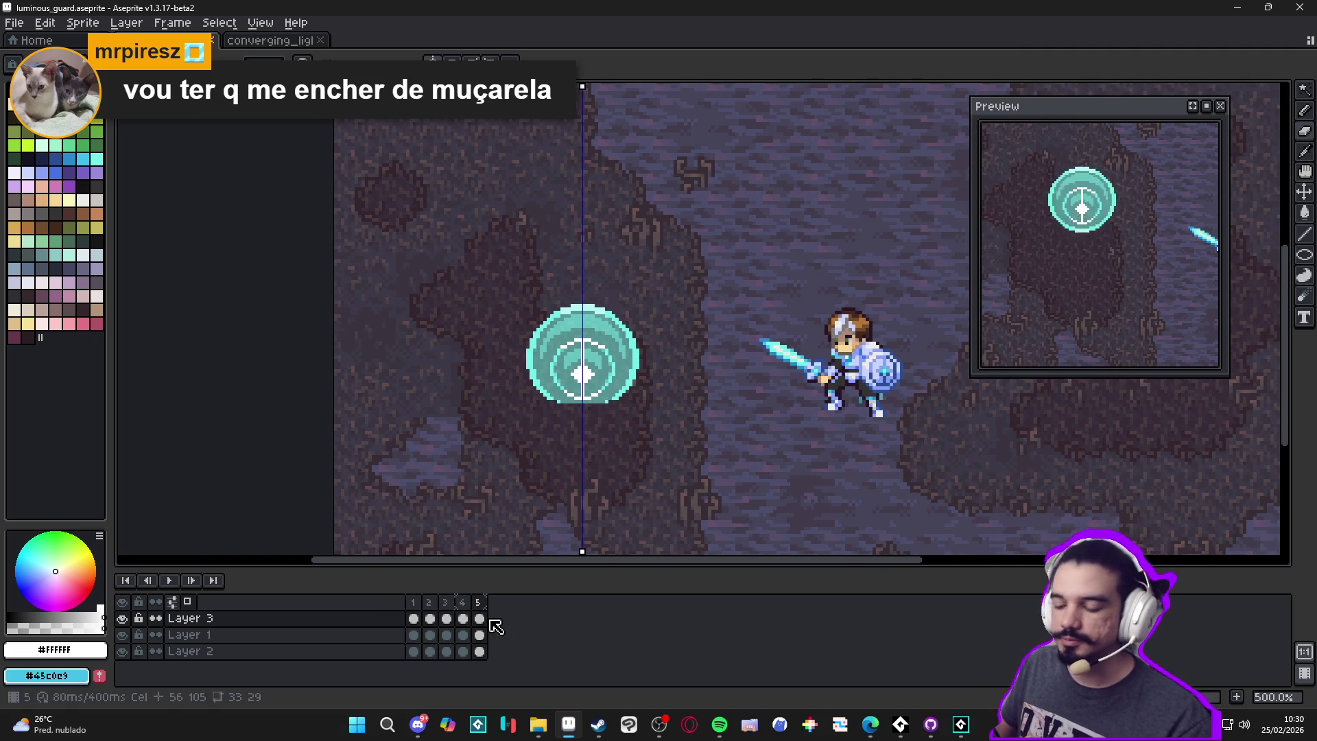
scroll(559, 456, "down", 1)
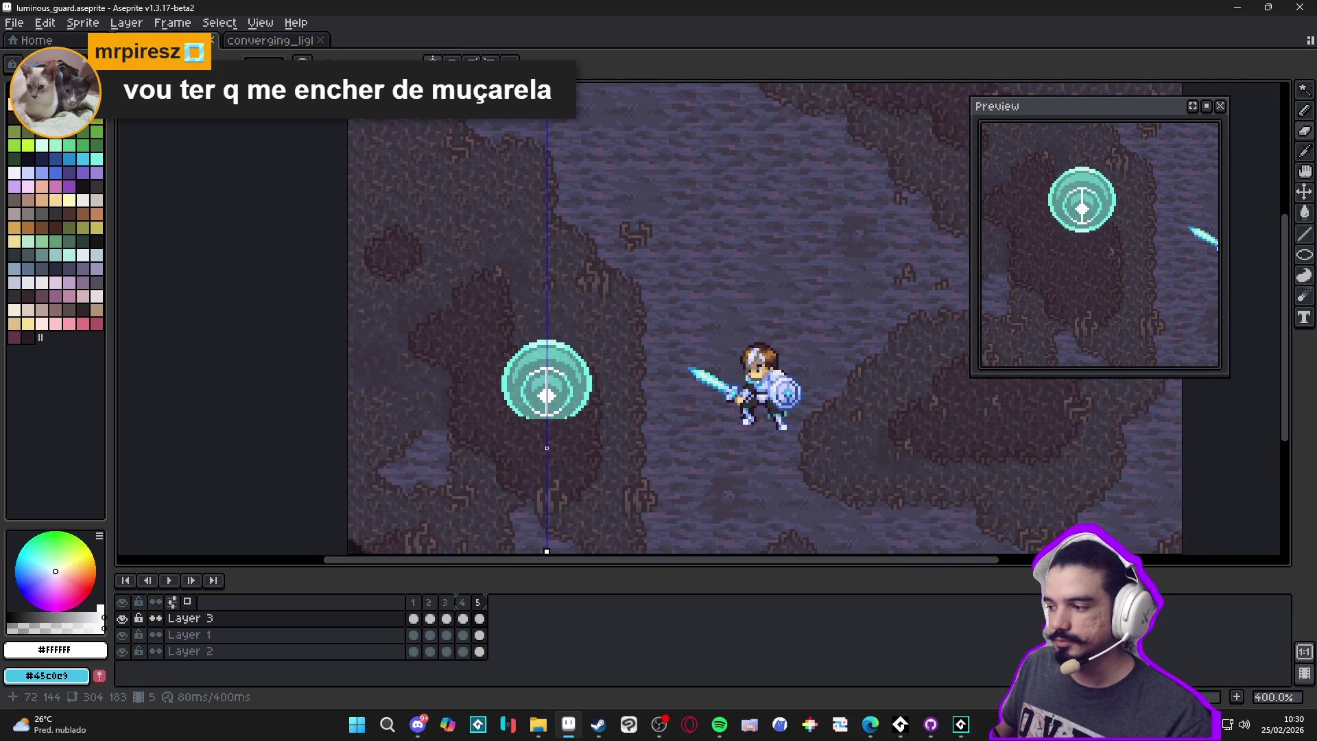
Review frames 2–5, then turn off horizontal symmetry and box-select the teal orb
left_click(431, 618)
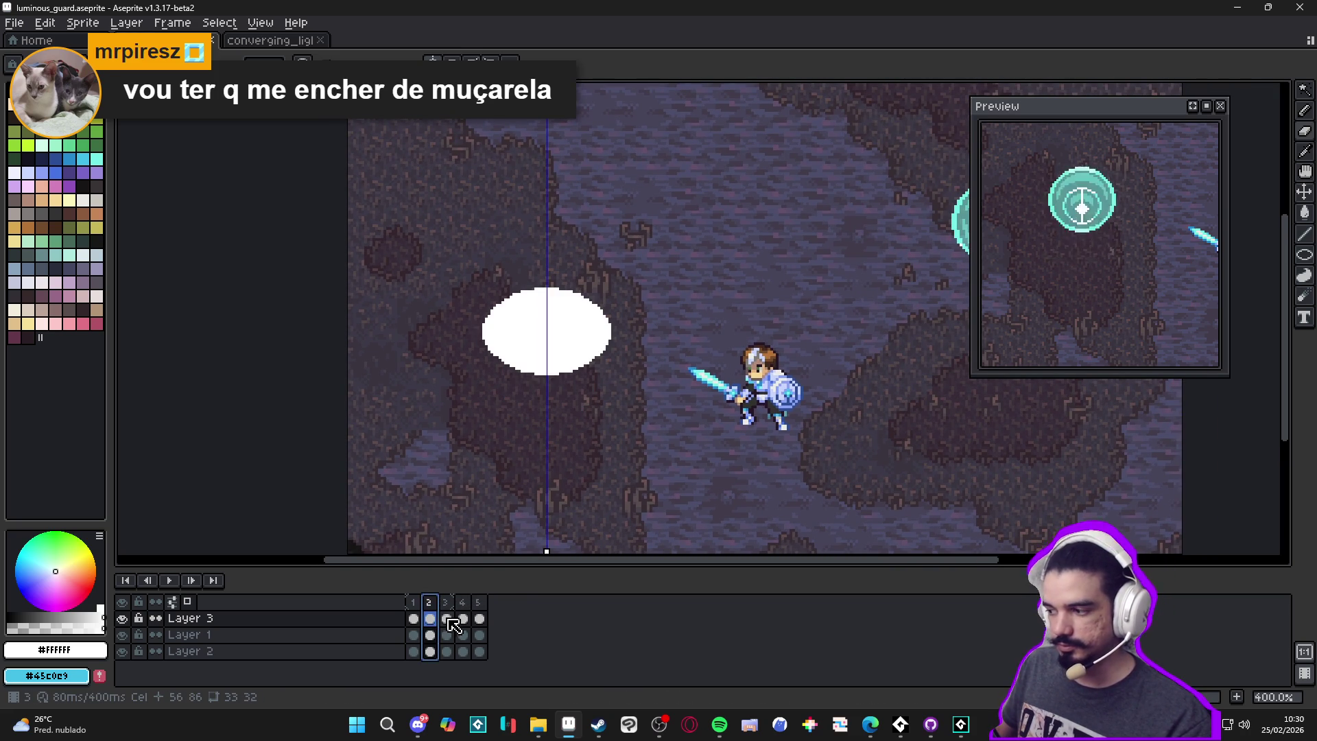
left_click(453, 619)
left_click_drag(454, 619, 480, 618)
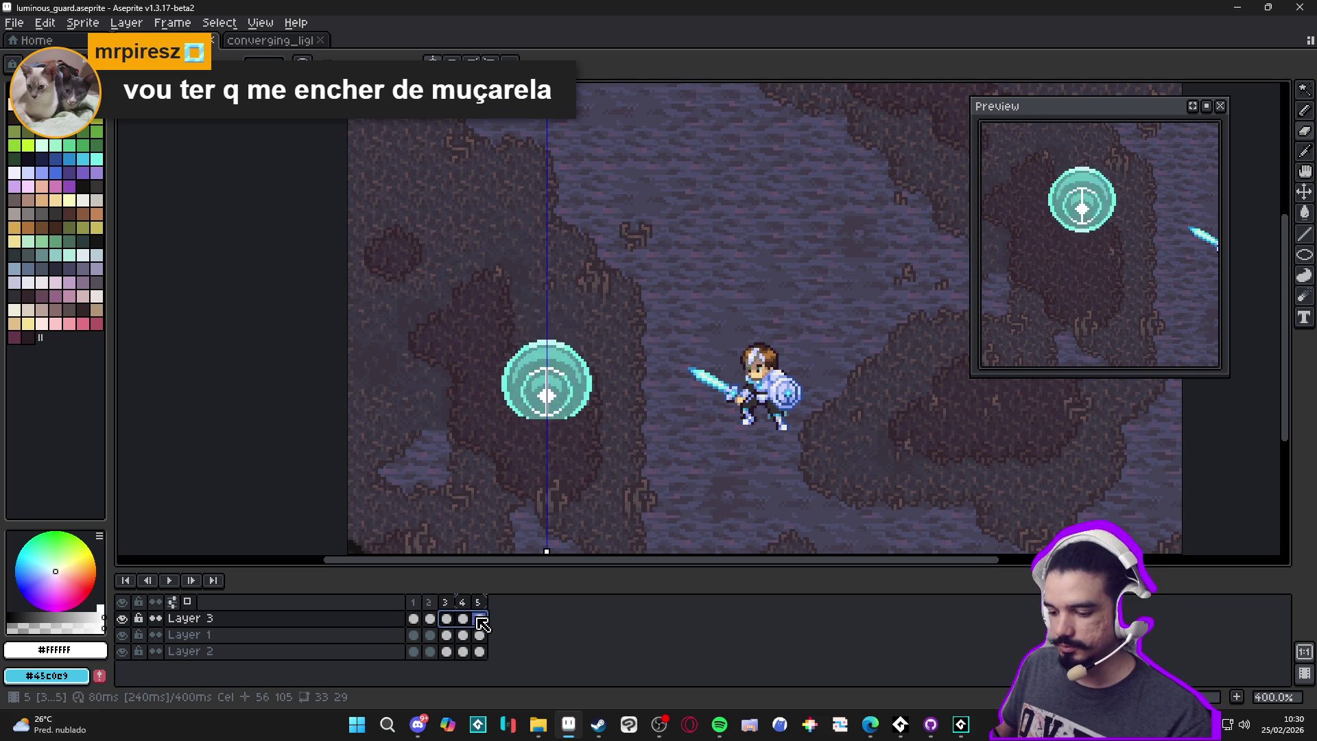
left_click(479, 619)
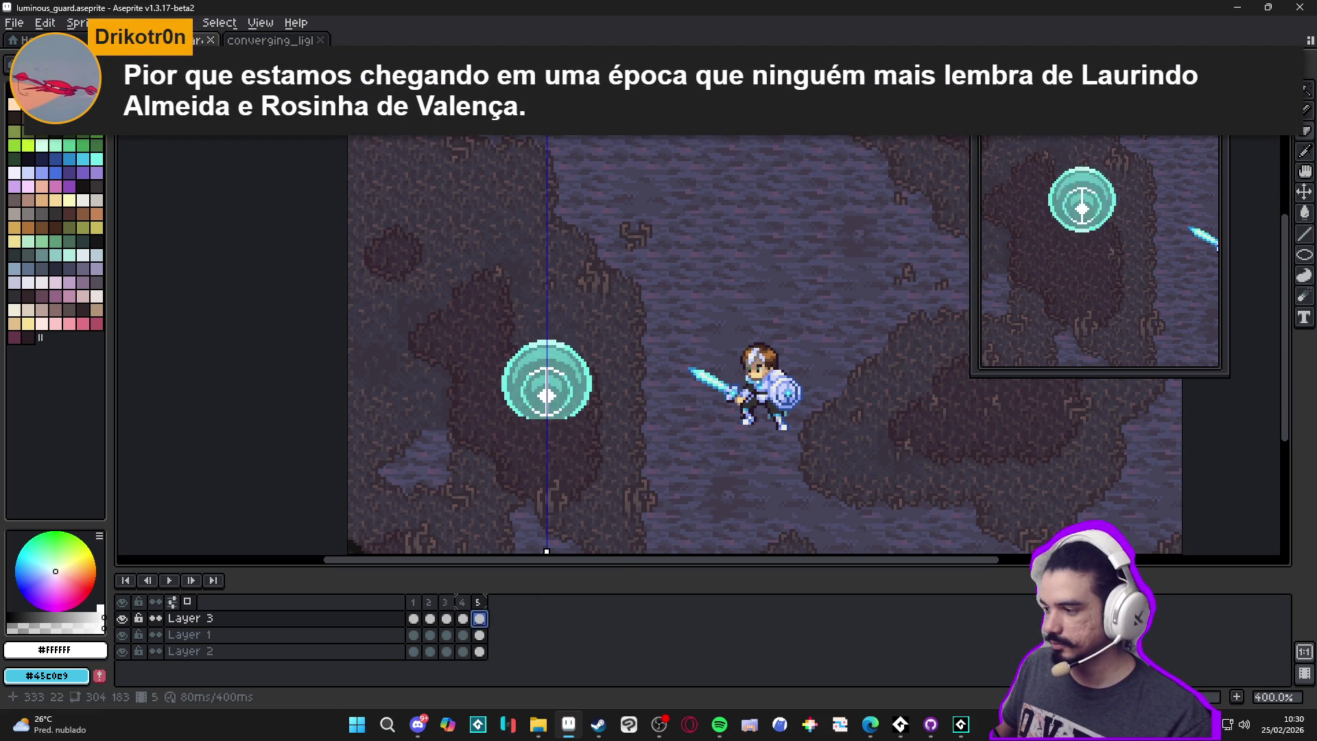
left_click(451, 618)
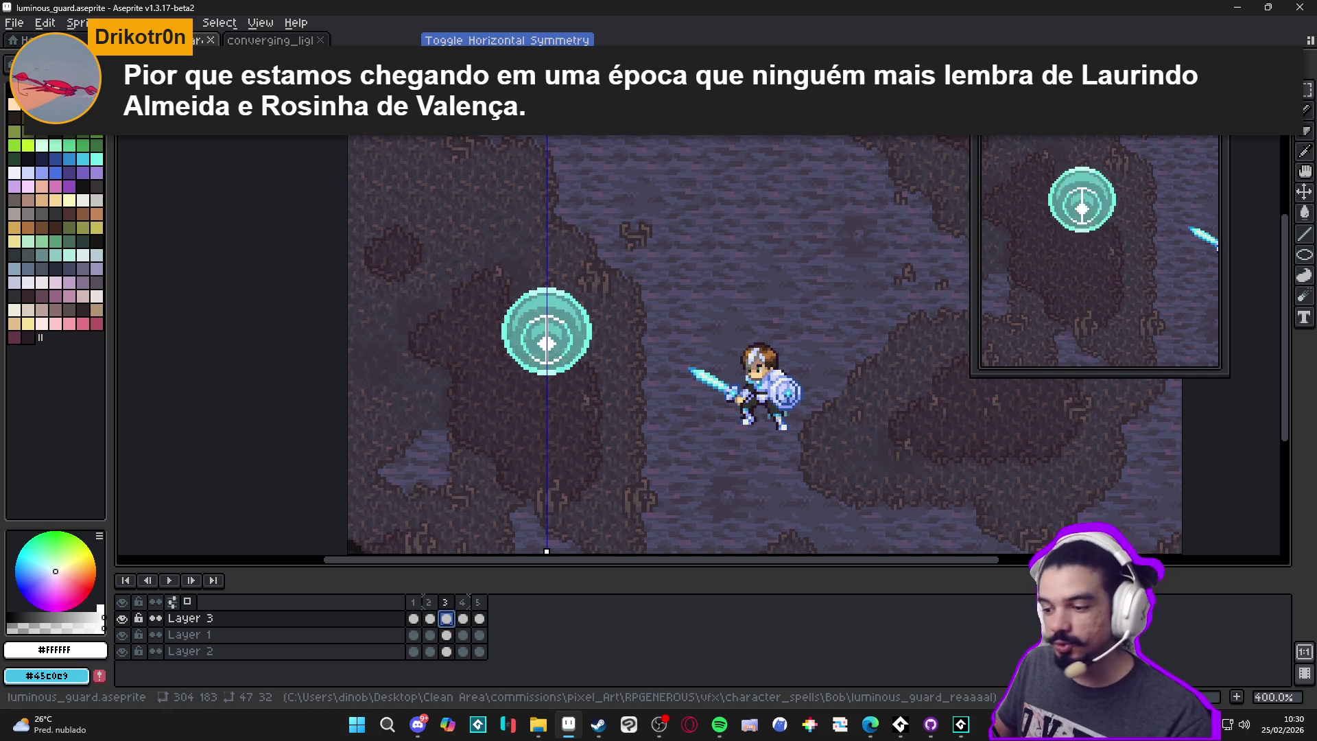
left_click(508, 62)
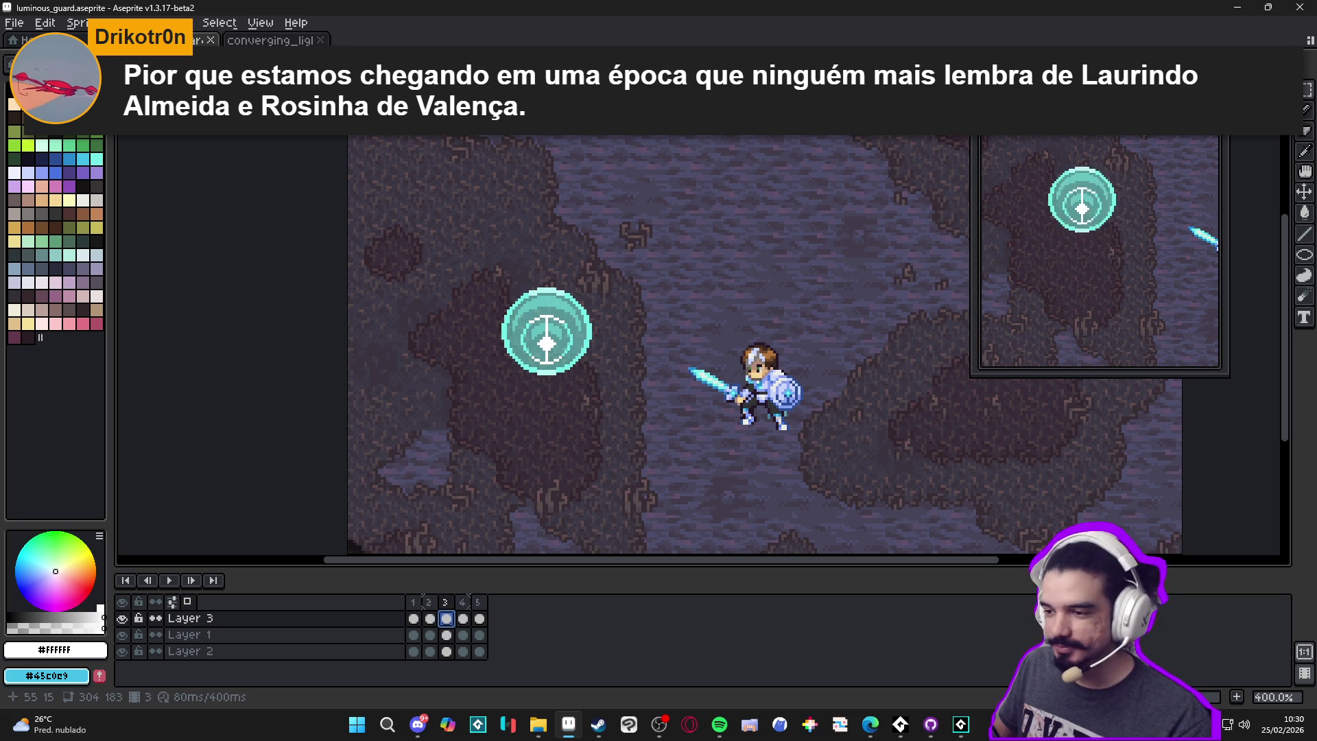
mouse_move(443, 209)
left_mouse_down()
mouse_move(601, 425)
mouse_move(646, 436)
left_mouse_up()
Reselect a larger box around the orb and play frames 3 to 5
left_click(523, 306)
mouse_move(429, 207)
left_mouse_down()
mouse_move(587, 404)
mouse_move(665, 473)
left_mouse_up()
left_click(547, 347)
left_click_drag(429, 223, 656, 520)
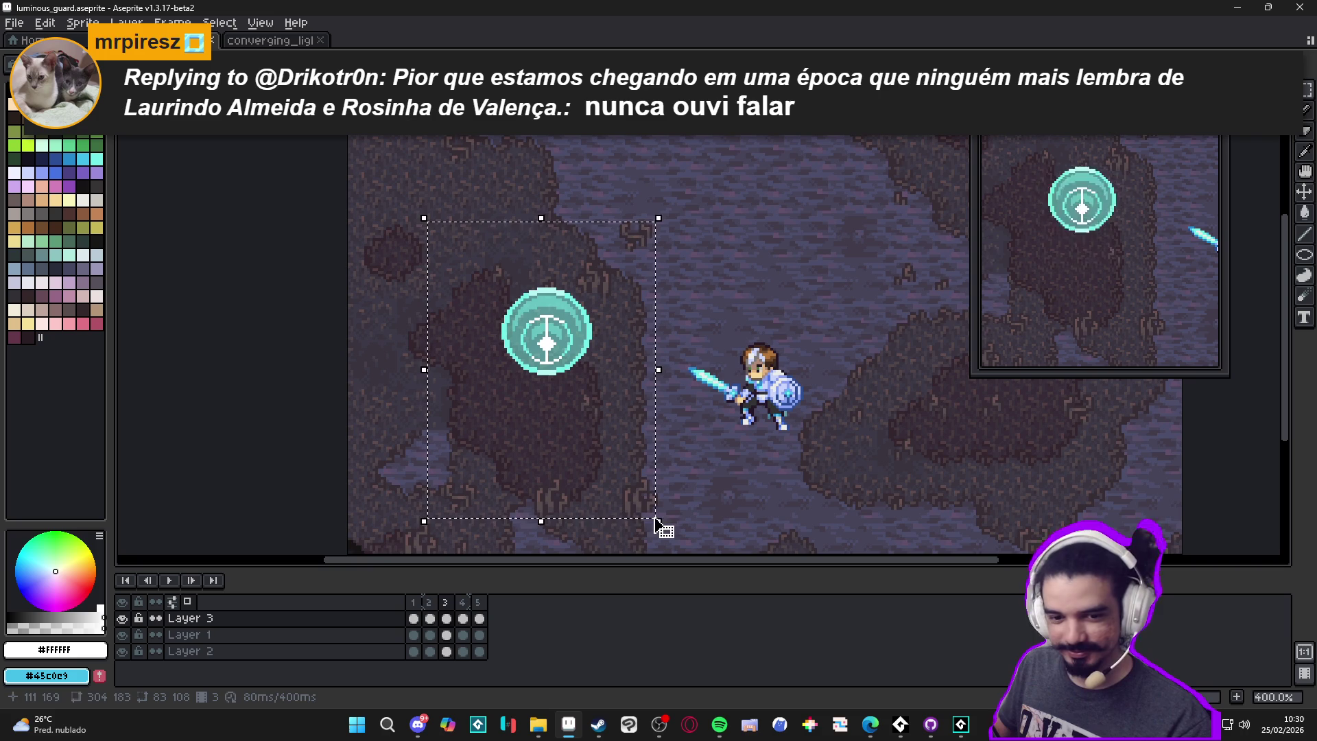
left_click(479, 618, "shift")
key("Return")
Try tilting the orb about 11 degrees, then undo it back to round
mouse_move(683, 365)
left_mouse_down()
mouse_move(670, 368)
mouse_move(683, 410)
mouse_move(643, 434)
left_mouse_up()
key("Return")
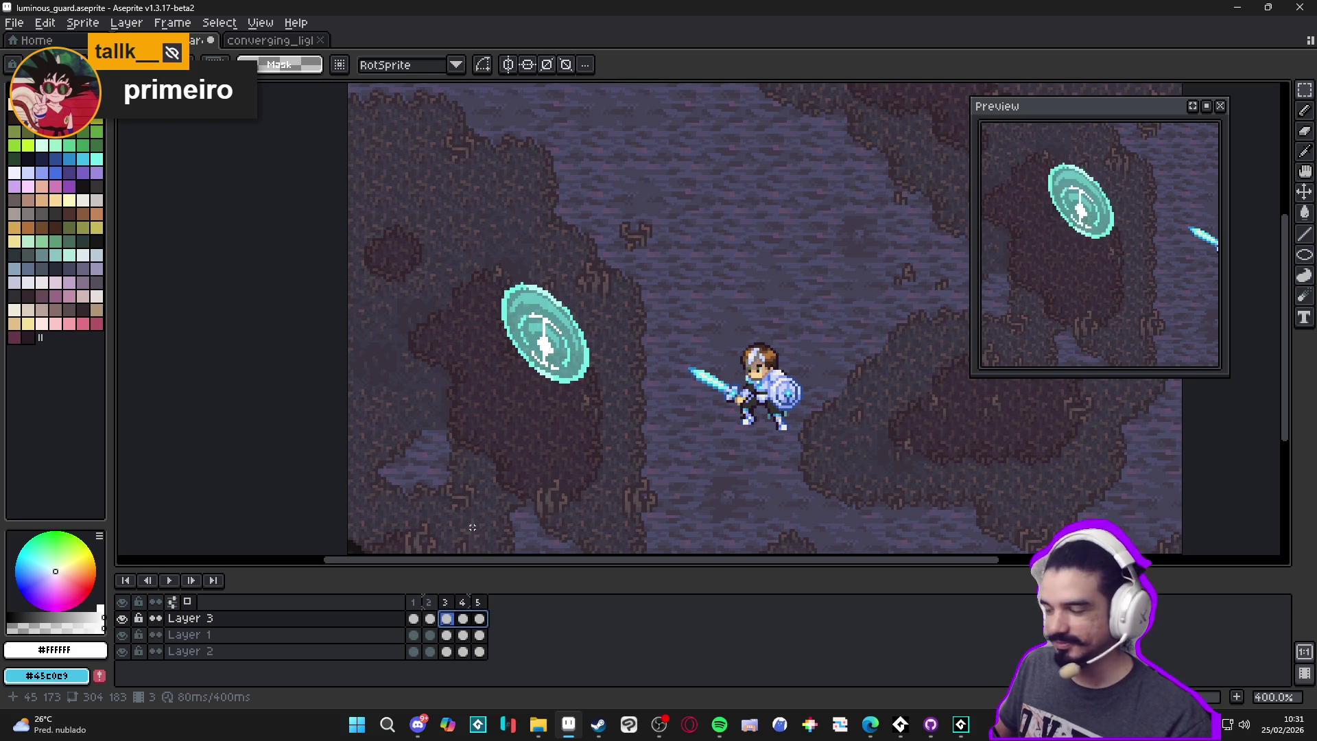
key("ctrl+z")
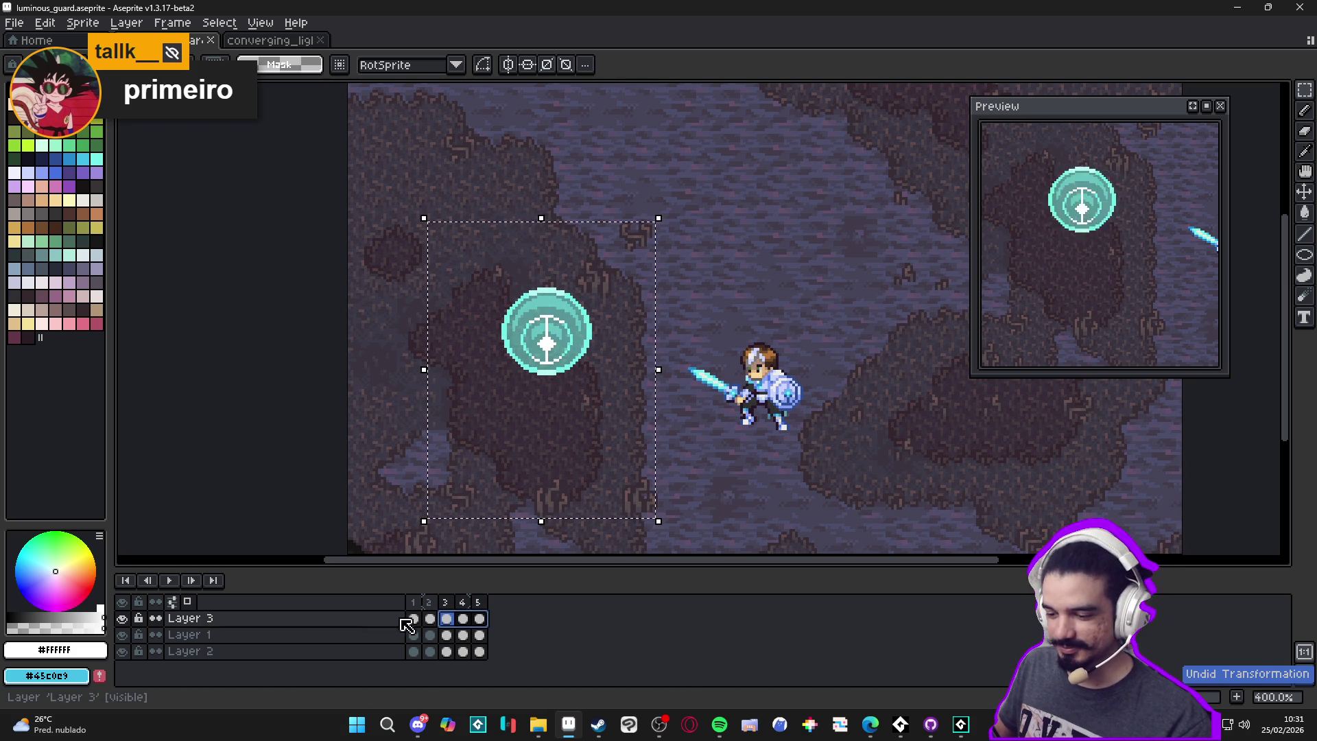
Tilt frame 2's white ellipse to lean like the shield and deselect
left_click(429, 619)
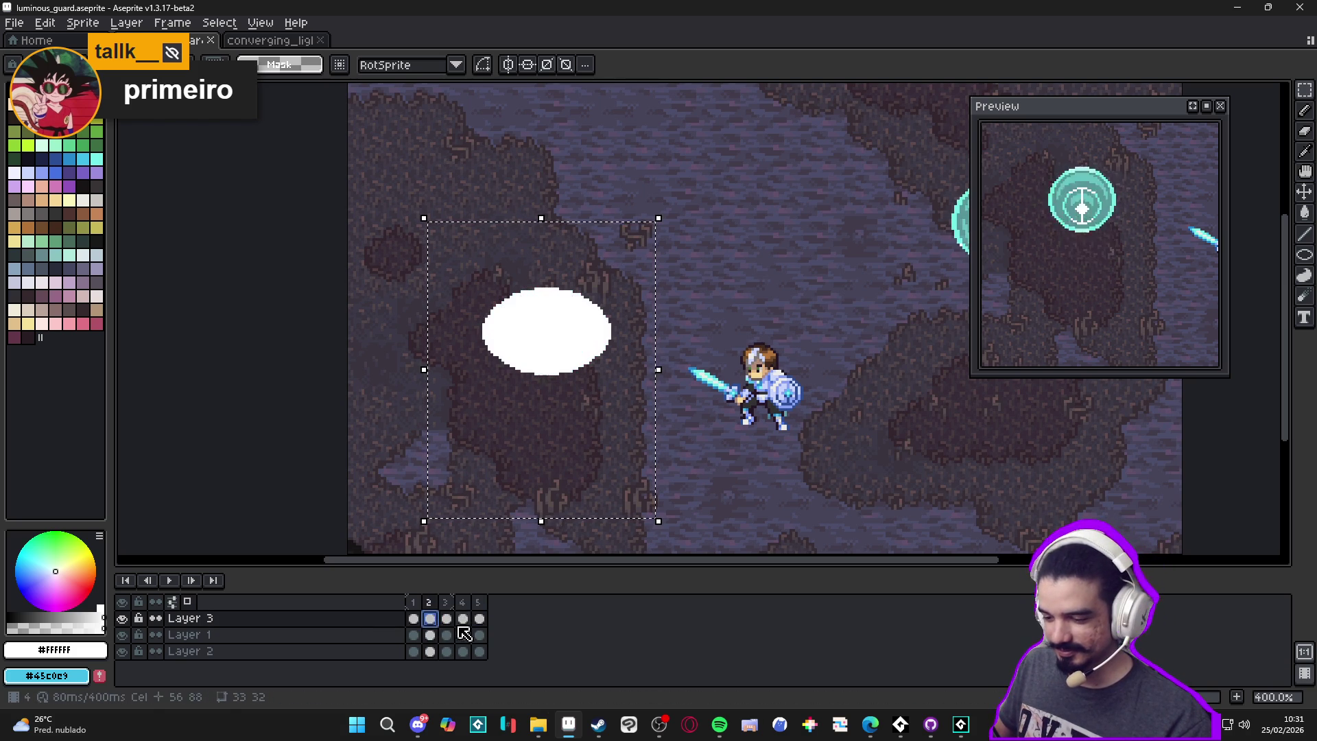
left_click_drag(481, 619, 430, 619)
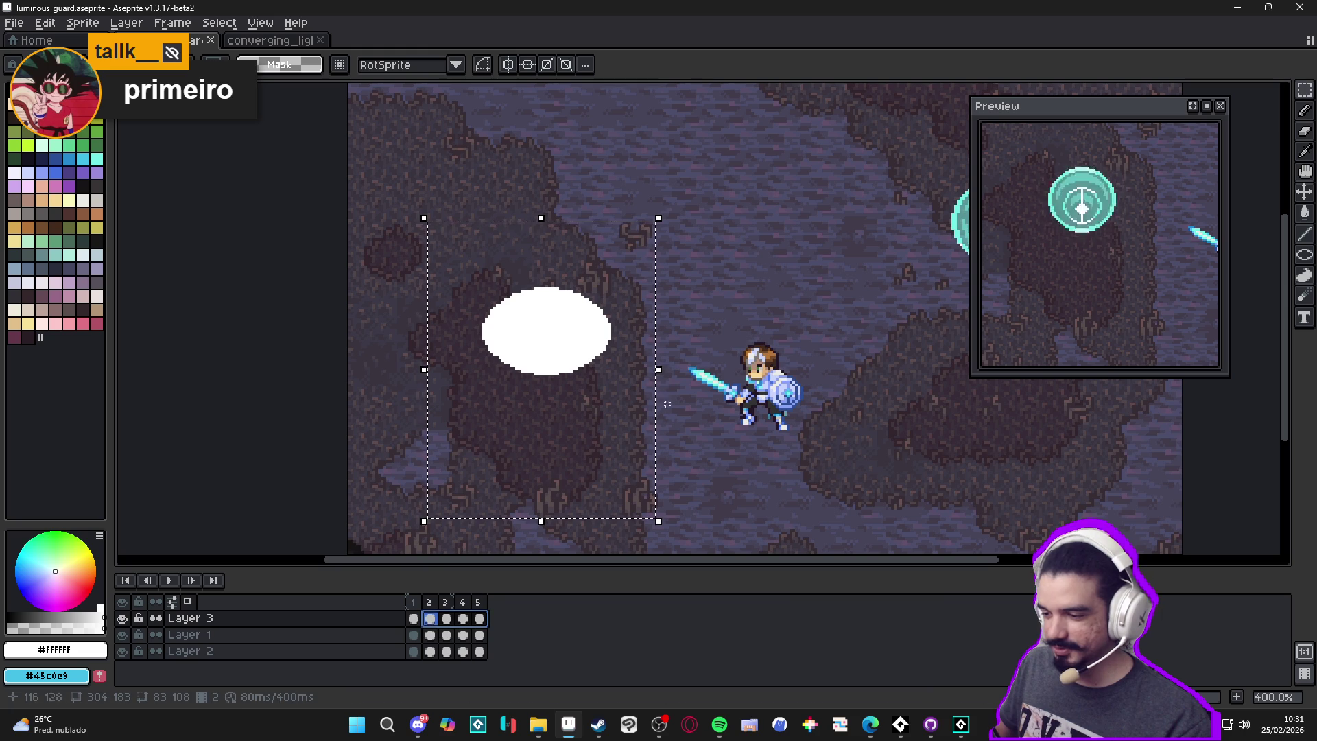
left_click_drag(662, 369, 678, 429)
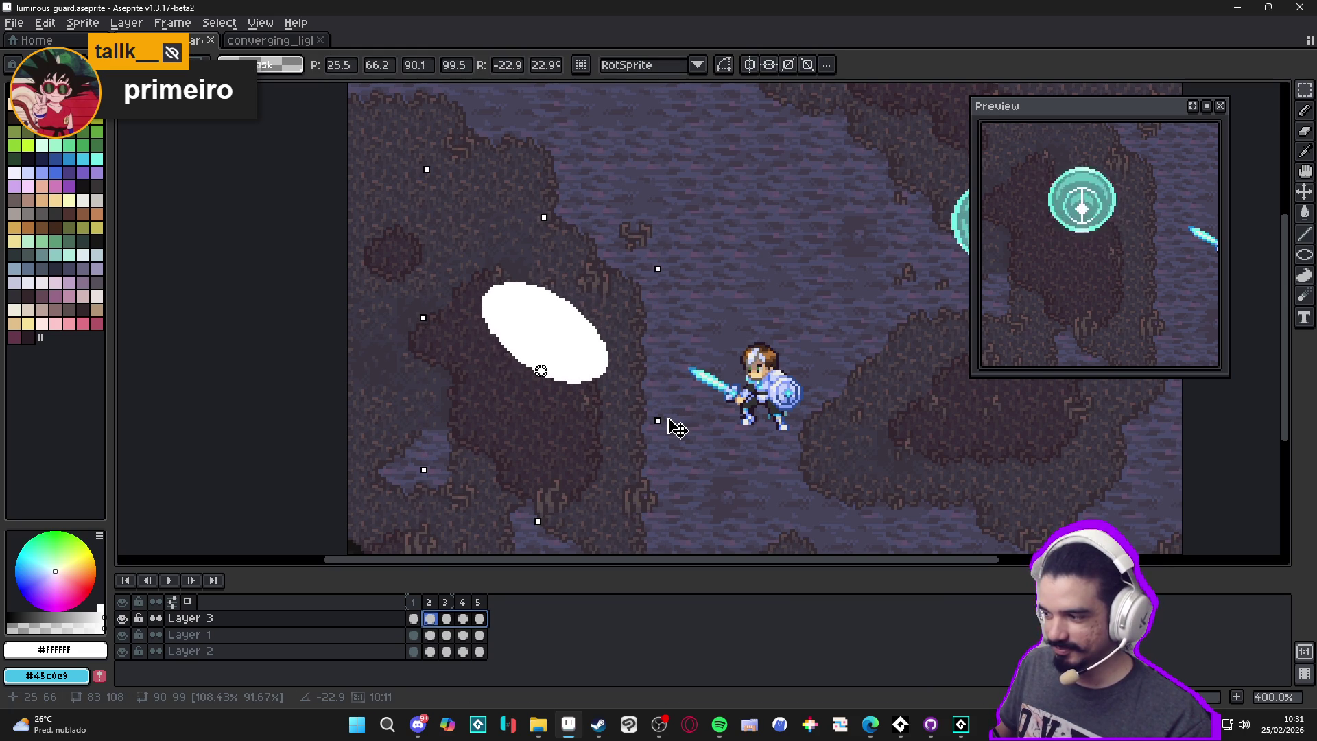
left_click(667, 417)
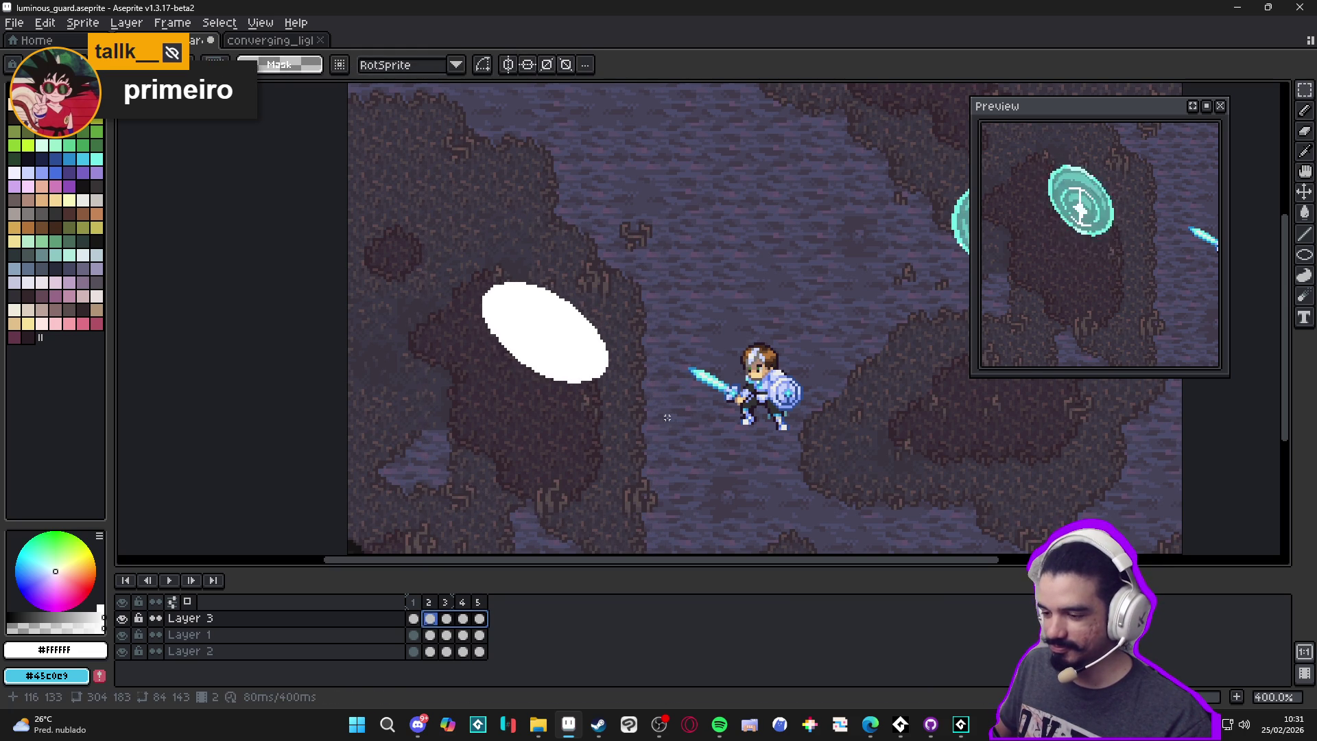
key("ctrl+d")
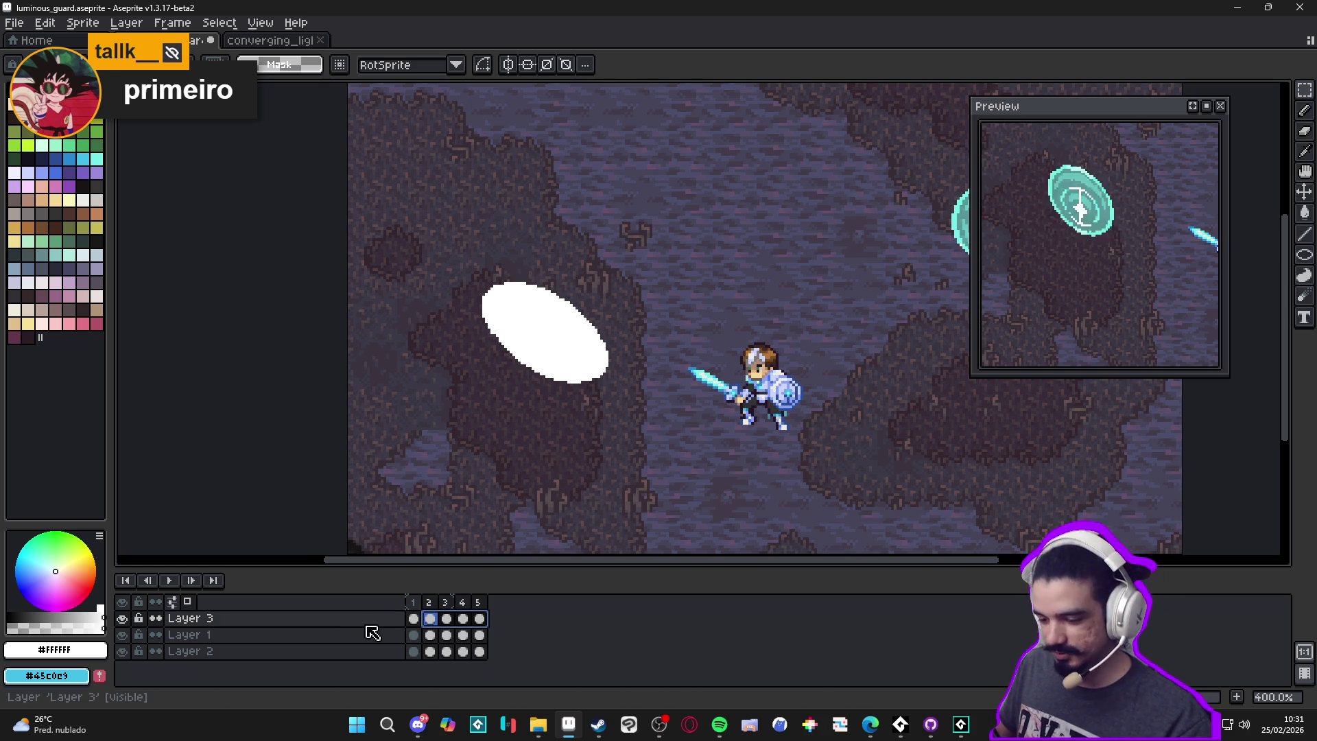
Review frames 1 through 5, then add a sixth frame after frame 5
left_click(413, 603)
left_click(429, 602)
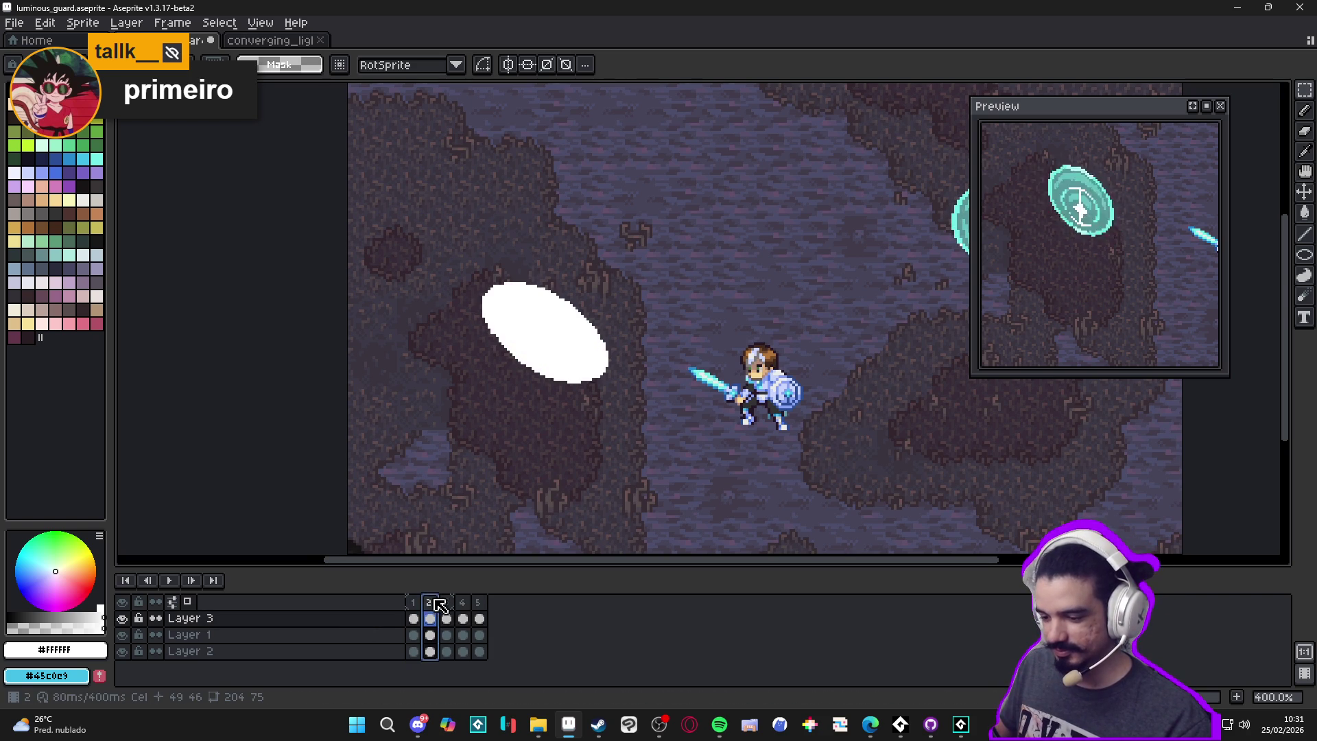
left_click(447, 602)
left_click(463, 602)
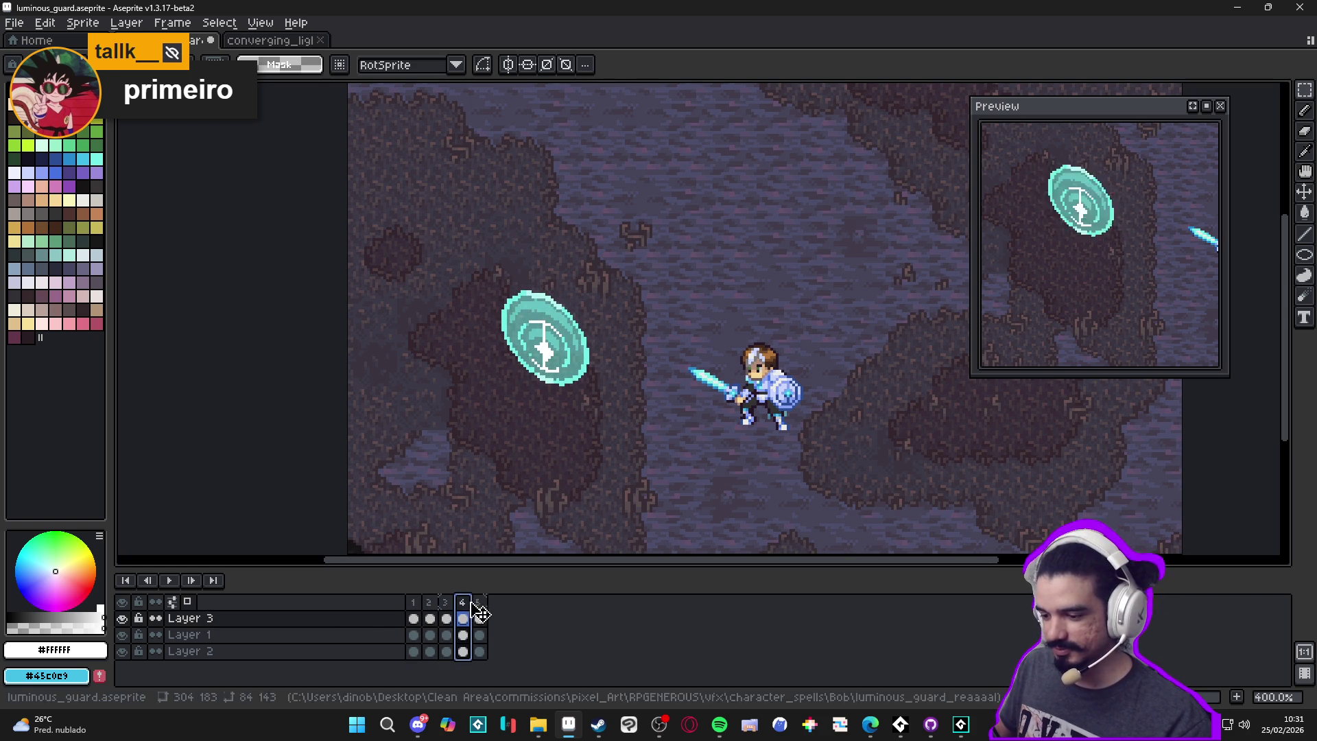
left_click(481, 603)
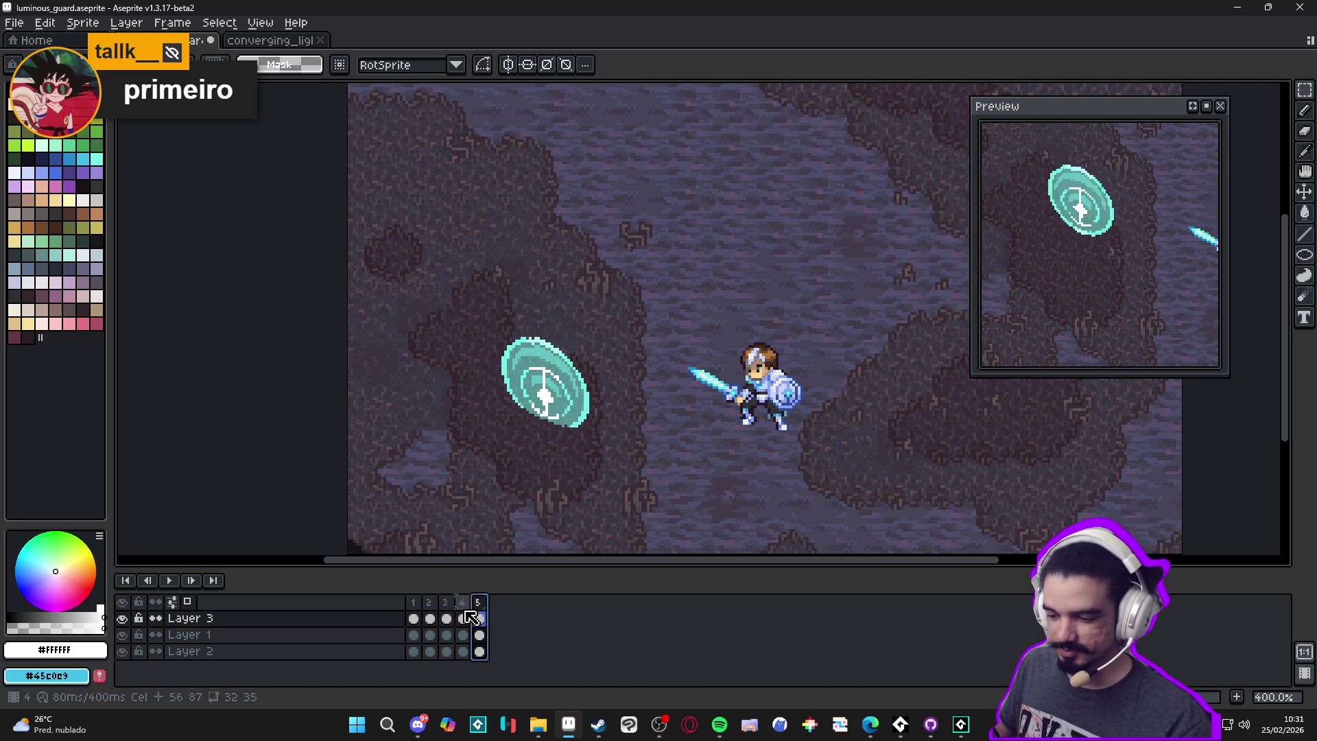
left_click(463, 608)
left_click(479, 607)
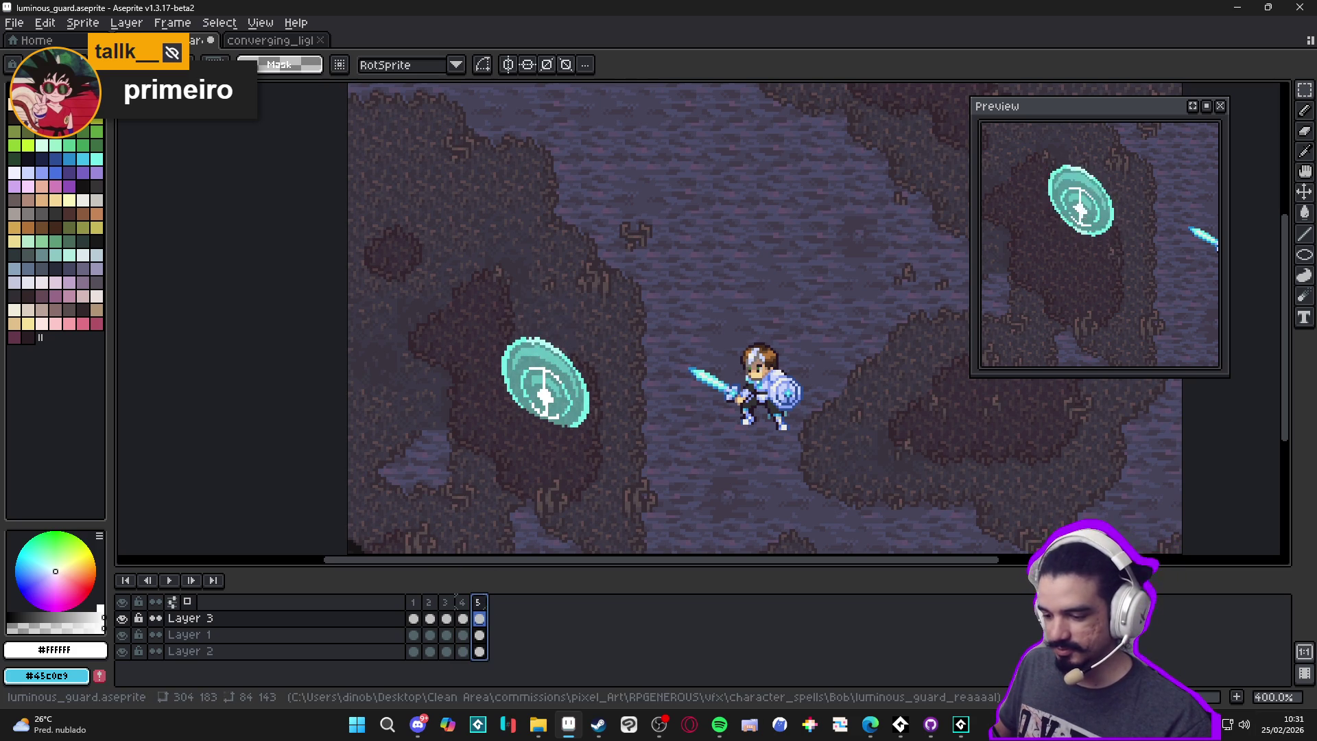
key("alt+n")
scroll(585, 404, "up", 5)
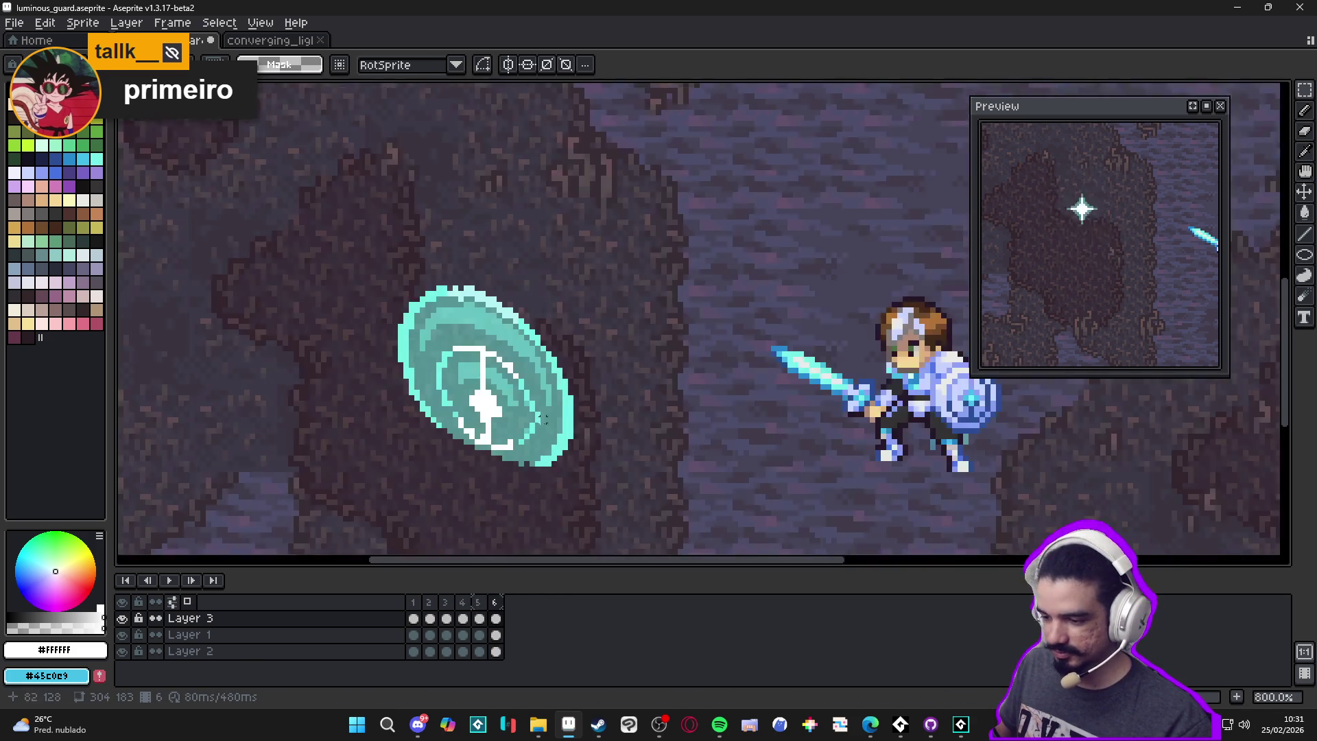
Pick the shield's cyan and paint over the shield's lower-left and left edges with a 2px pencil
key("b")
left_click(499, 489, "alt")
mouse_move(481, 478)
left_mouse_down()
mouse_move(344, 412)
mouse_move(338, 265)
left_mouse_up()
key("plus")
scroll(349, 407, "up", 2)
scroll(391, 367, "down", 2)
scroll(351, 367, "up", 2)
left_click_drag(351, 367, 322, 194)
scroll(322, 194, "down", 1)
scroll(322, 194, "up", 1)
mouse_move(346, 480)
left_mouse_down()
mouse_move(363, 466)
mouse_move(346, 329)
mouse_move(384, 207)
mouse_move(511, 180)
mouse_move(559, 219)
mouse_move(407, 217)
mouse_move(388, 292)
left_mouse_up()
Cover the shield's top row, upper mid-tones and upper-right edge with cyan
left_click(519, 137, "alt")
left_click(493, 137)
left_click(501, 180, "alt")
left_click_drag(583, 206, 439, 240)
left_click(462, 218)
left_click(412, 247)
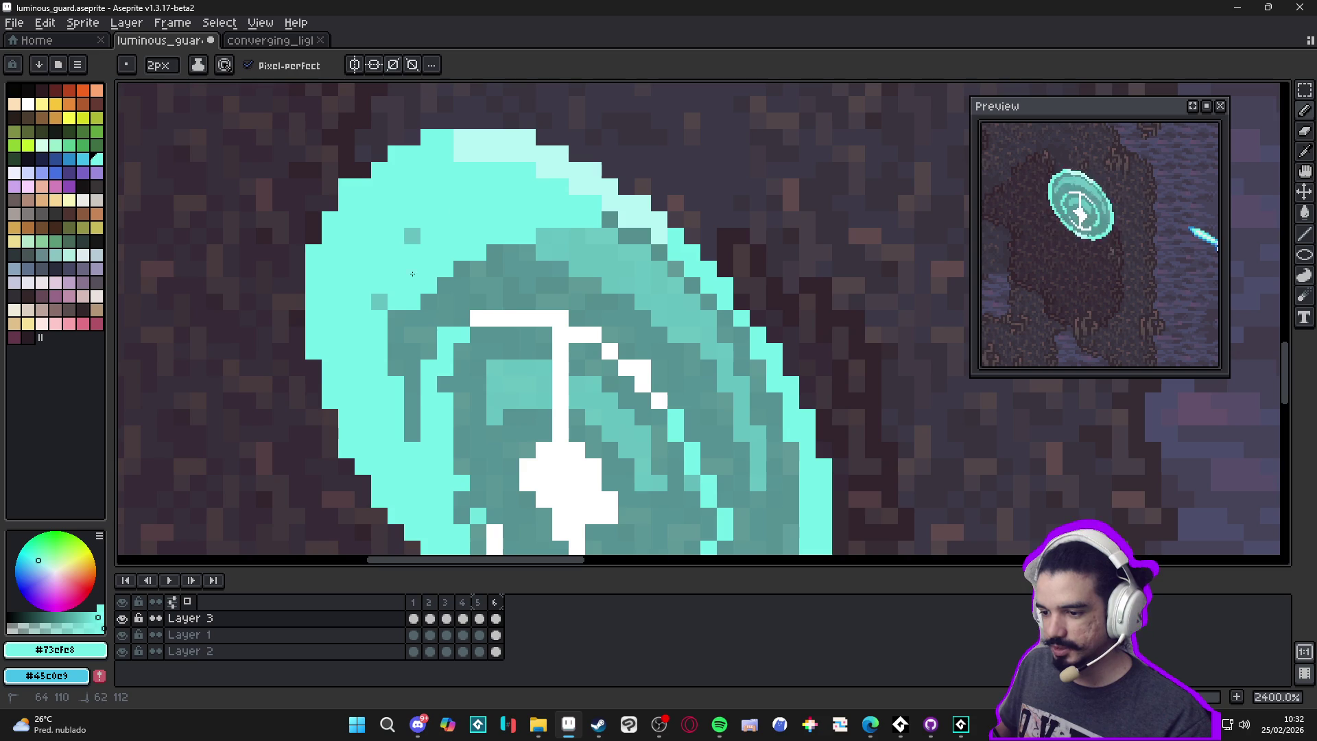
left_click_drag(379, 302, 396, 350)
left_click(607, 226)
mouse_move(607, 239)
left_mouse_down()
mouse_move(641, 252)
mouse_move(625, 269)
mouse_move(660, 269)
mouse_move(727, 343)
mouse_move(783, 472)
mouse_move(761, 291)
mouse_move(751, 412)
mouse_move(721, 453)
mouse_move(651, 467)
mouse_move(637, 446)
mouse_move(466, 371)
mouse_move(453, 336)
mouse_move(693, 447)
mouse_move(734, 288)
mouse_move(731, 405)
mouse_move(720, 241)
mouse_move(676, 334)
mouse_move(632, 285)
mouse_move(562, 261)
mouse_move(658, 282)
mouse_move(668, 373)
left_mouse_up()
With a 2px brush, paint over the remaining light highlight pixels in cyan
key("plus")
key("plus")
key("plus")
key("minus")
key("minus")
key("minus")
scroll(666, 376, "up", 2)
key("minus")
key("minus")
key("minus")
mouse_move(731, 279)
left_mouse_down()
mouse_move(748, 281)
mouse_move(681, 244)
left_mouse_up()
left_click(747, 294)
left_click(730, 262)
scroll(709, 290, "up", 3)
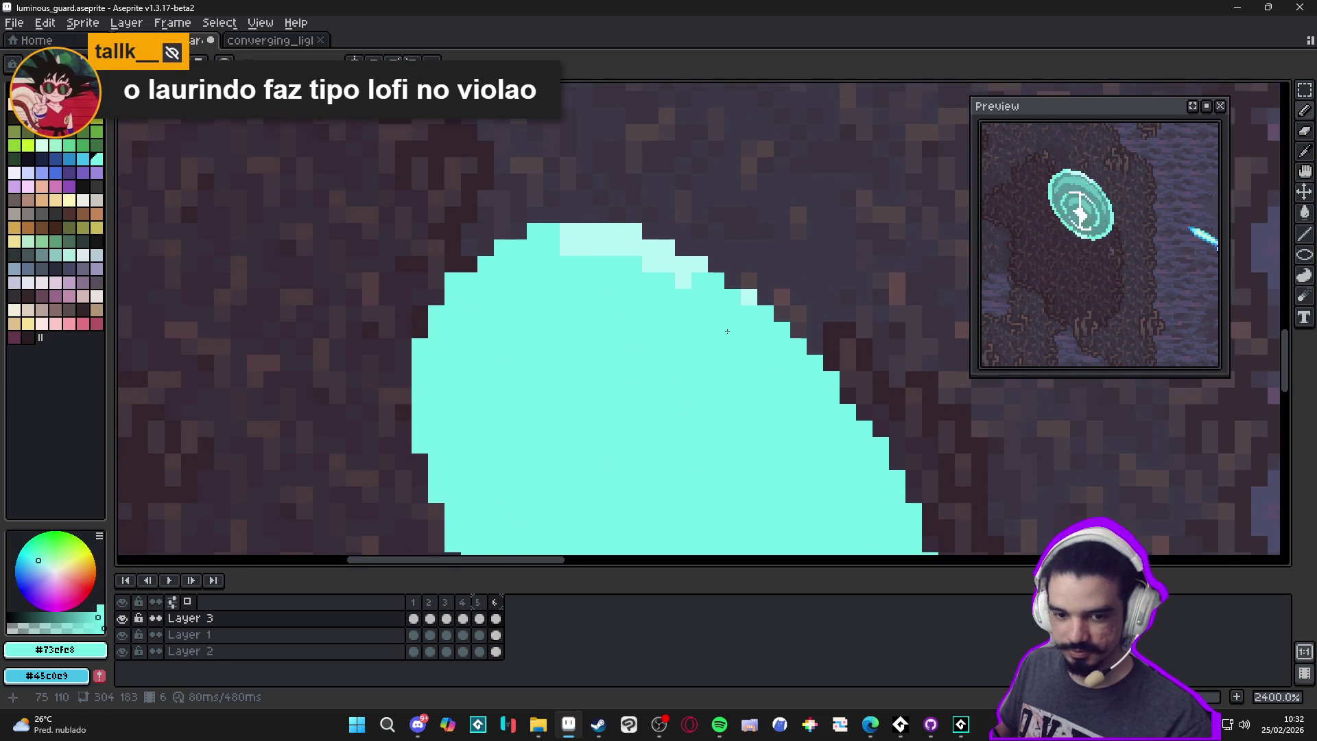
left_click(750, 324)
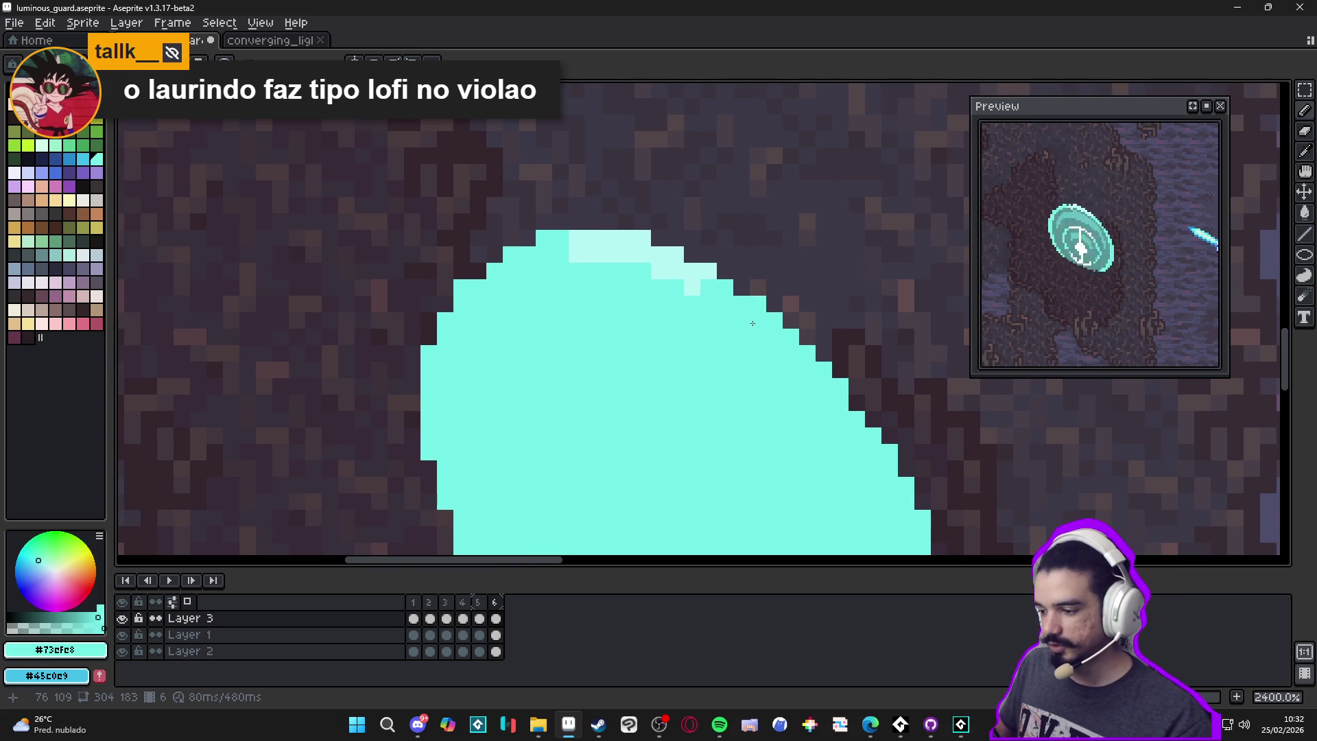
left_click(692, 287)
left_click_drag(676, 271, 579, 255)
left_click(634, 238)
scroll(606, 345, "down", 5)
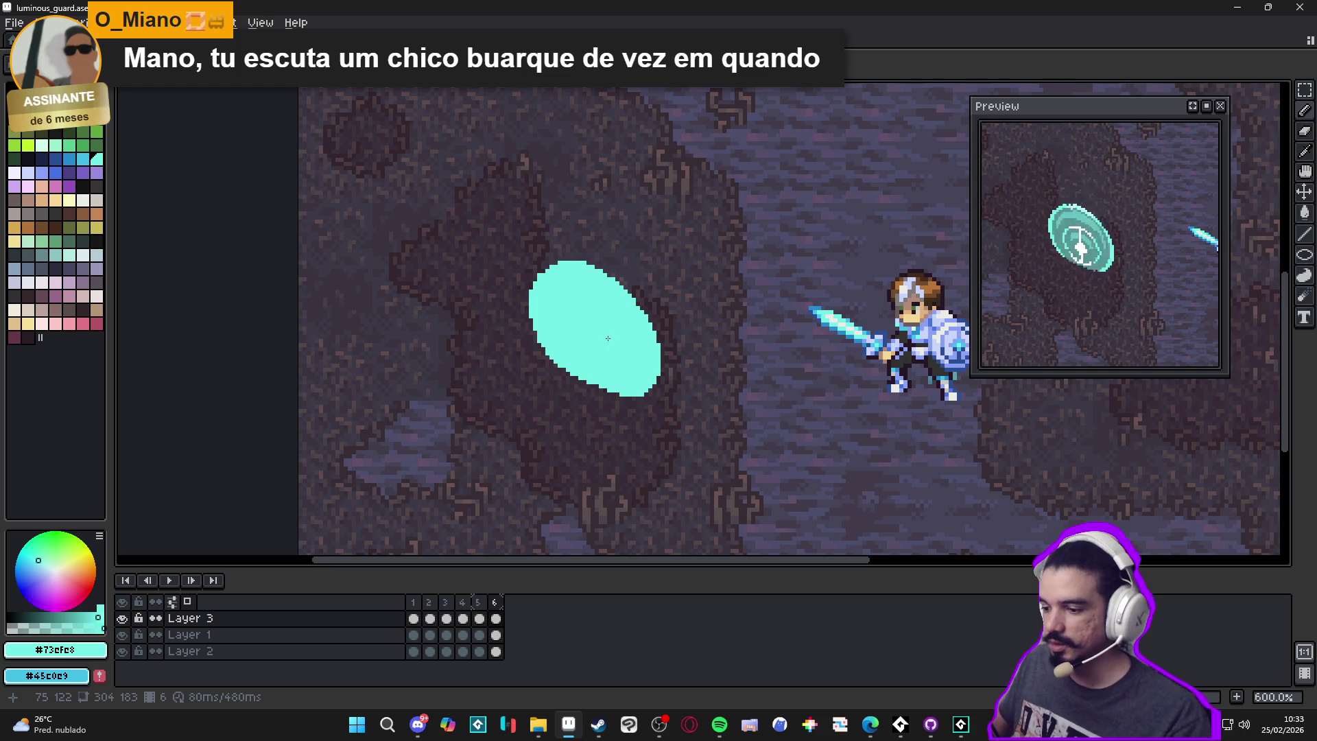
scroll(579, 294, "up", 4)
Compare frames 2, 3, 5 and 6 to check the new flat cyan ellipse
key("e")
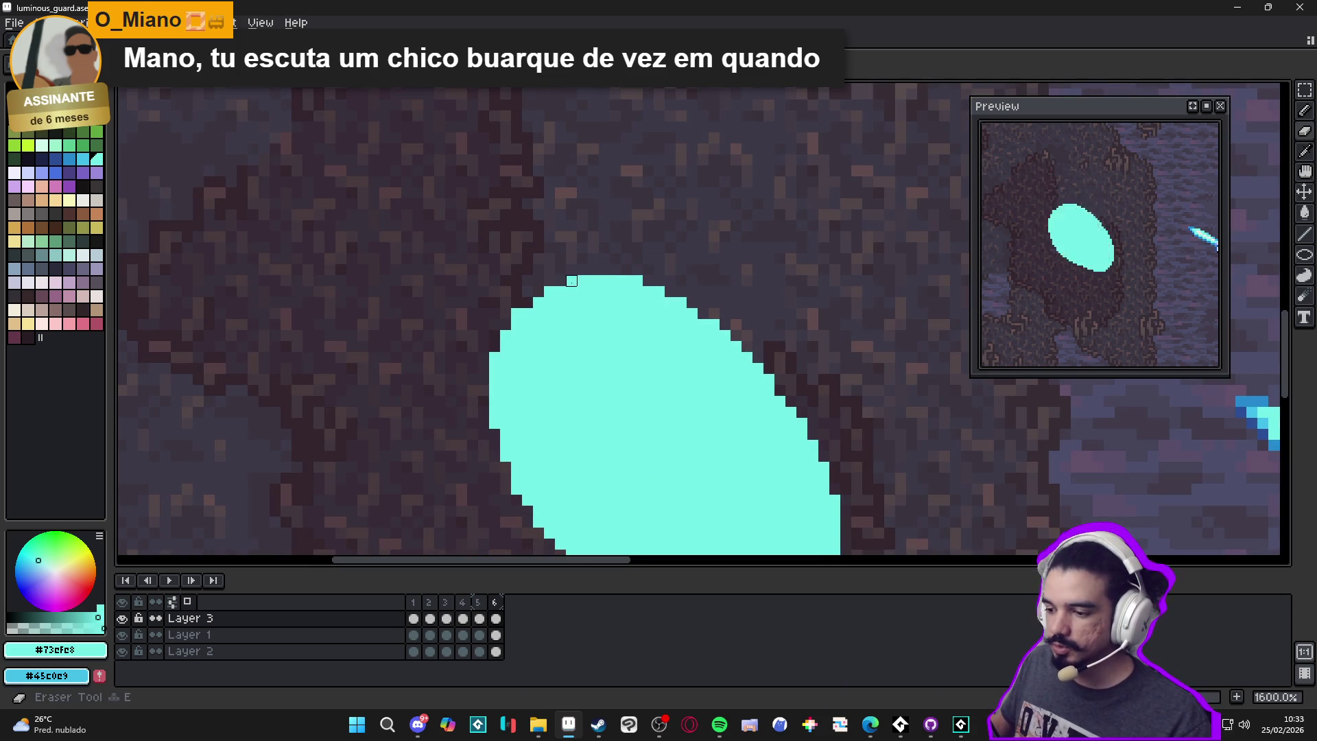
scroll(517, 314, "down", 2)
scroll(514, 374, "up", 1)
scroll(515, 374, "down", 3)
scroll(558, 506, "up", 1)
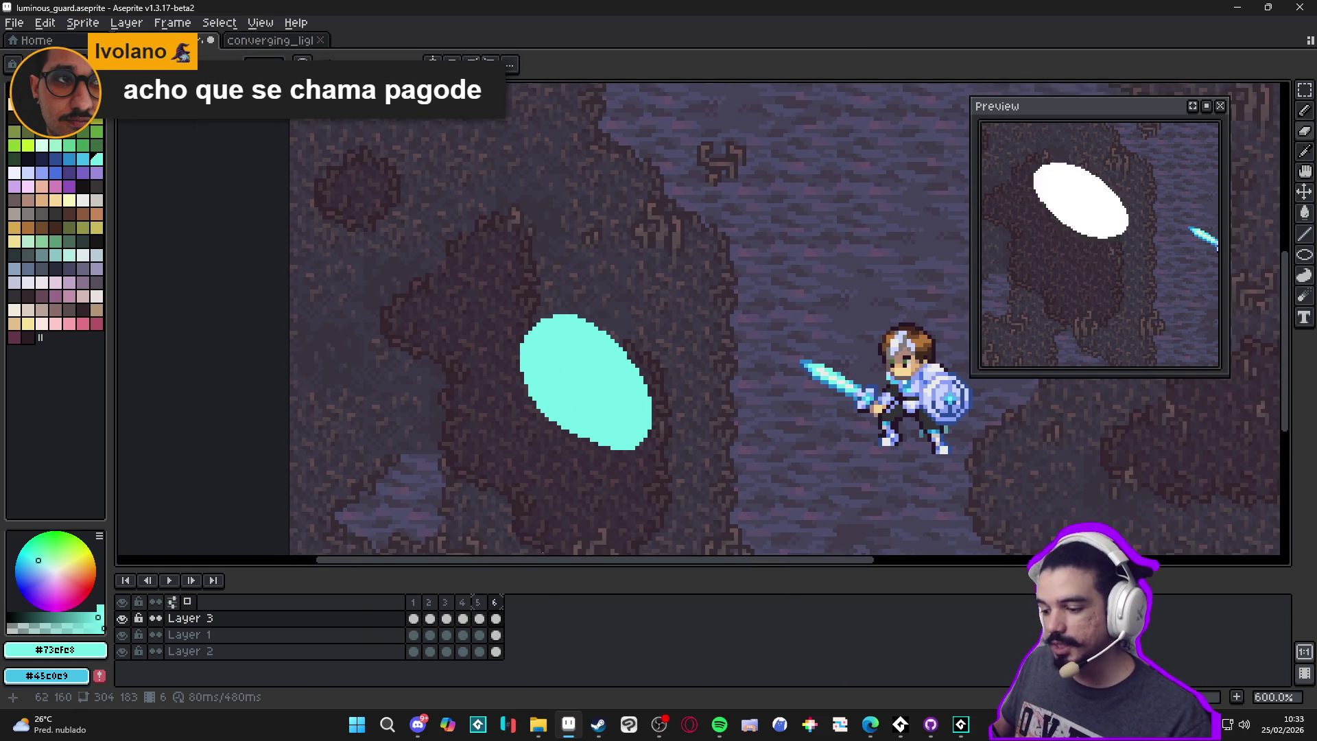
left_click(428, 612)
left_click(447, 611)
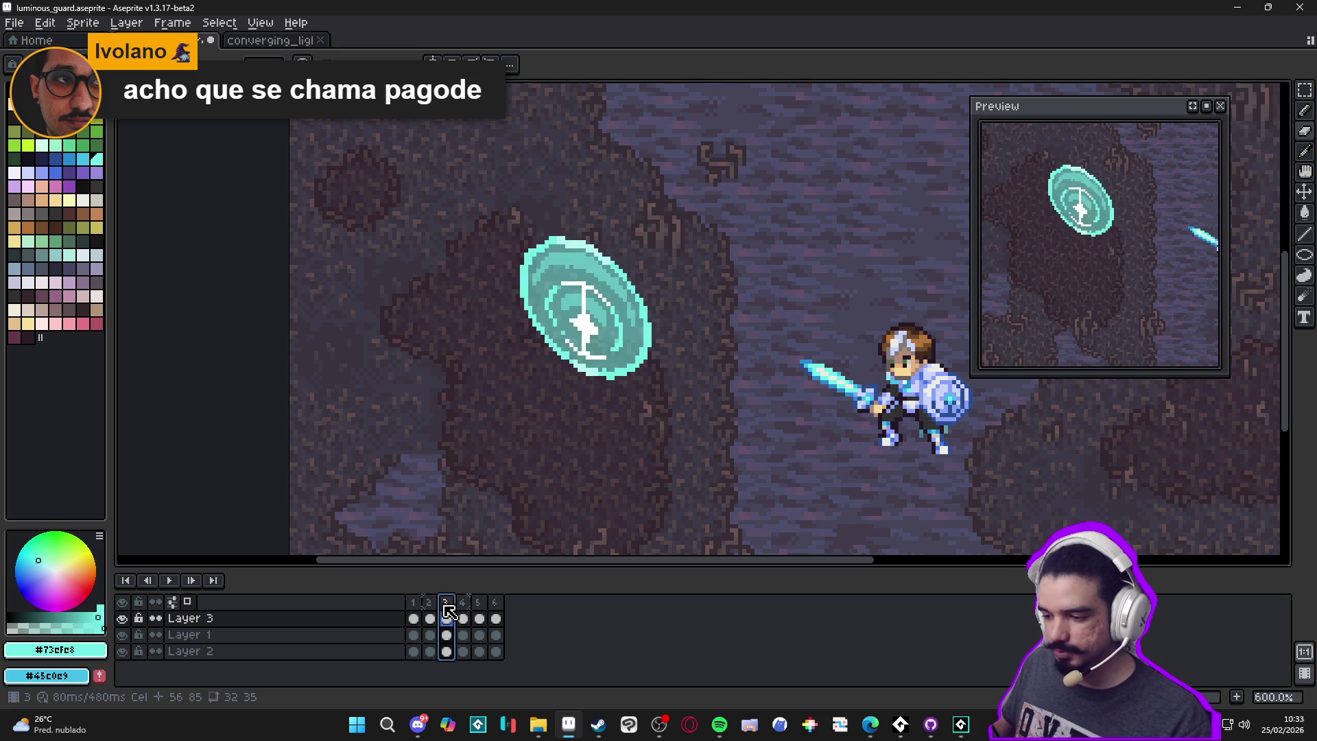
left_click(480, 609)
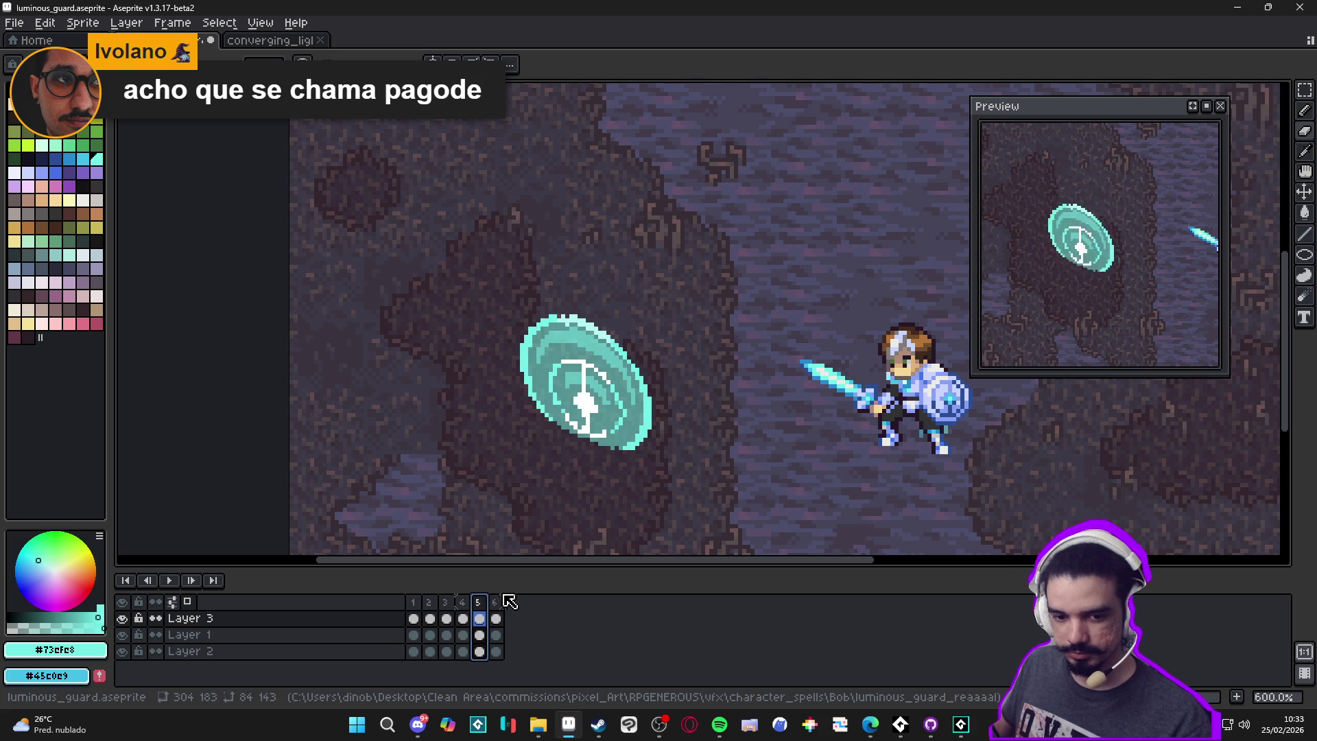
left_click(496, 611)
left_click(480, 609)
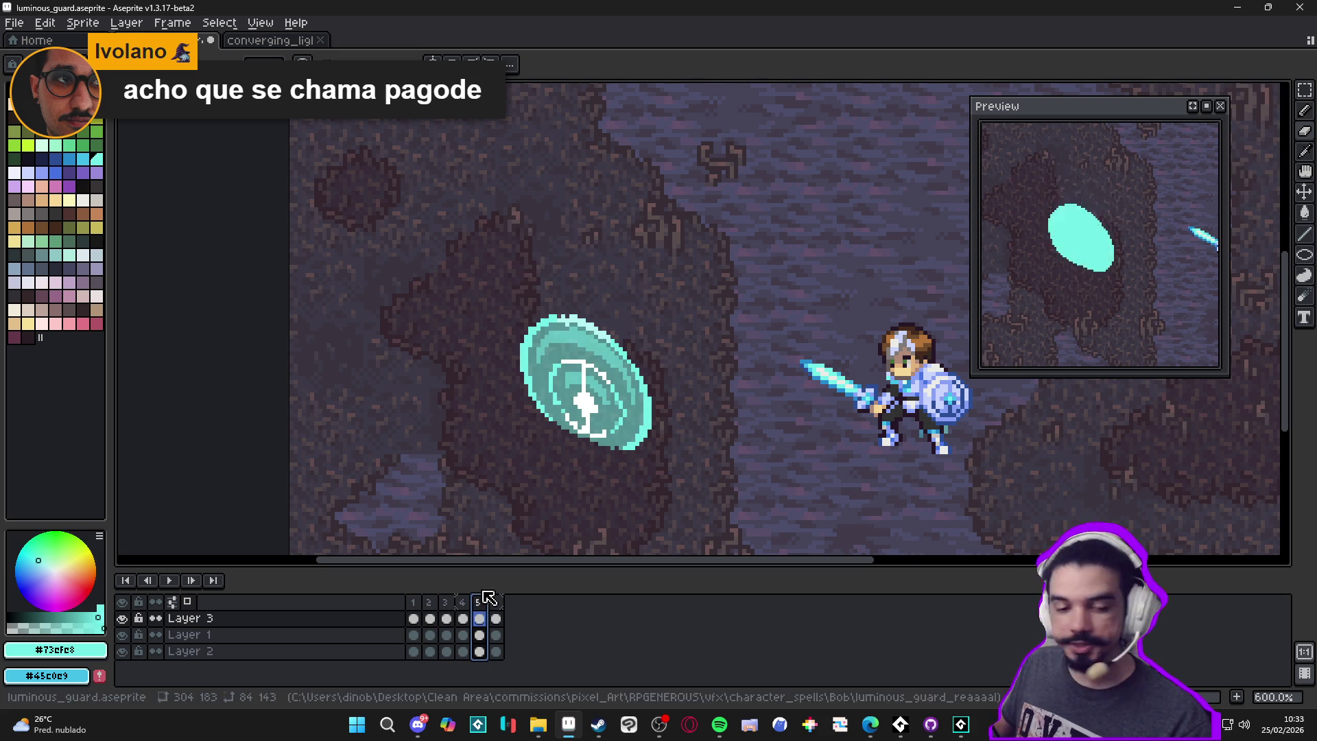
key("alt+Tab")
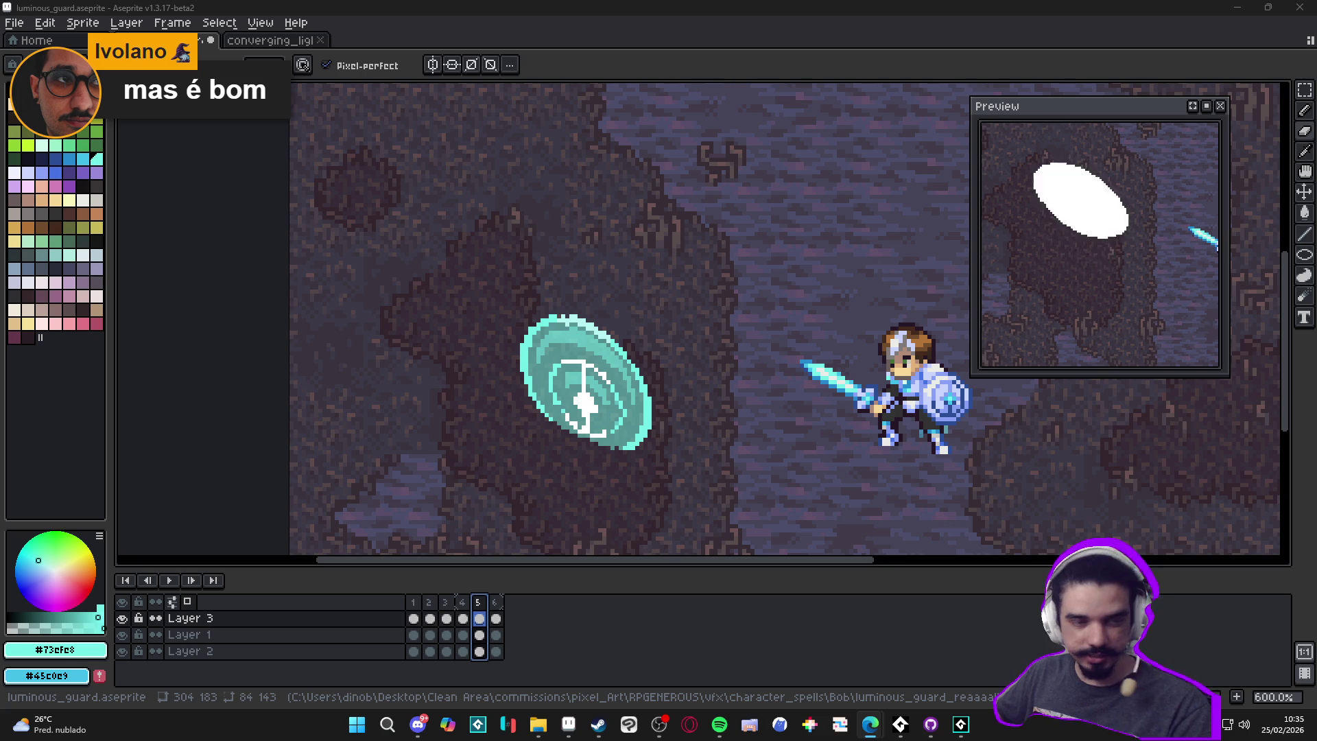
left_click(901, 724)
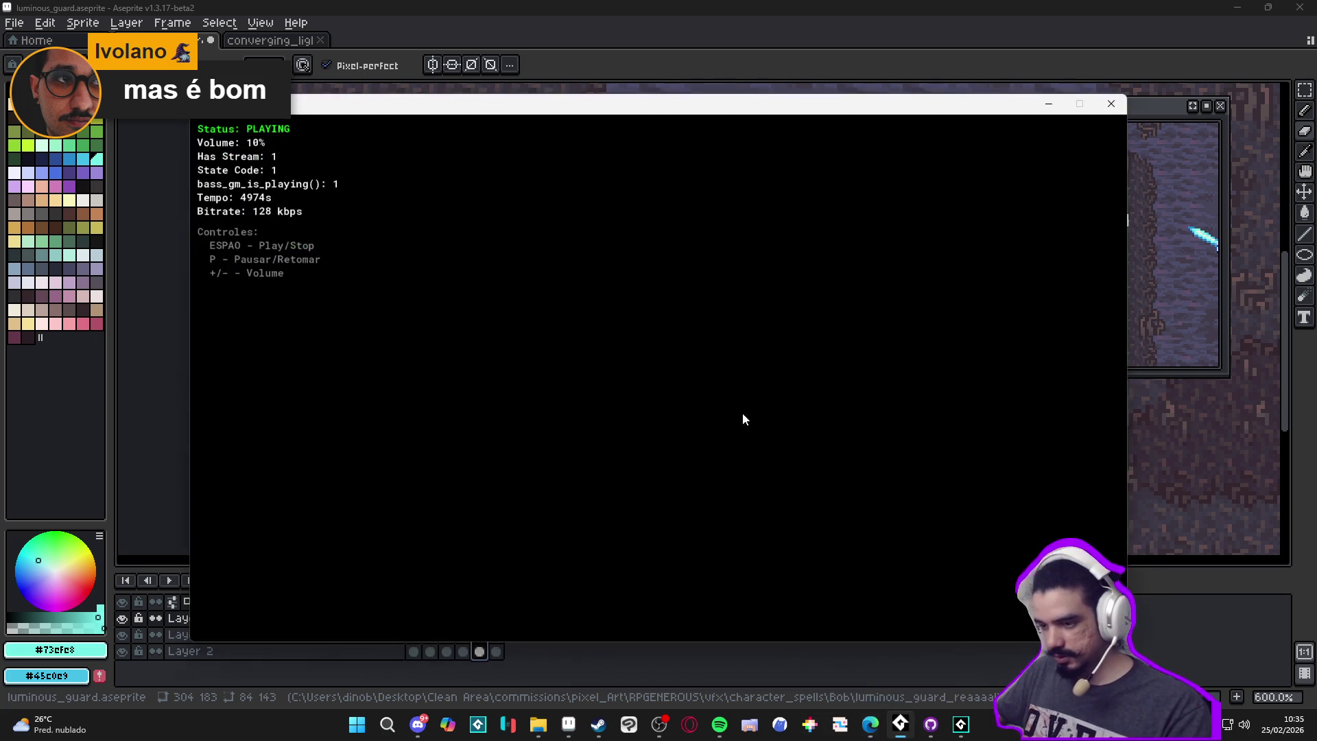
Minimize the music player console once the music is confirmed playing
left_click(1048, 104)
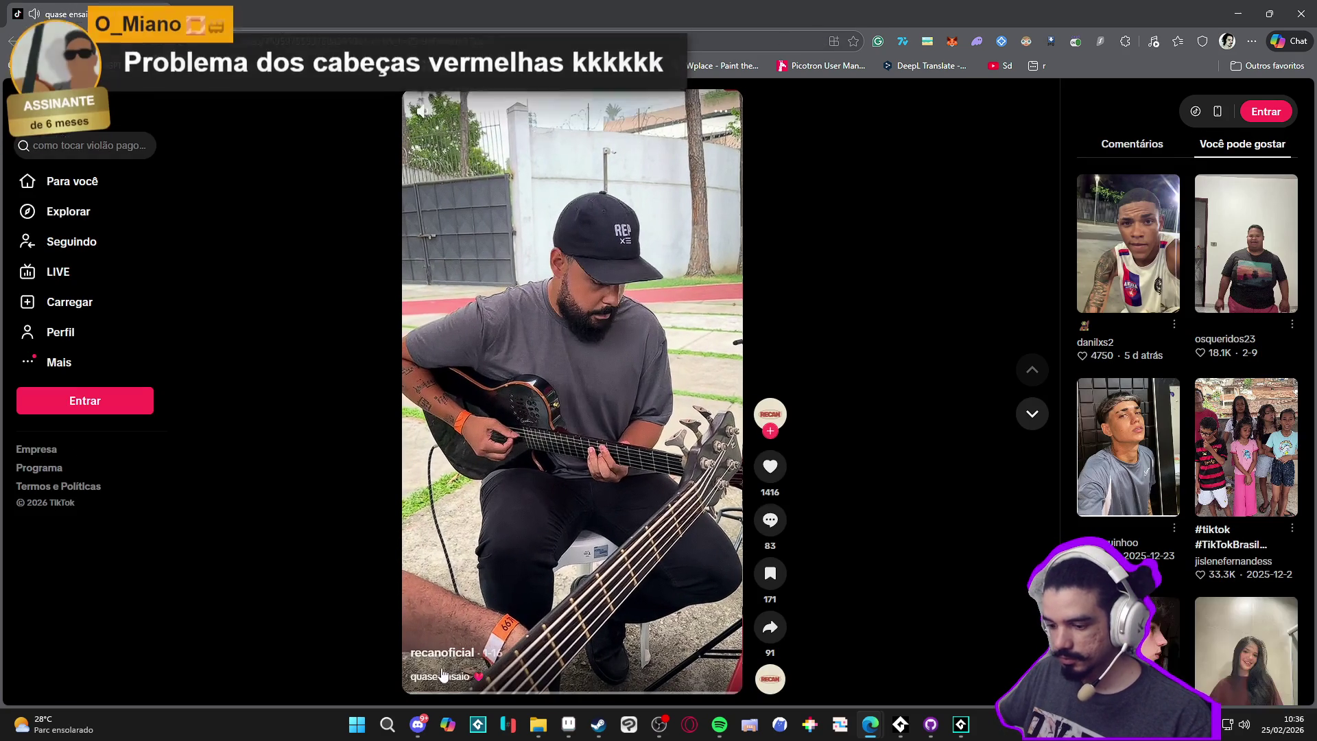
Select the TikTok video's caption text, dismiss its options menu, then switch back to Aseprite
left_click_drag(711, 431, 399, 674)
right_click(400, 674)
left_click(446, 648)
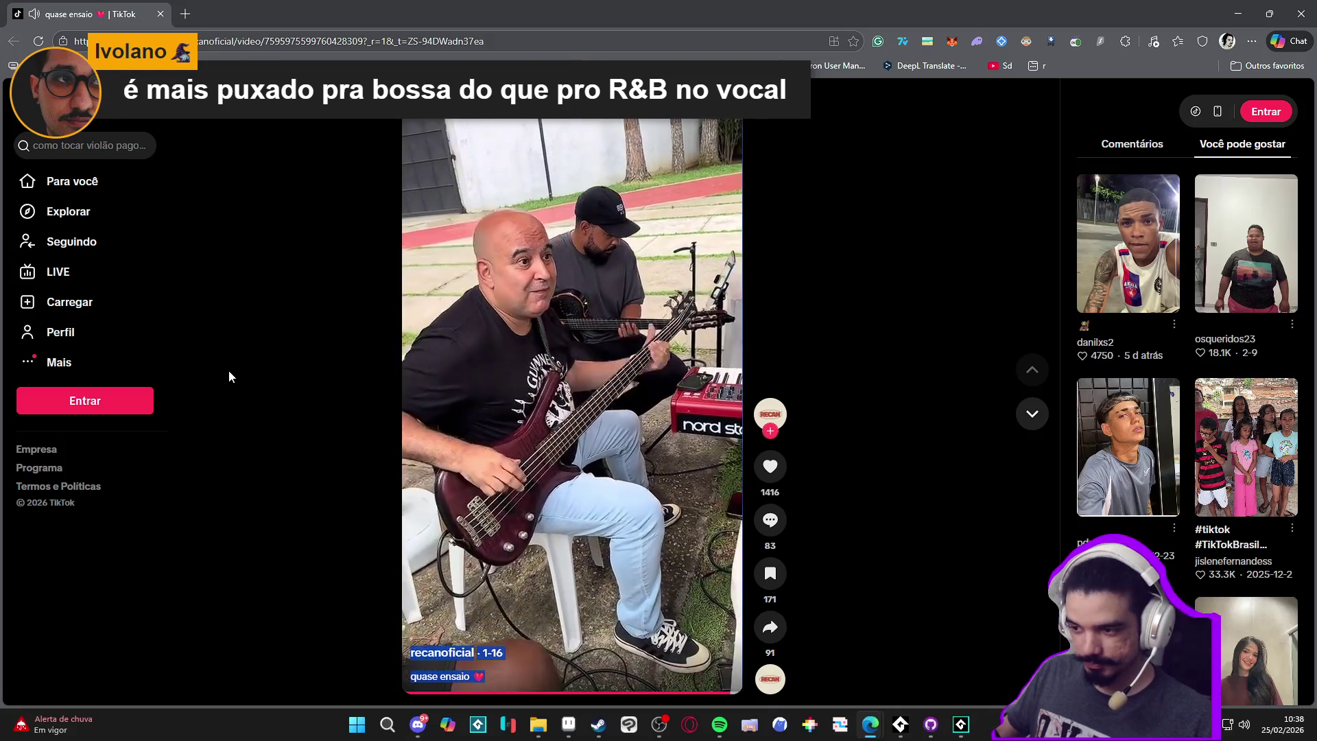
left_click(1301, 14)
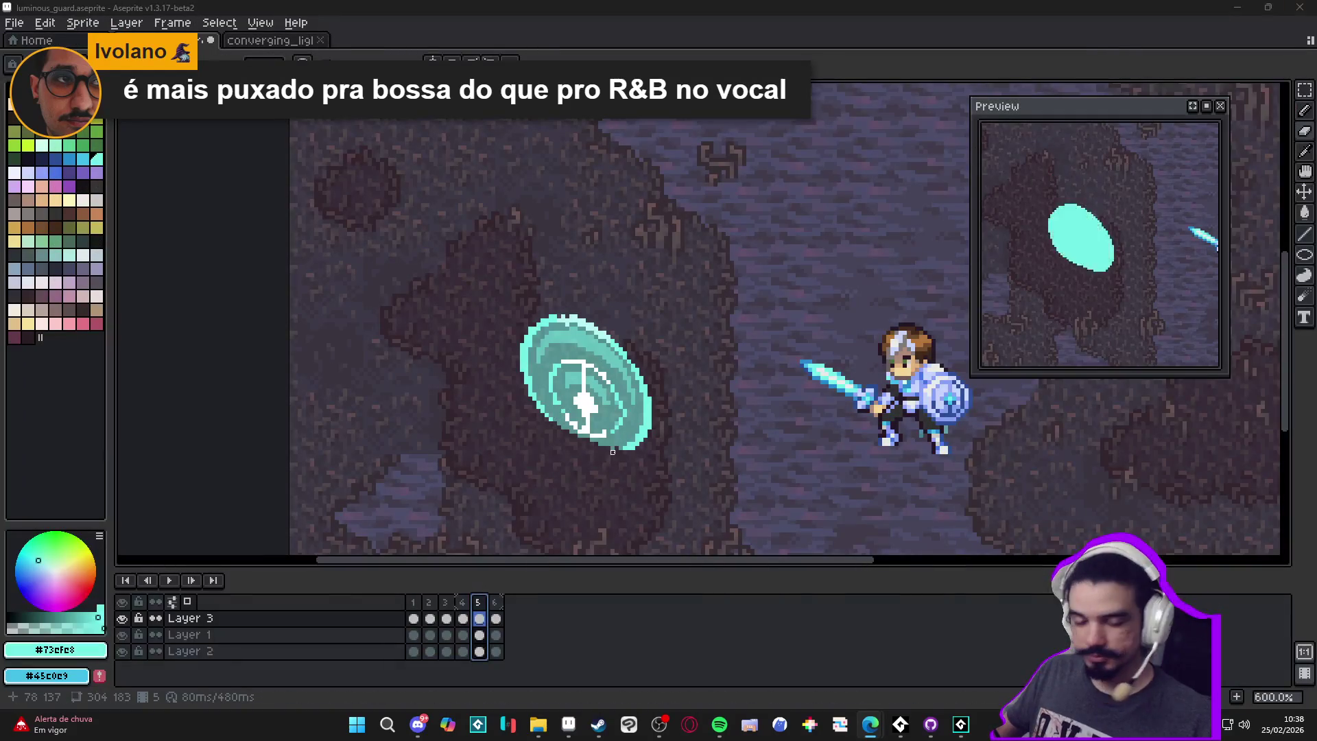